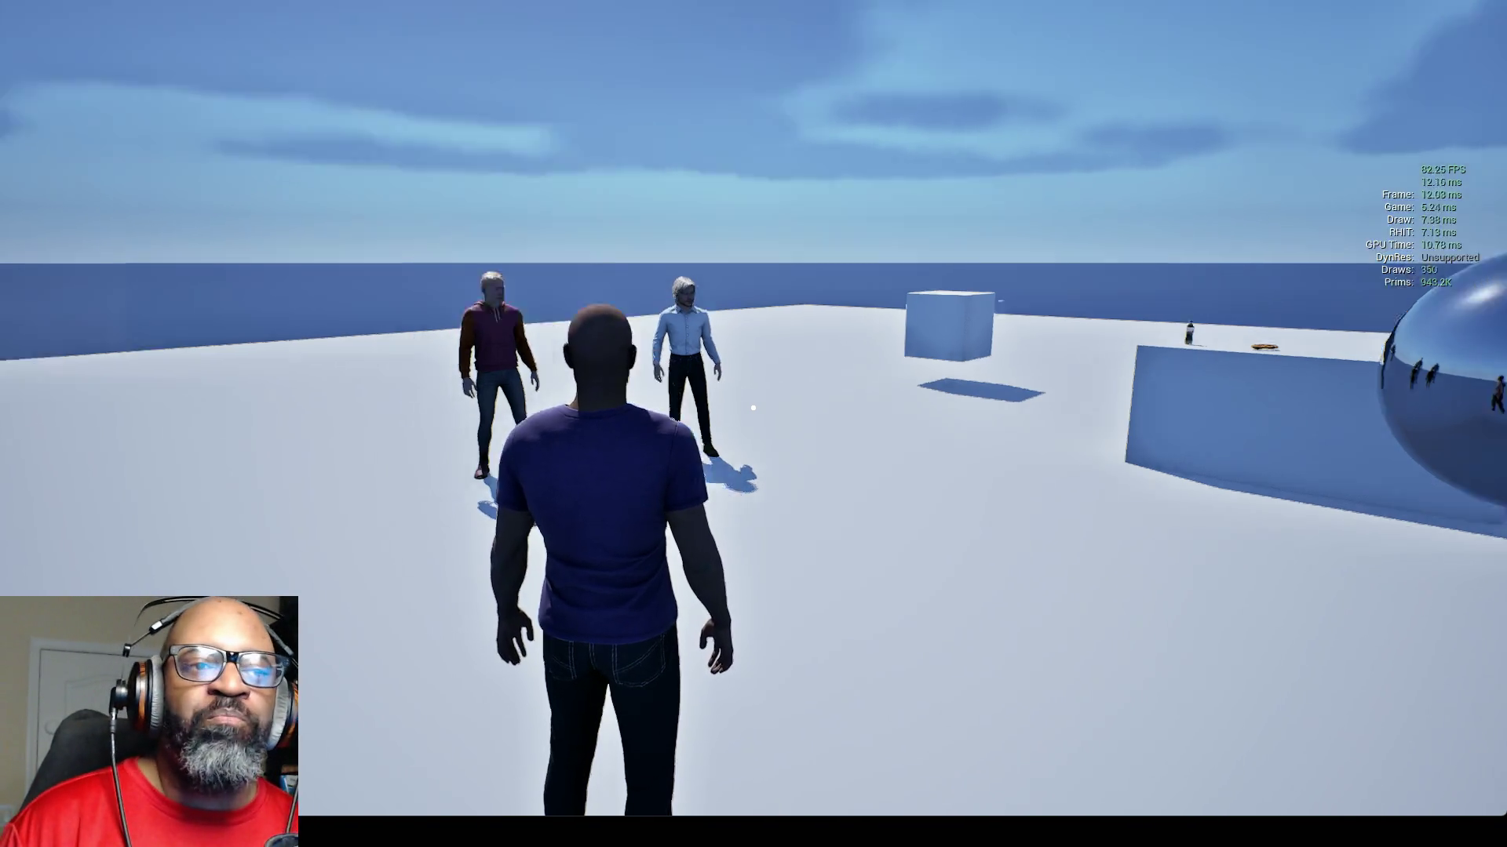
- Walk the character past the sphere and door up to the two figures until the Fen prompt appears
key("a")
key("w")
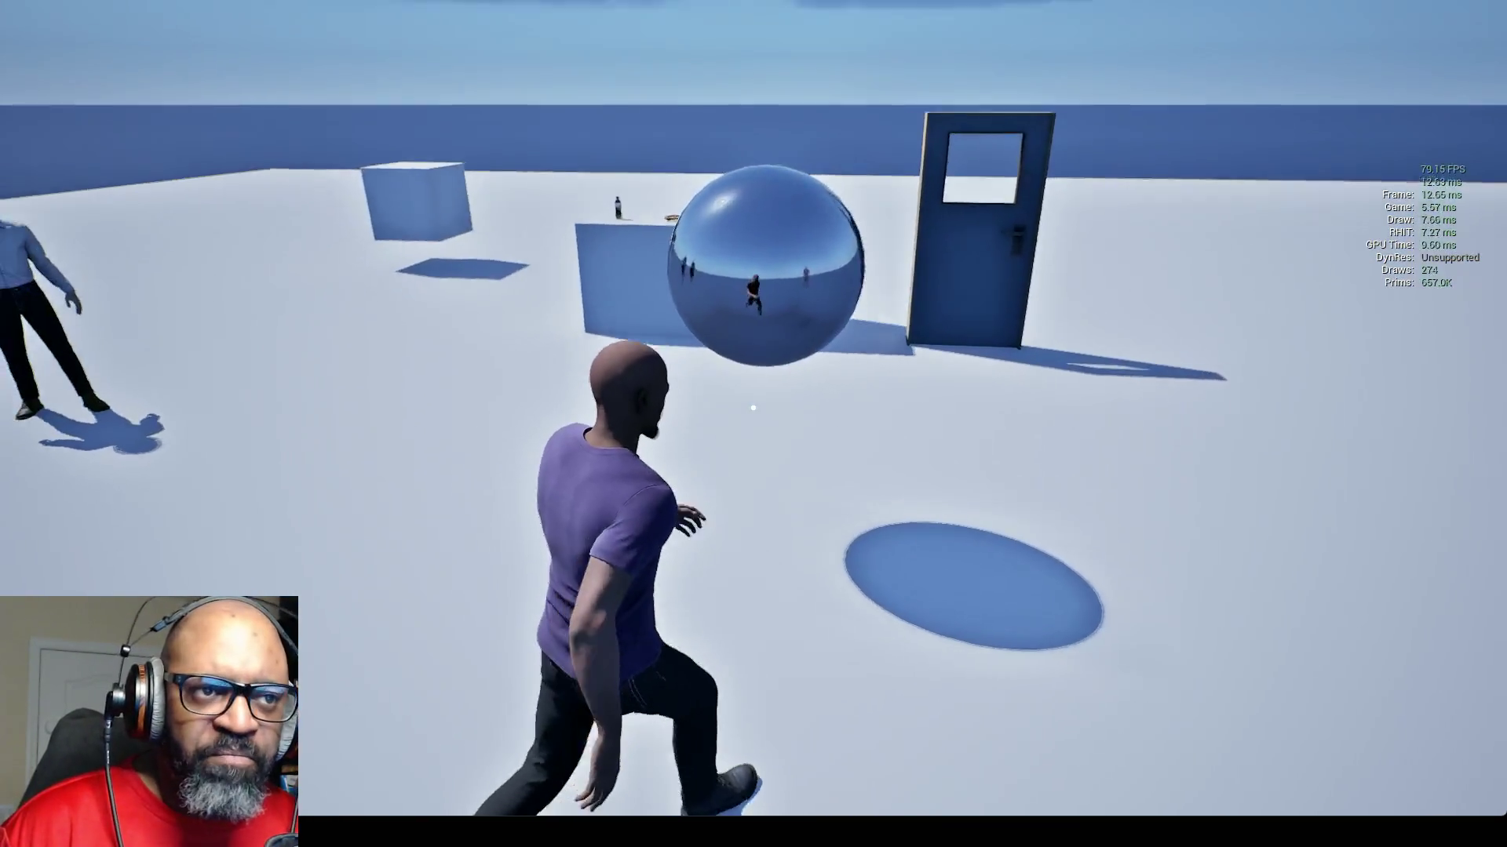
key("s")
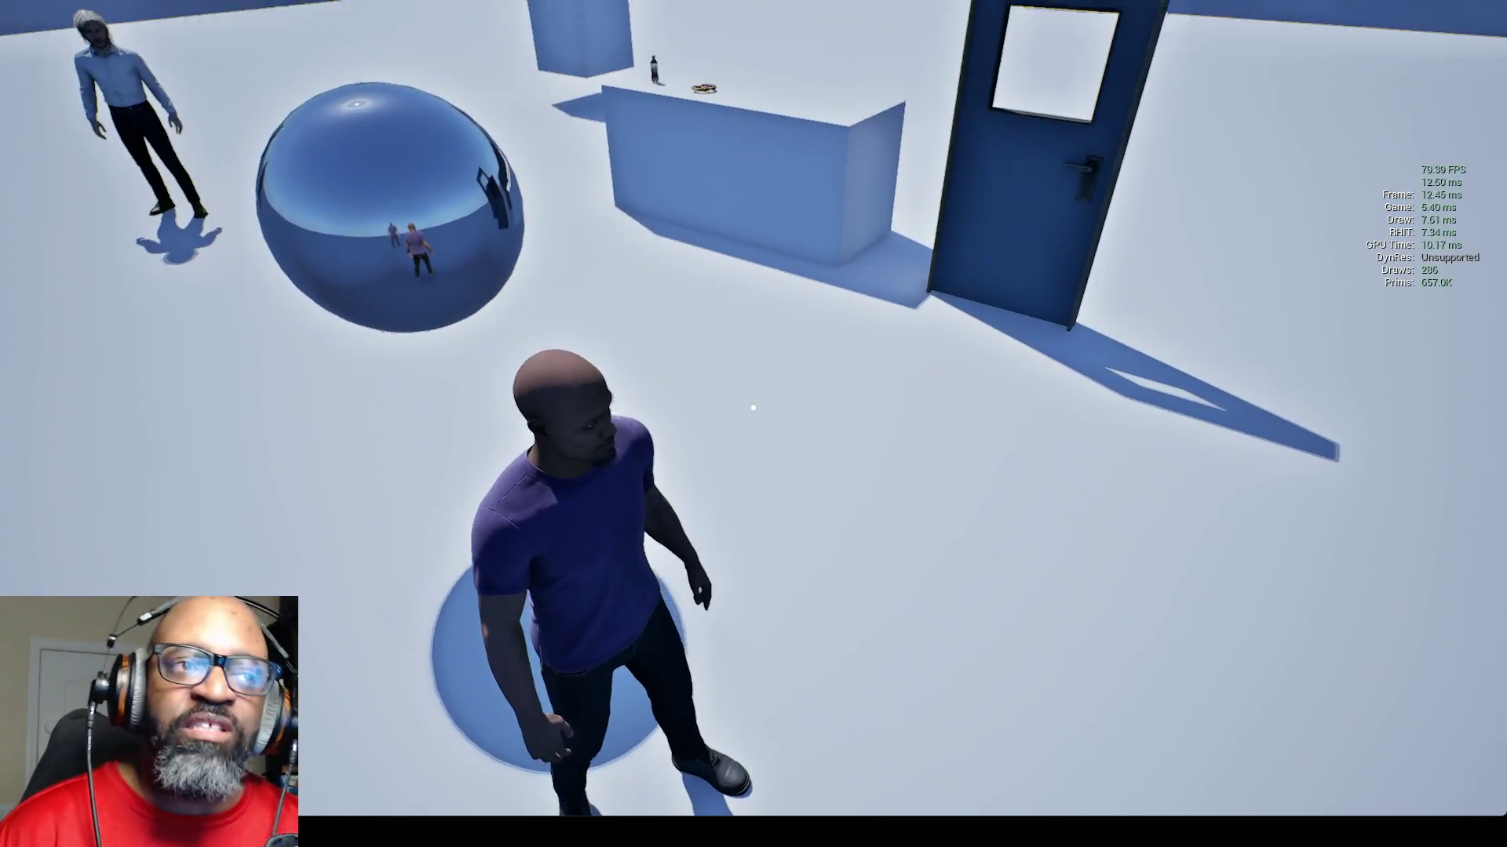
key("w")
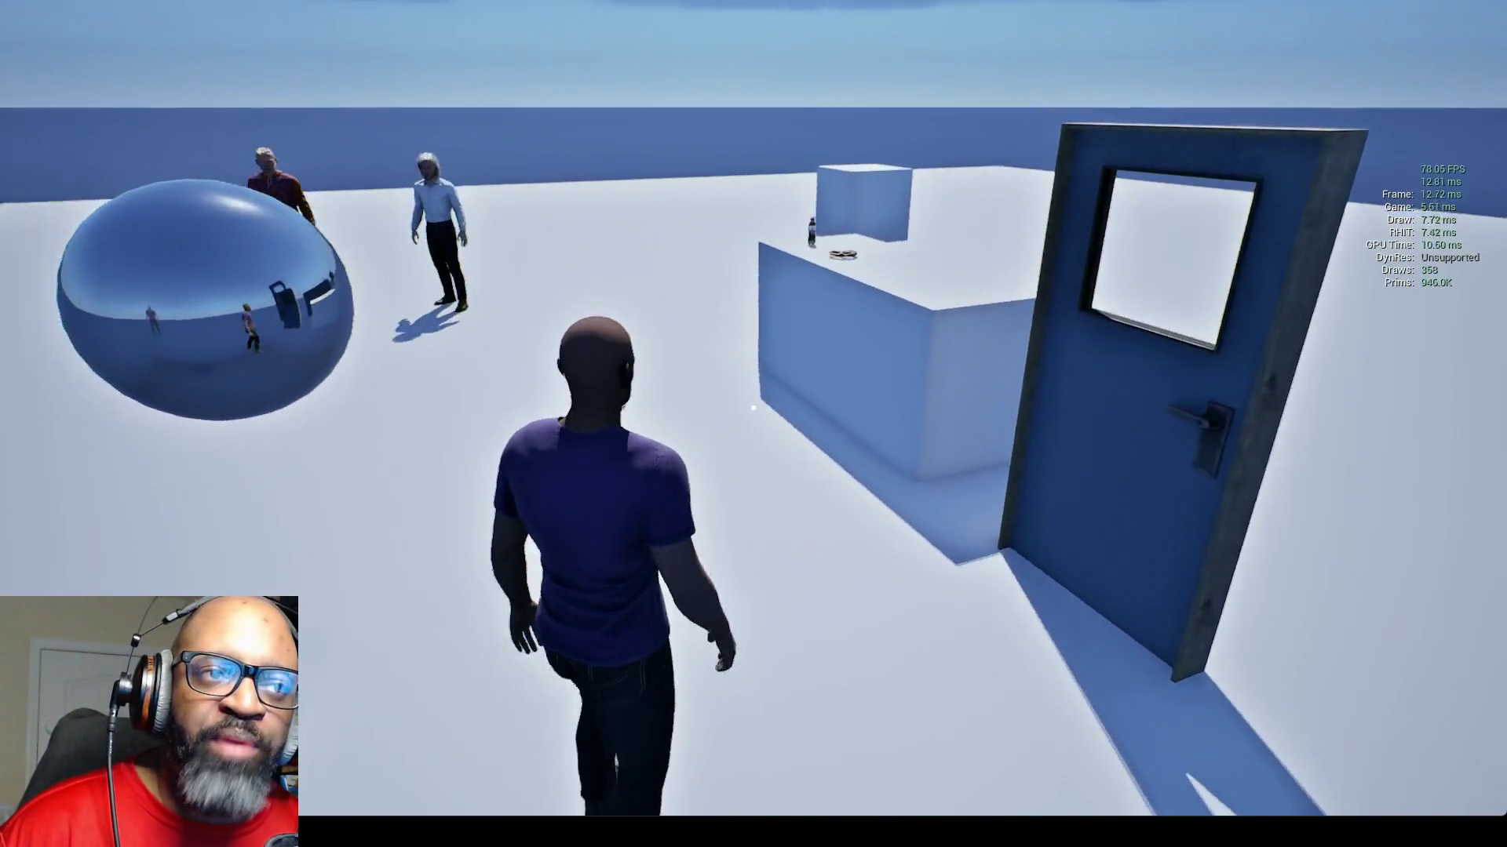
key("w")
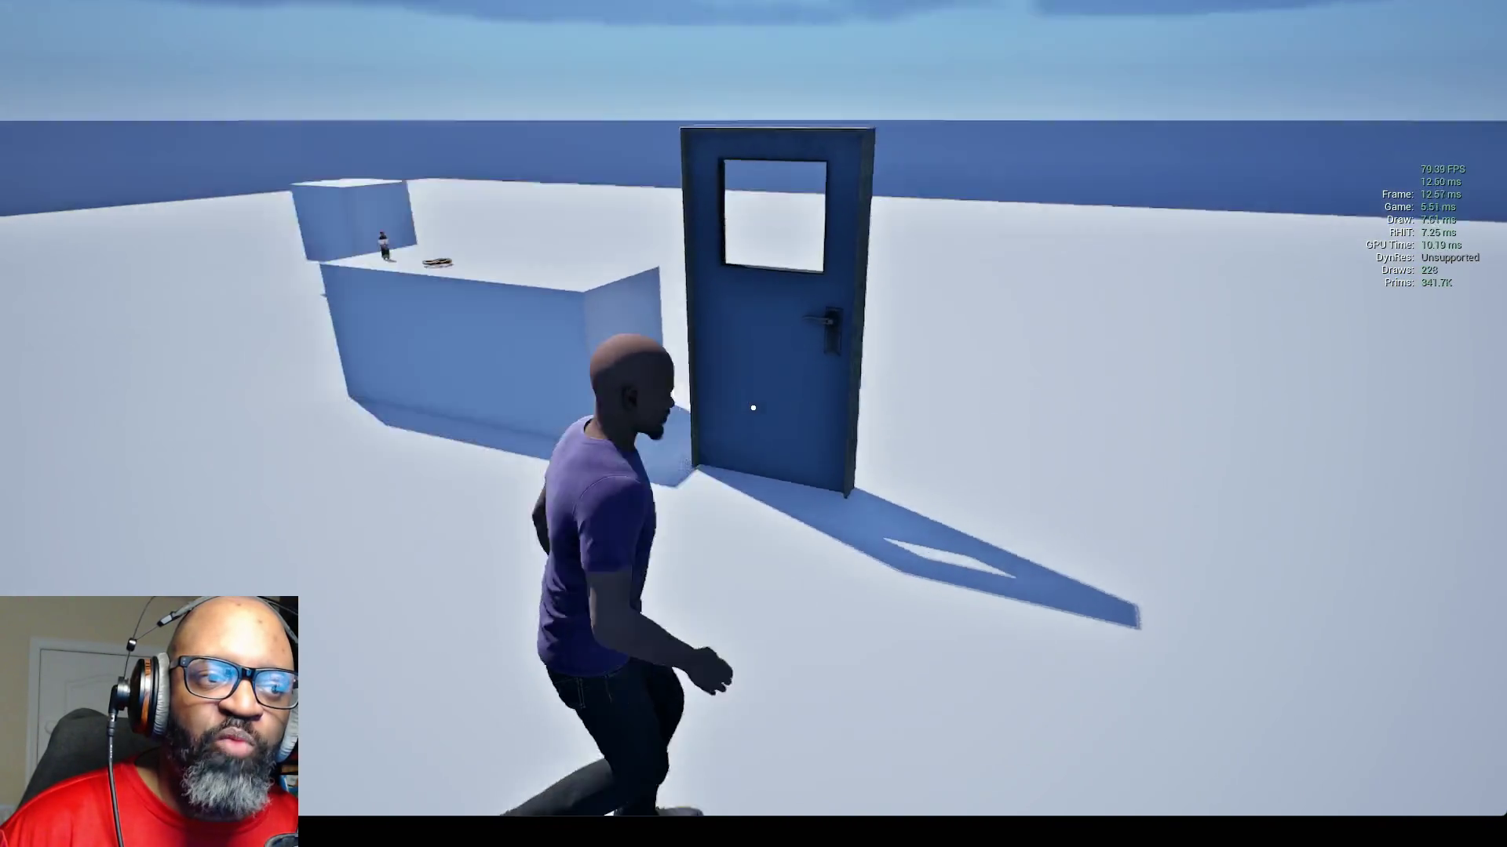
key("s")
key("w")
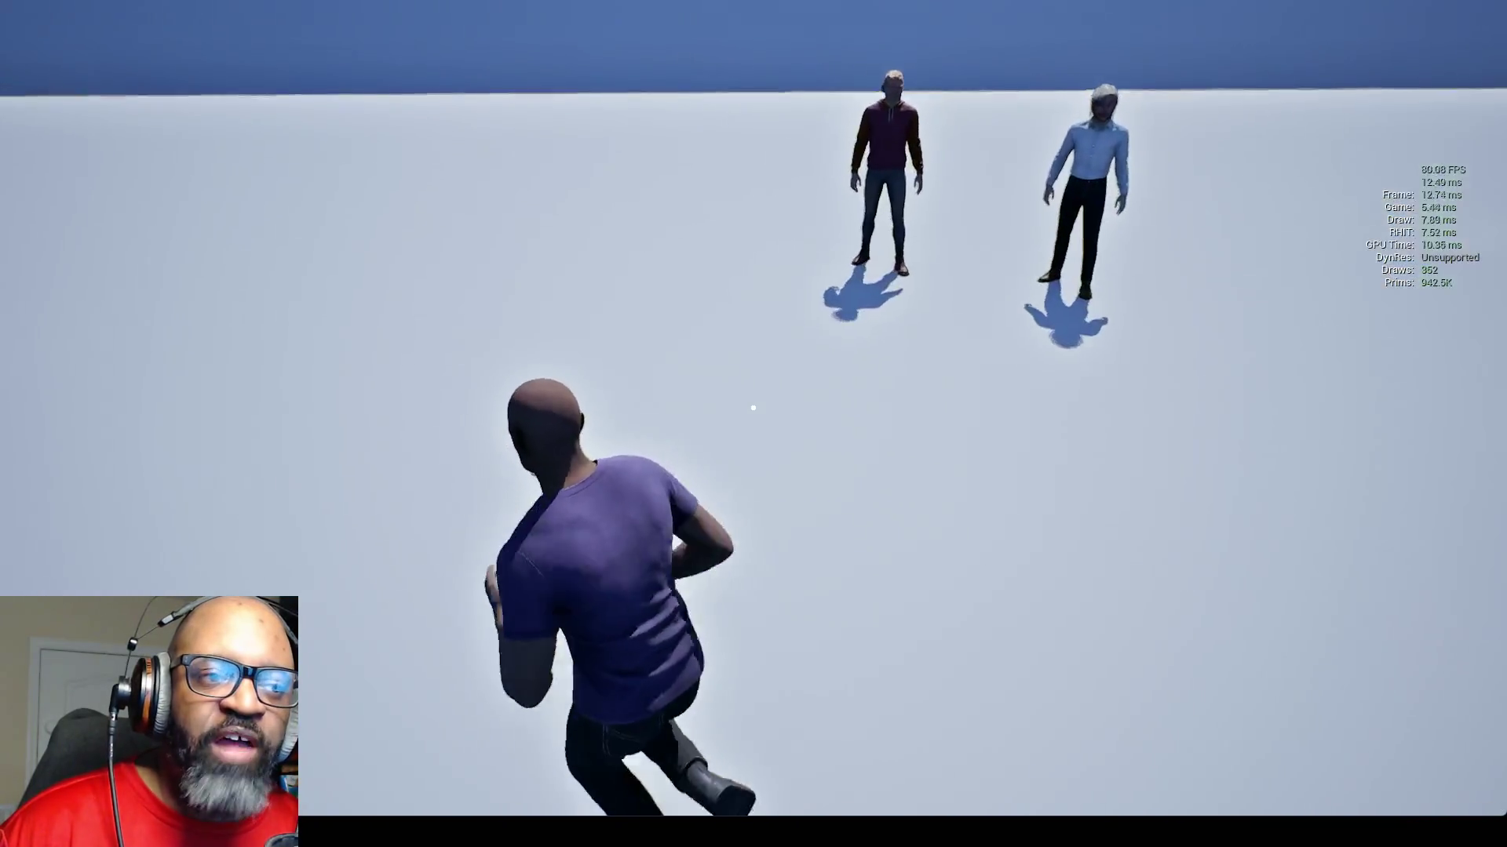
key("w")
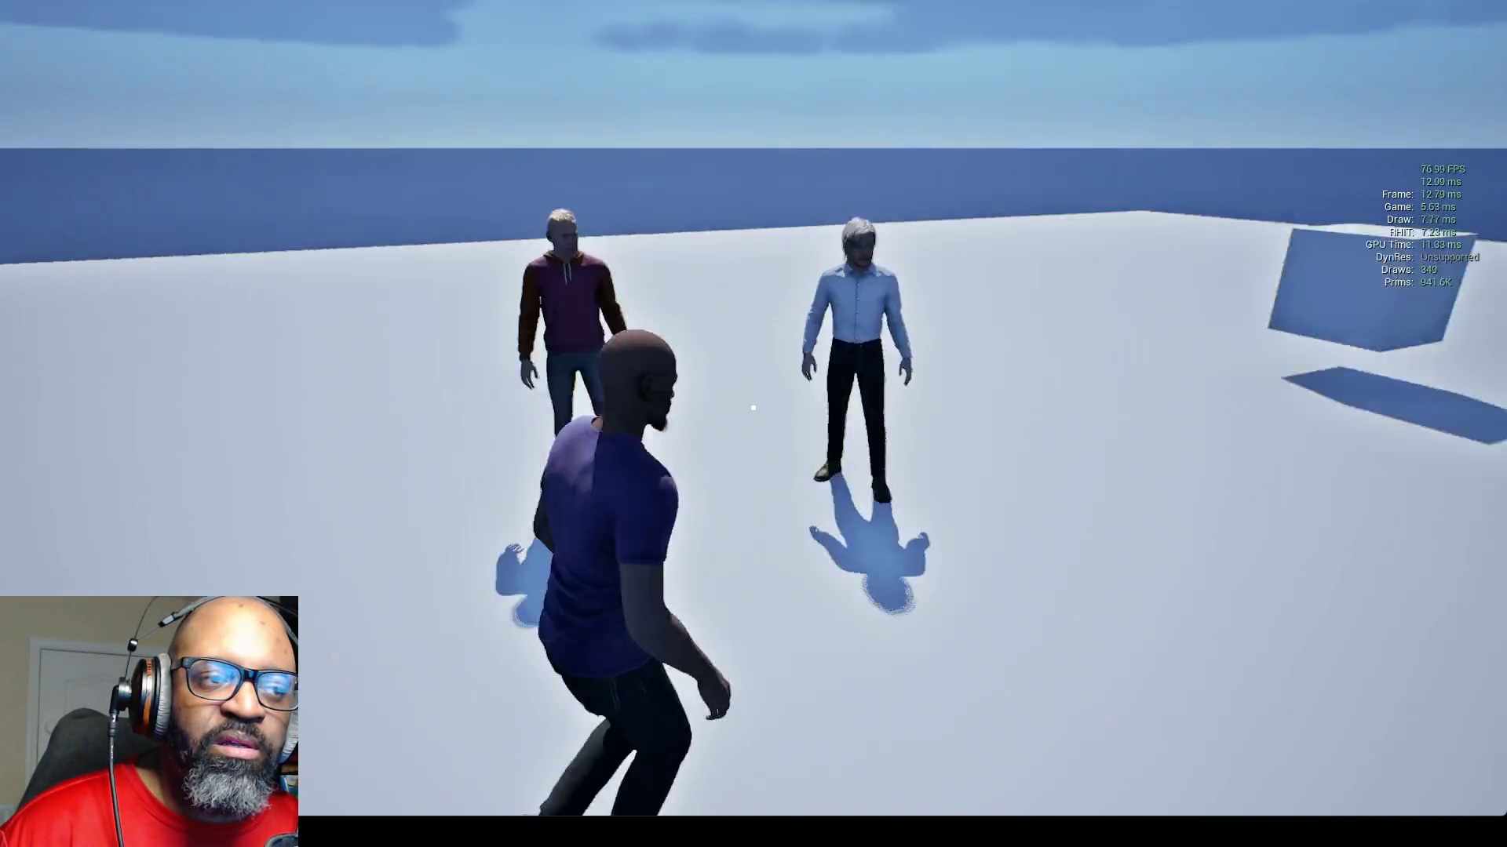
key("w")
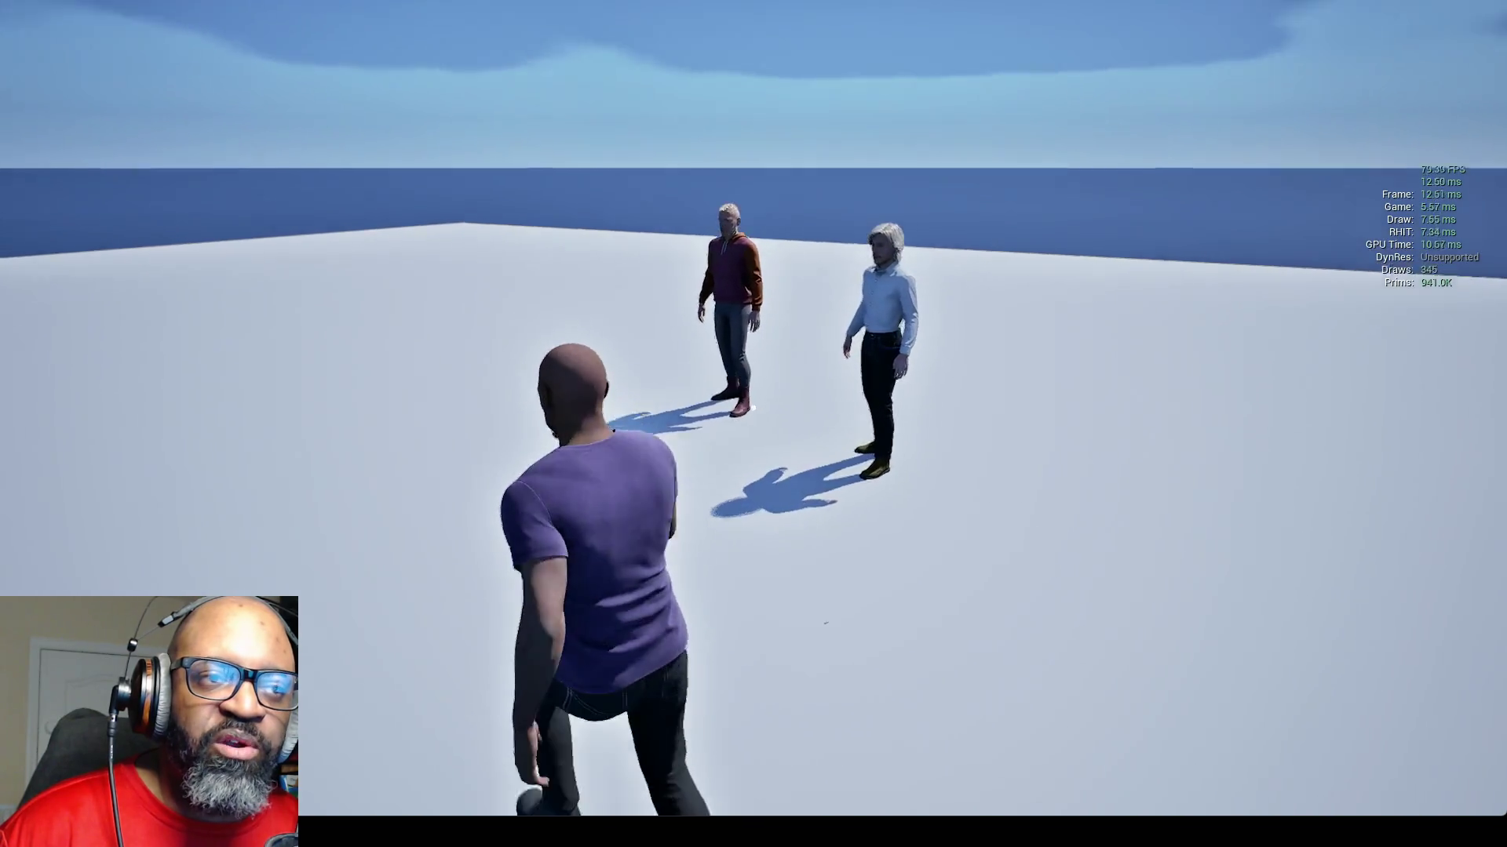
key("w")
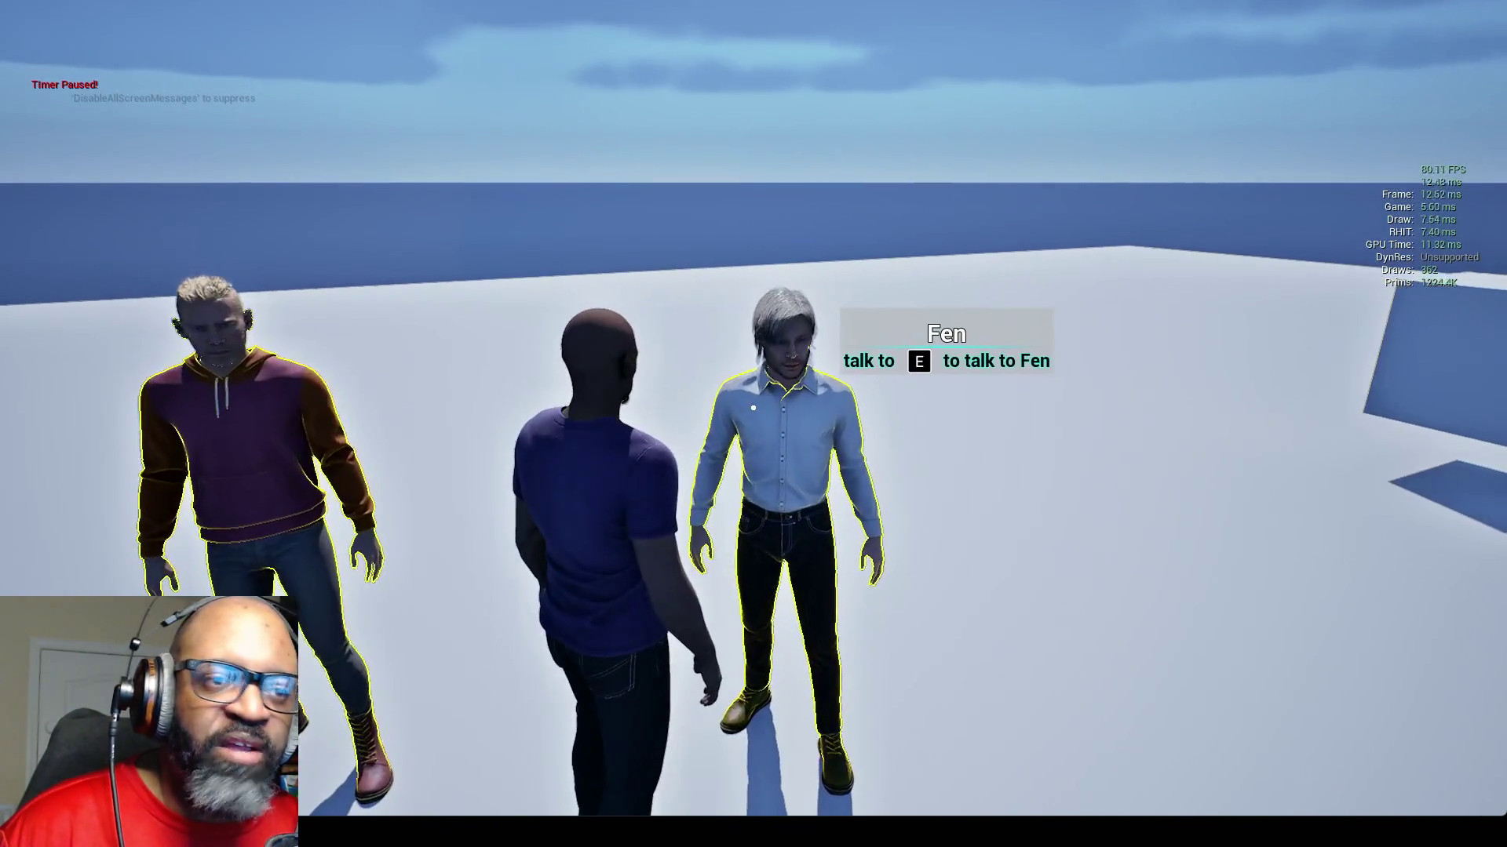
- Talk to Fen, end the conversation, toggle the console, and return to the level editor
key("e")
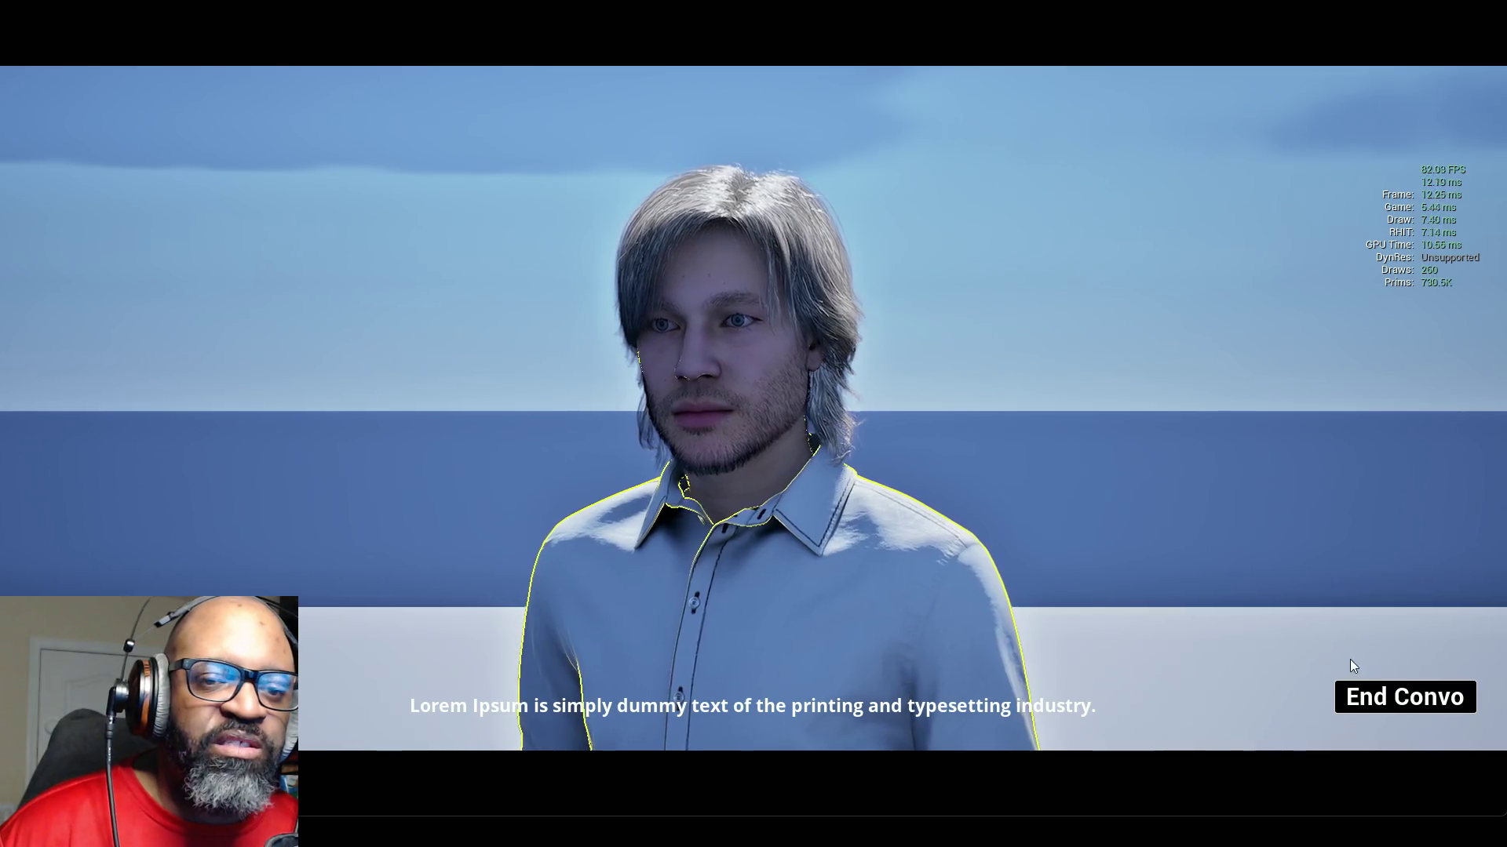
left_click(1396, 707)
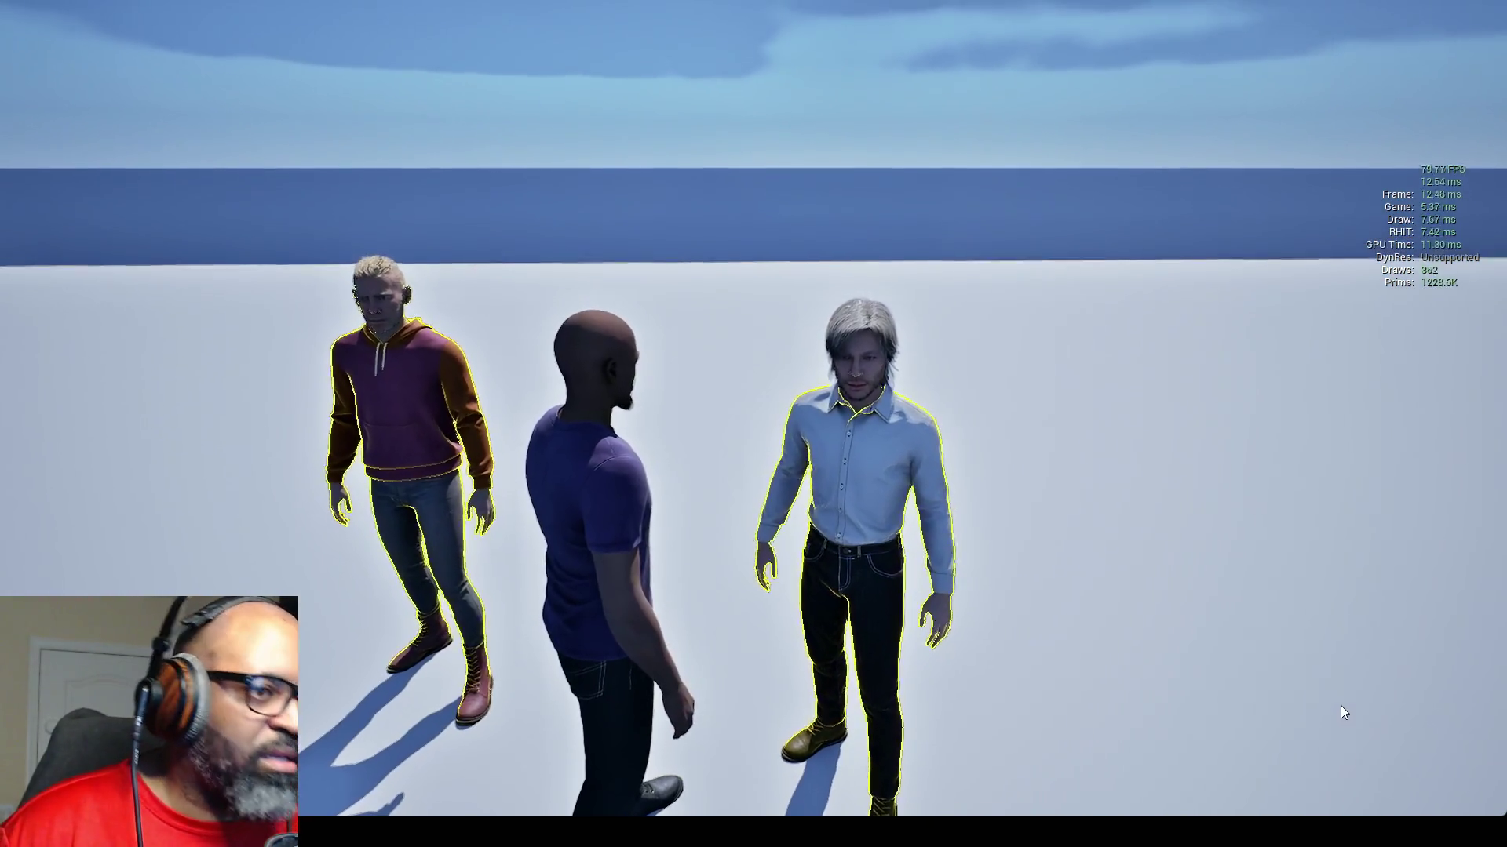
key("grave")
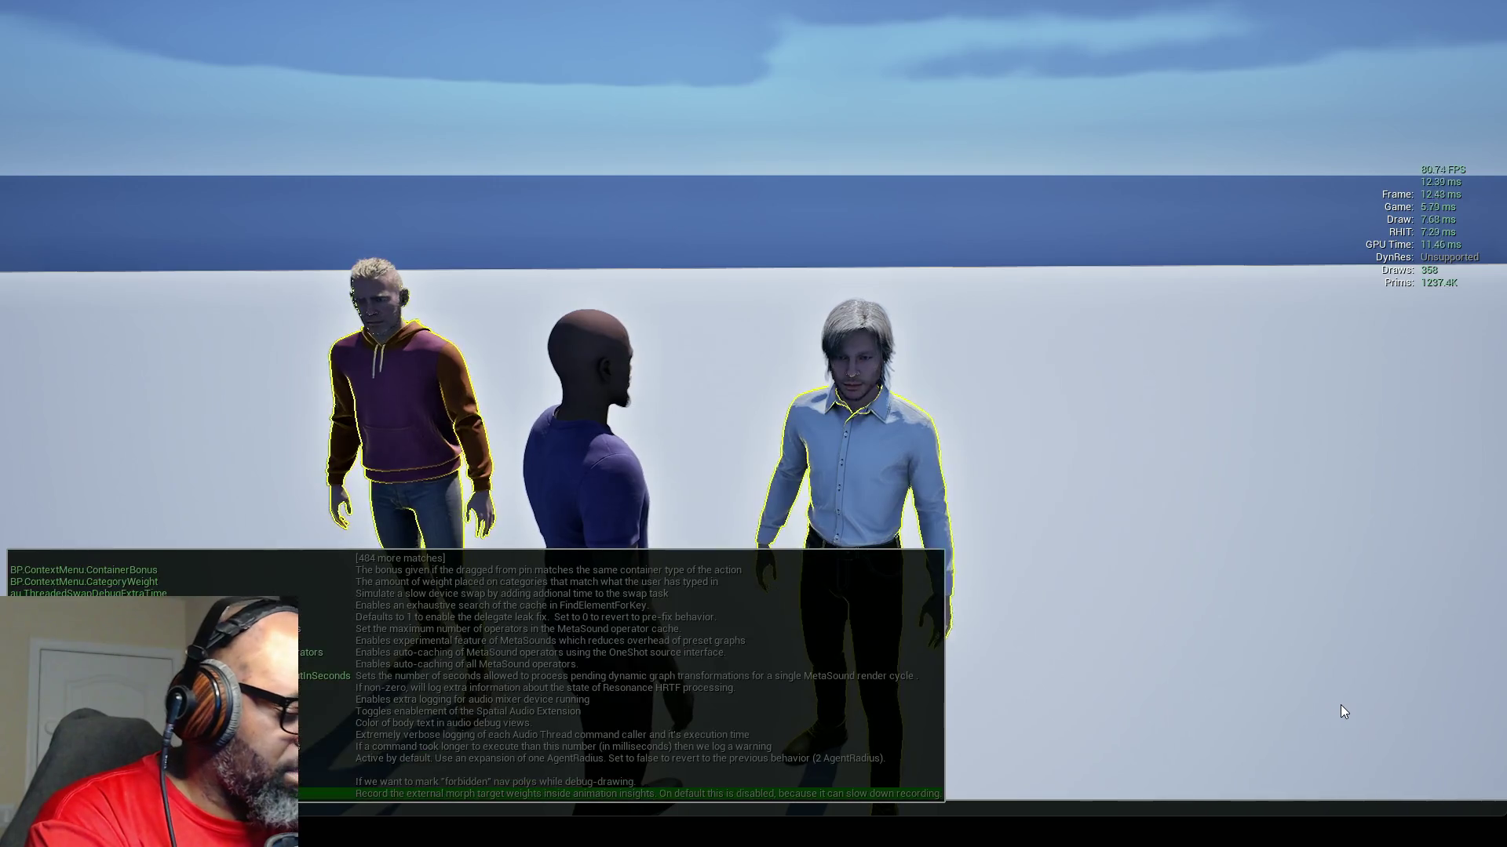
key("grave")
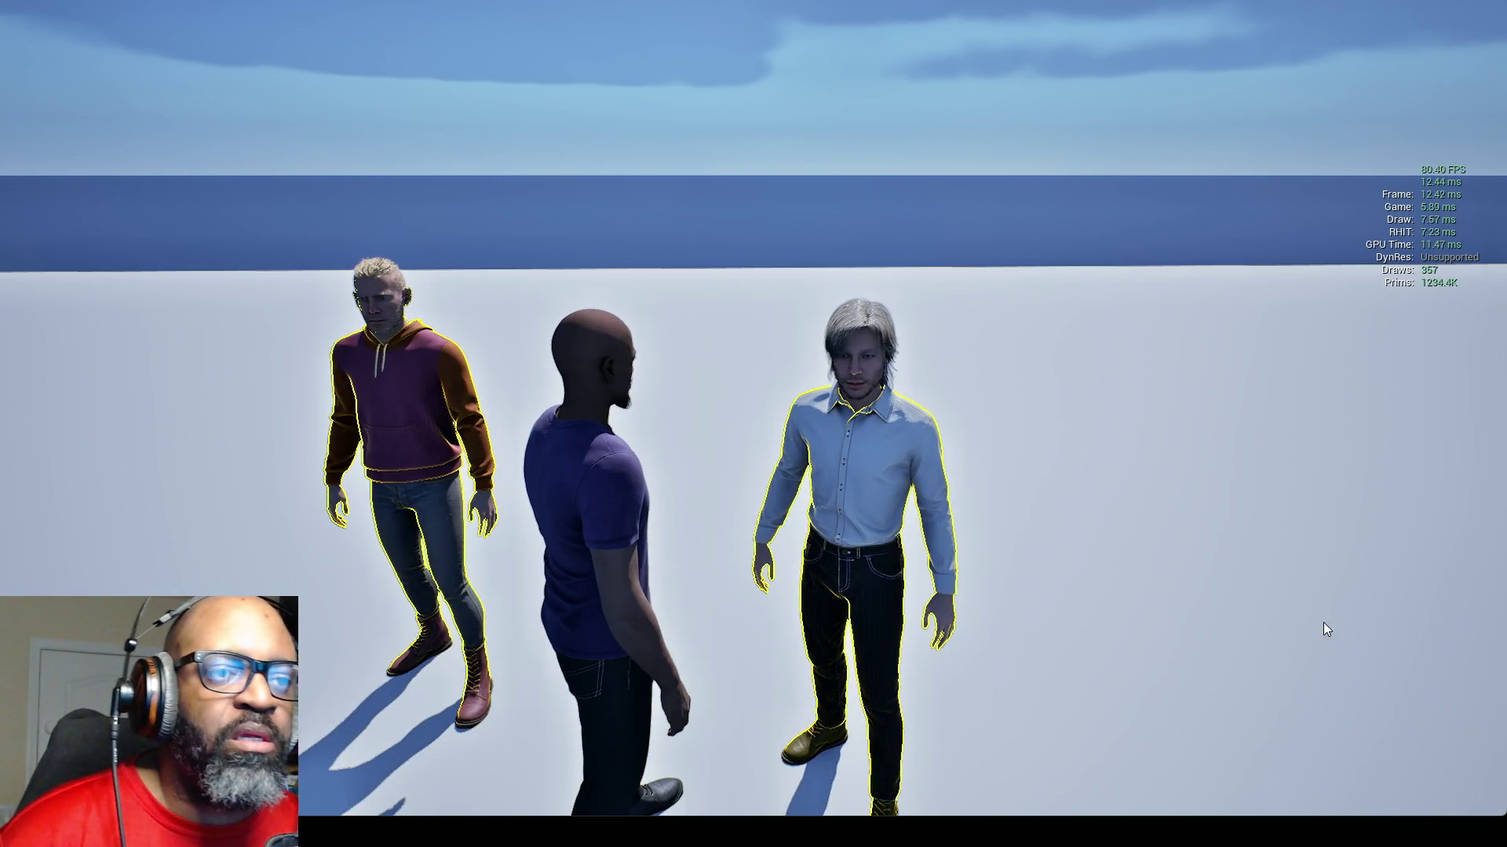
key("alt+Tab")
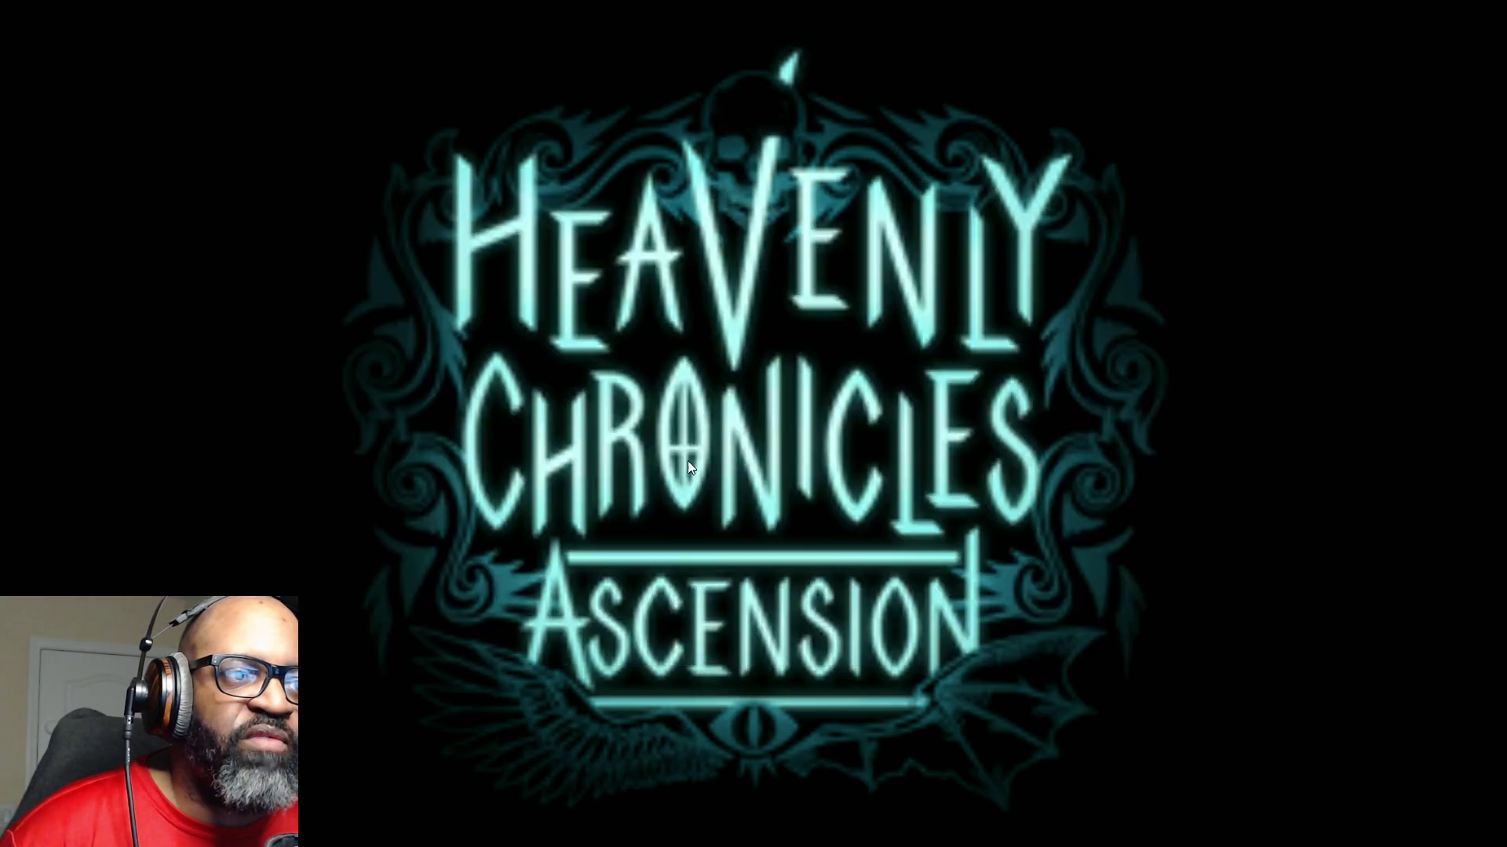
key("alt+Tab")
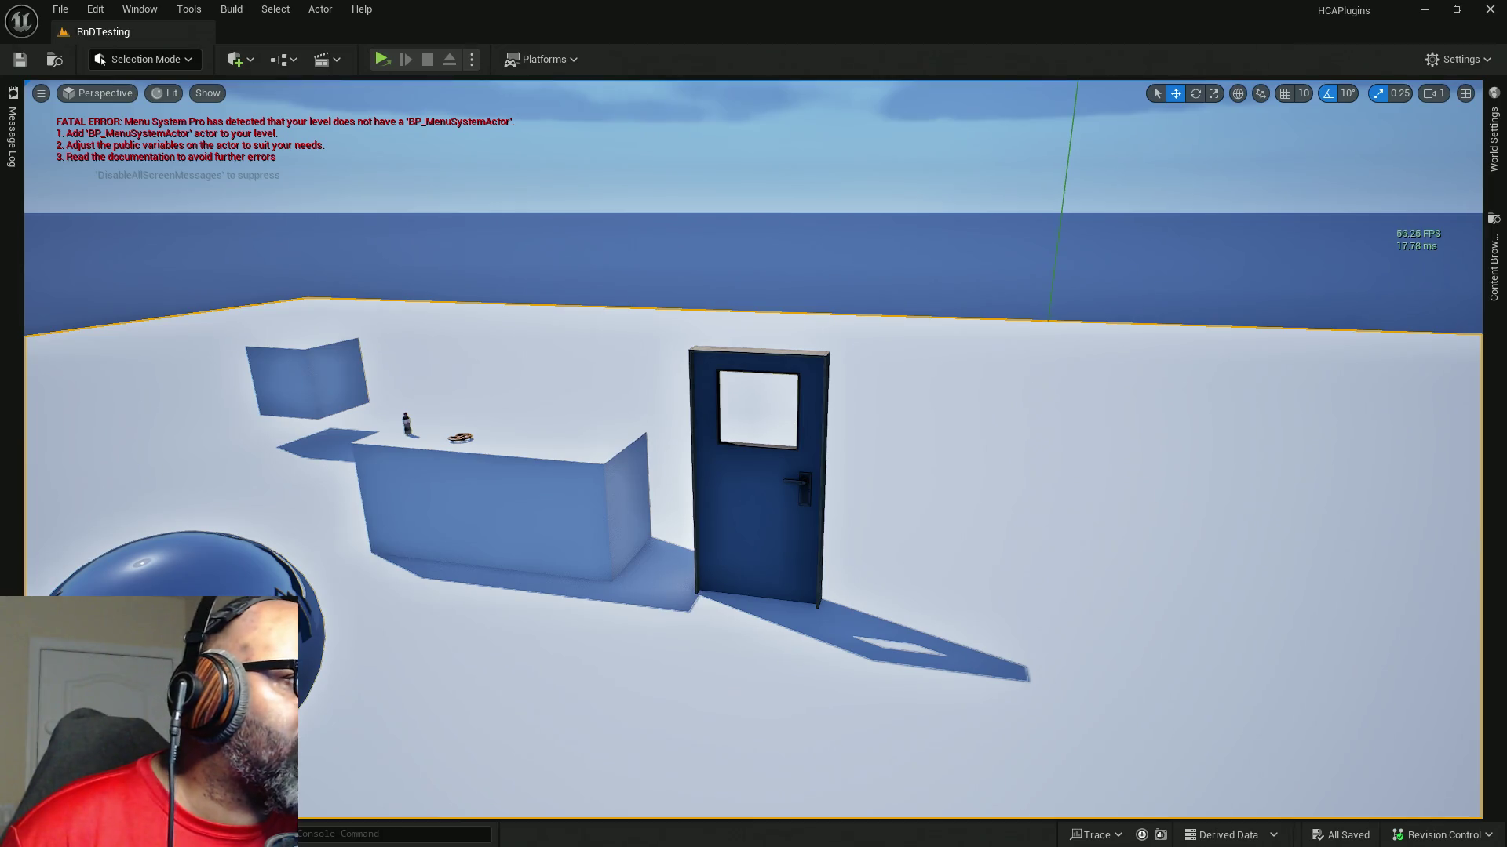
- Glance at the loop's input nodes in HC_PlayerController, then return to the level editor
key("alt+Tab")
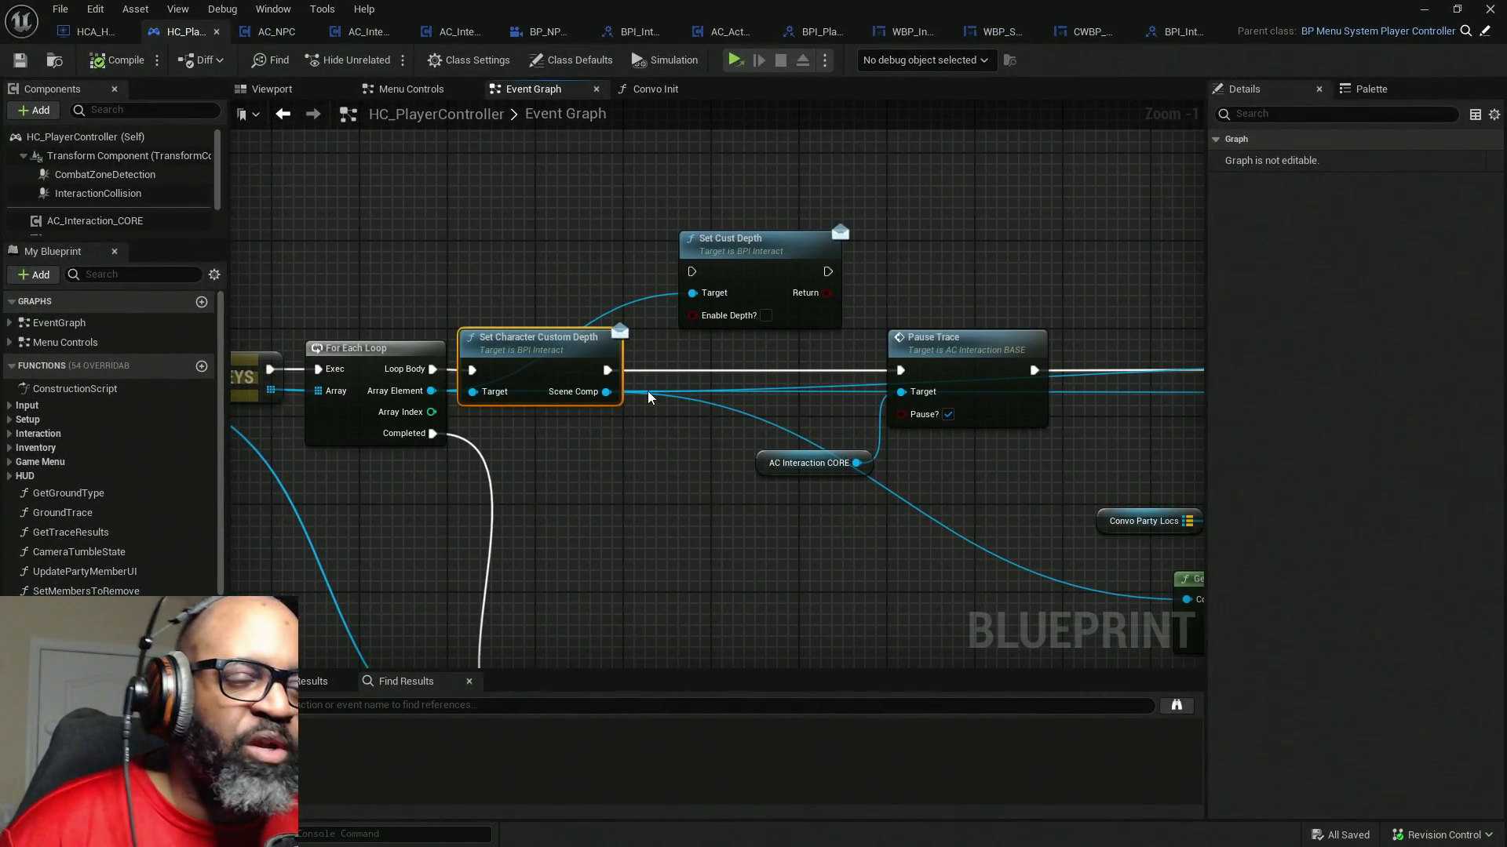
left_click_drag(568, 449, 855, 441)
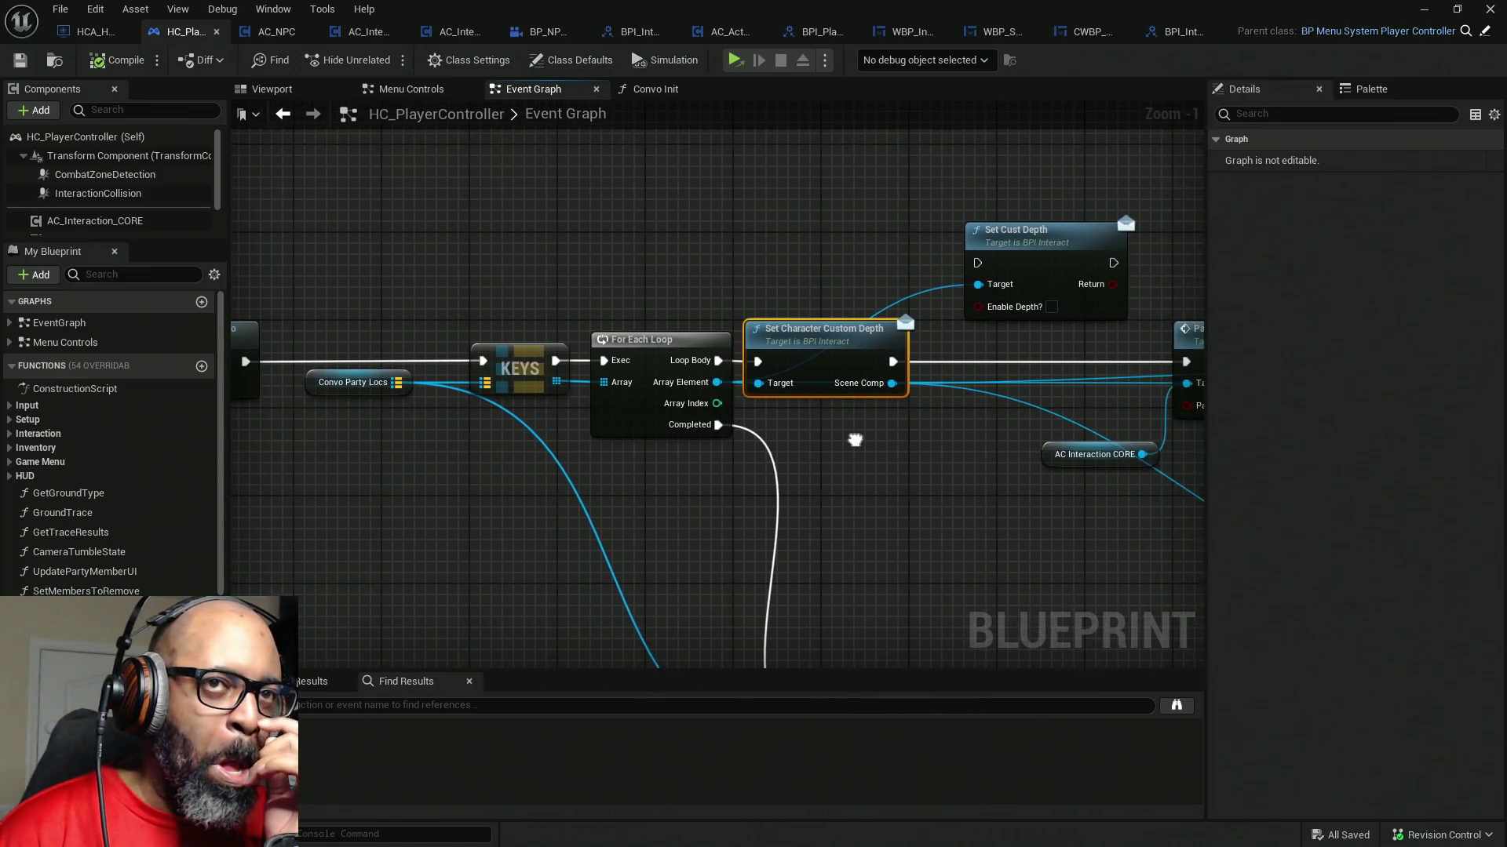
key("alt+Tab")
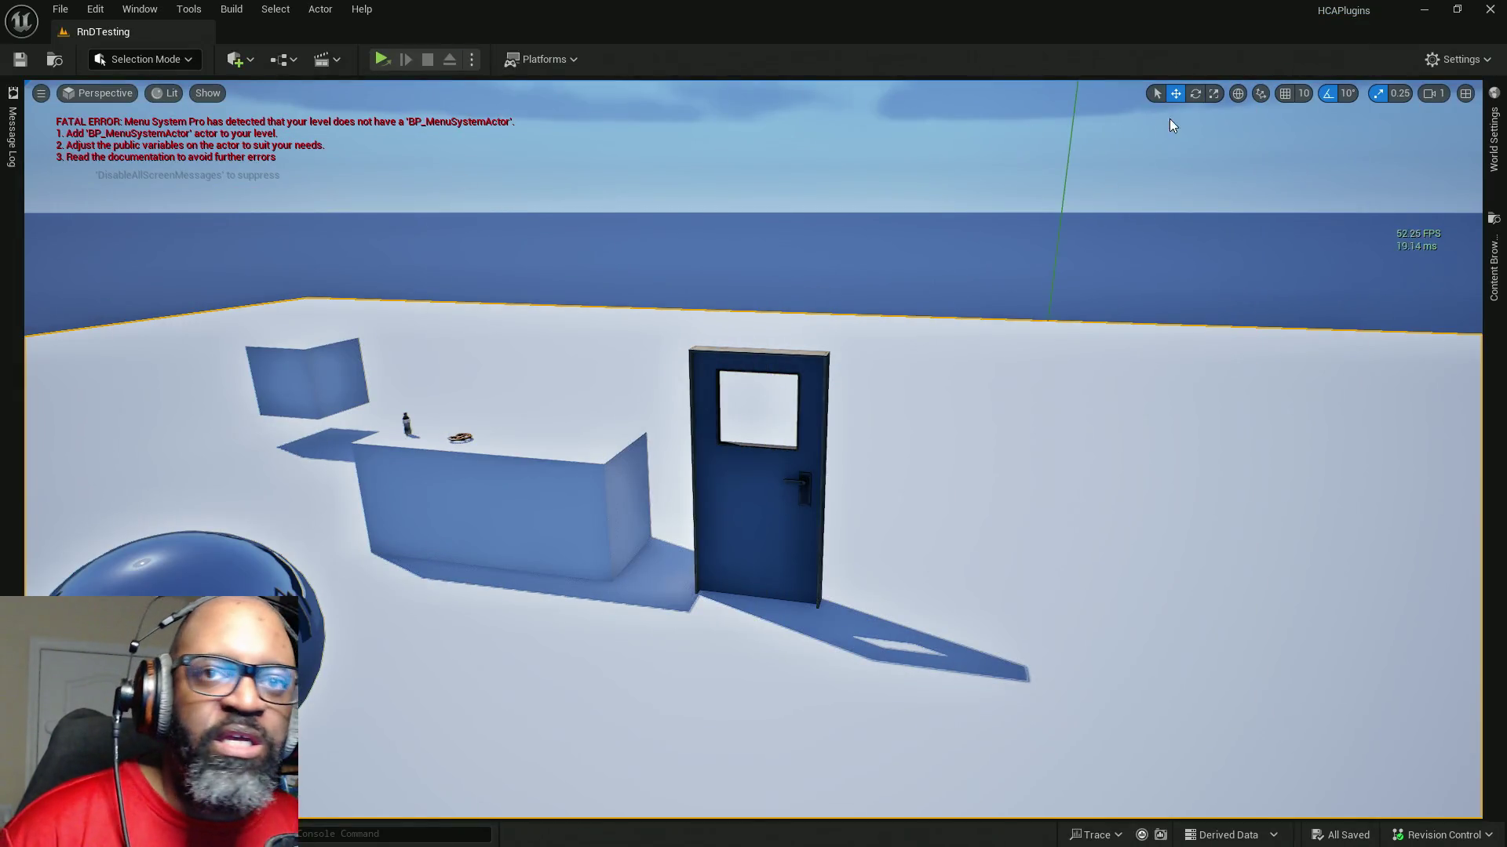
- From World Settings' Default Pawn Class, locate and open the BP_Lance Blueprint
left_click(1493, 136)
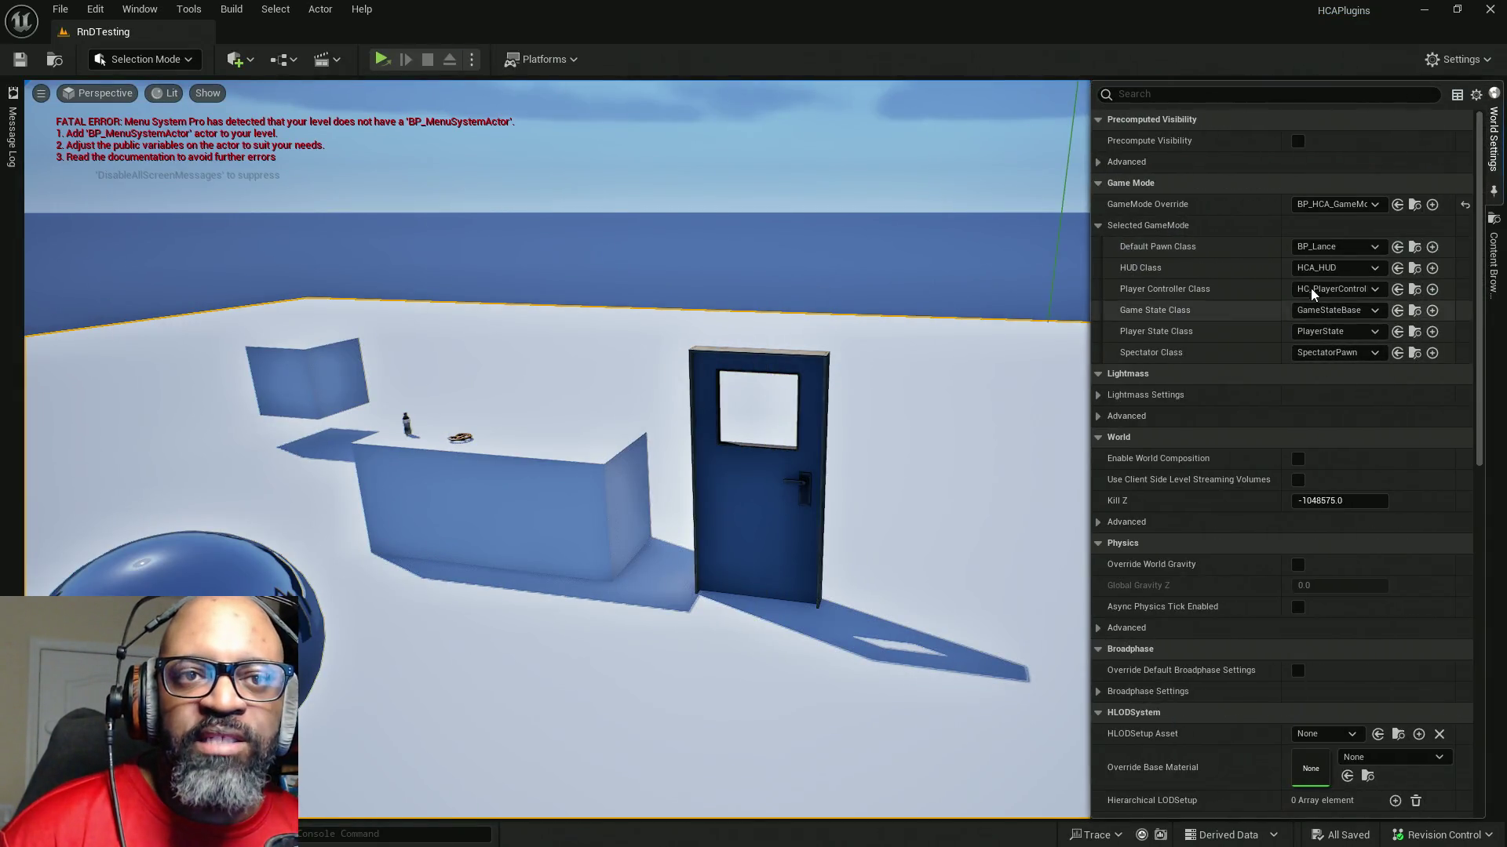
left_click(1414, 246)
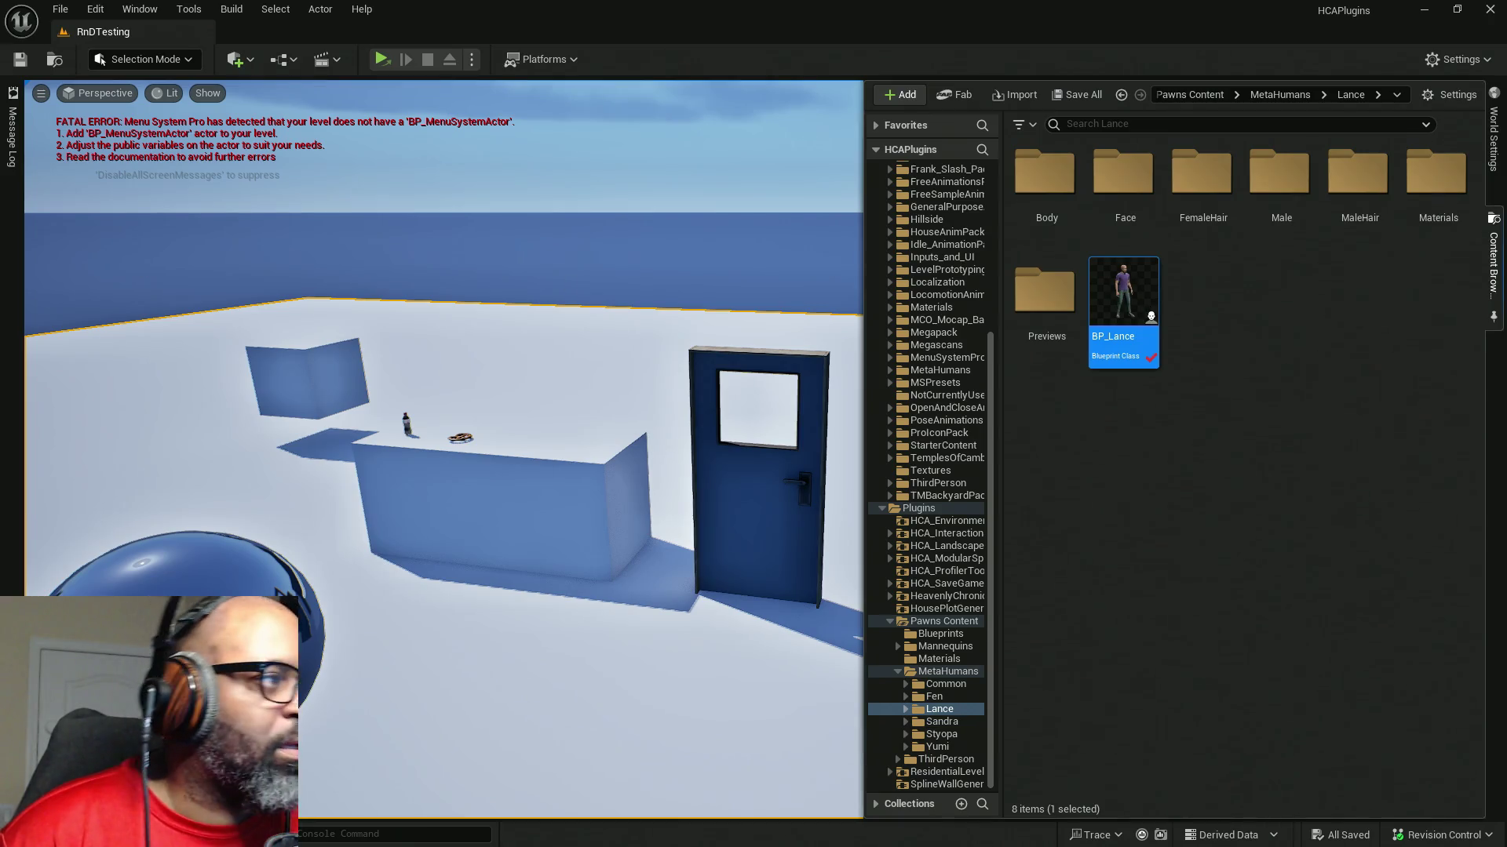
double_click(1123, 307)
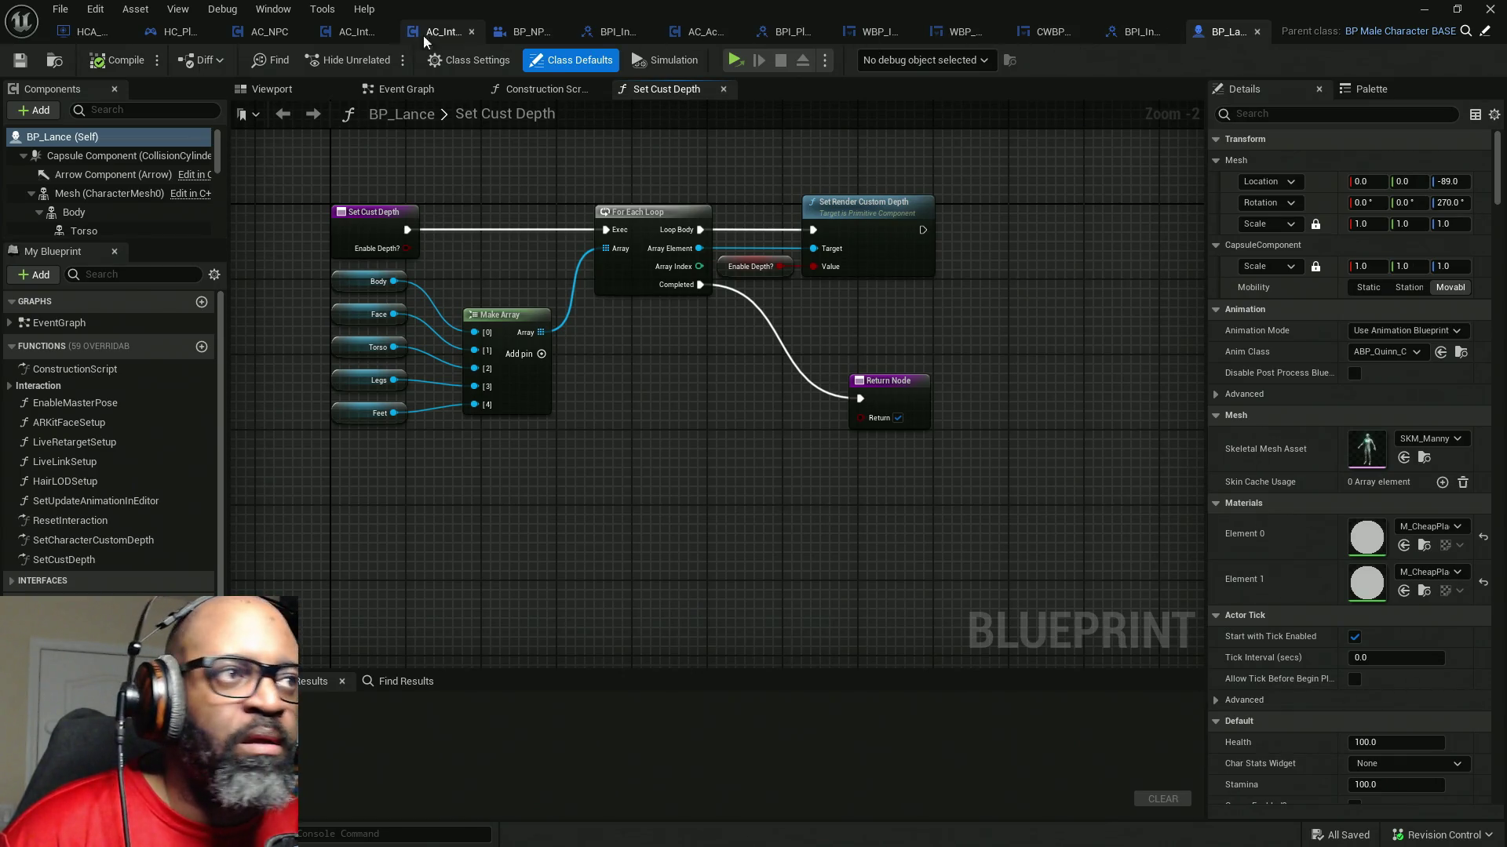
- From HC_PlayerController's graph, open the Set Character Custom Depth implementation in BP_Lance
left_click(199, 34)
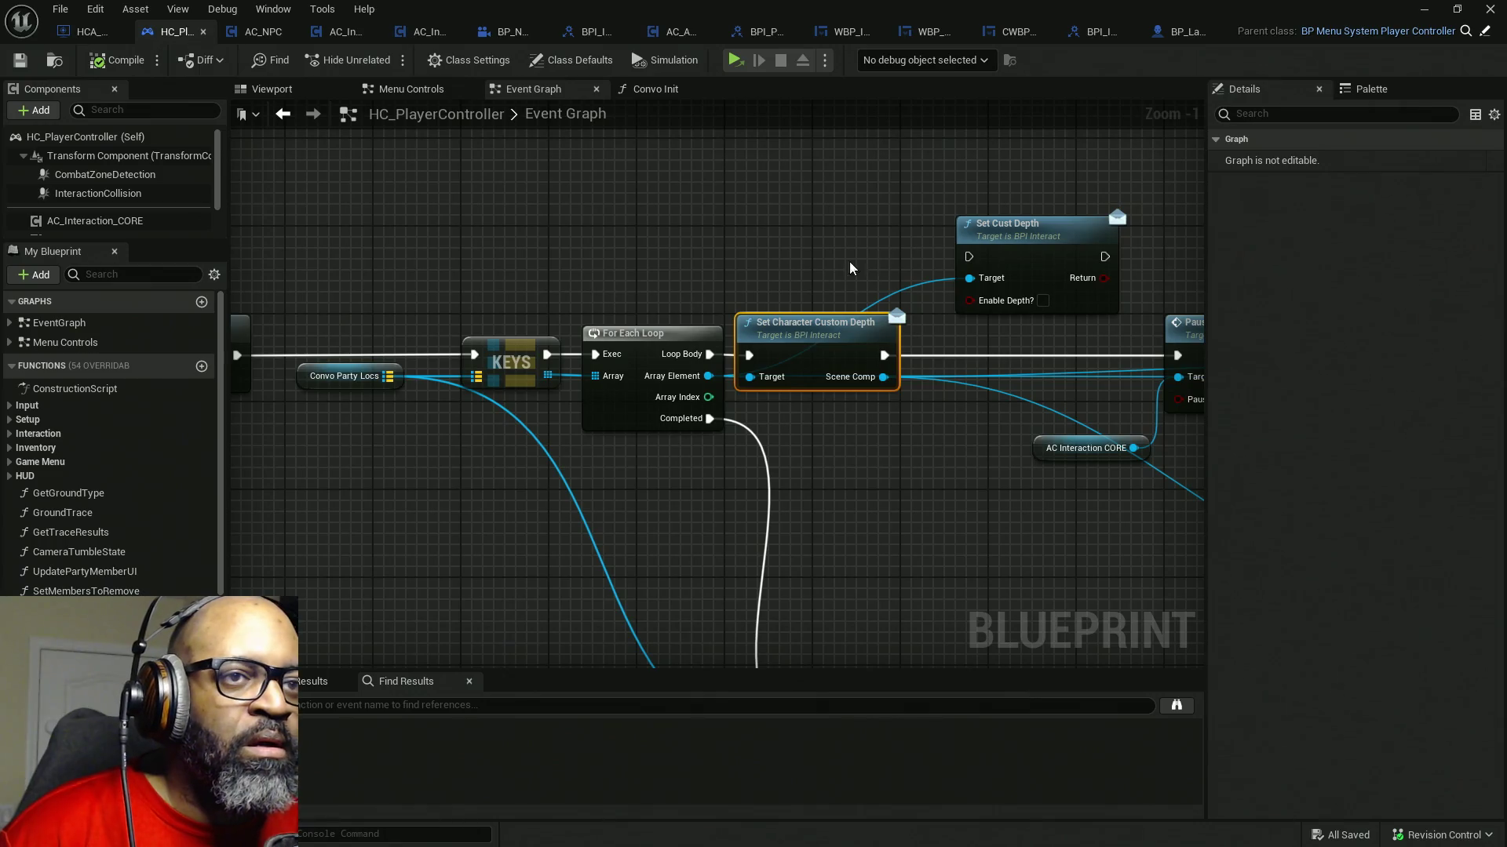
left_click(1065, 282)
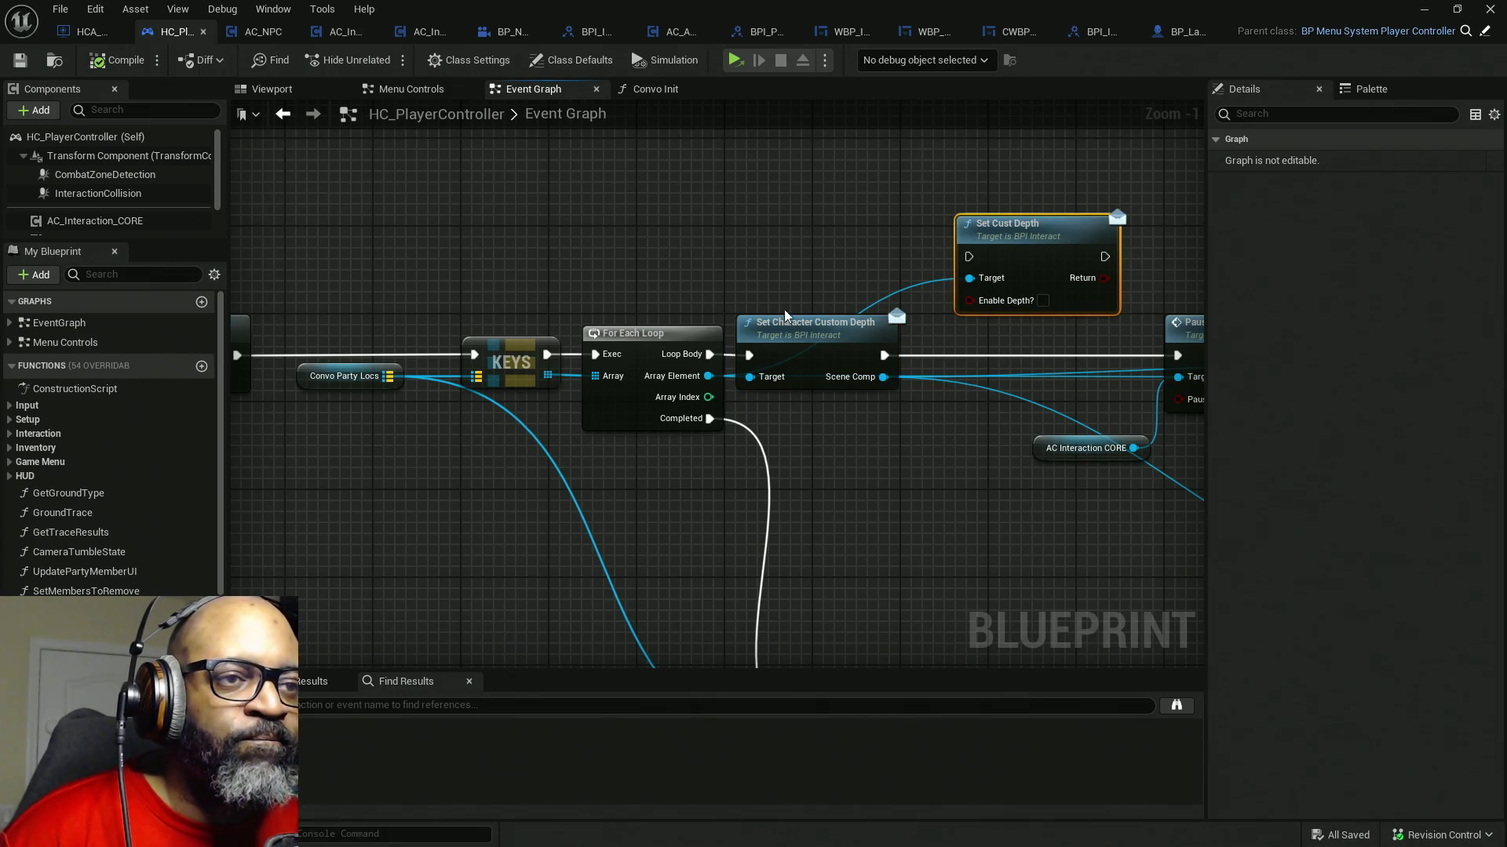
left_click_drag(797, 231, 870, 477)
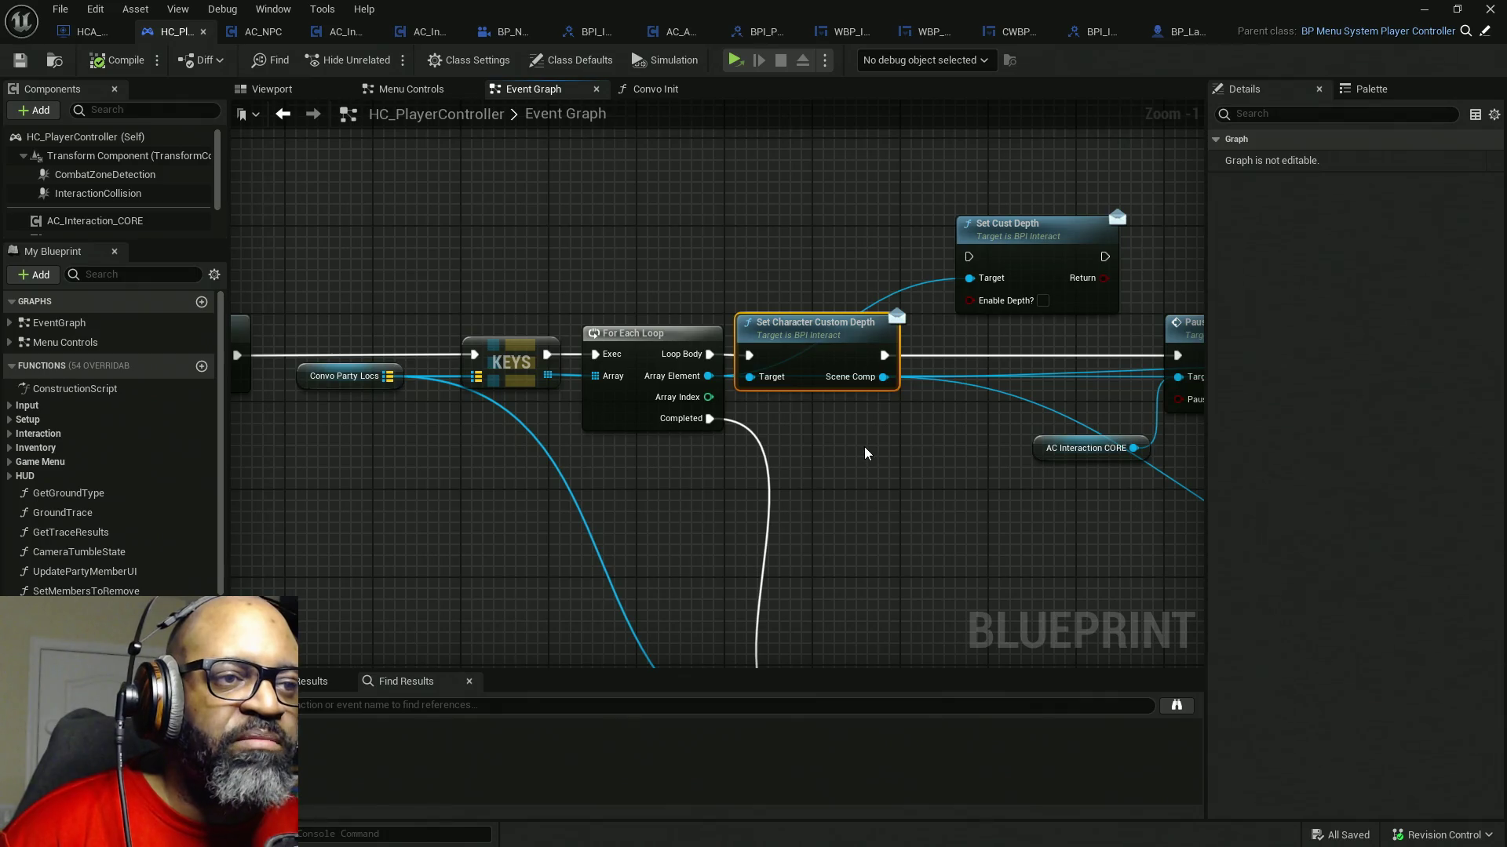
left_click_drag(818, 360, 839, 372)
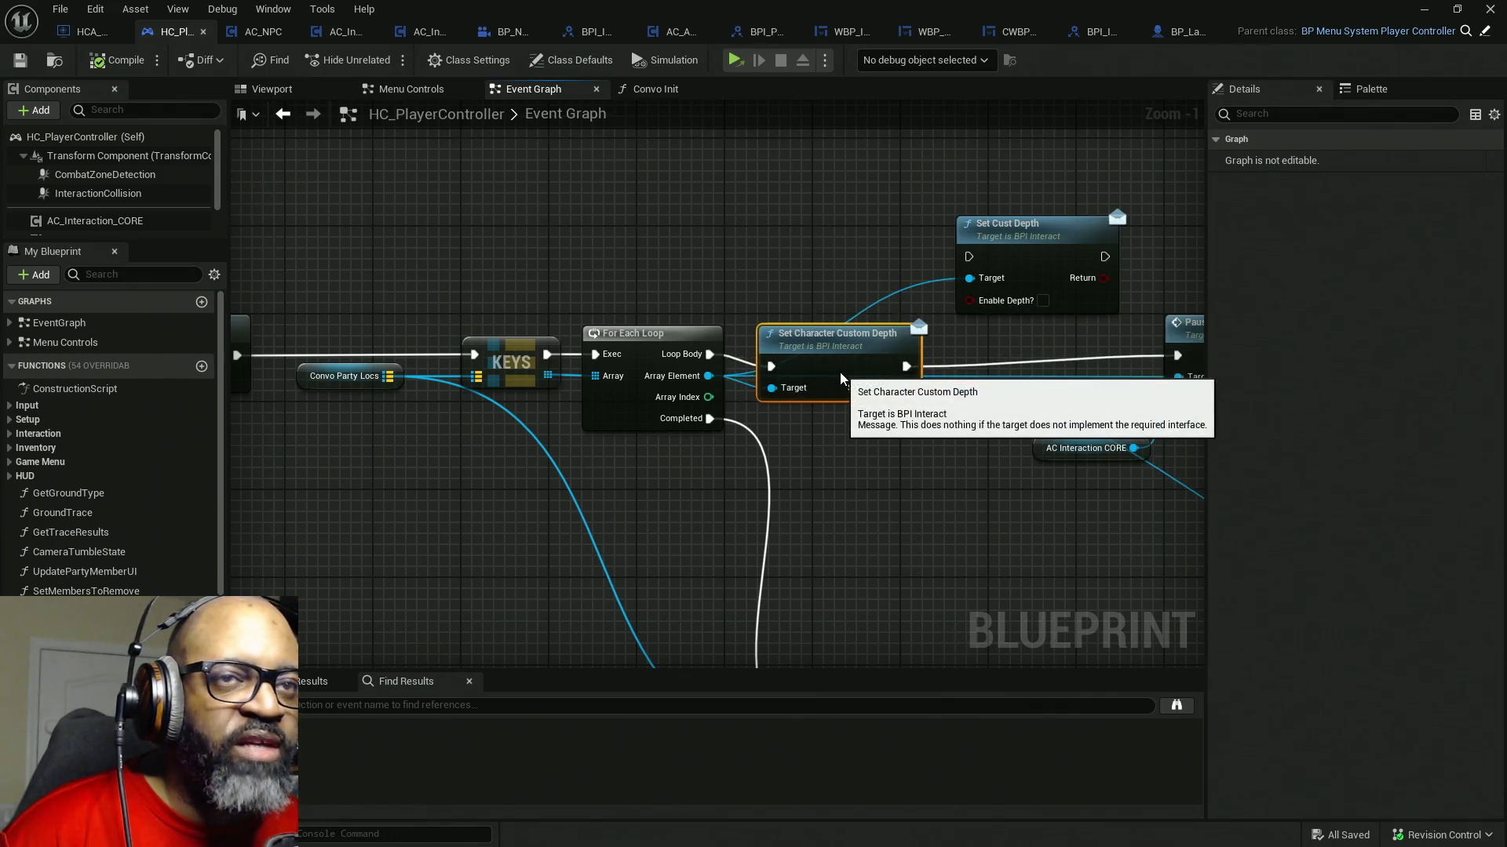
double_click(834, 358)
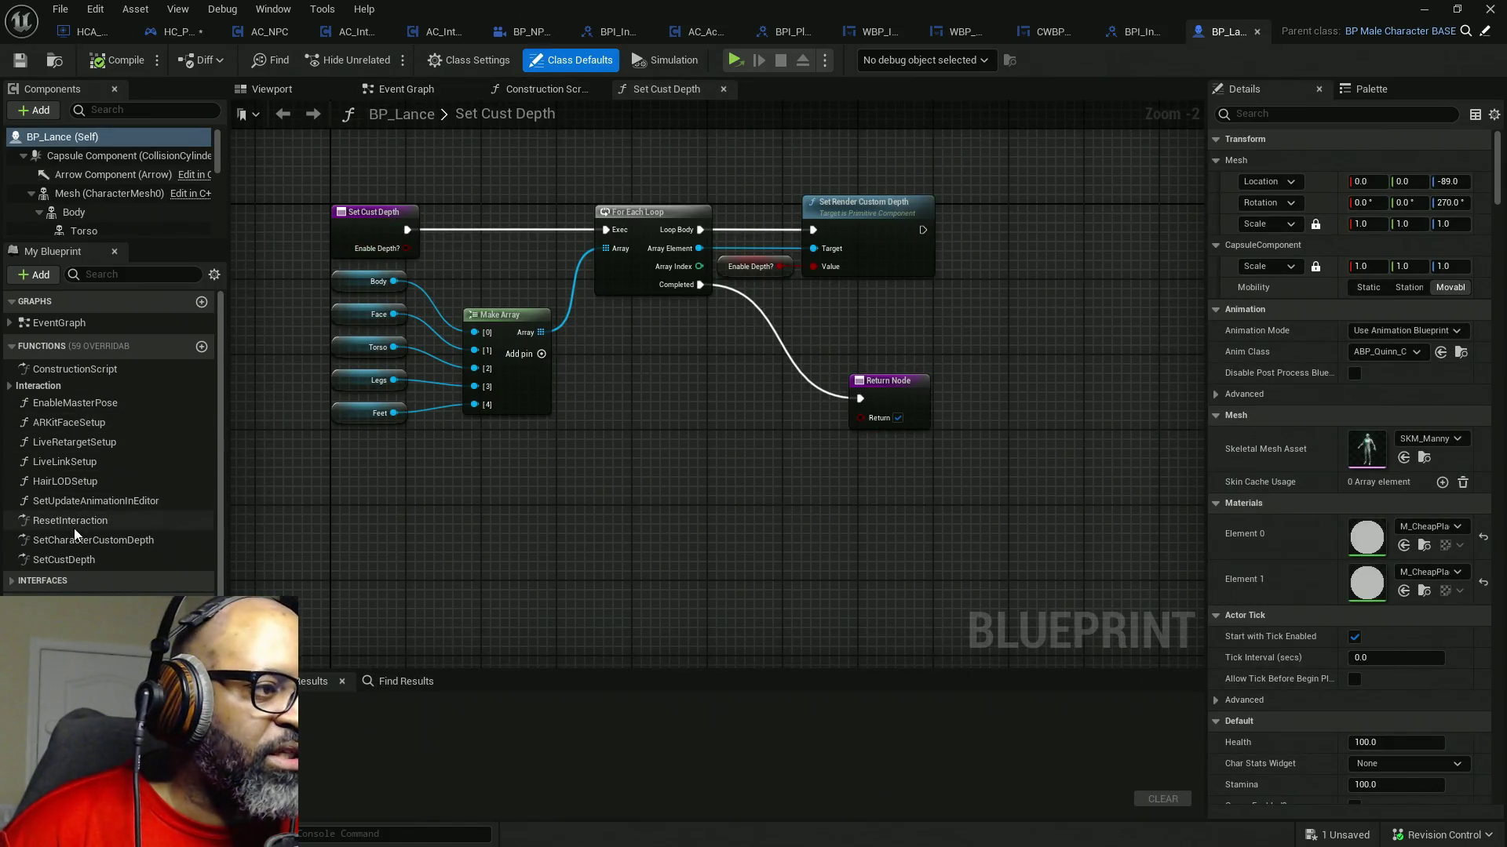
- Review BP_Lance's Interaction interface functions, then restore its own function list
left_click(17, 346)
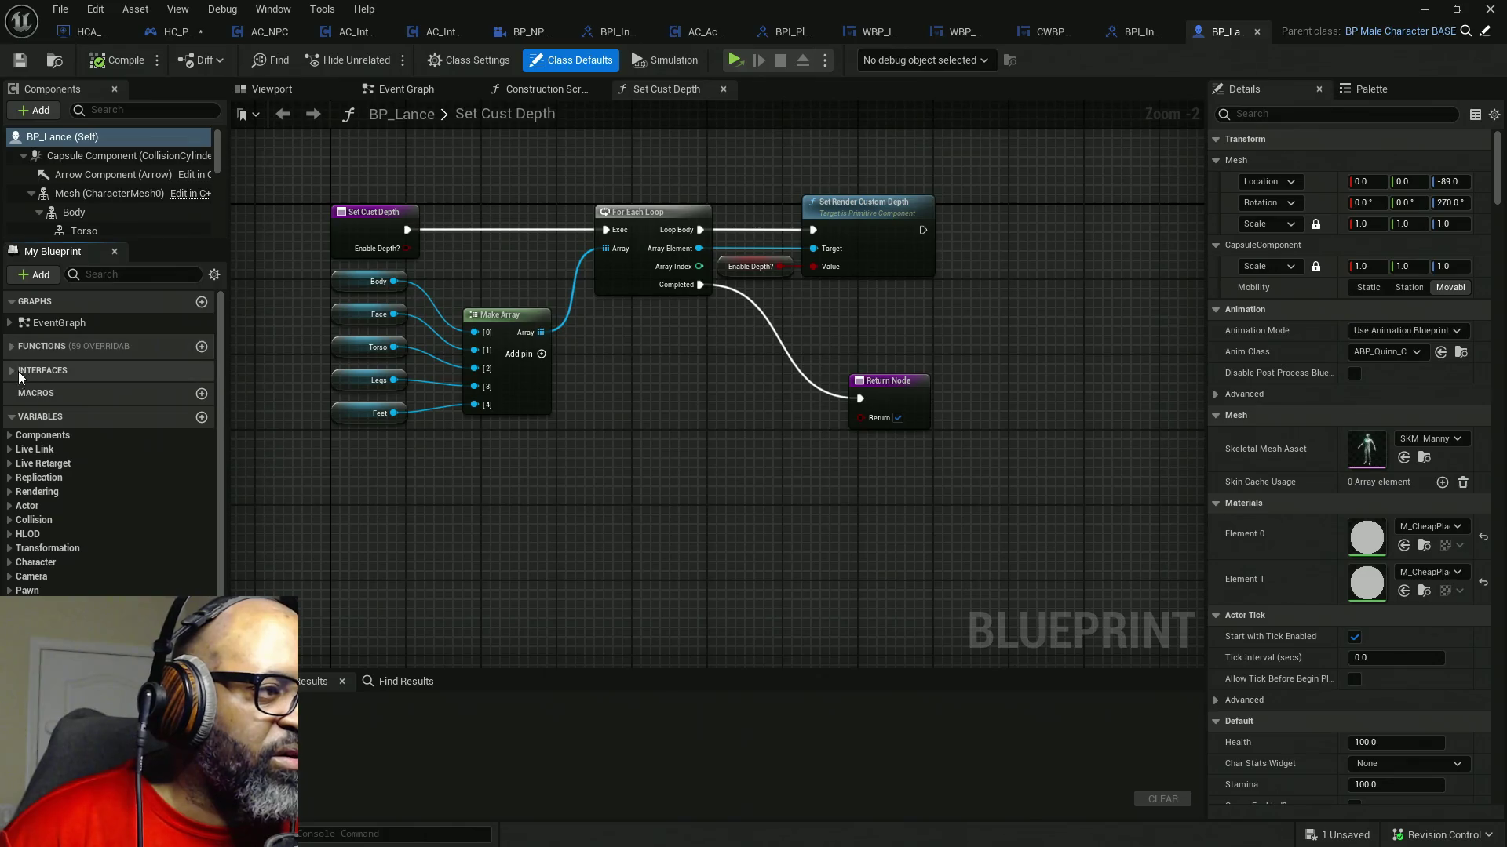
left_click(17, 371)
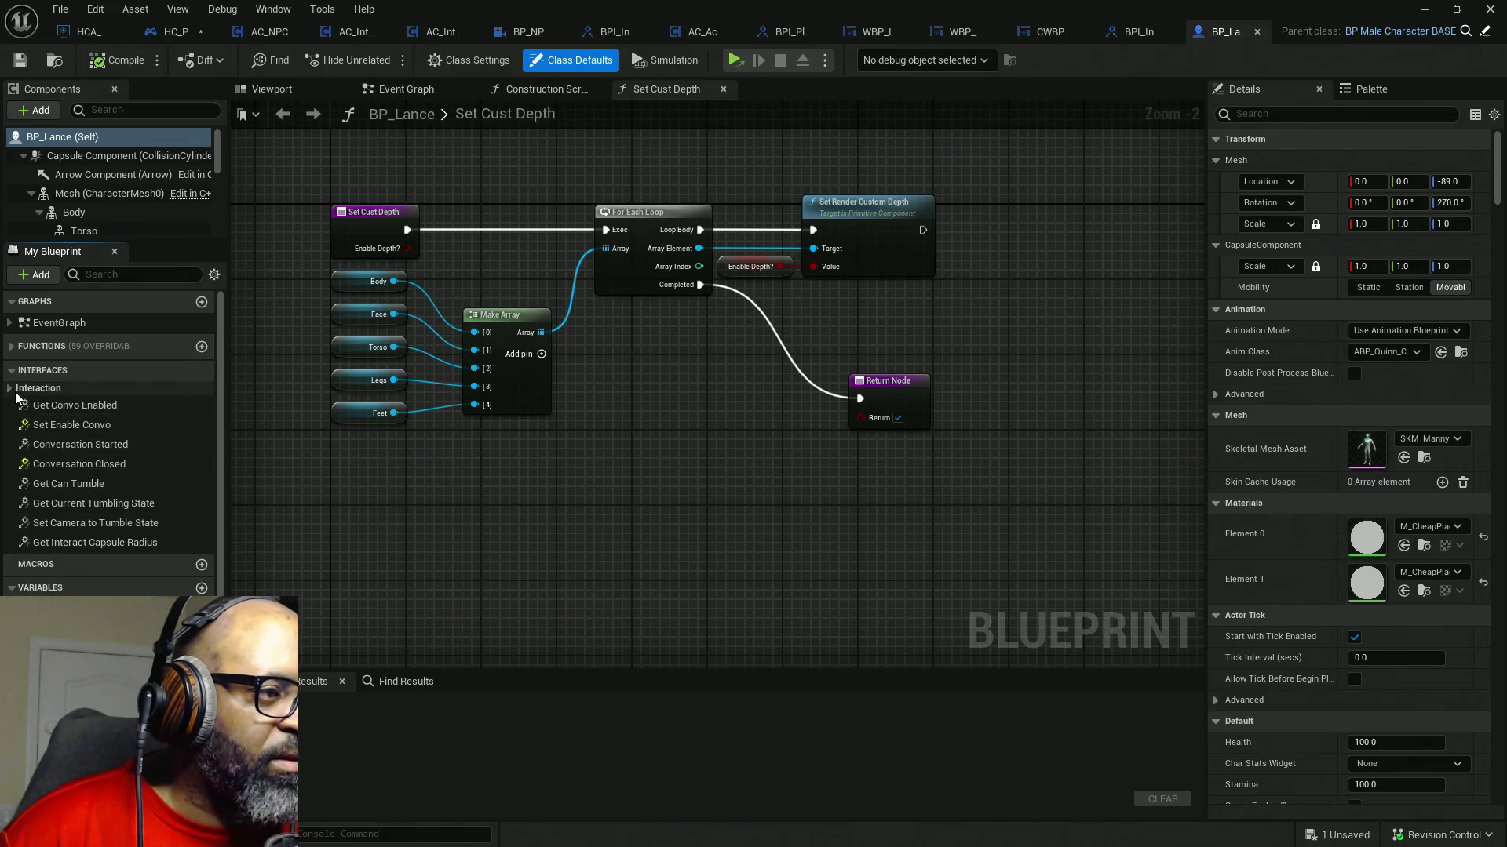
left_click(10, 389)
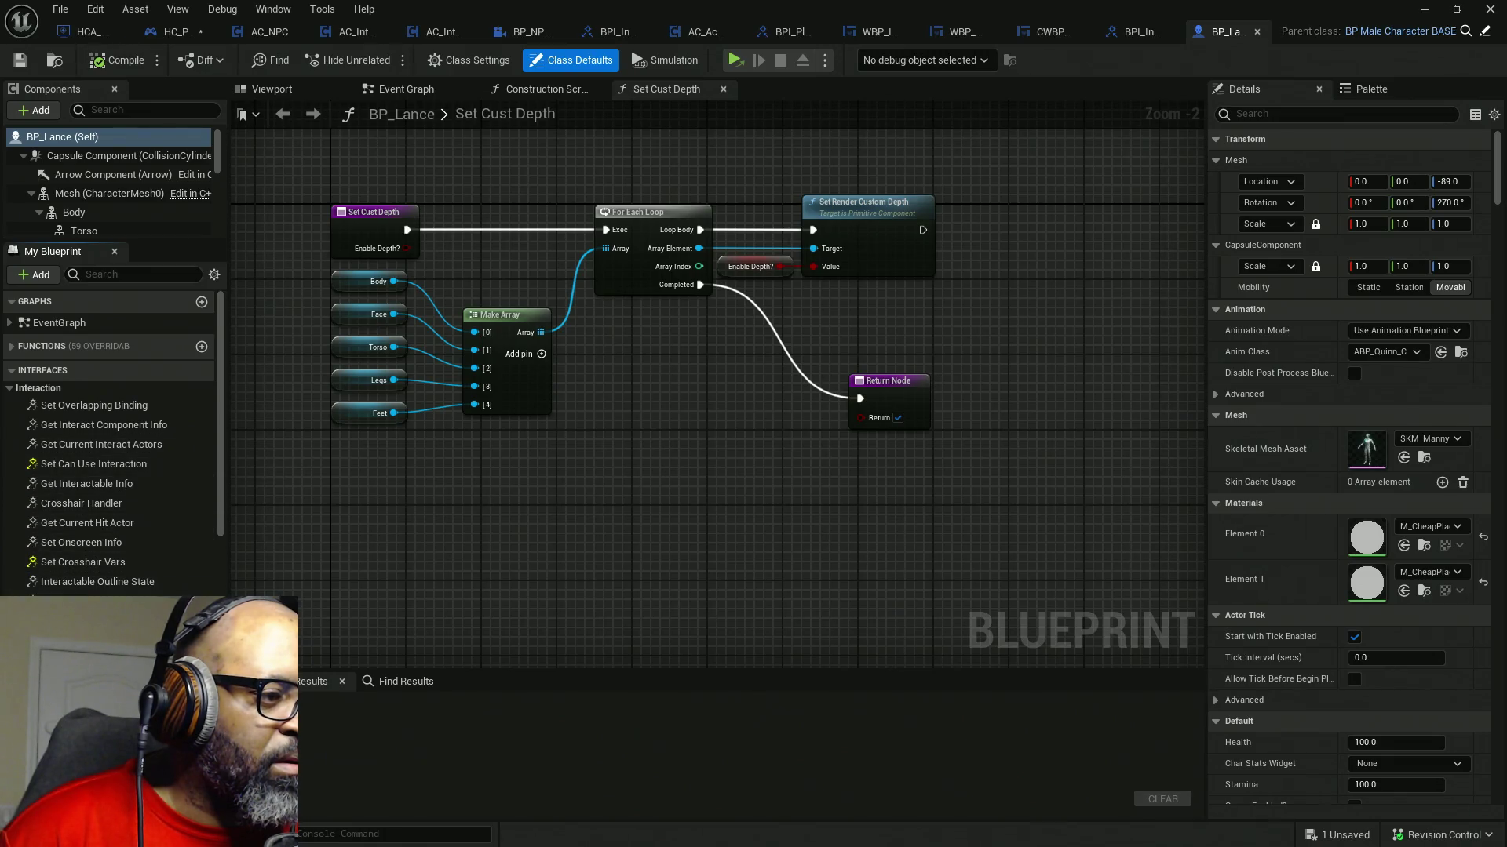
scroll(59, 589, "down", 2)
scroll(52, 501, "up", 2)
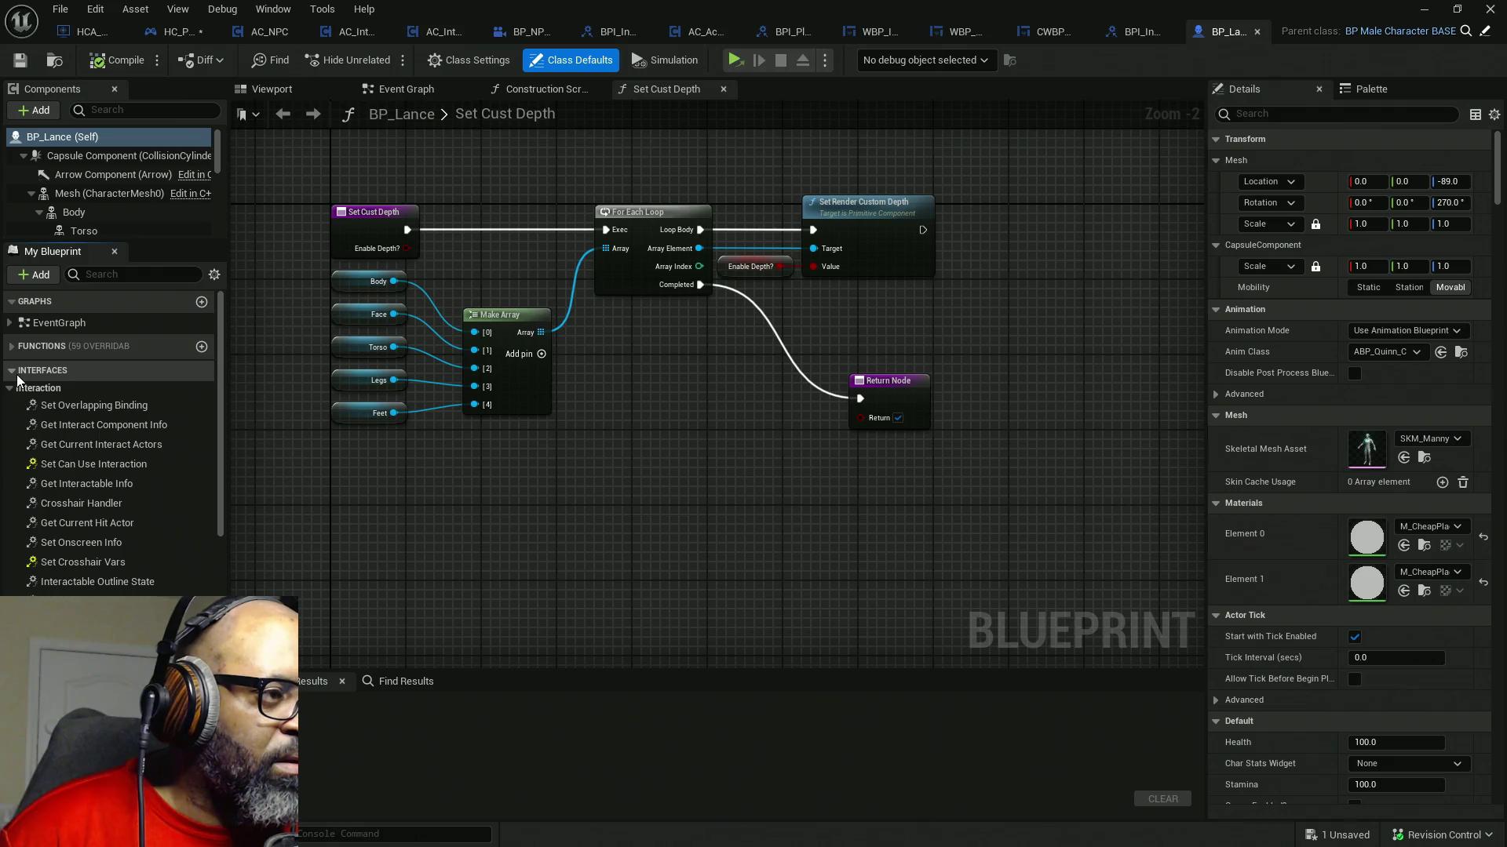
left_click(17, 372)
left_click(16, 346)
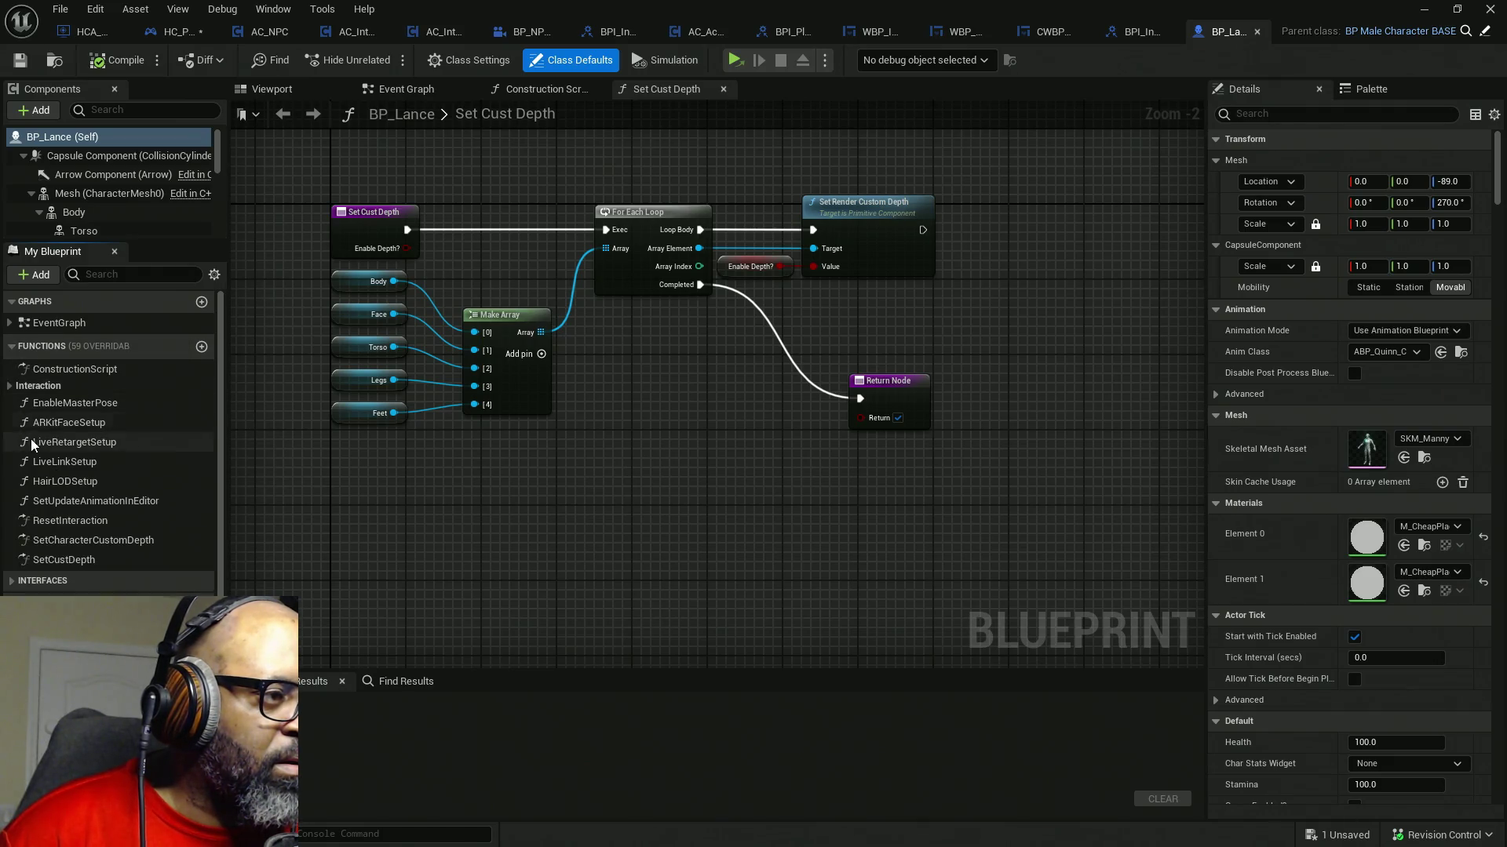
- Check SetCharacterCustomDepth returns Convo Spring Arm Holder and tidy its Return Node layout
double_click(132, 541)
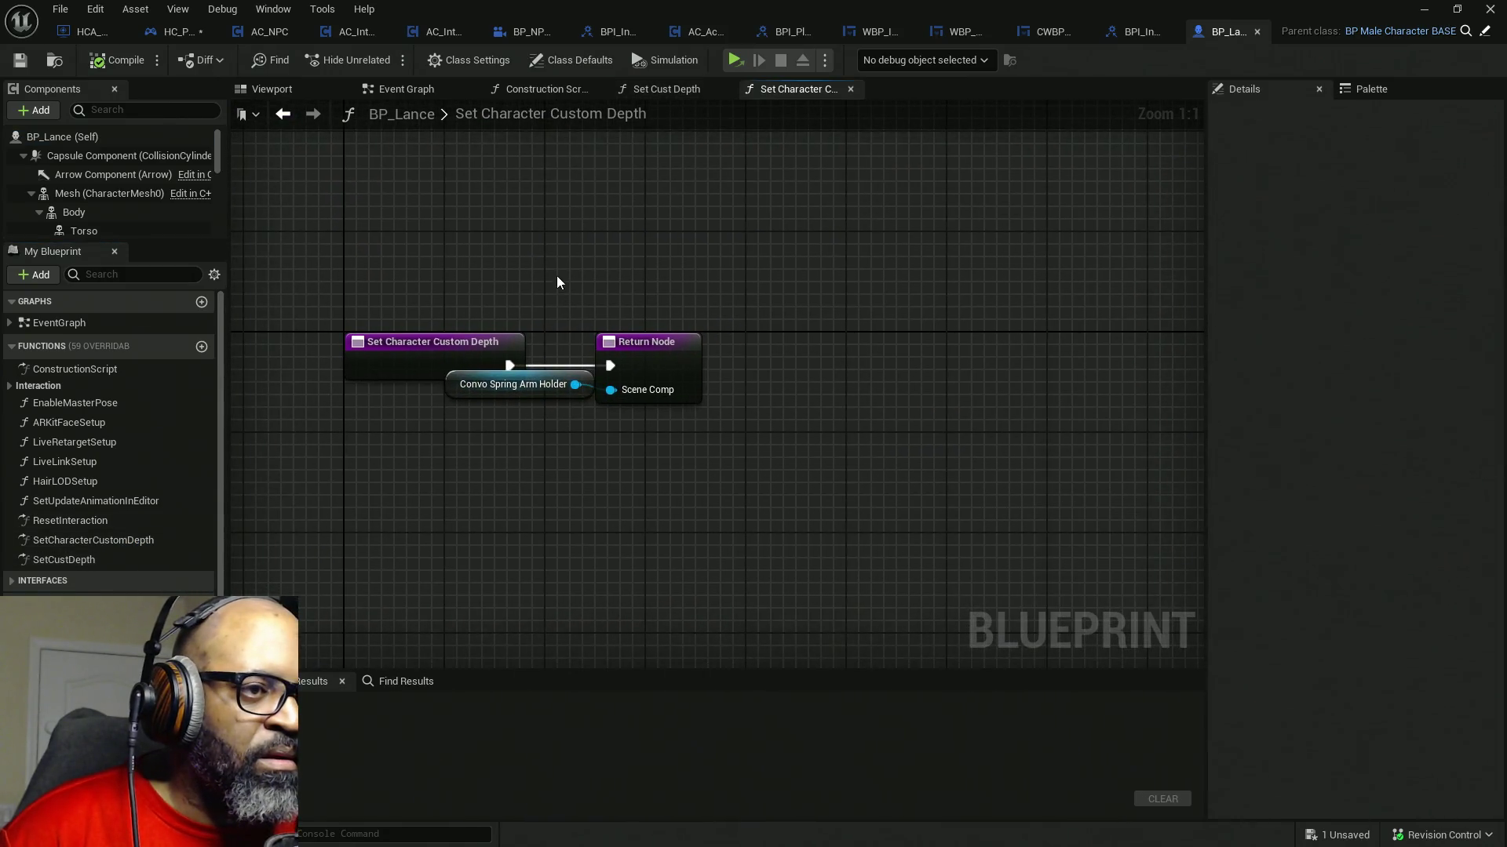
mouse_move(558, 283)
left_mouse_down()
mouse_move(660, 393)
mouse_move(774, 361)
left_mouse_up()
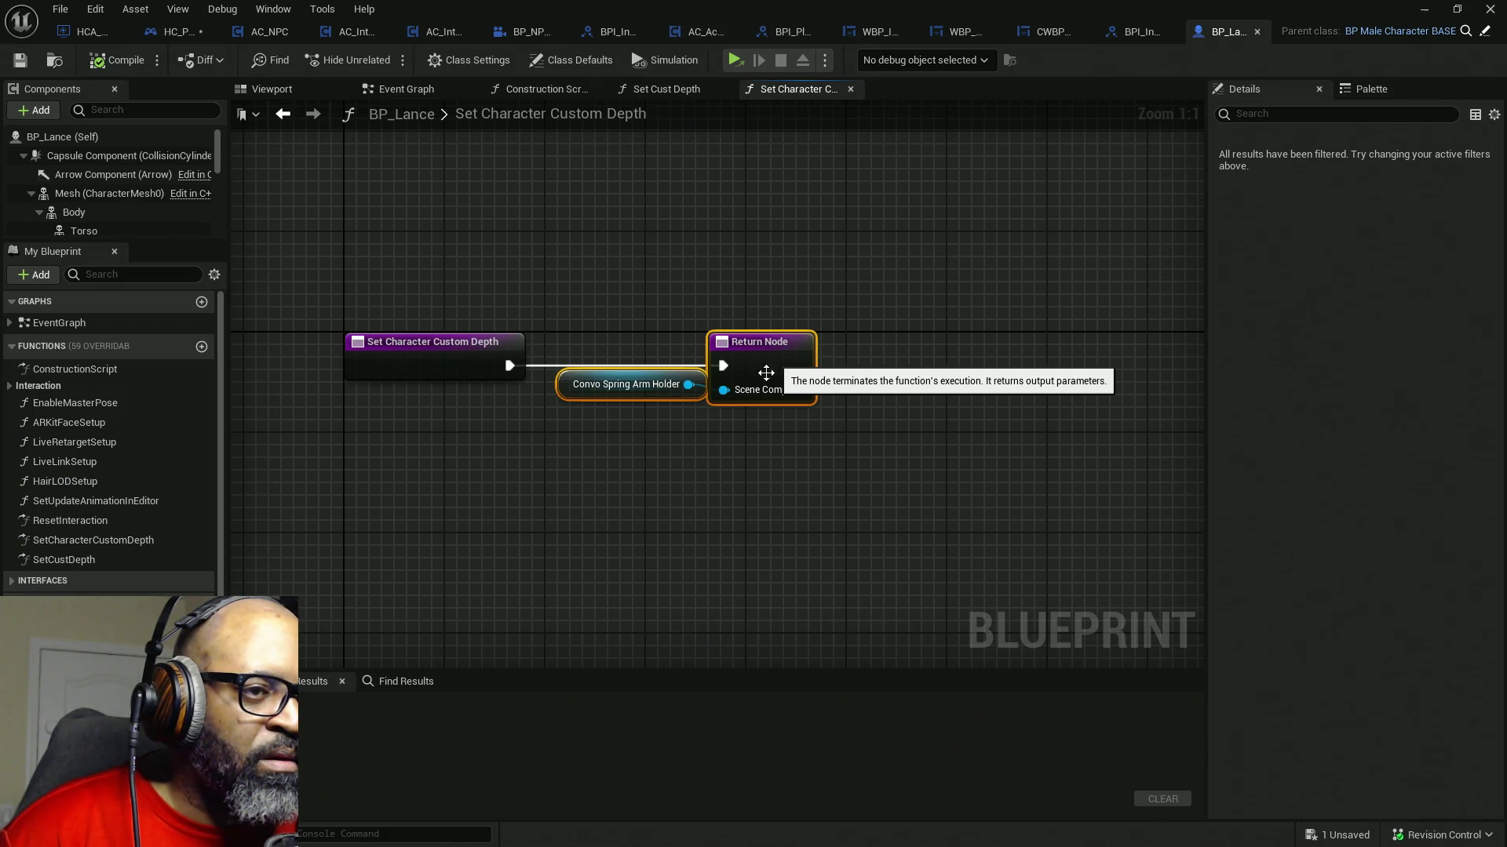
left_click(660, 438)
left_click_drag(573, 396, 550, 398)
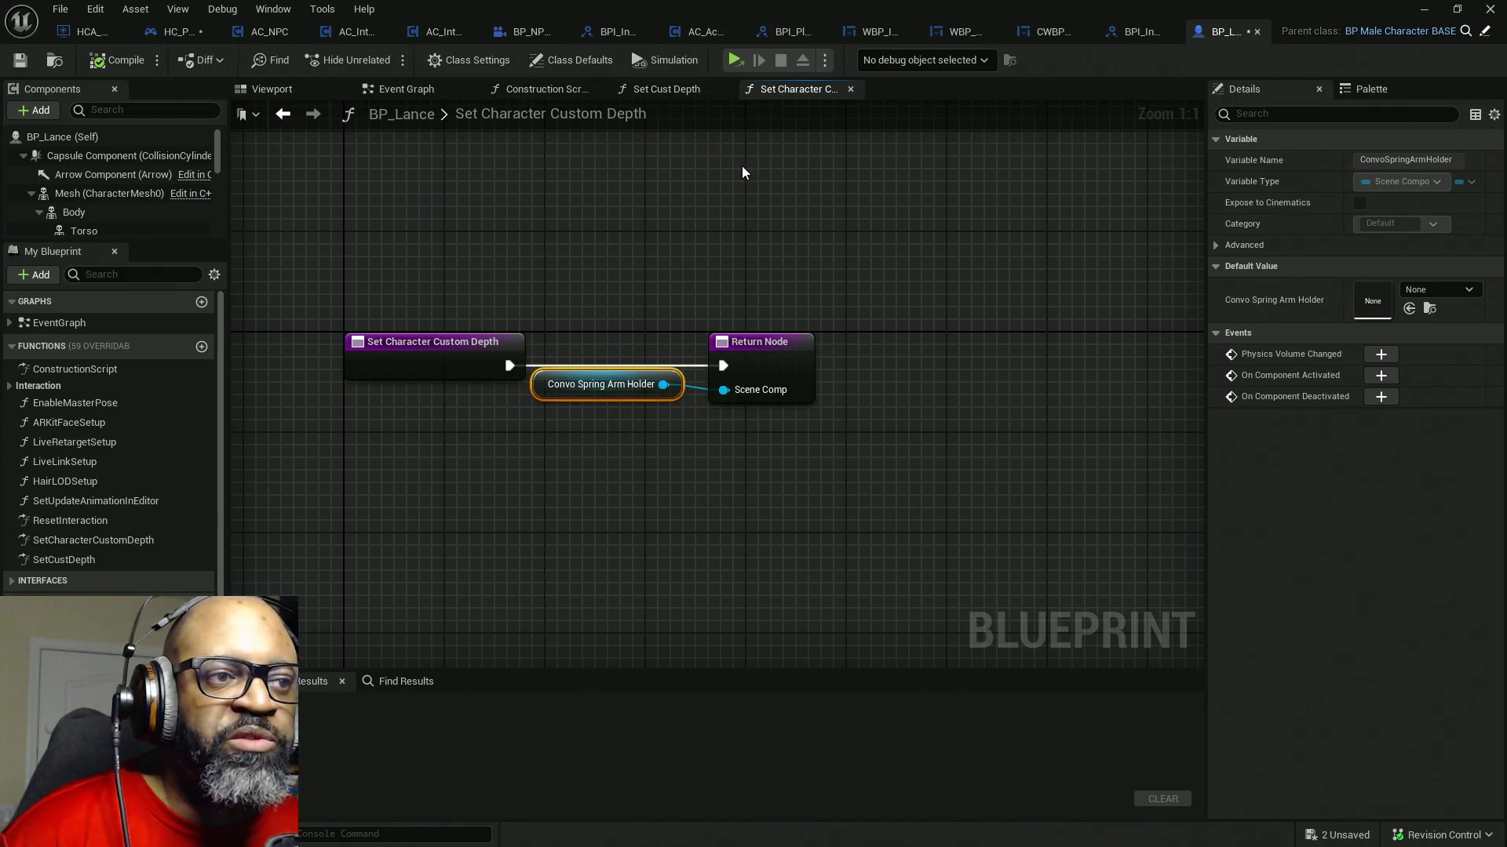
- Reposition the Set Character Custom Depth call below Set Cust Depth in HC_PlayerController's graph
left_click(176, 32)
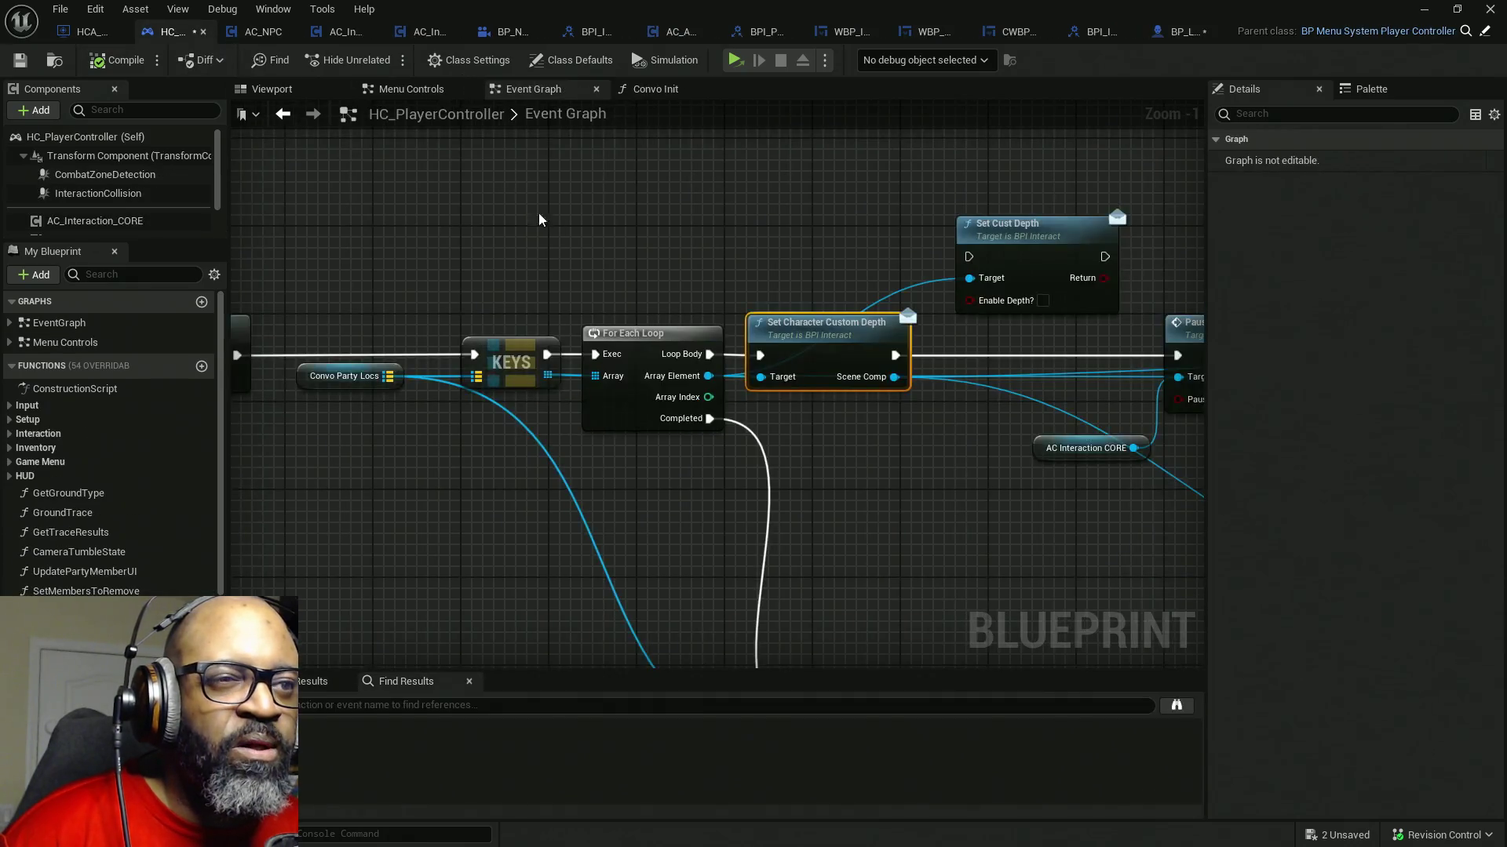
left_click_drag(821, 308, 821, 237)
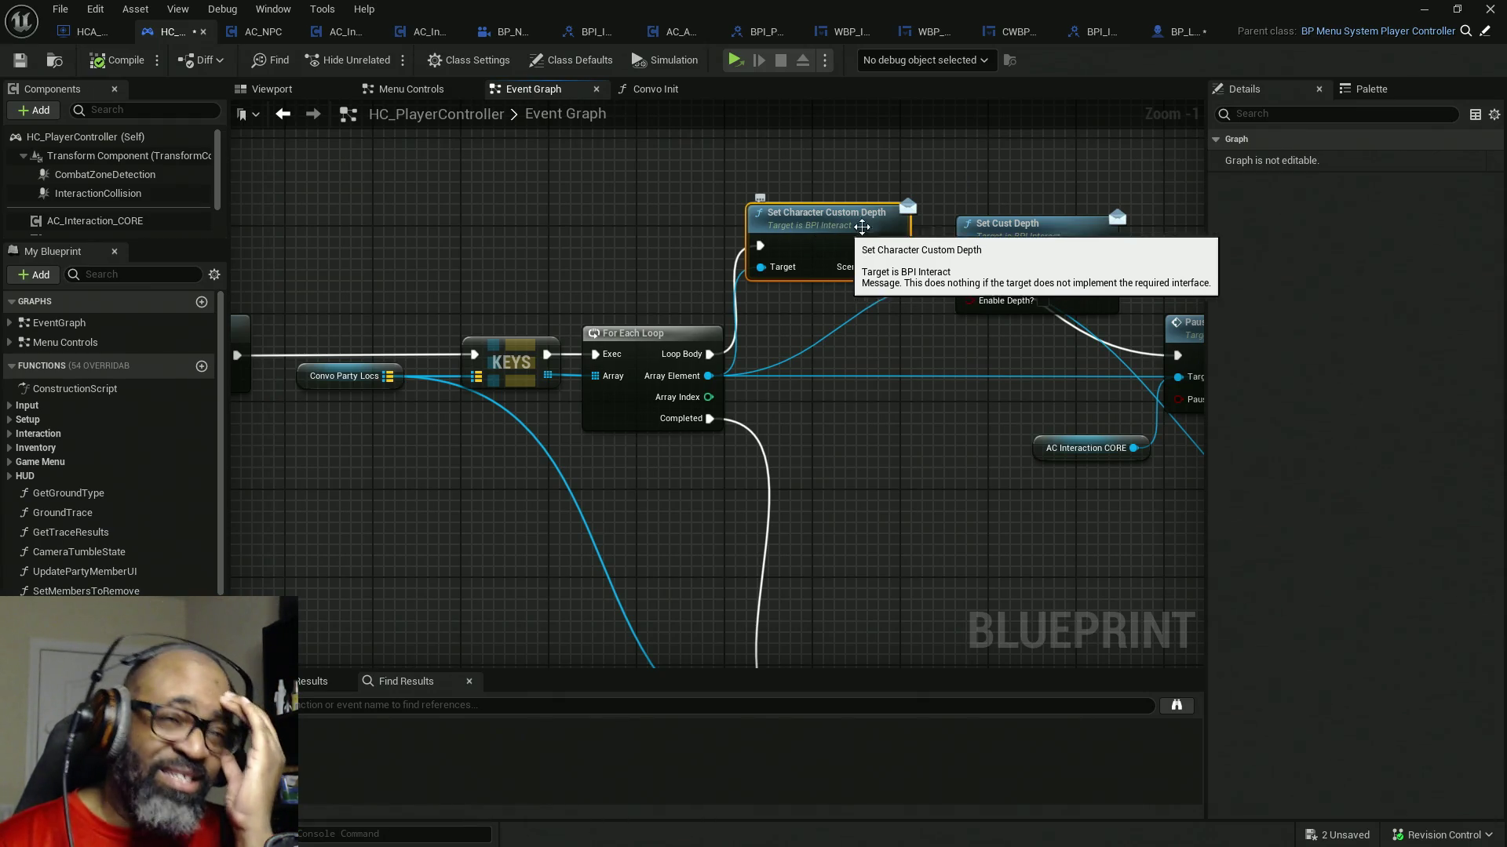
mouse_move(865, 238)
left_mouse_down()
mouse_move(877, 393)
mouse_move(559, 221)
left_mouse_up()
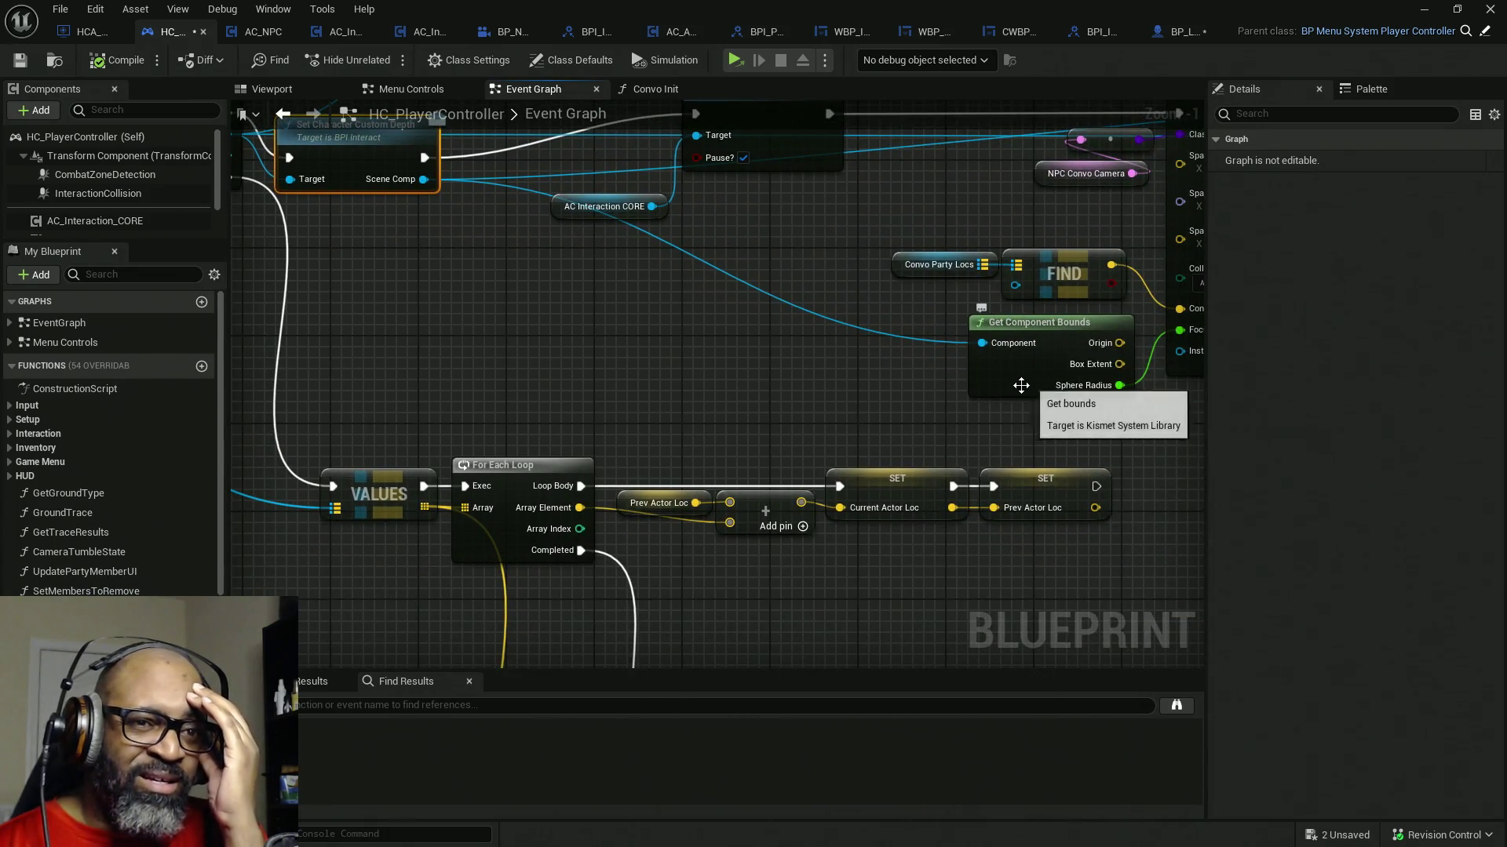
left_click_drag(1003, 368, 874, 431)
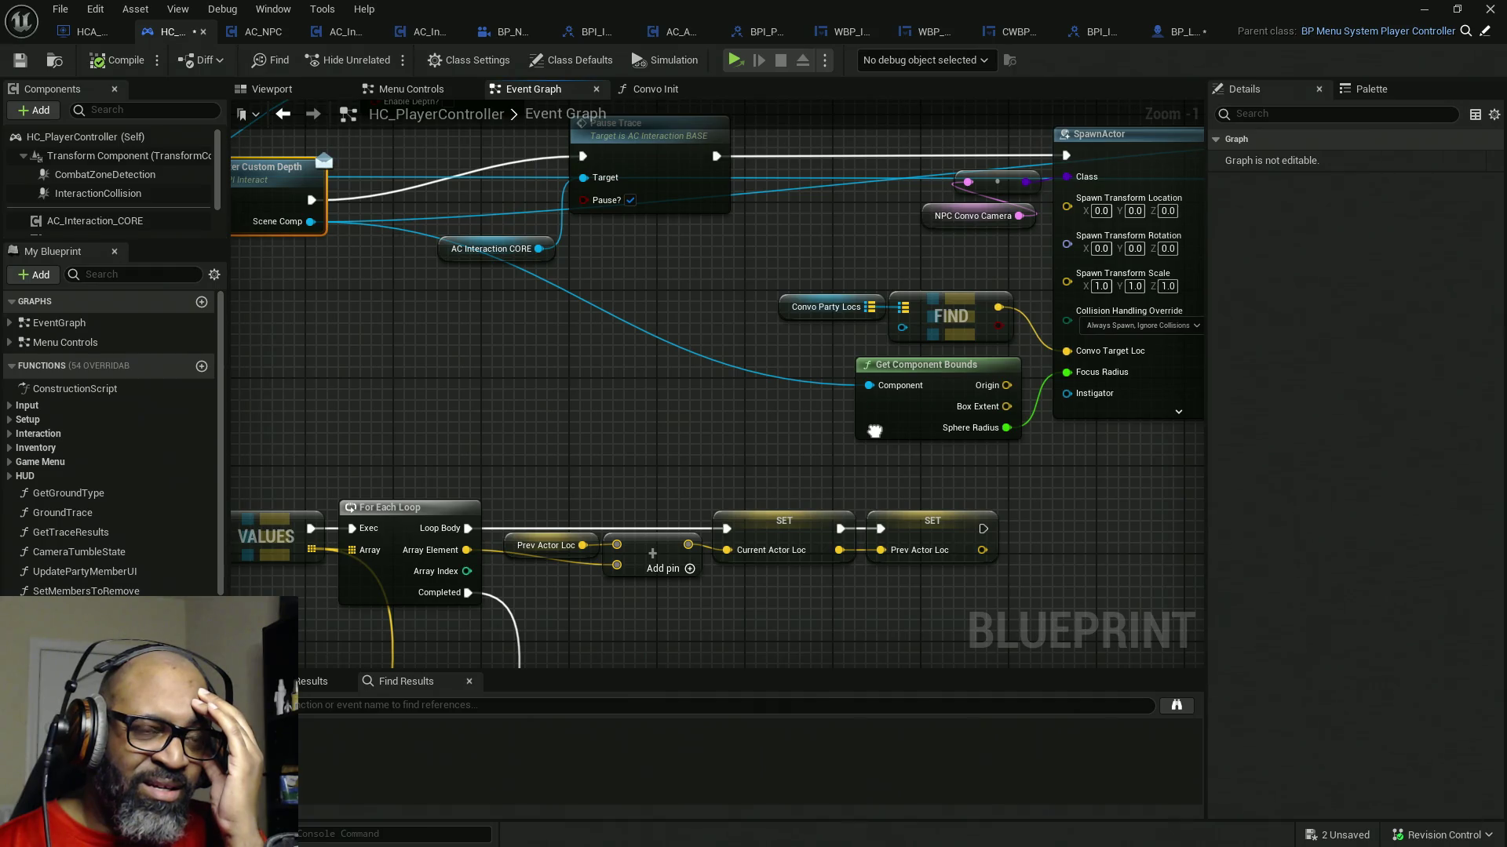
left_click_drag(873, 432, 1044, 406)
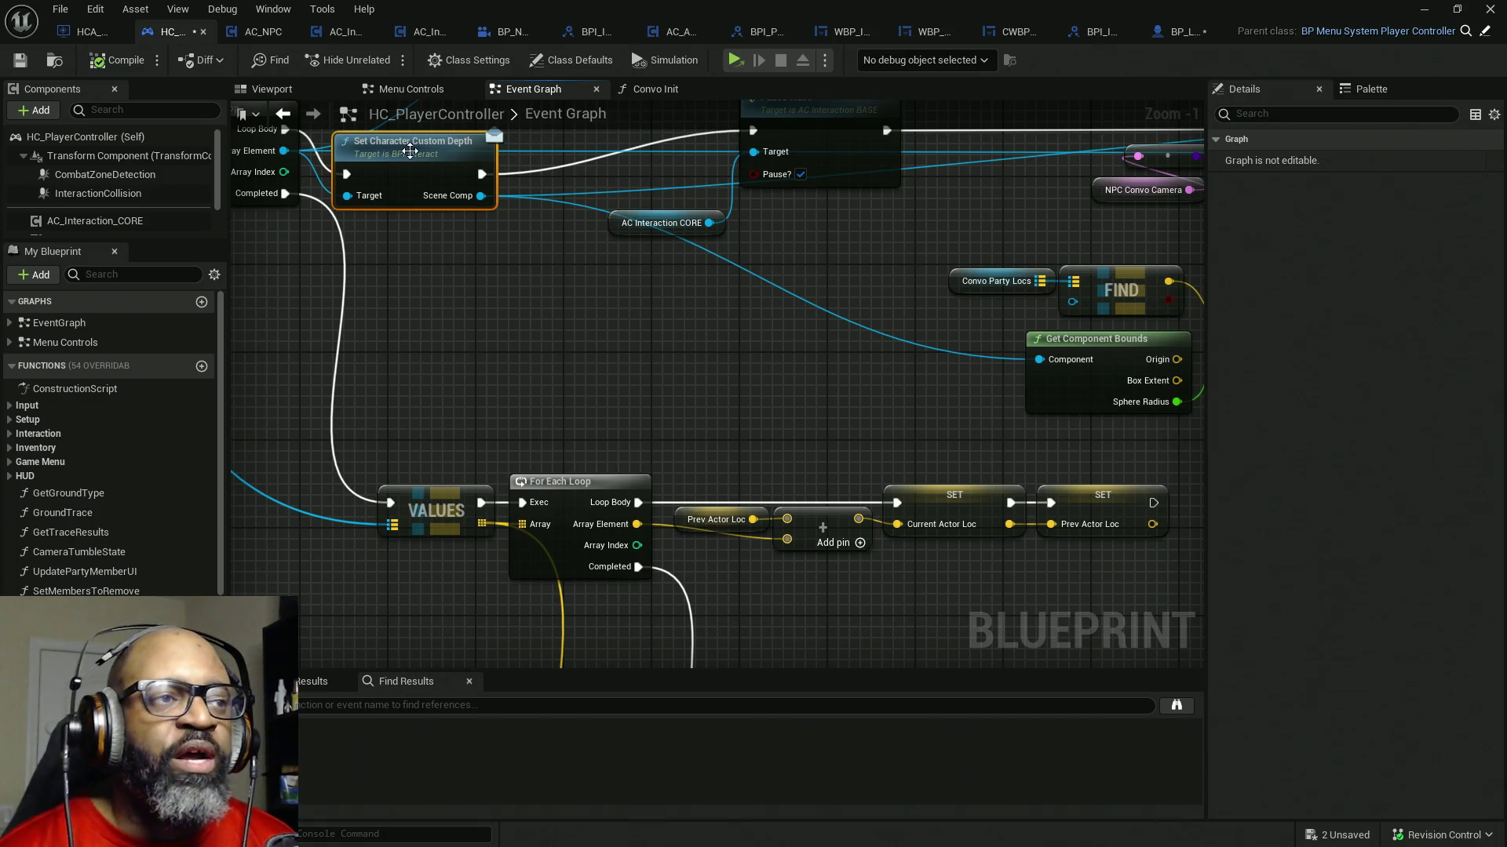
left_click_drag(729, 356, 722, 471)
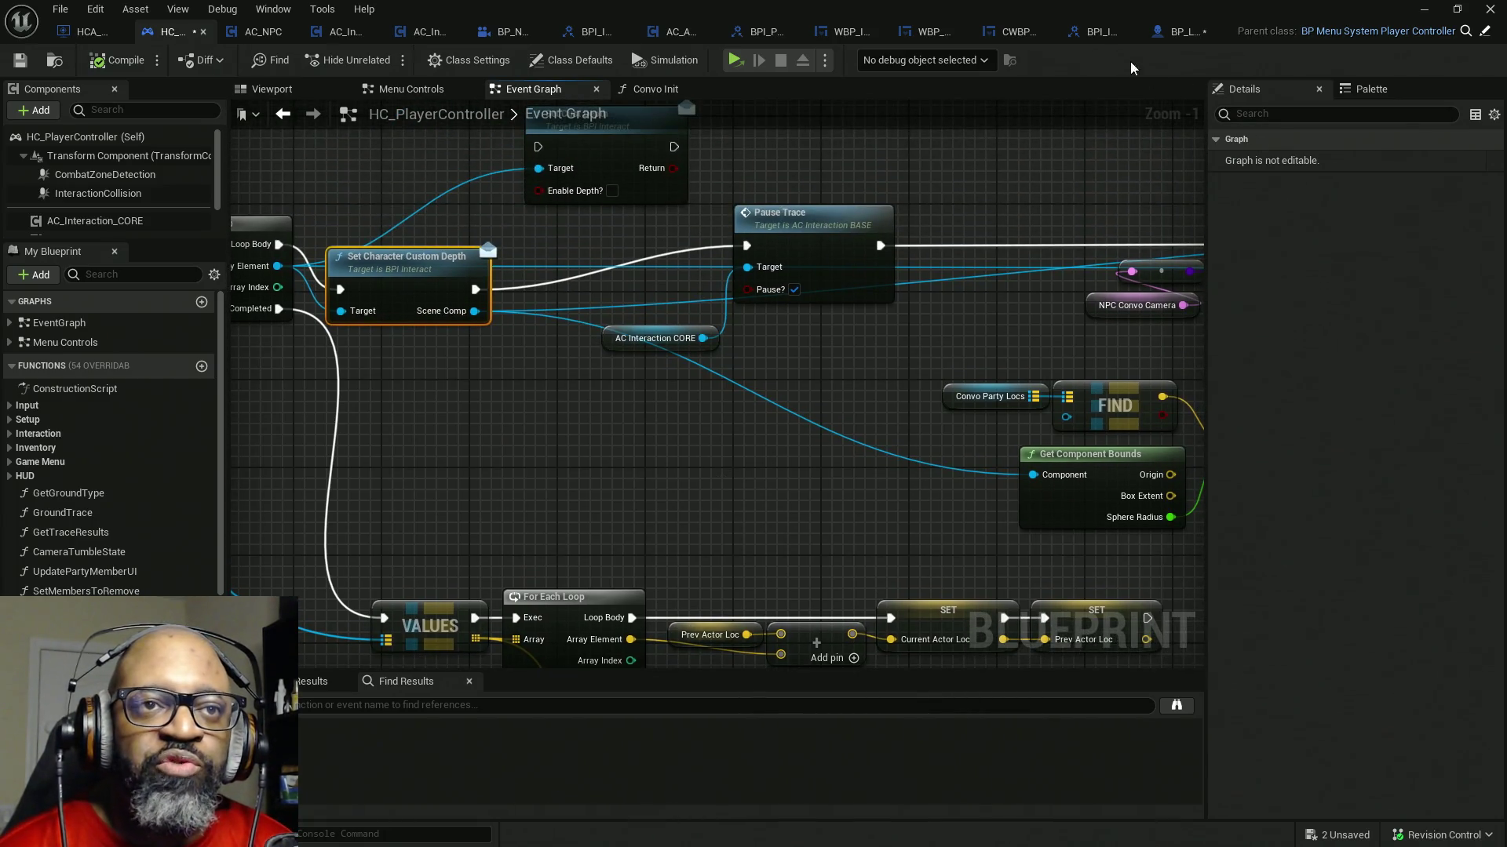
- Rename BPI_Interact's SetCharacterCustomDepth to GetFaceComponent, then compile and save all
left_click(1101, 30)
left_click(1271, 276)
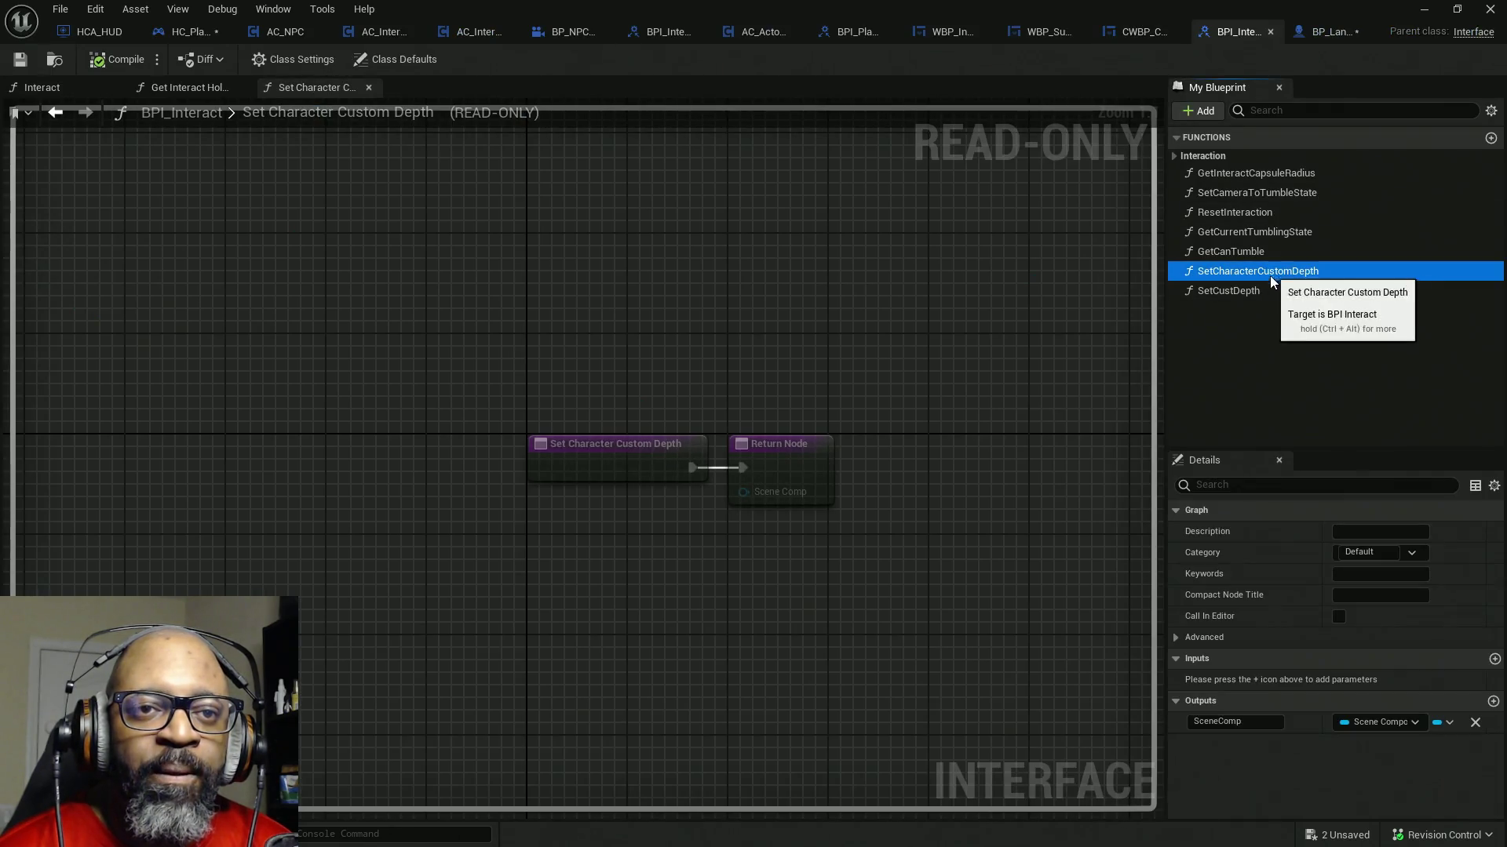
right_click(1267, 275)
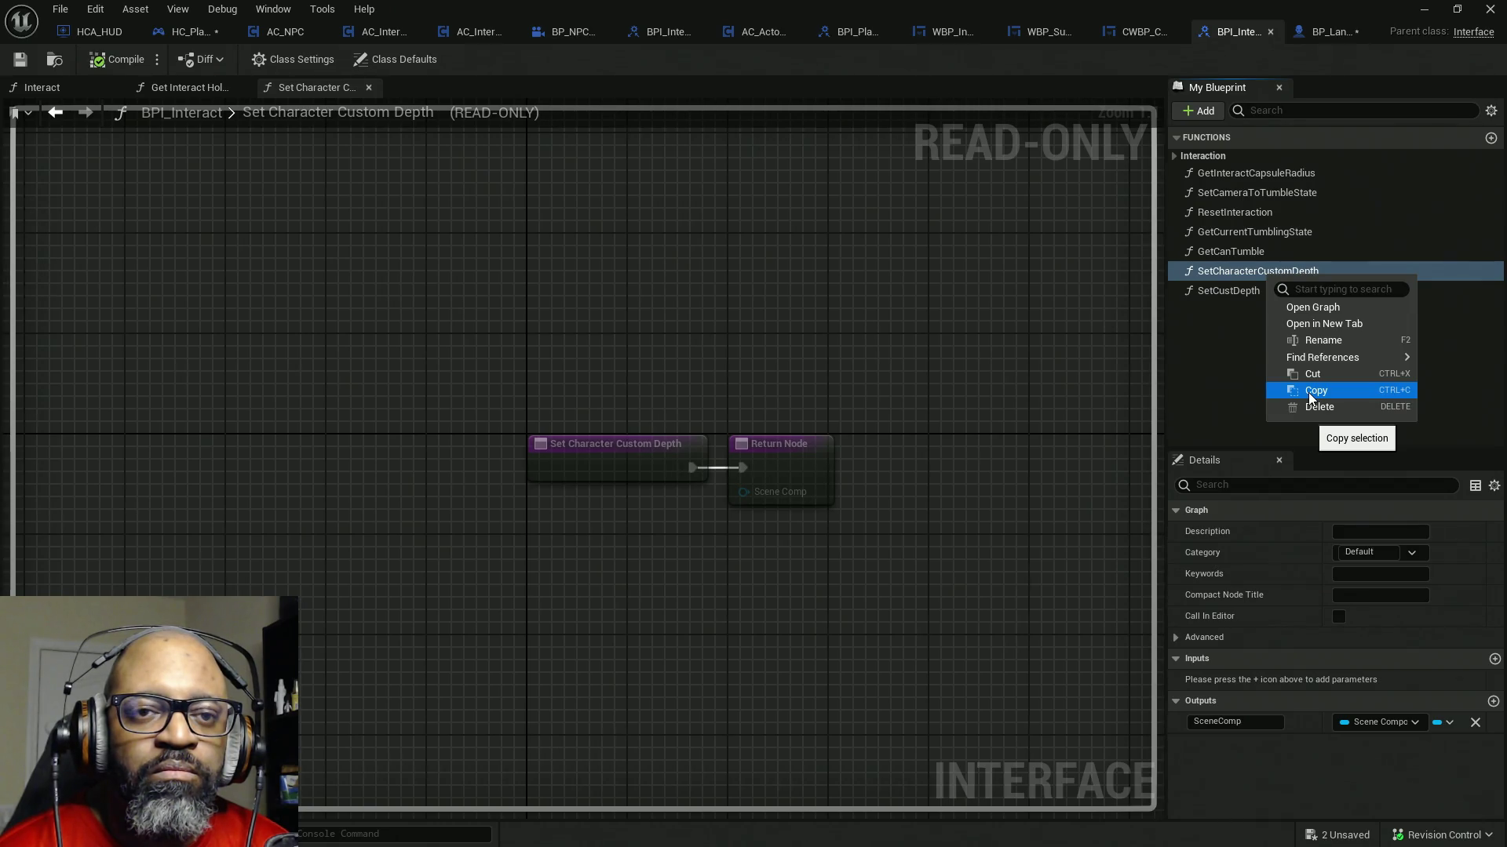
mouse_move(1322, 356)
left_click(1319, 340)
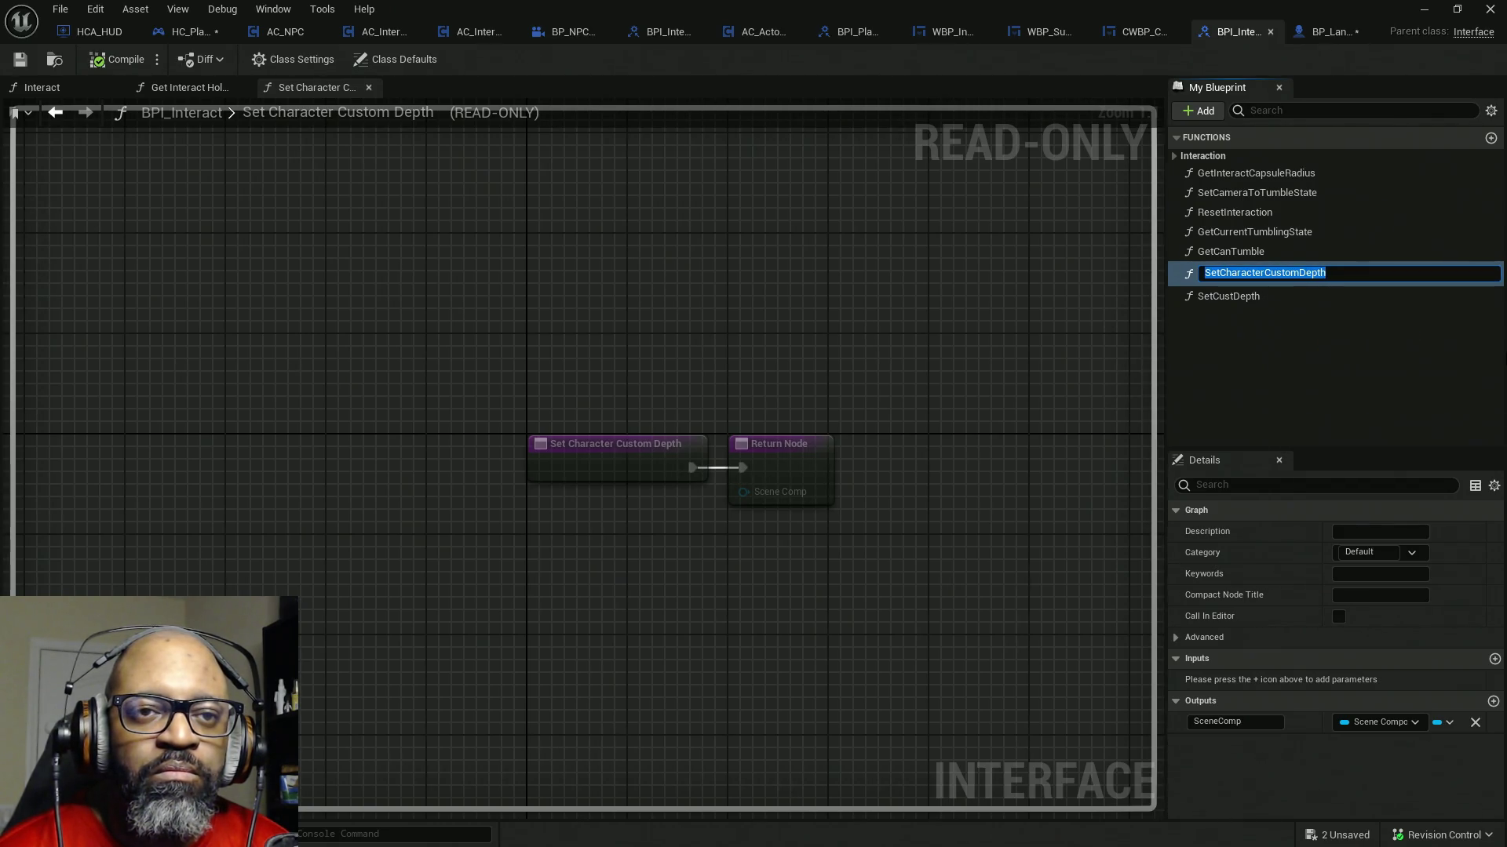
type("GetFace")
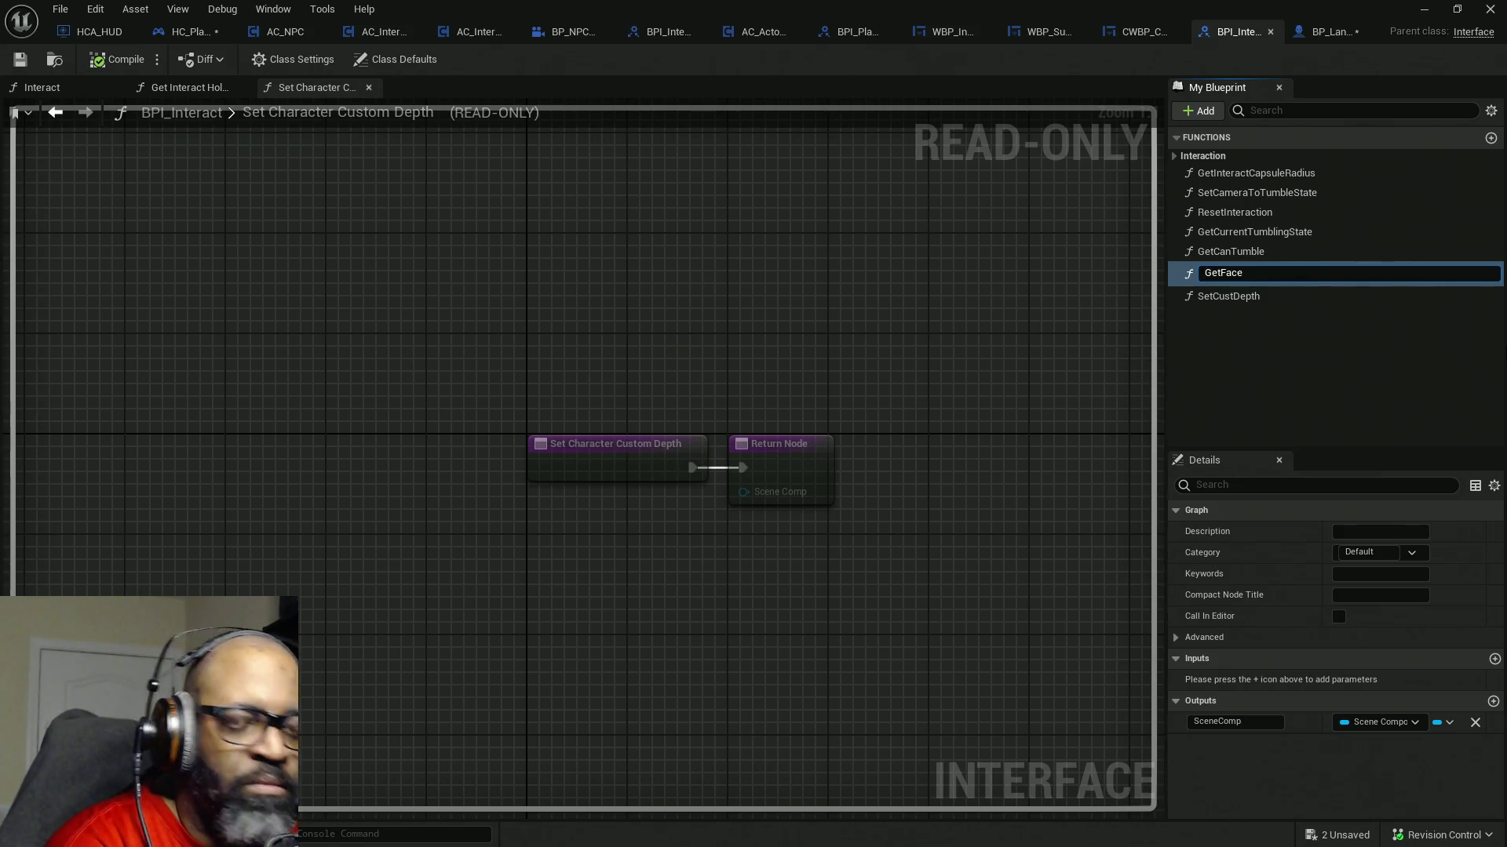
type("Mesh")
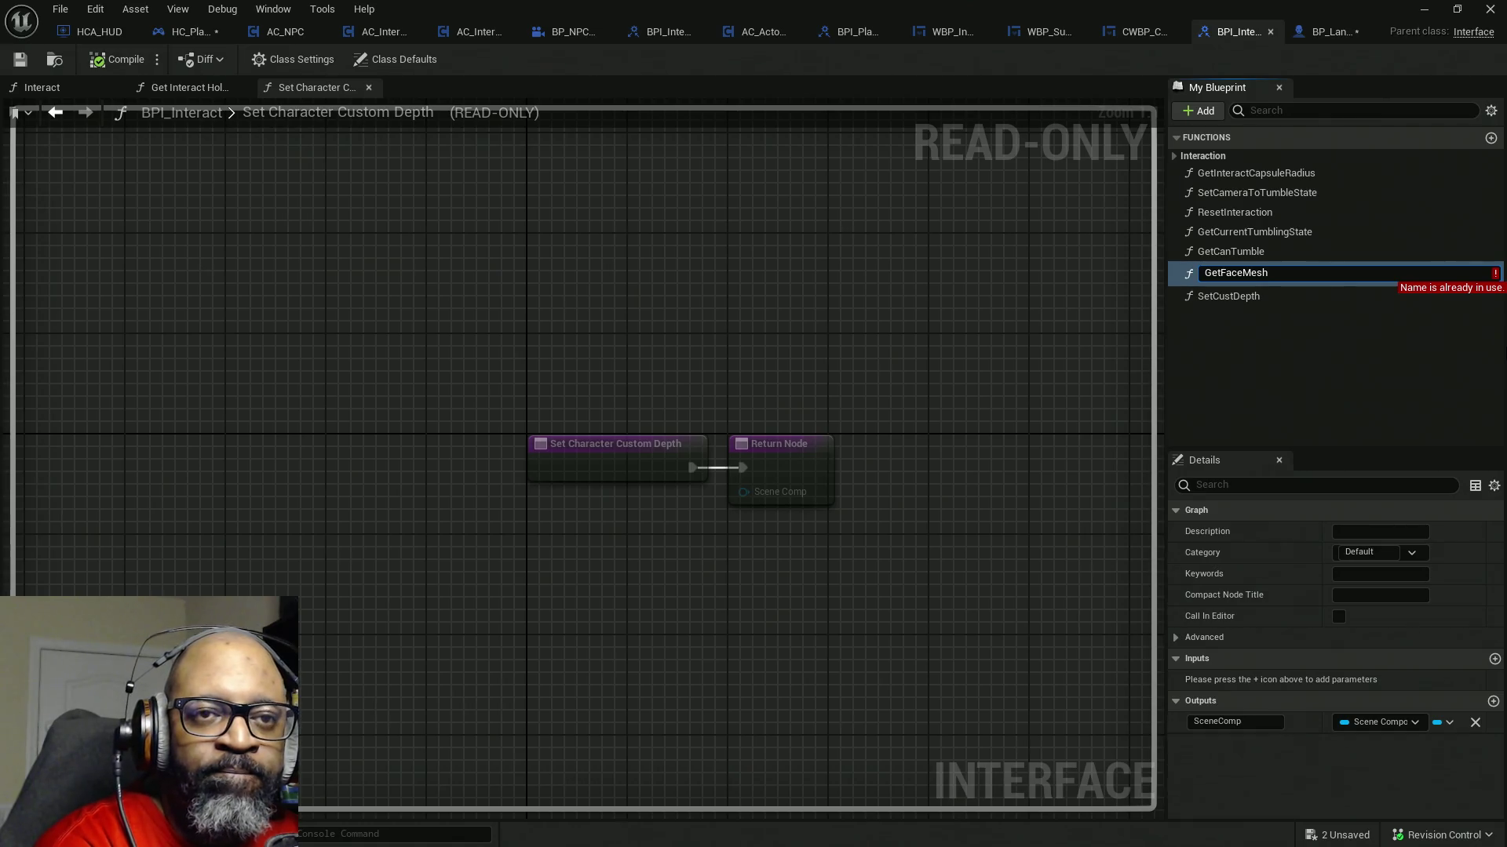
key("BackSpace")
type("Componen")
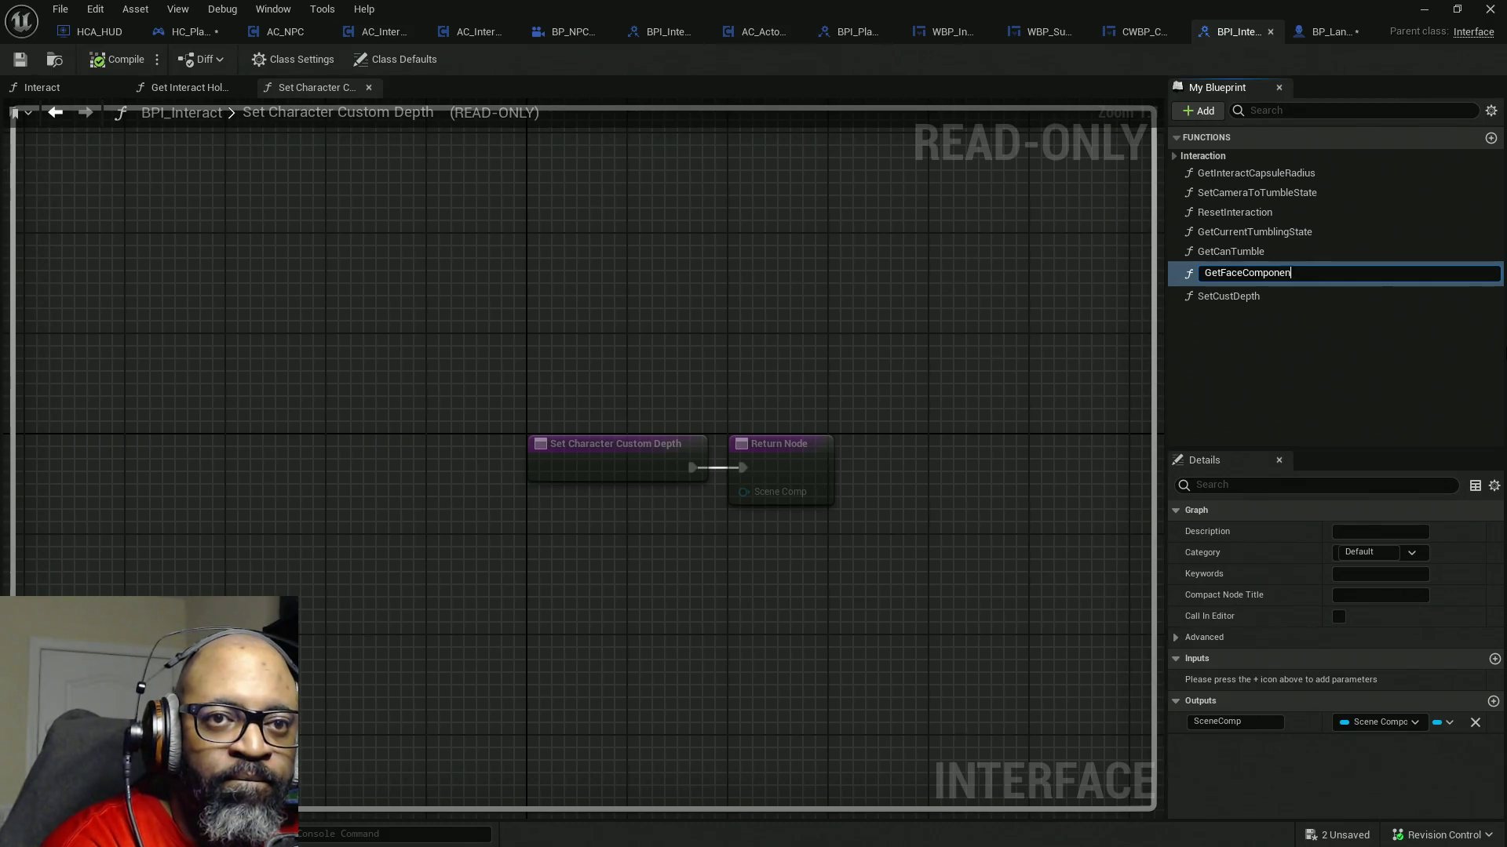
type("t")
key("Return")
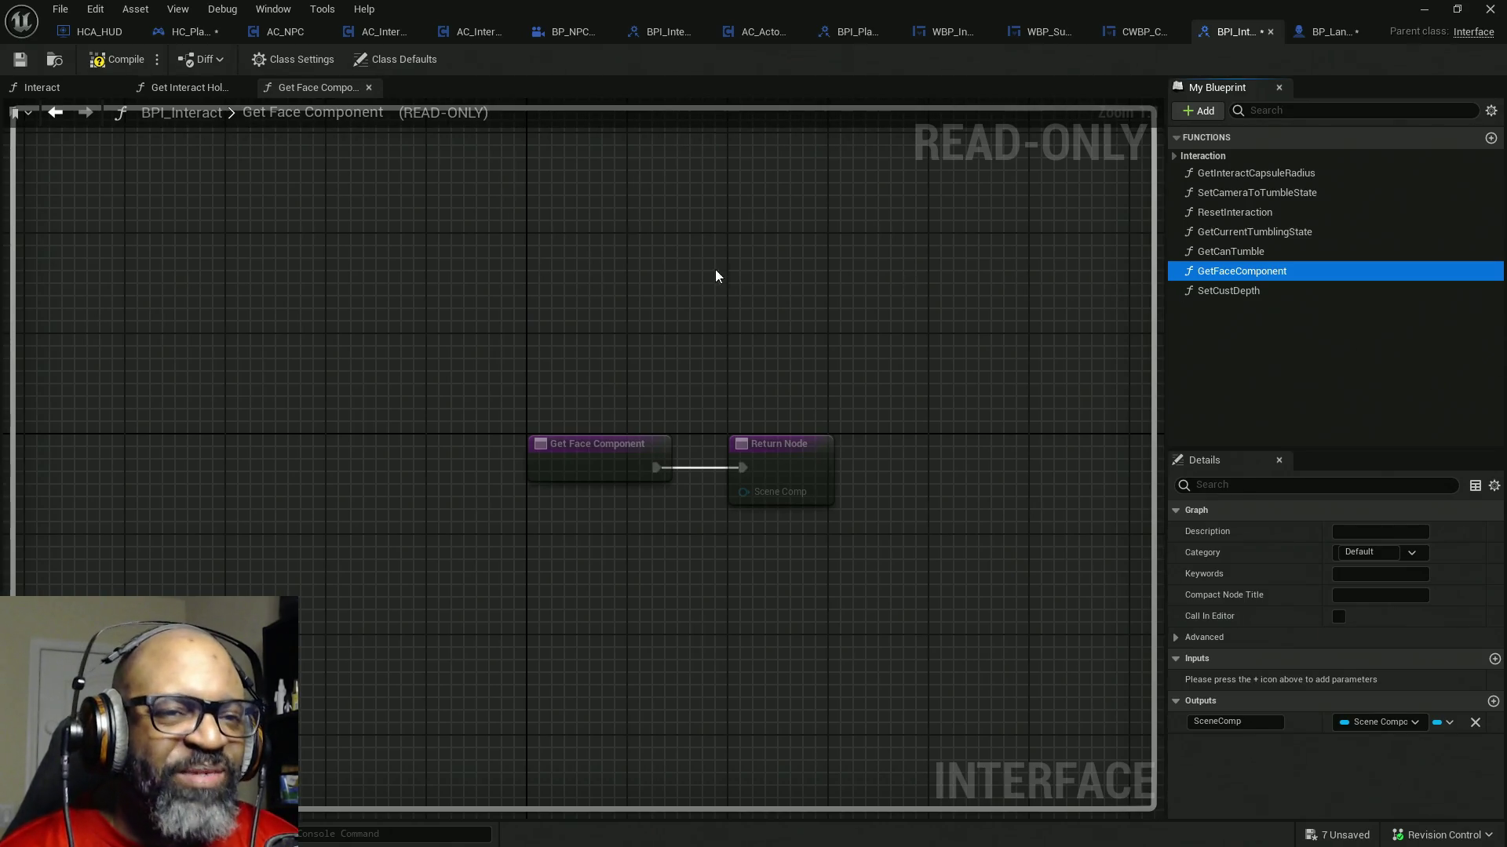
left_click(129, 58)
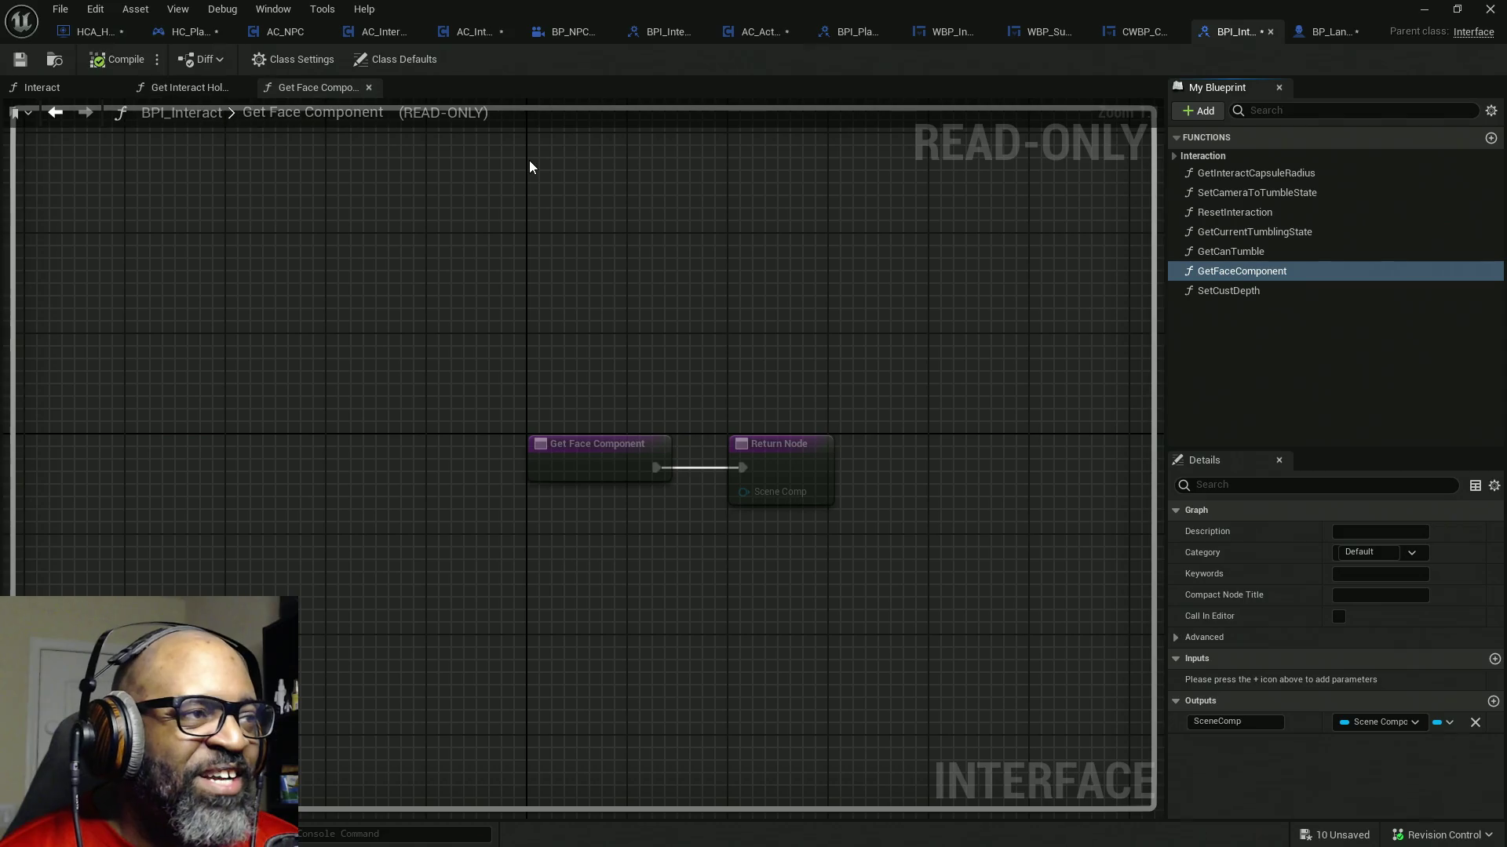
key("ctrl+s")
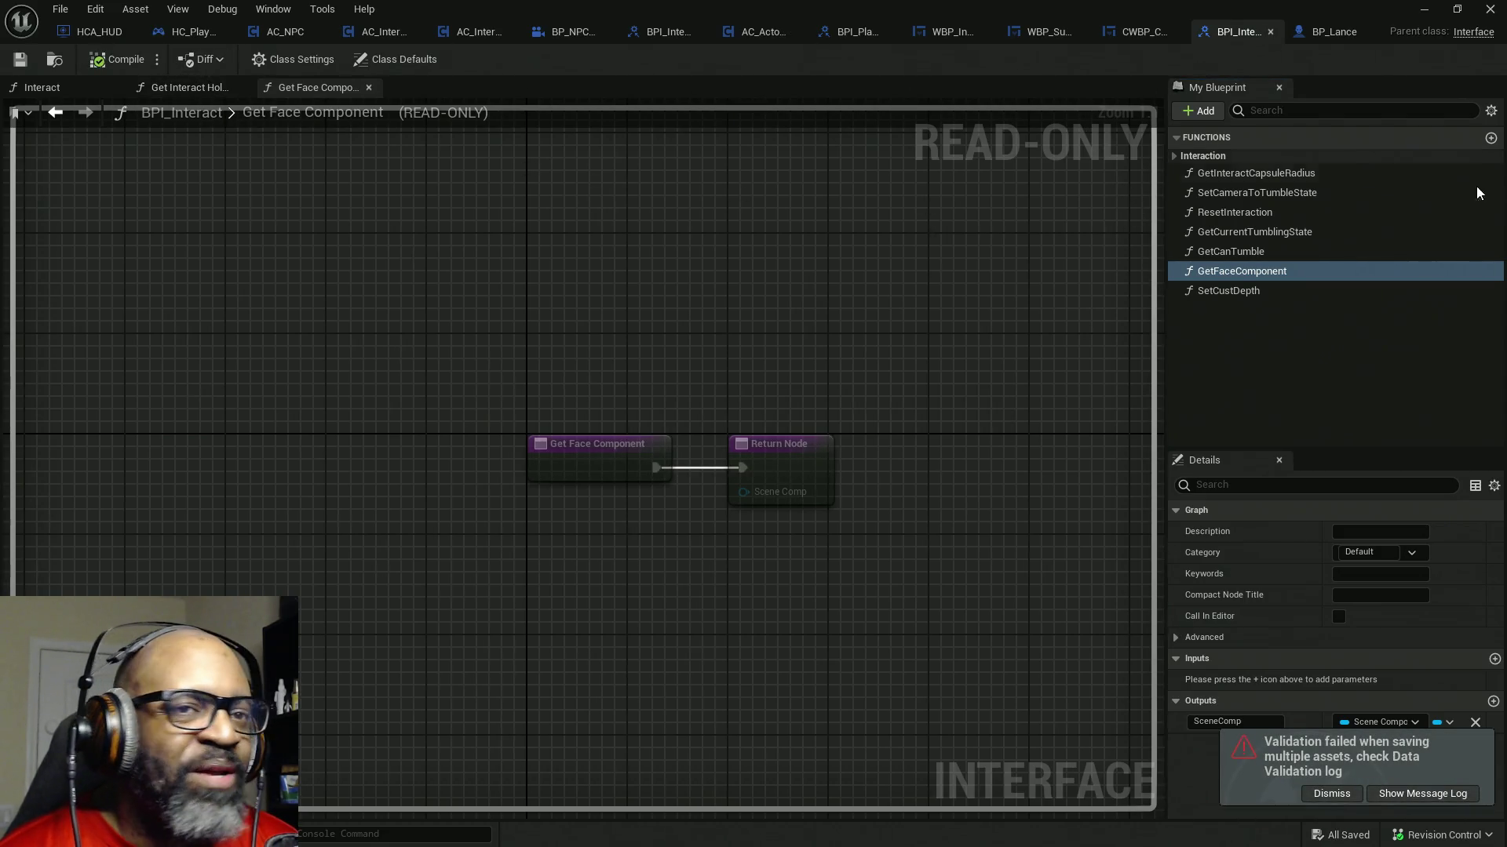
- Walk up BP_Lance's parent Blueprint chain and save all unsaved assets
left_click(1335, 33)
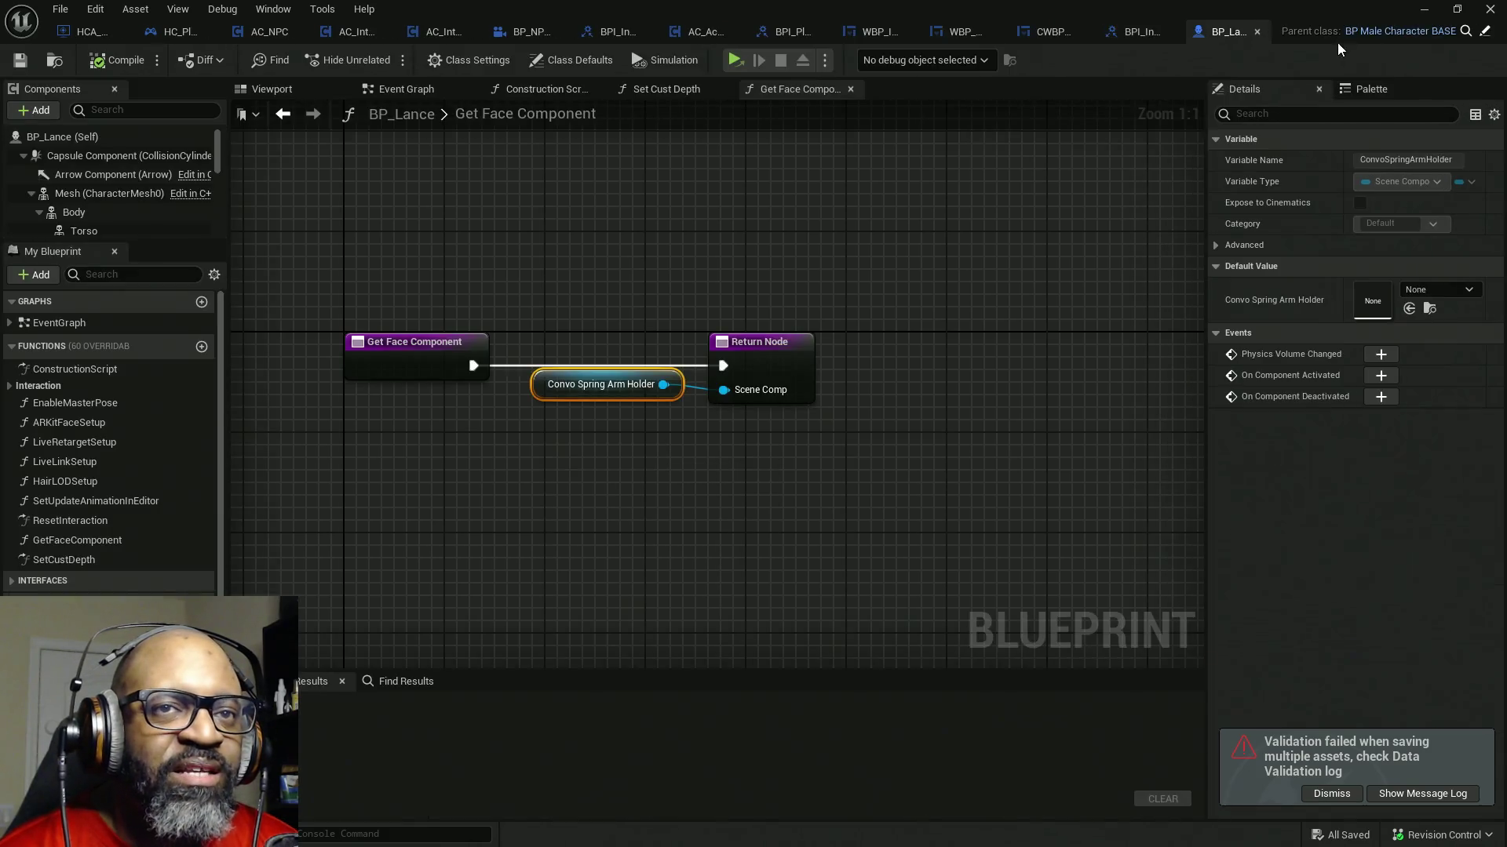
left_click(1483, 34)
left_click(1483, 34)
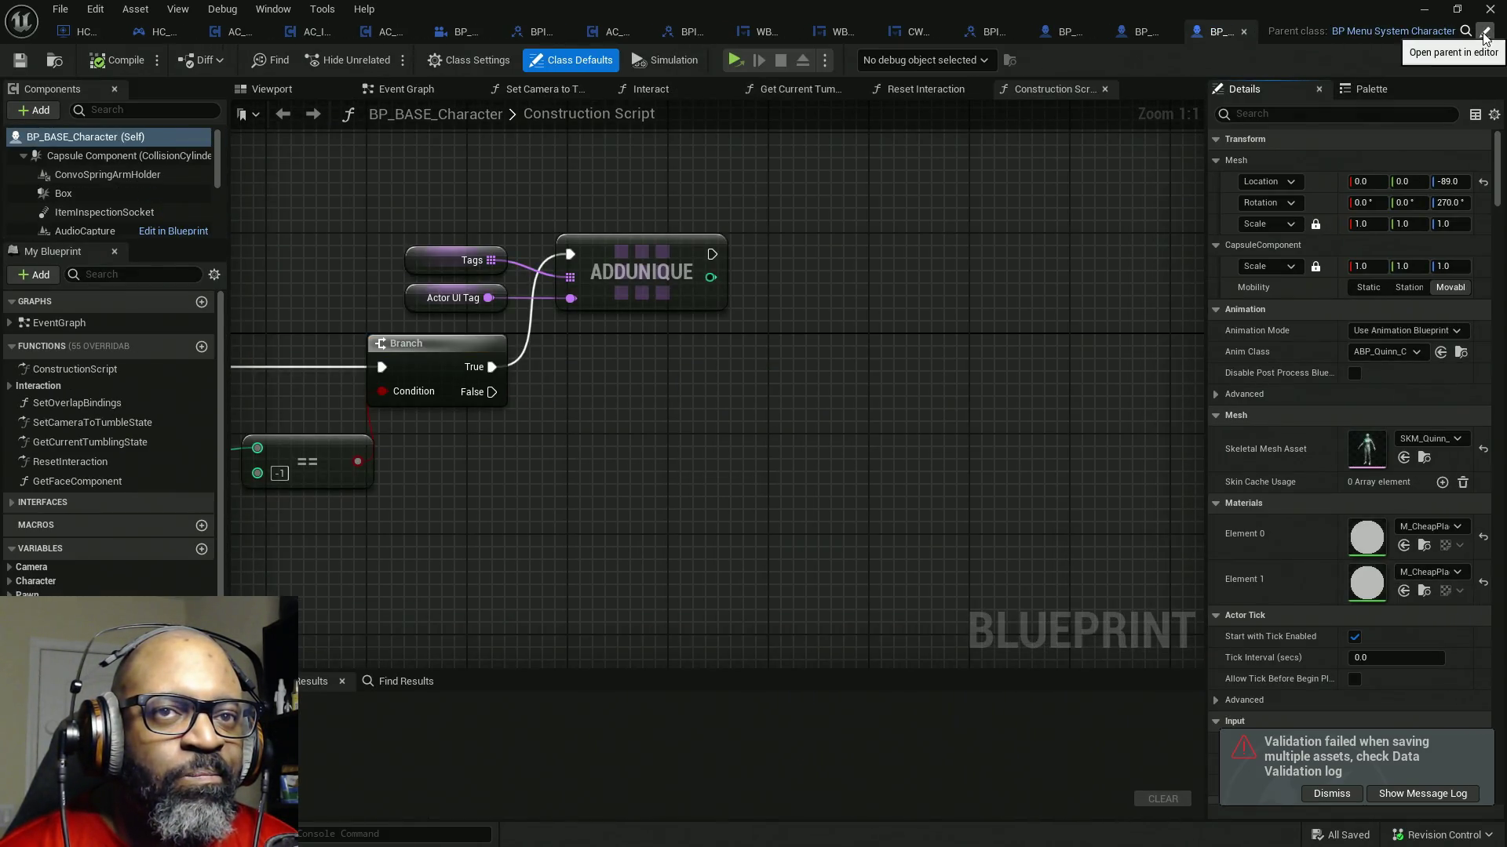
left_click(1483, 34)
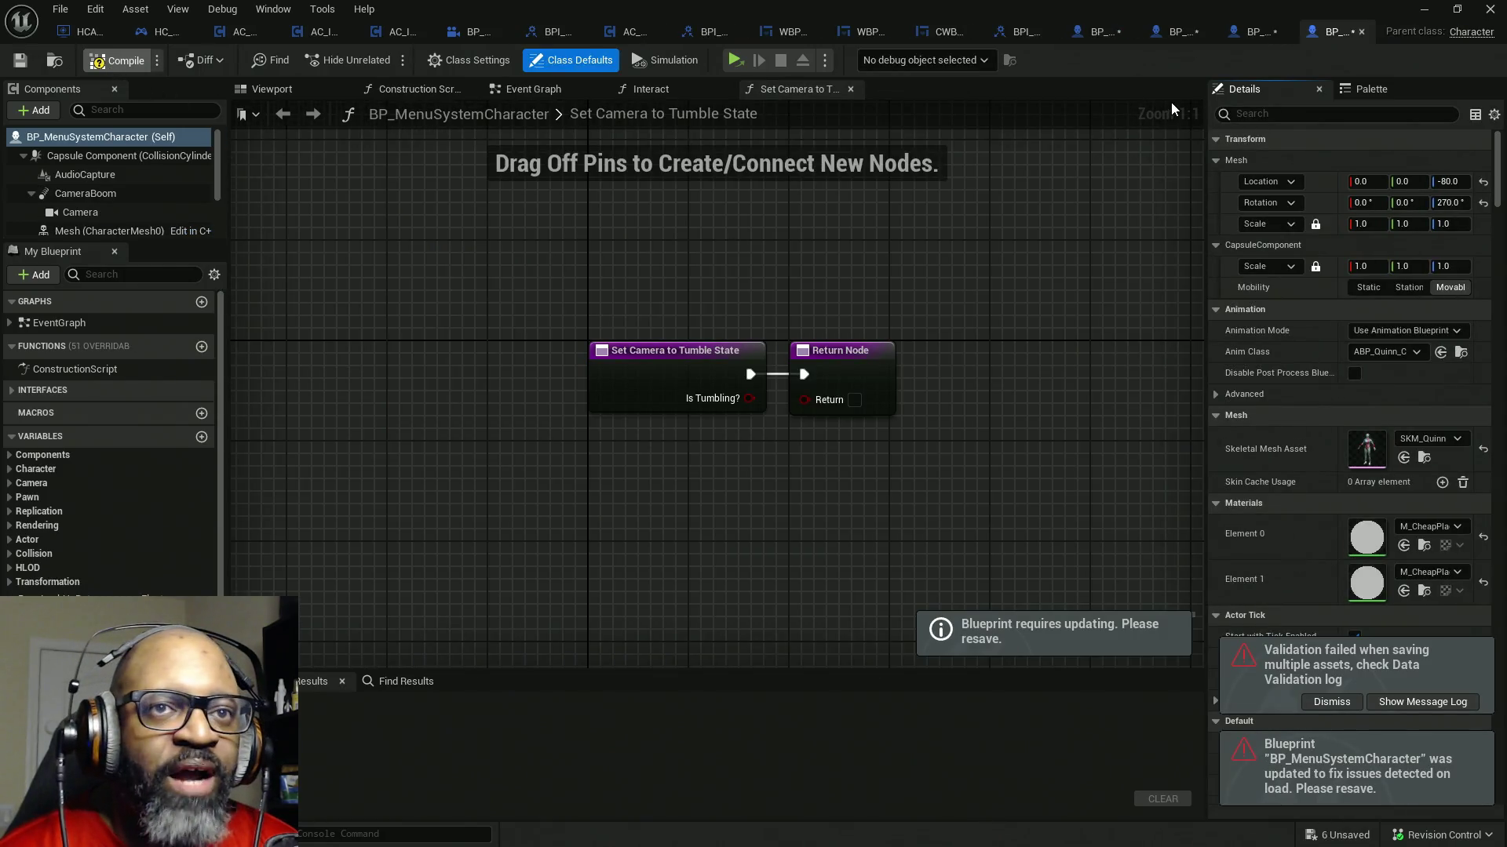
key("ctrl+shift+s")
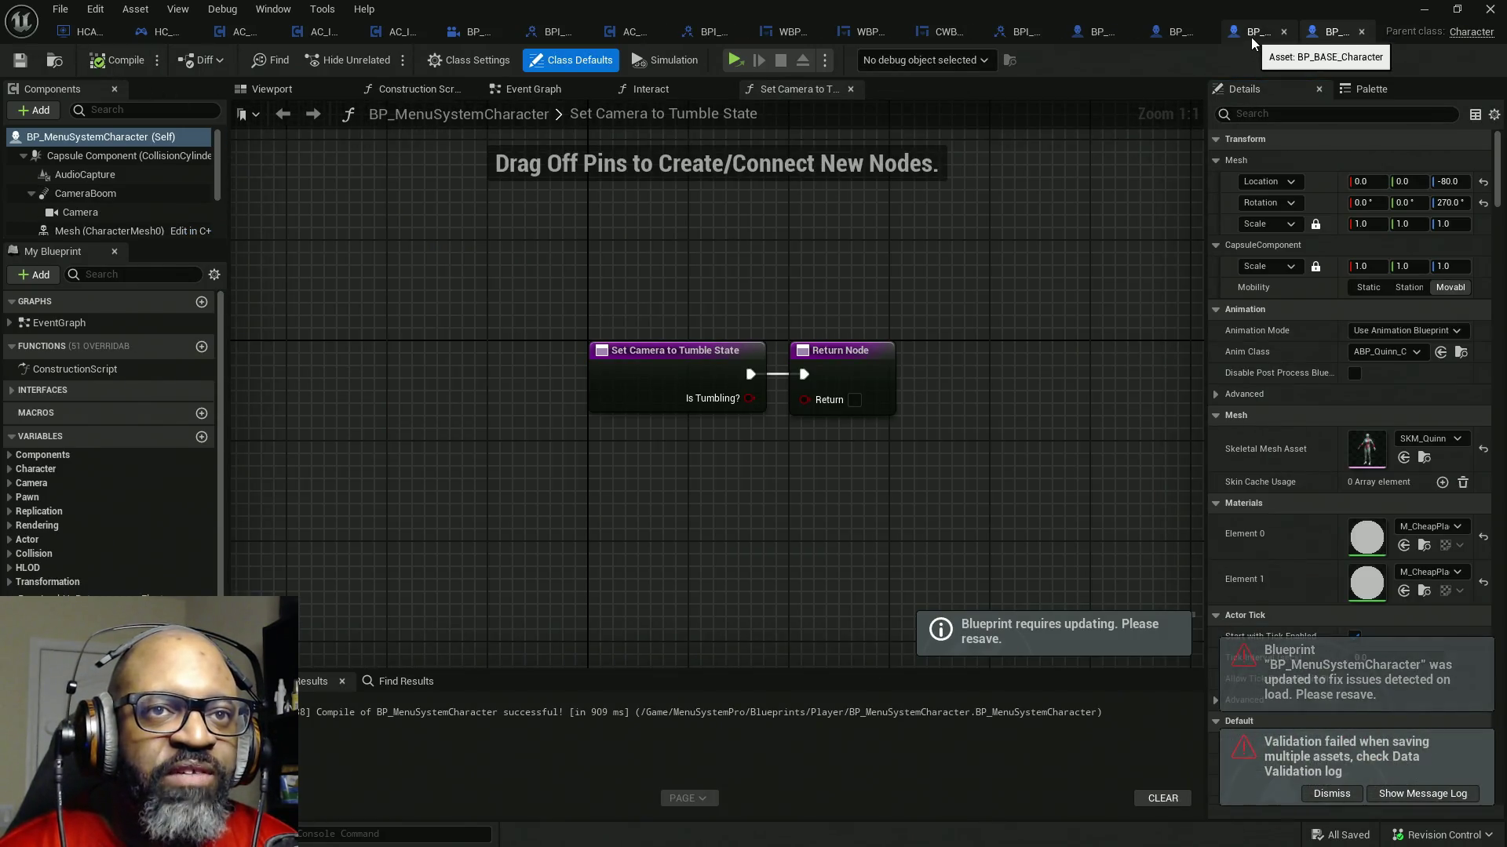
- Recompile BP_BASE_Character, BP_Lance and BP_Fen so they build cleanly
left_click(1252, 36)
left_click(106, 65)
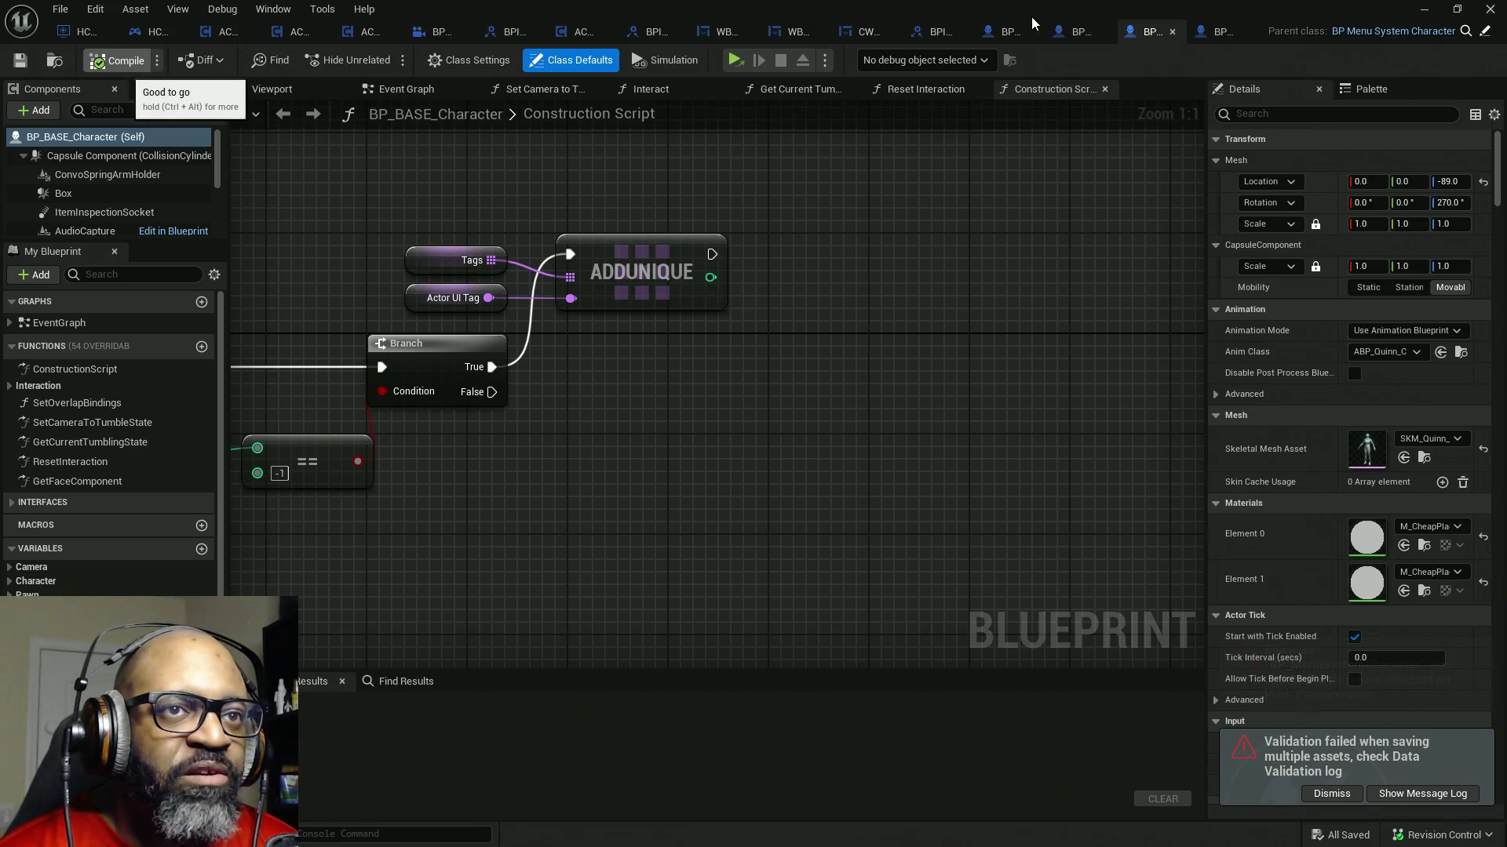
left_click(1106, 36)
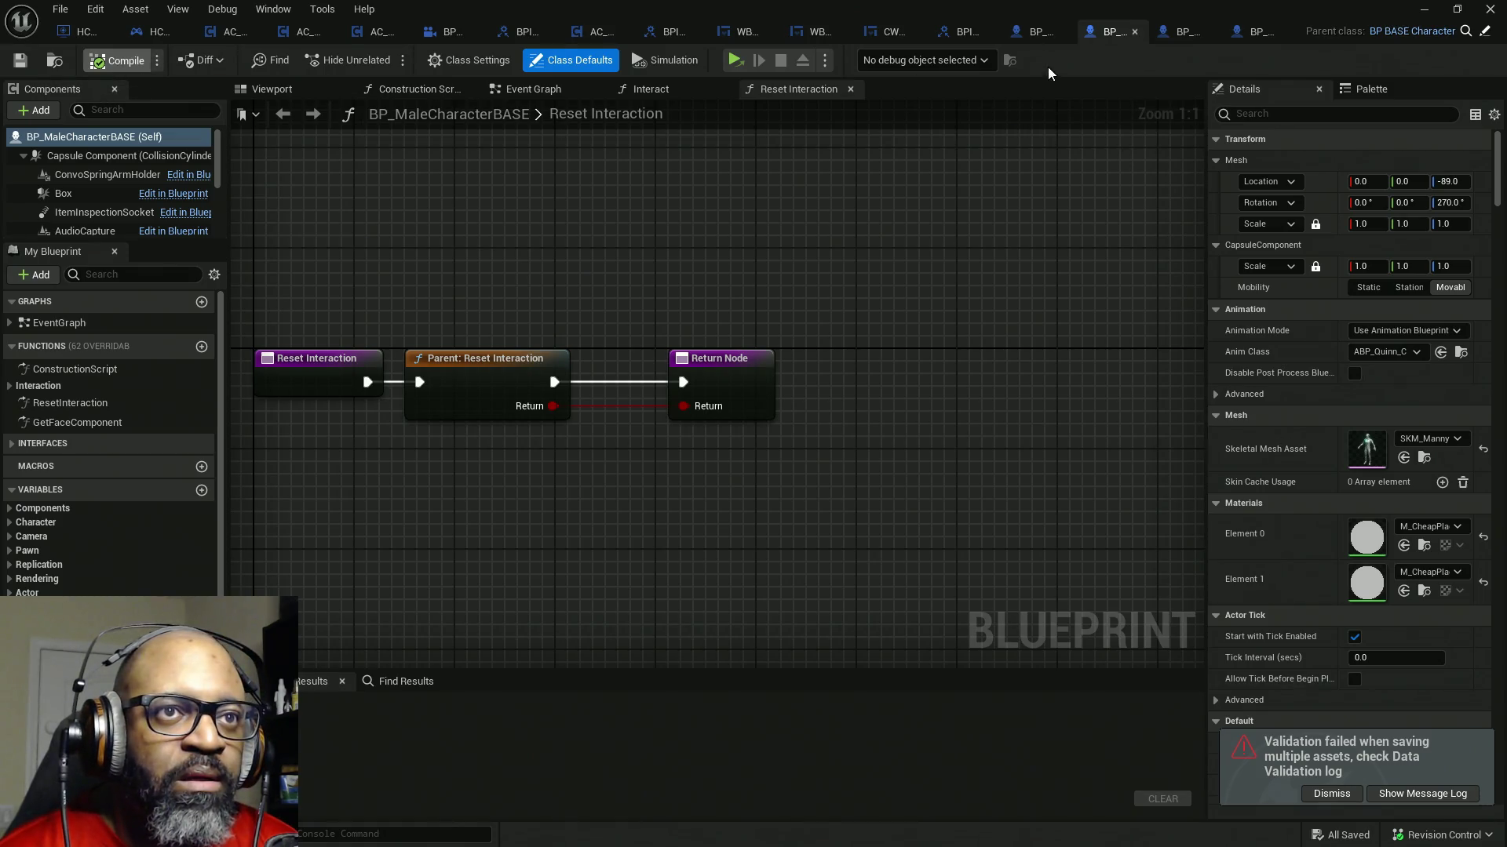
left_click(1036, 32)
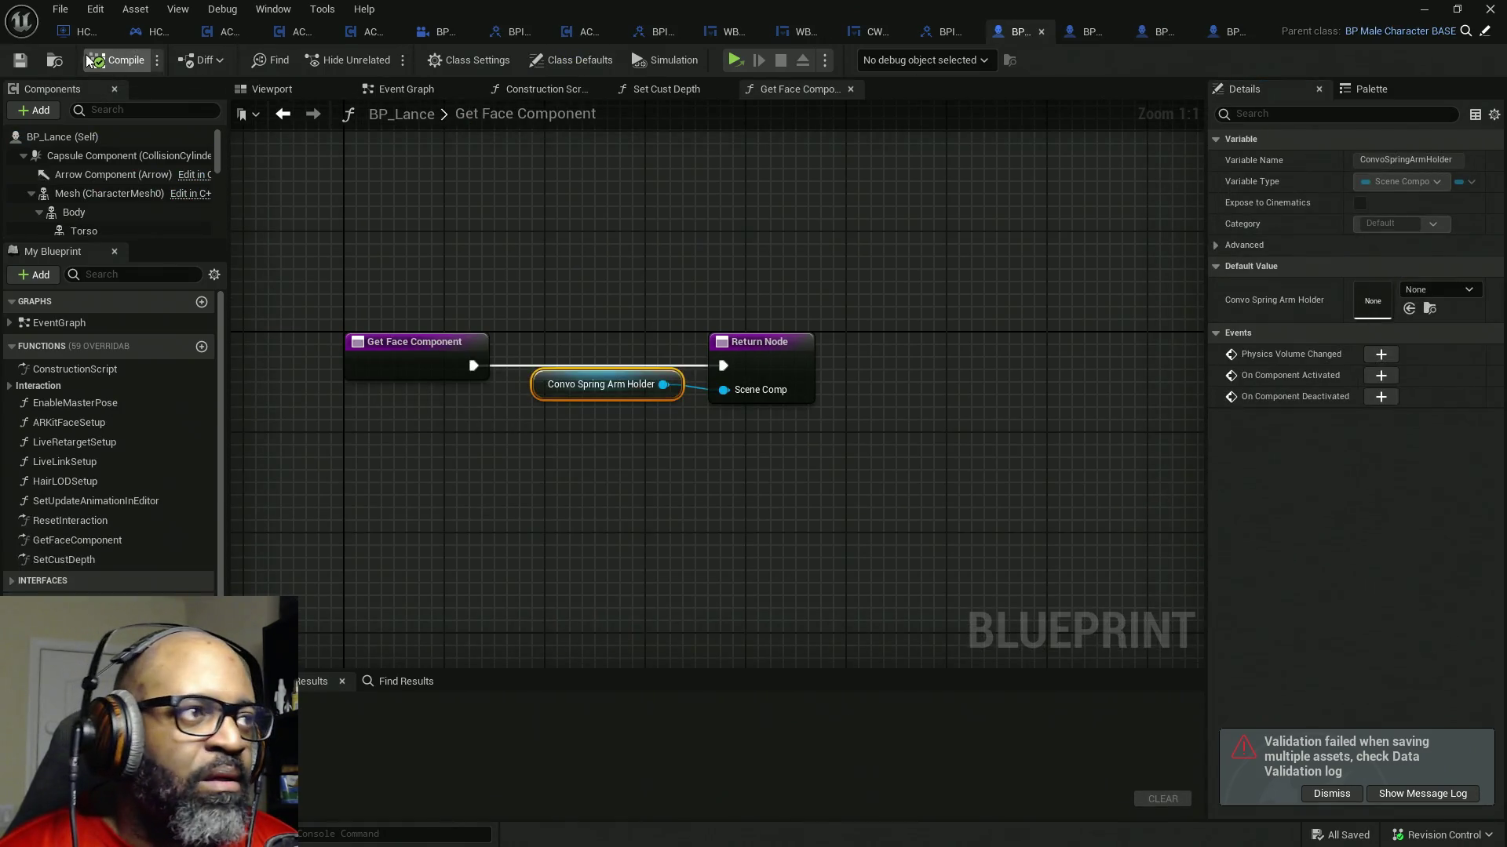
left_click(118, 59)
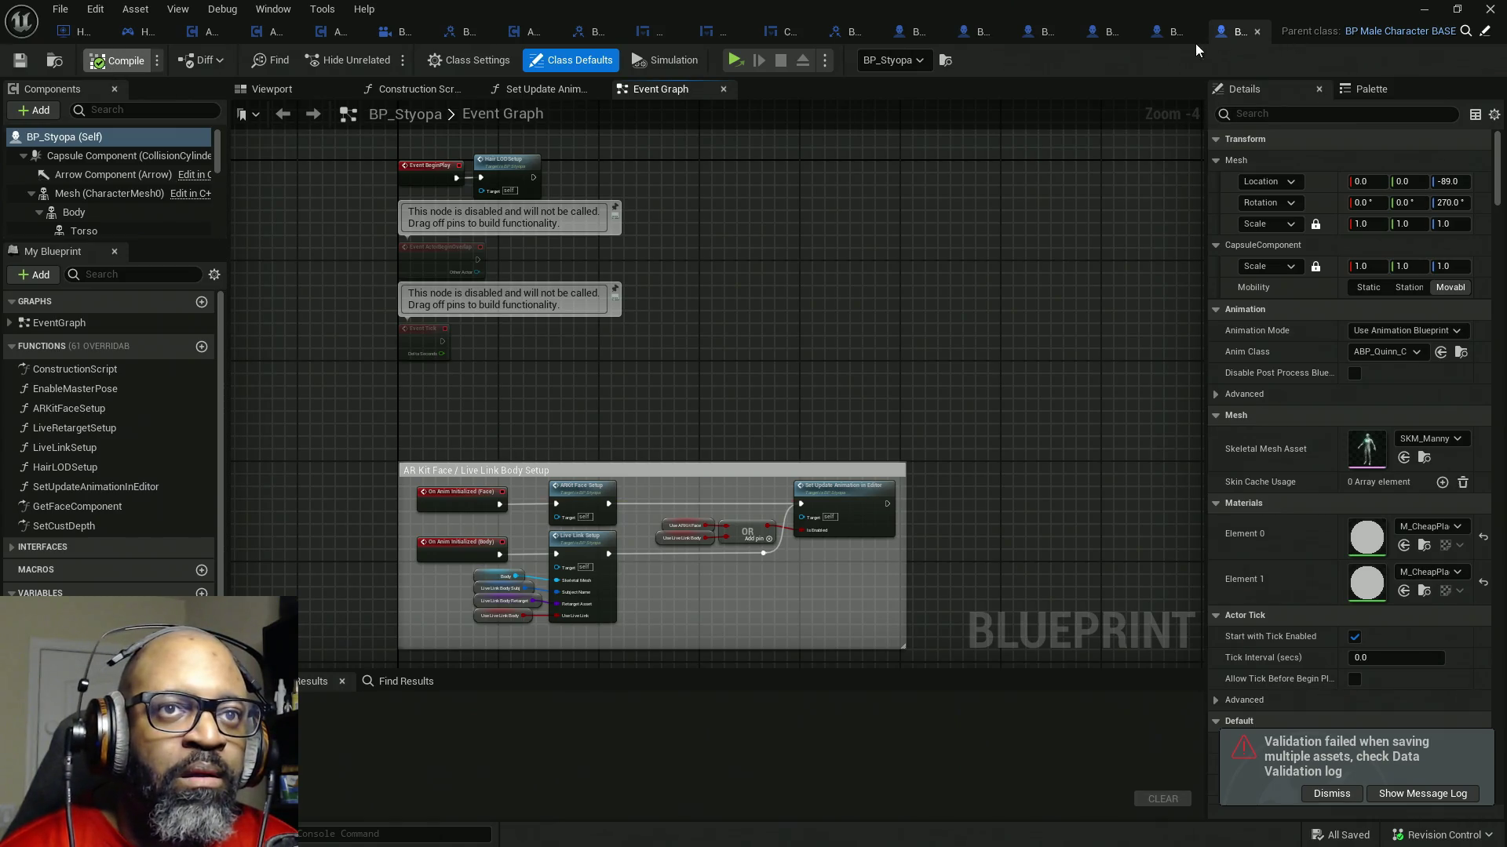
left_click(1167, 36)
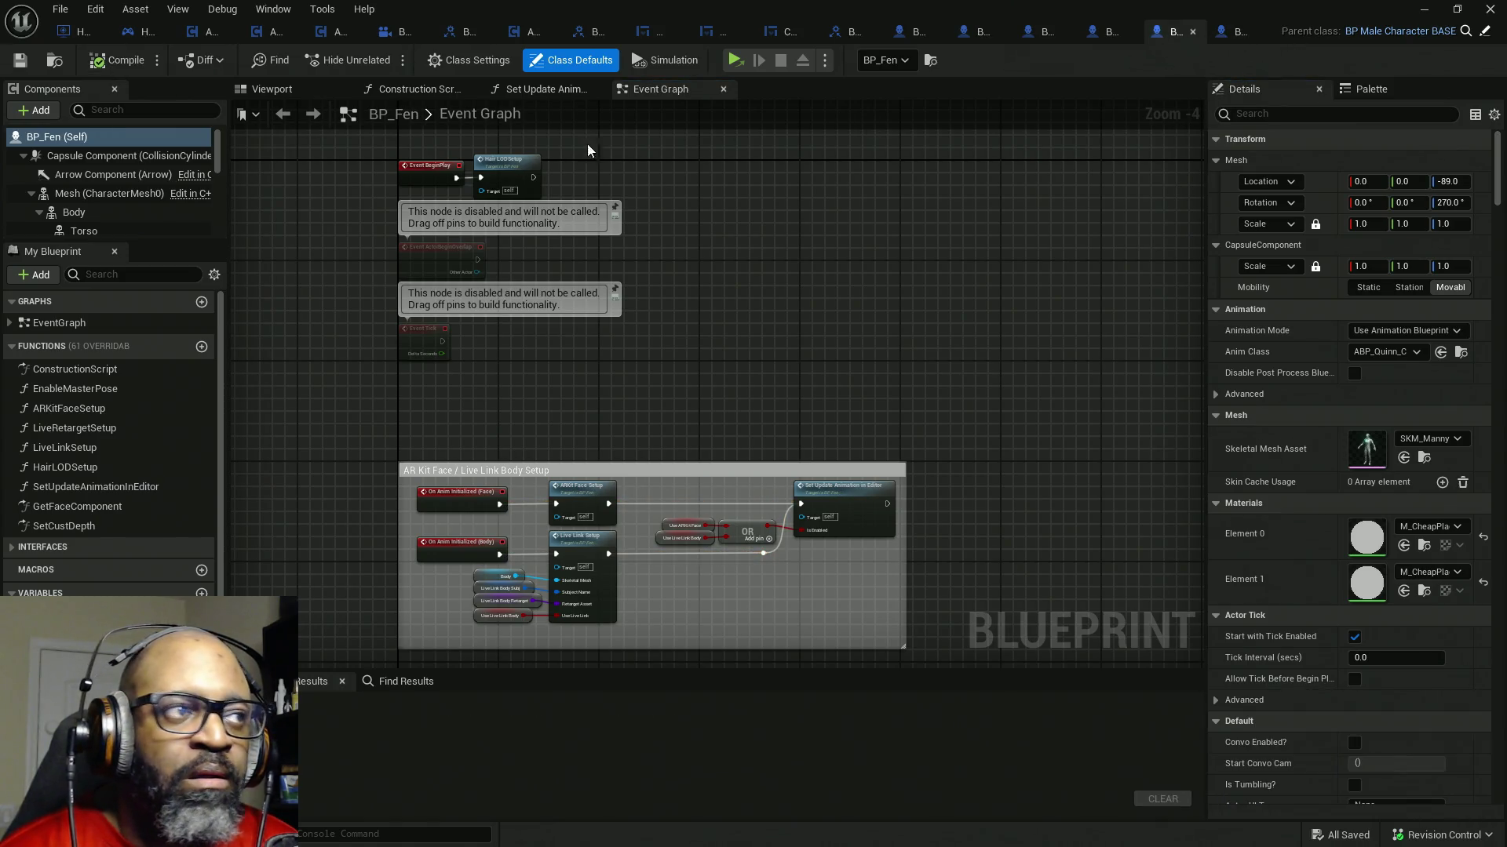
left_click(120, 74)
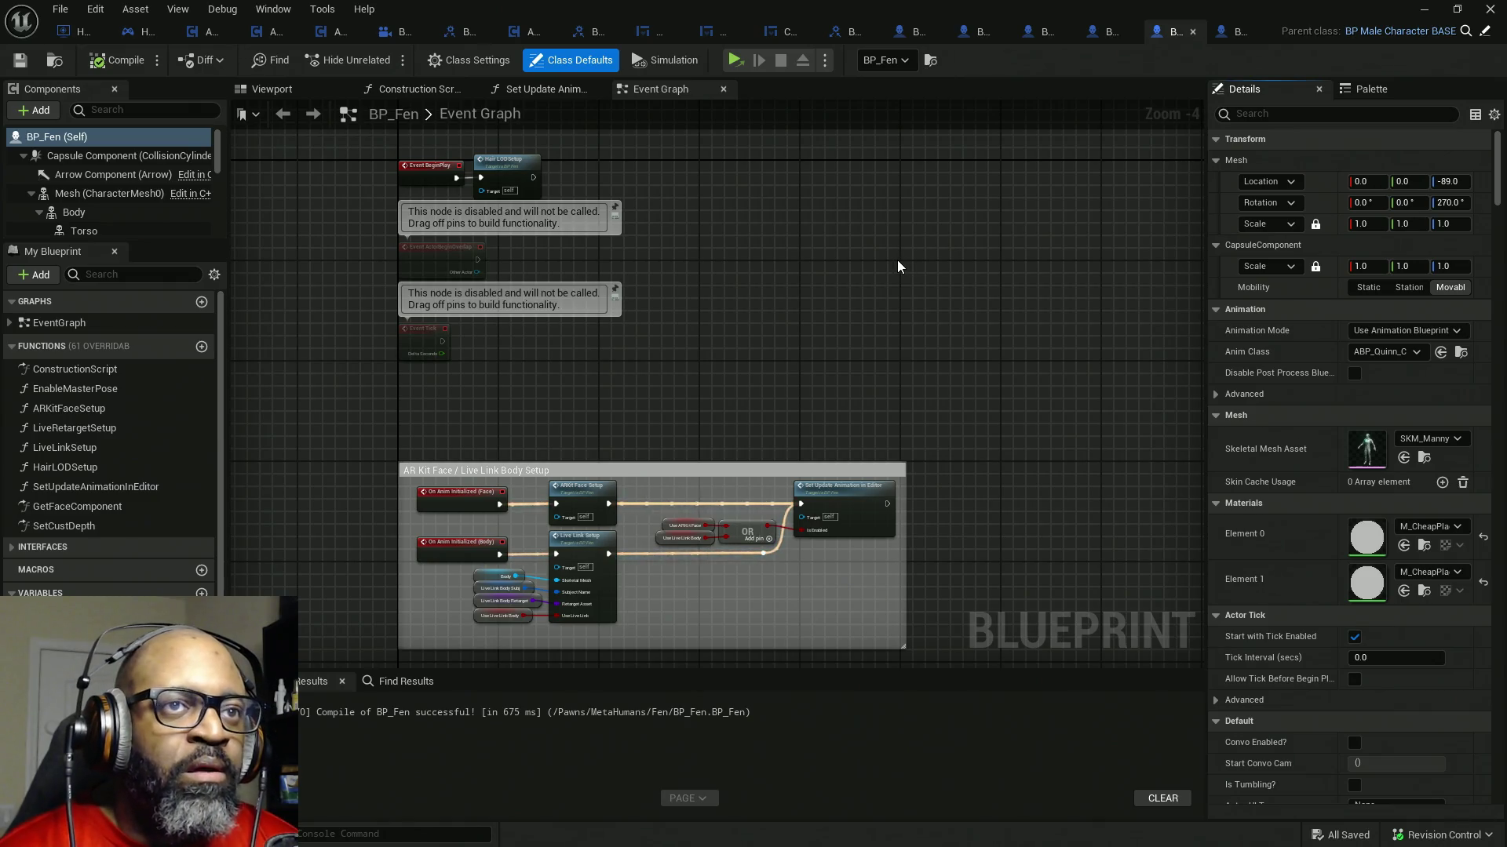
left_click_drag(898, 266, 675, 344)
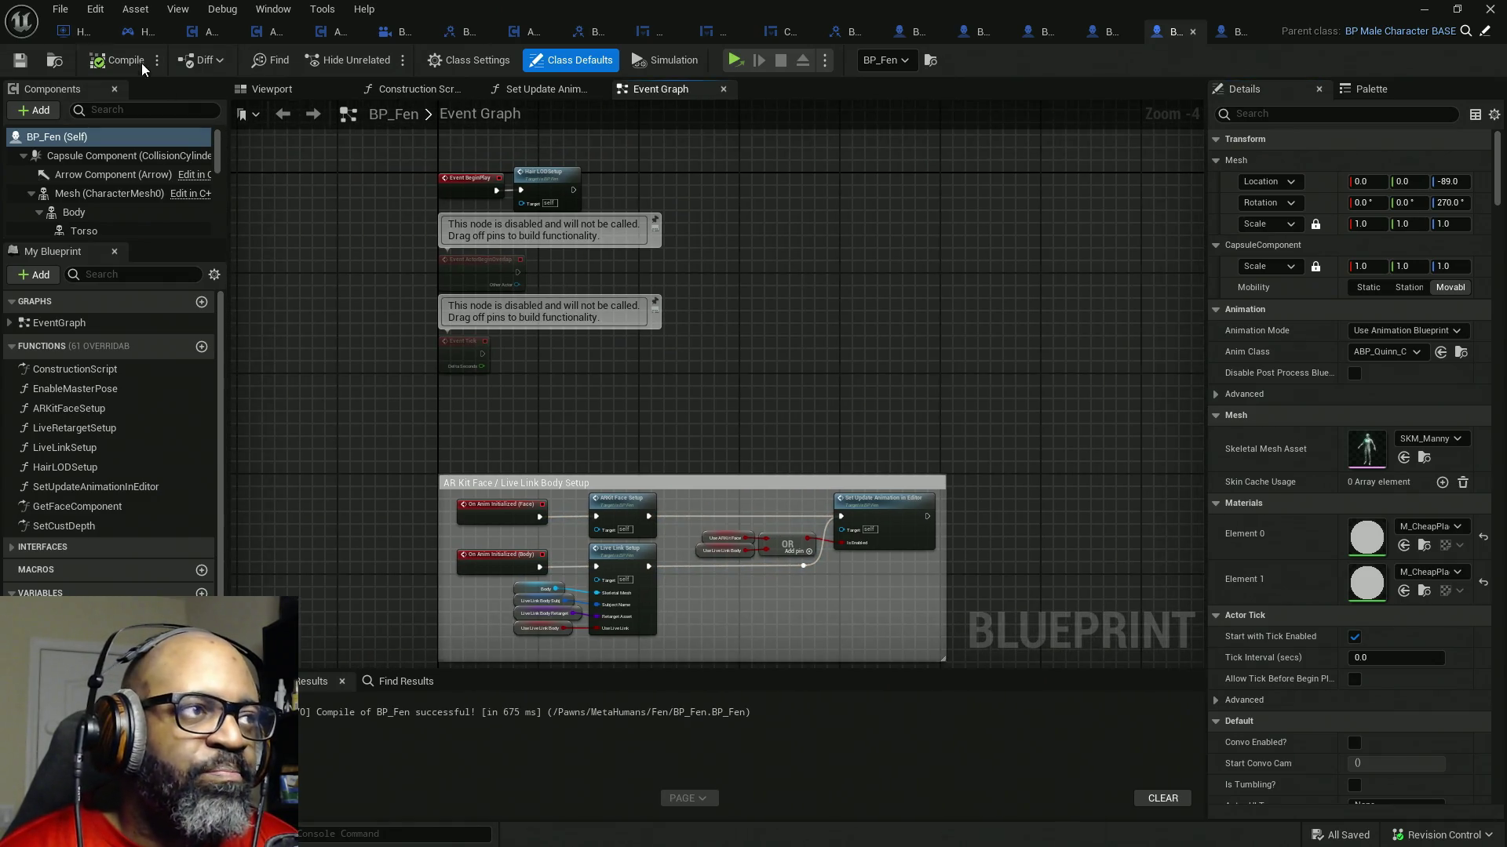
left_click(136, 30)
- Wire Set Cust Depth between Get Face Component and Pause Trace, tidying AC Interaction CORE alongside
left_click_drag(630, 244, 794, 259)
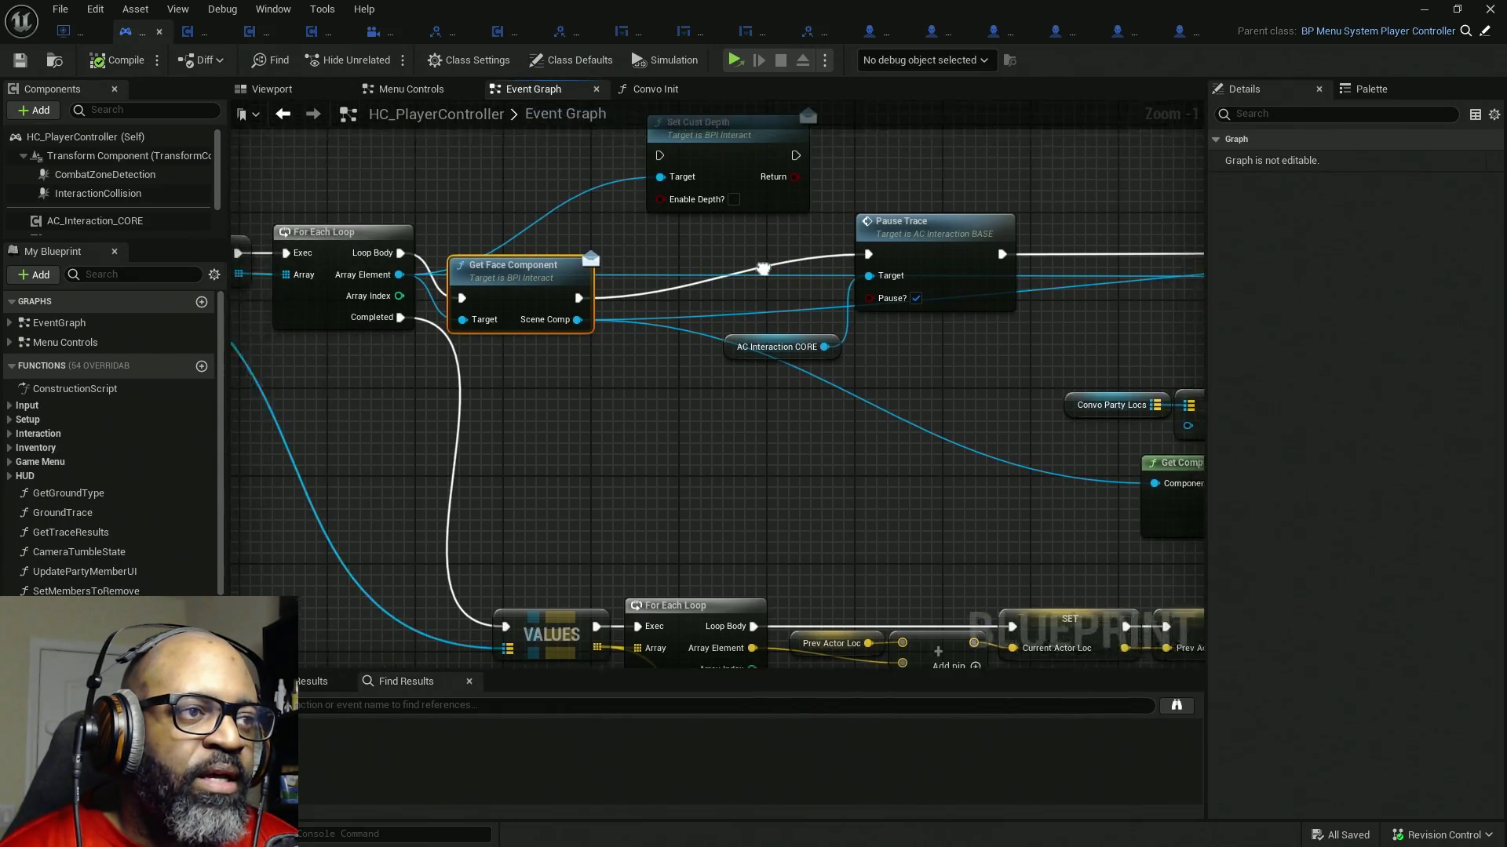
left_click(555, 235)
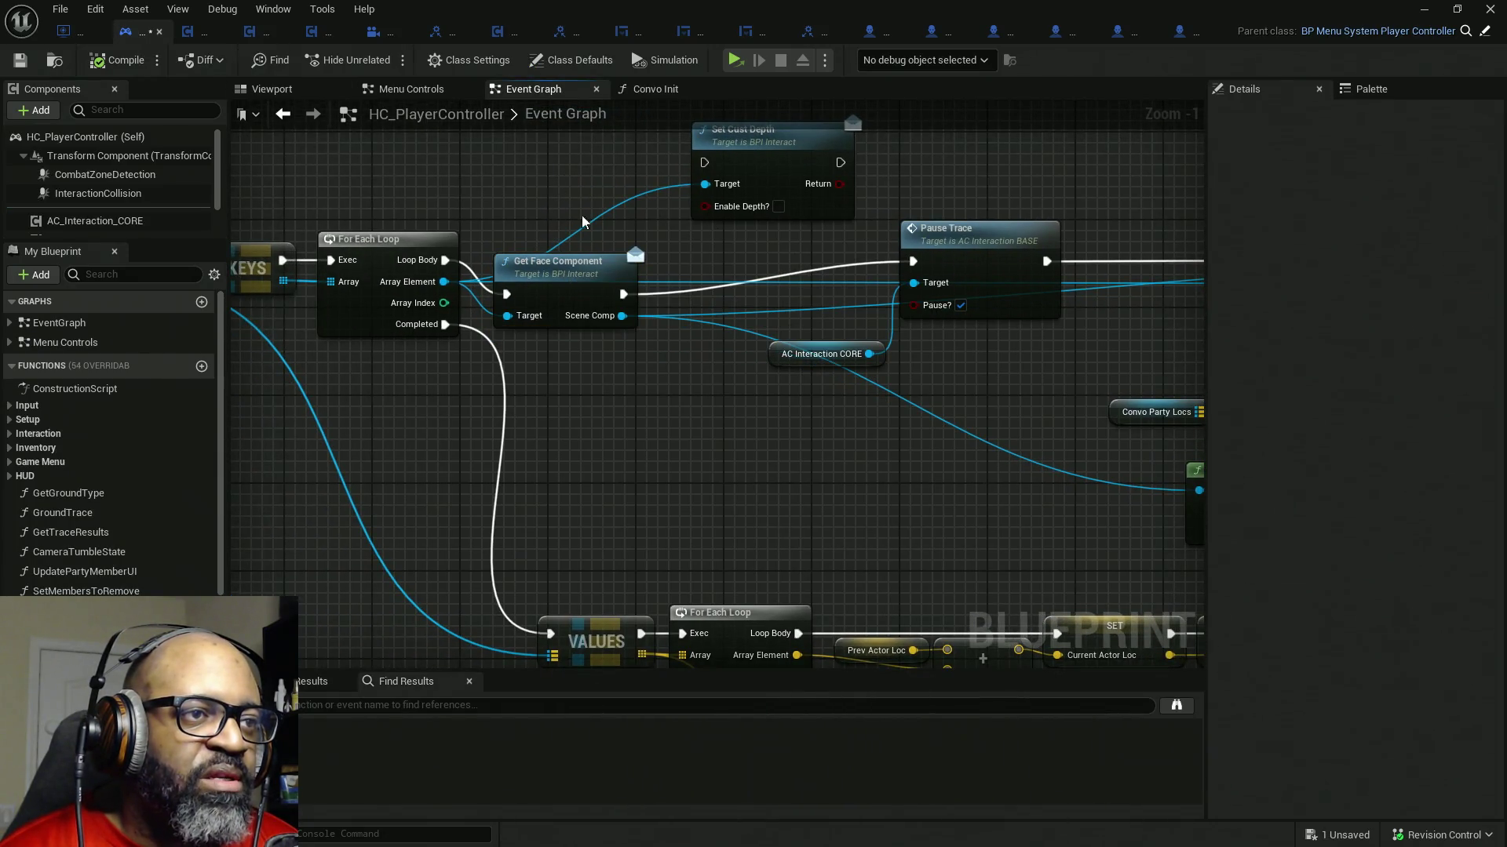
left_click_drag(517, 318, 506, 283)
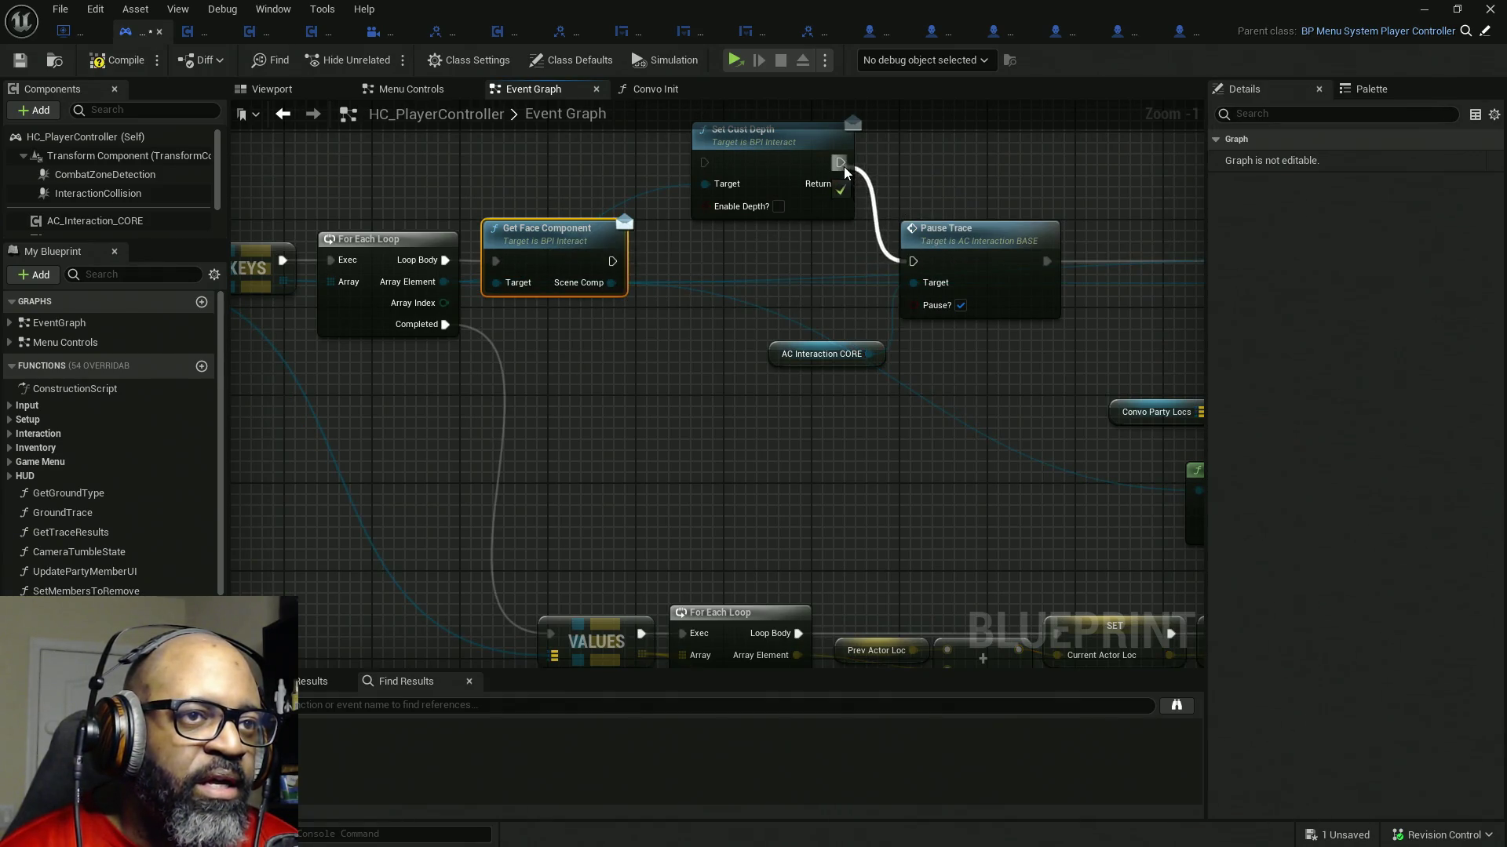
left_click_drag(612, 259, 840, 162)
left_click_drag(710, 165, 613, 261)
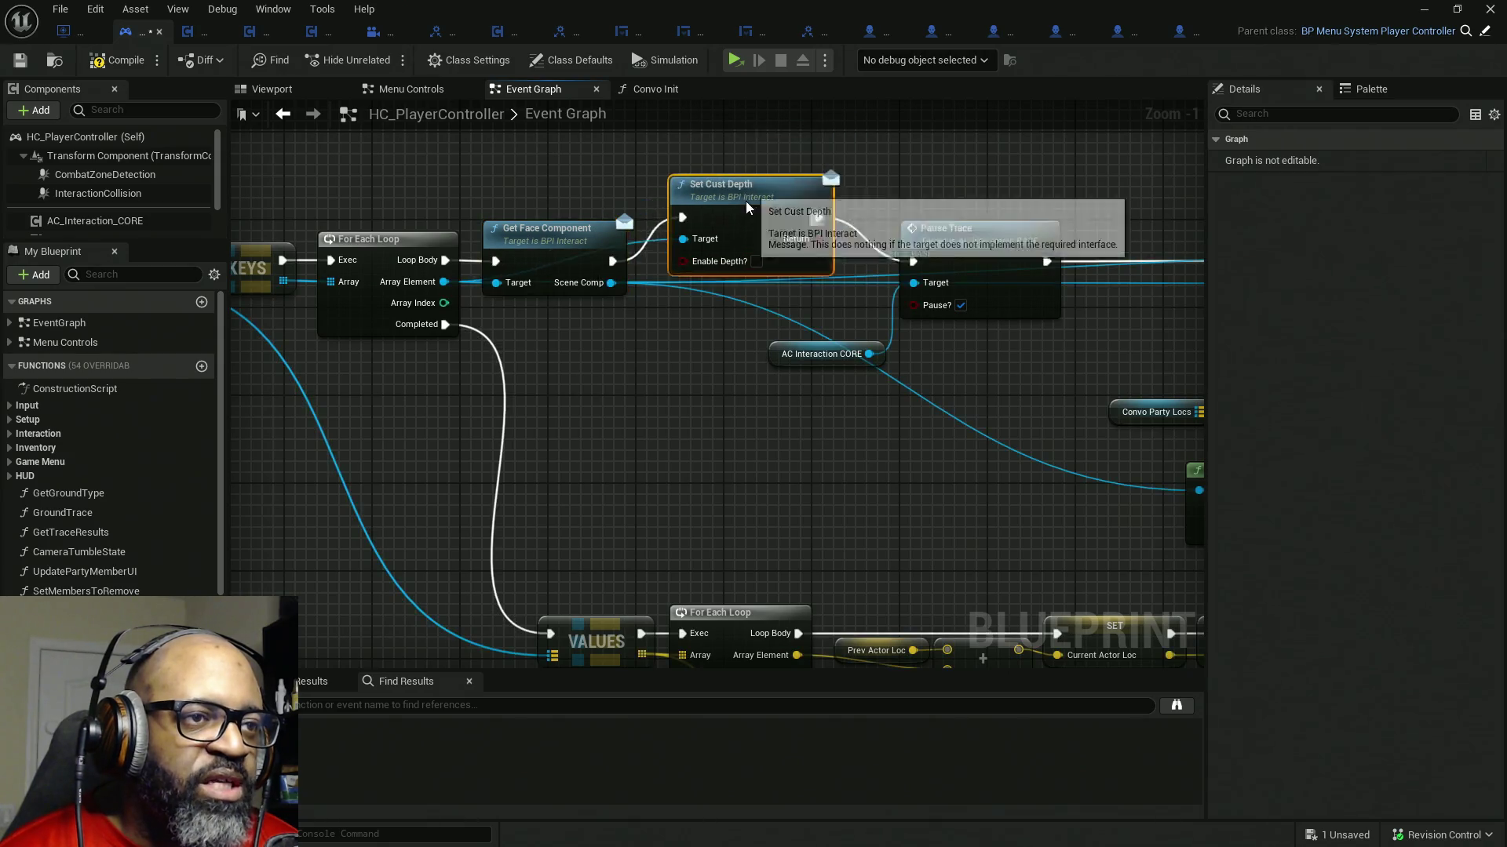
mouse_move(766, 144)
left_mouse_down()
mouse_move(742, 241)
mouse_move(715, 239)
left_mouse_up()
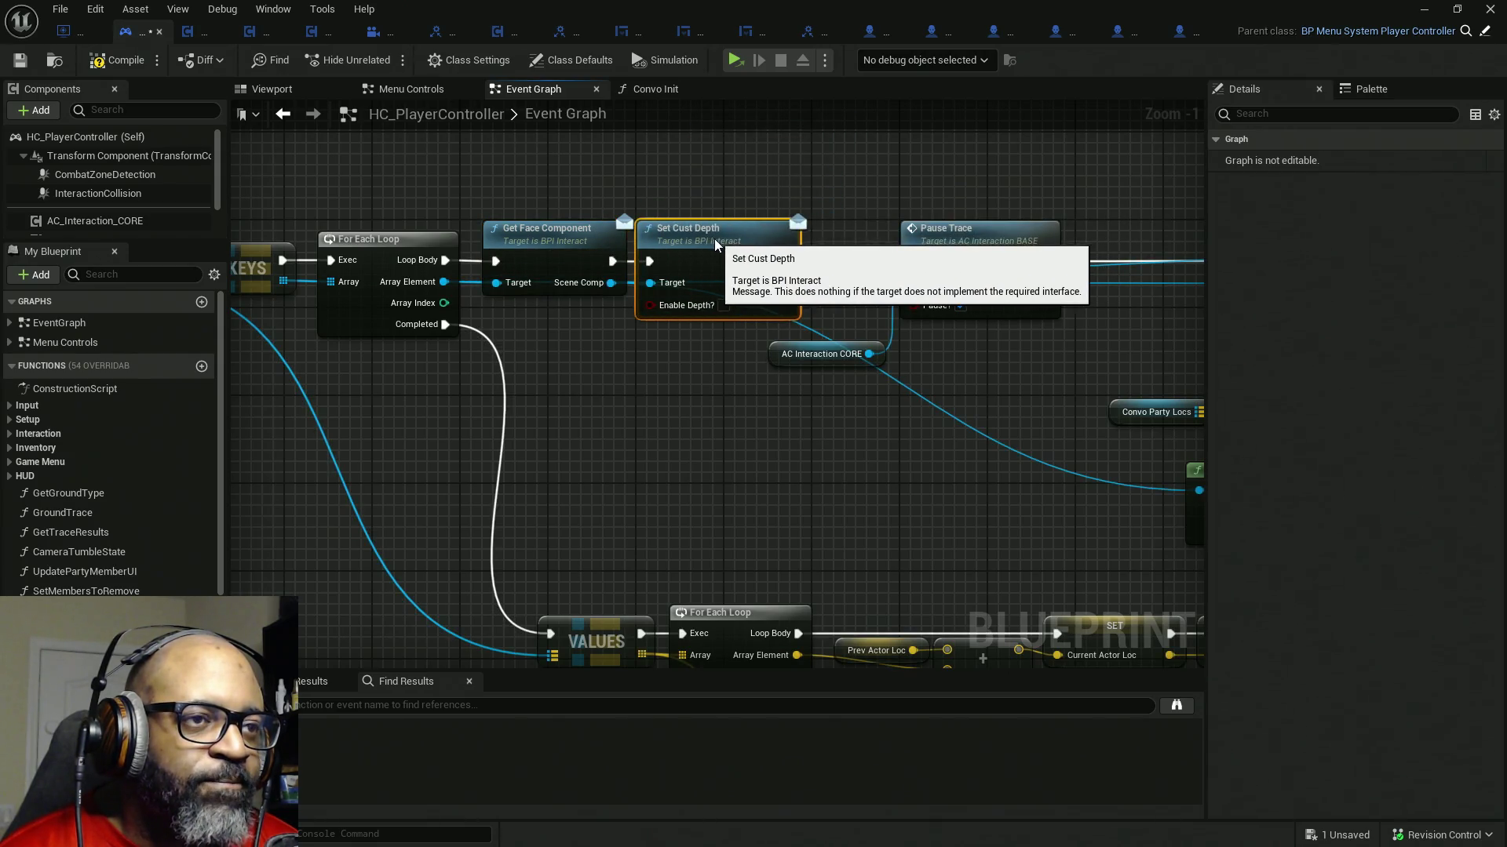
left_click_drag(789, 358, 703, 365)
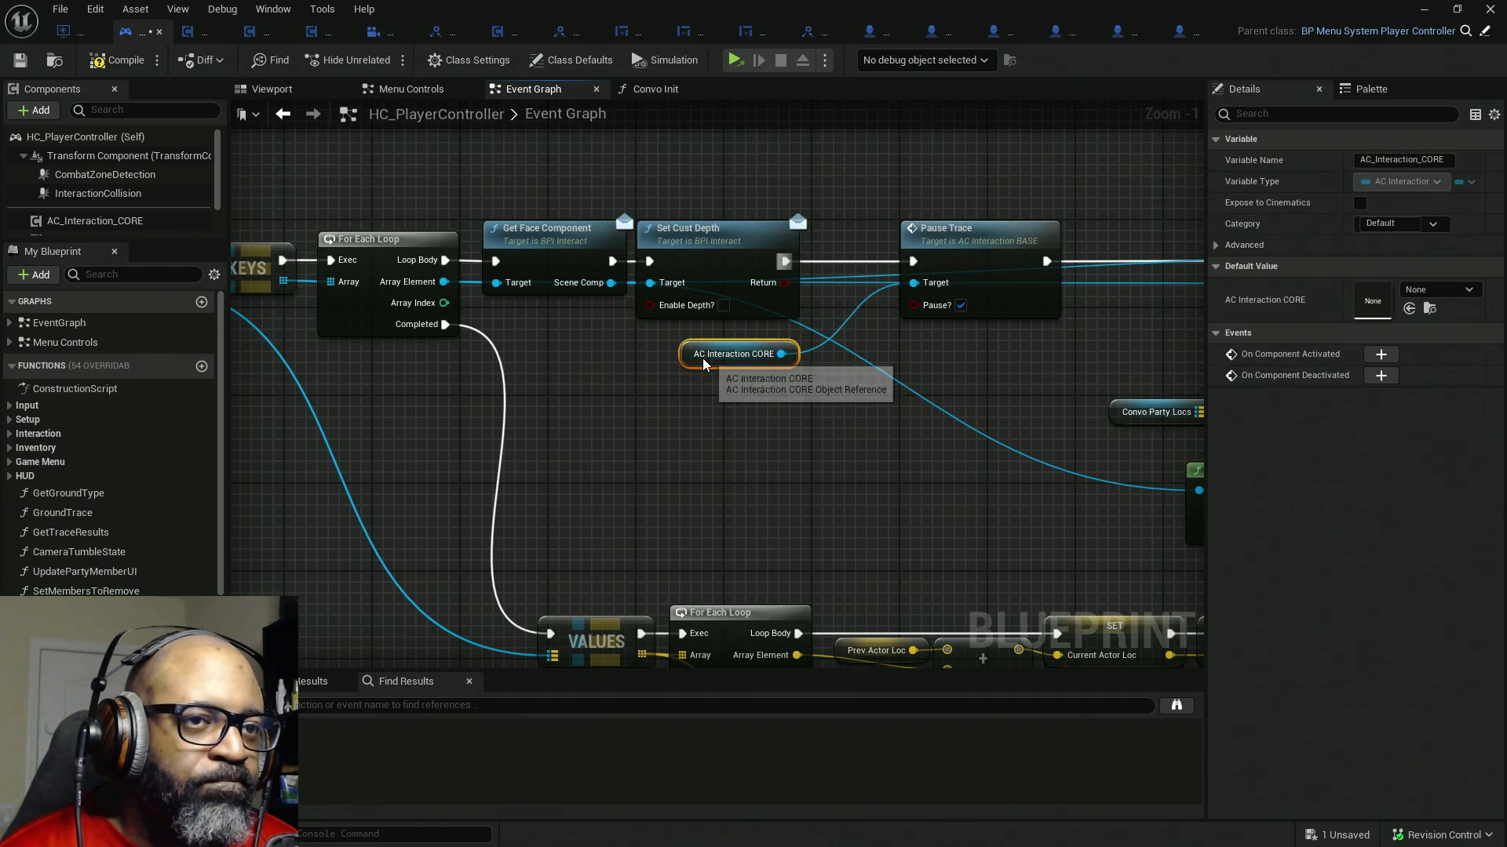
left_click_drag(702, 357, 702, 347)
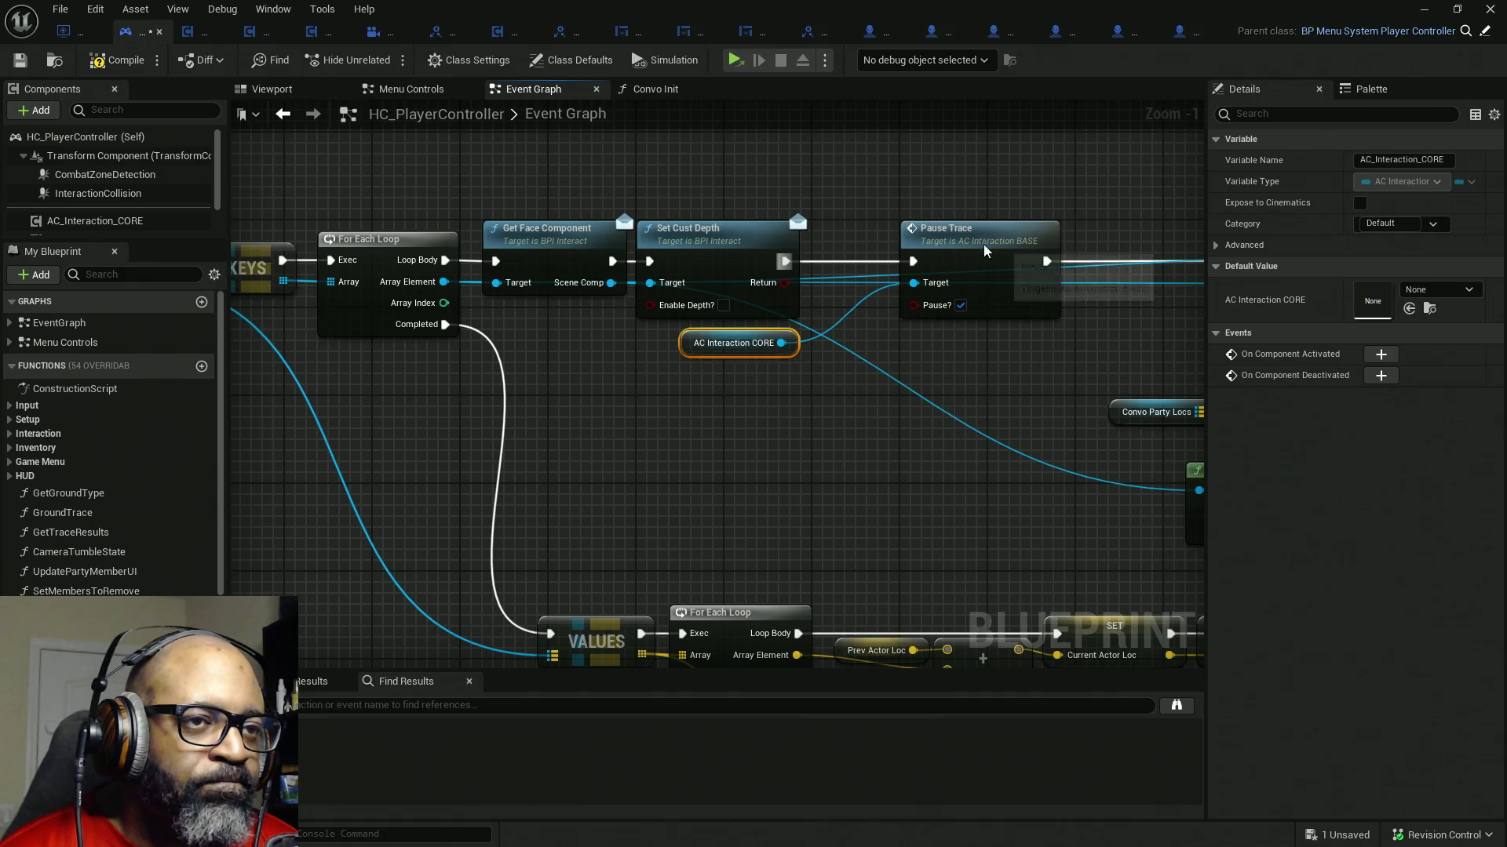
mouse_move(983, 245)
left_mouse_down()
mouse_move(903, 244)
mouse_move(1035, 244)
left_mouse_up()
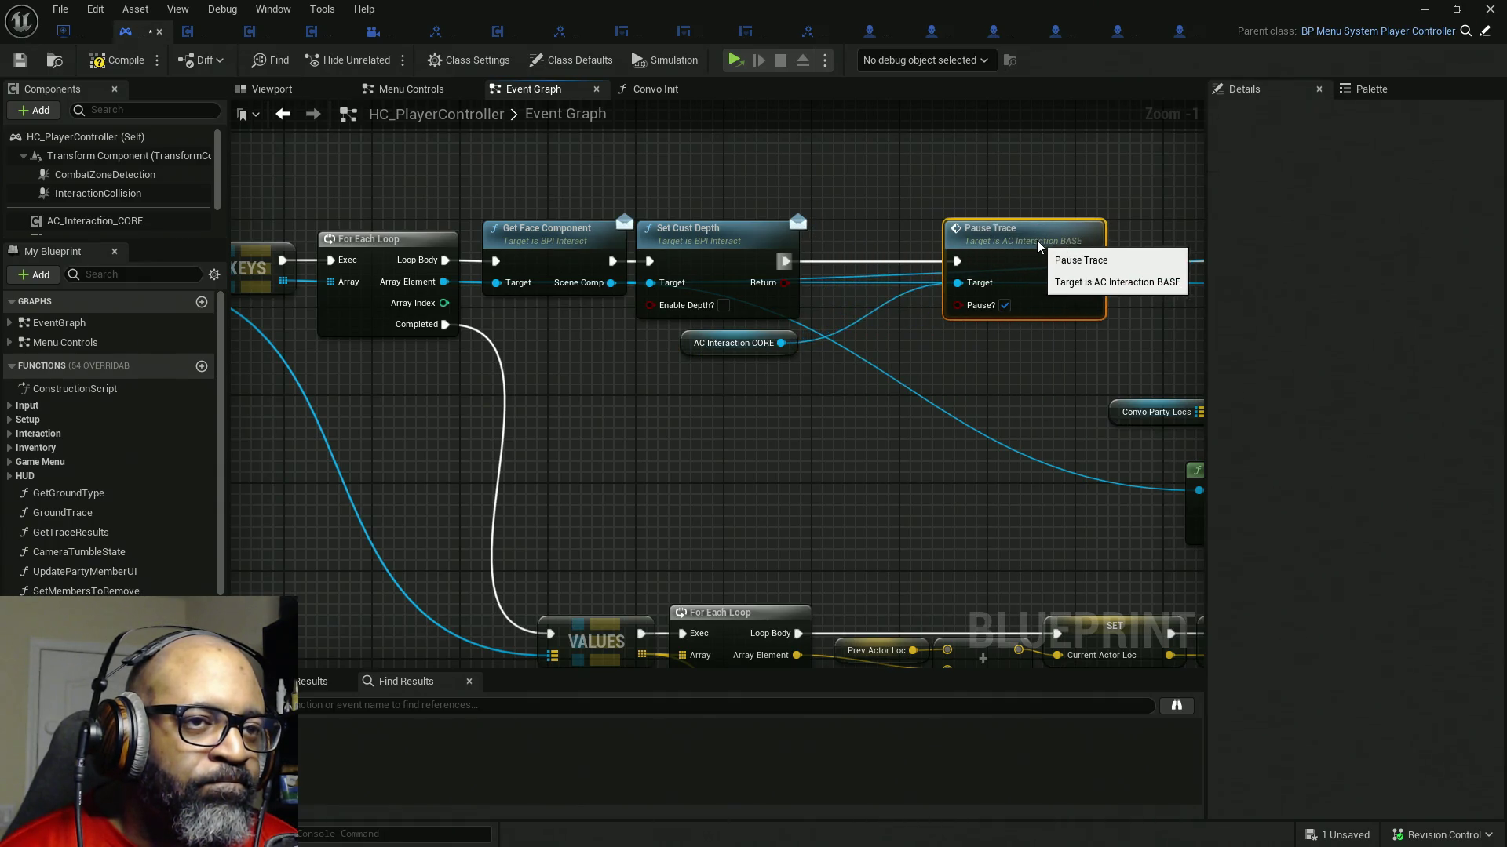
left_click_drag(692, 351, 836, 324)
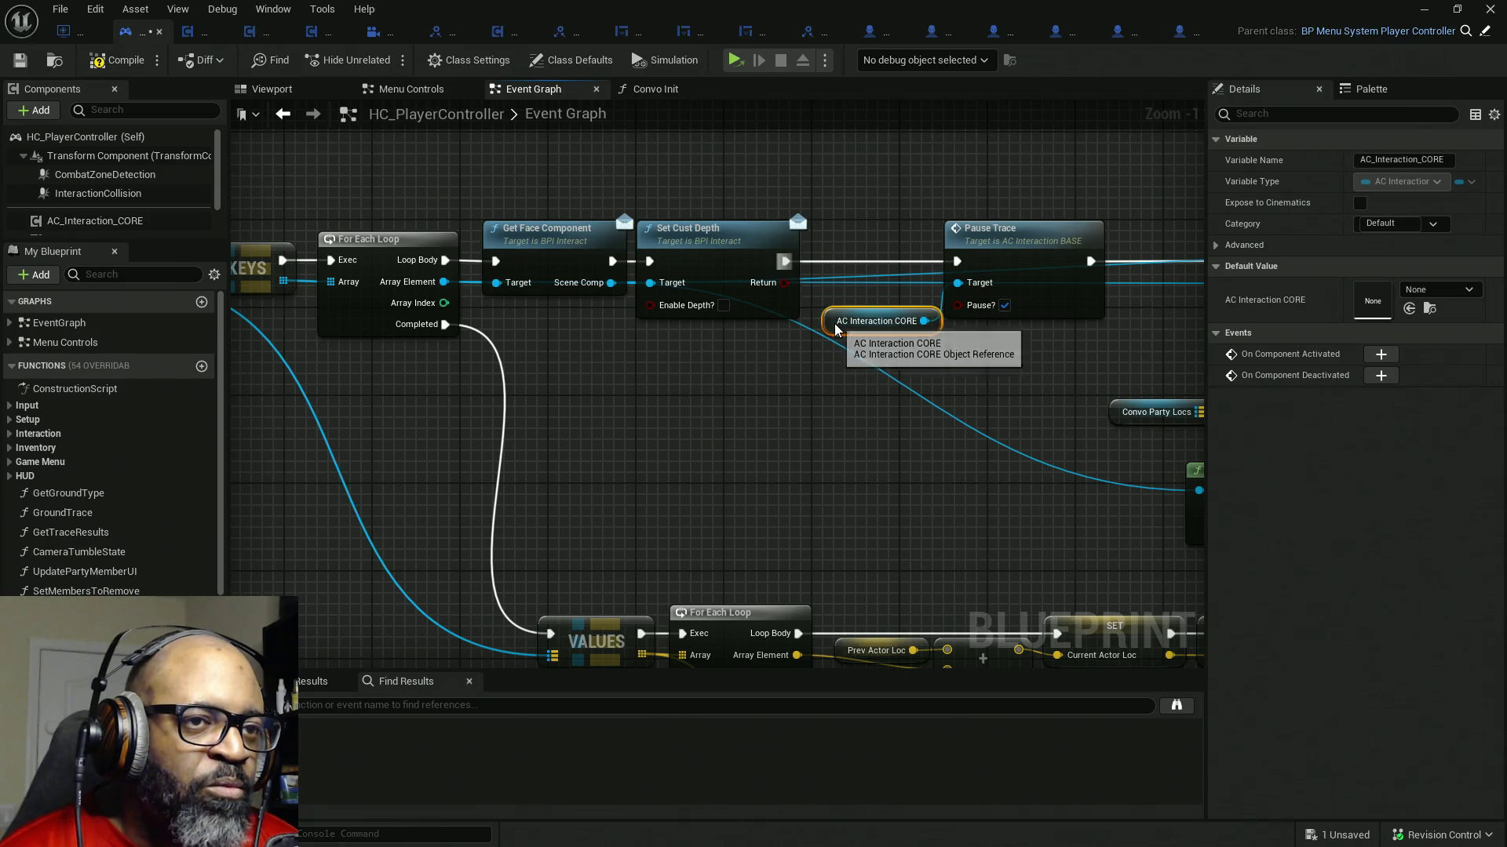
mouse_move(964, 377)
left_mouse_down()
mouse_move(789, 345)
mouse_move(942, 401)
left_mouse_up()
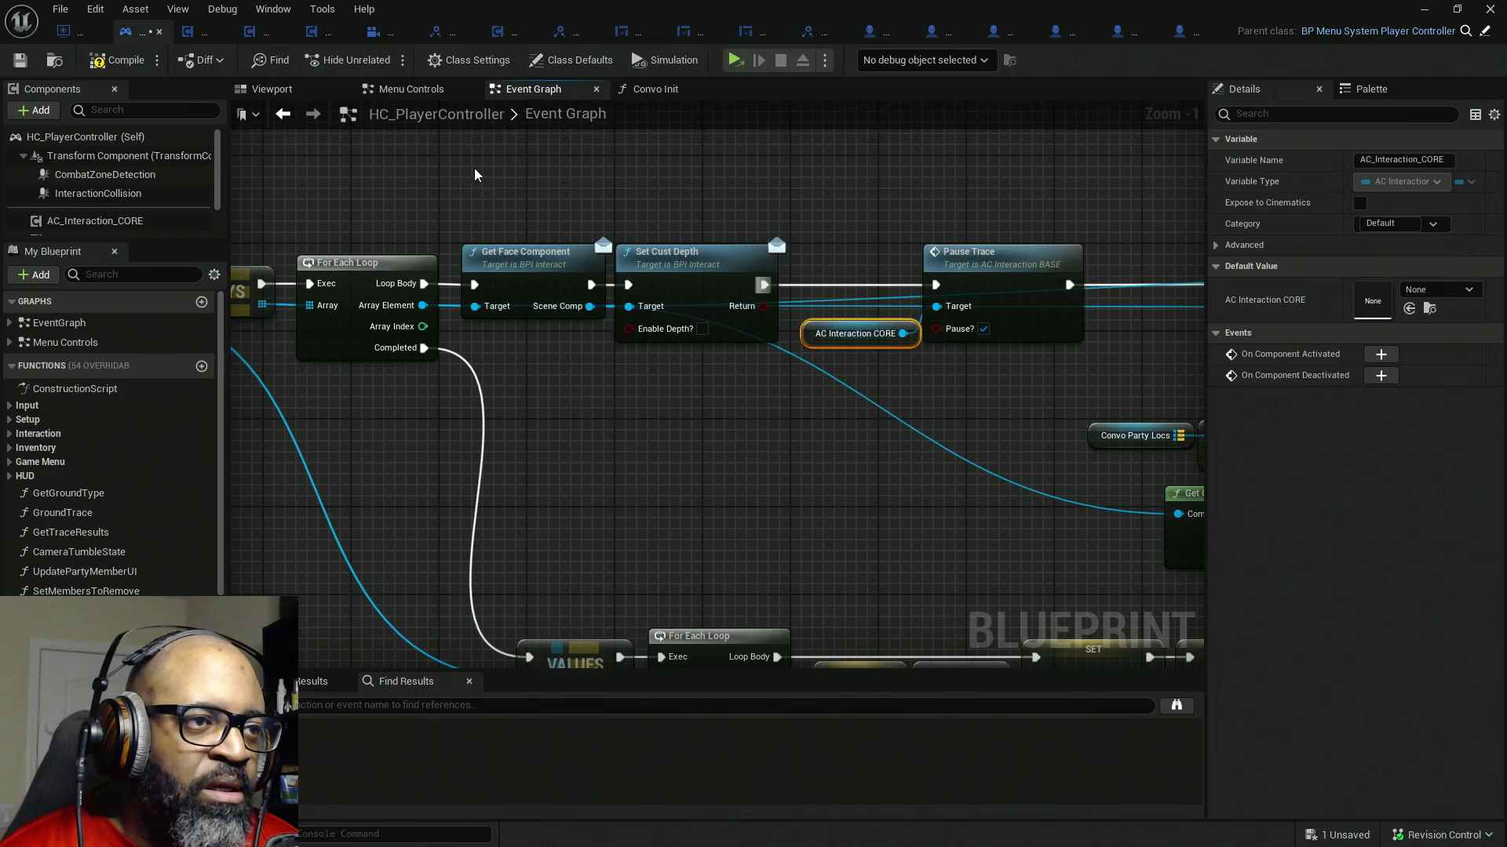
- Lift Set Cust Depth and Get Face Component apart, breaking the Target and Scene Comp wires
left_click_drag(572, 264, 538, 167)
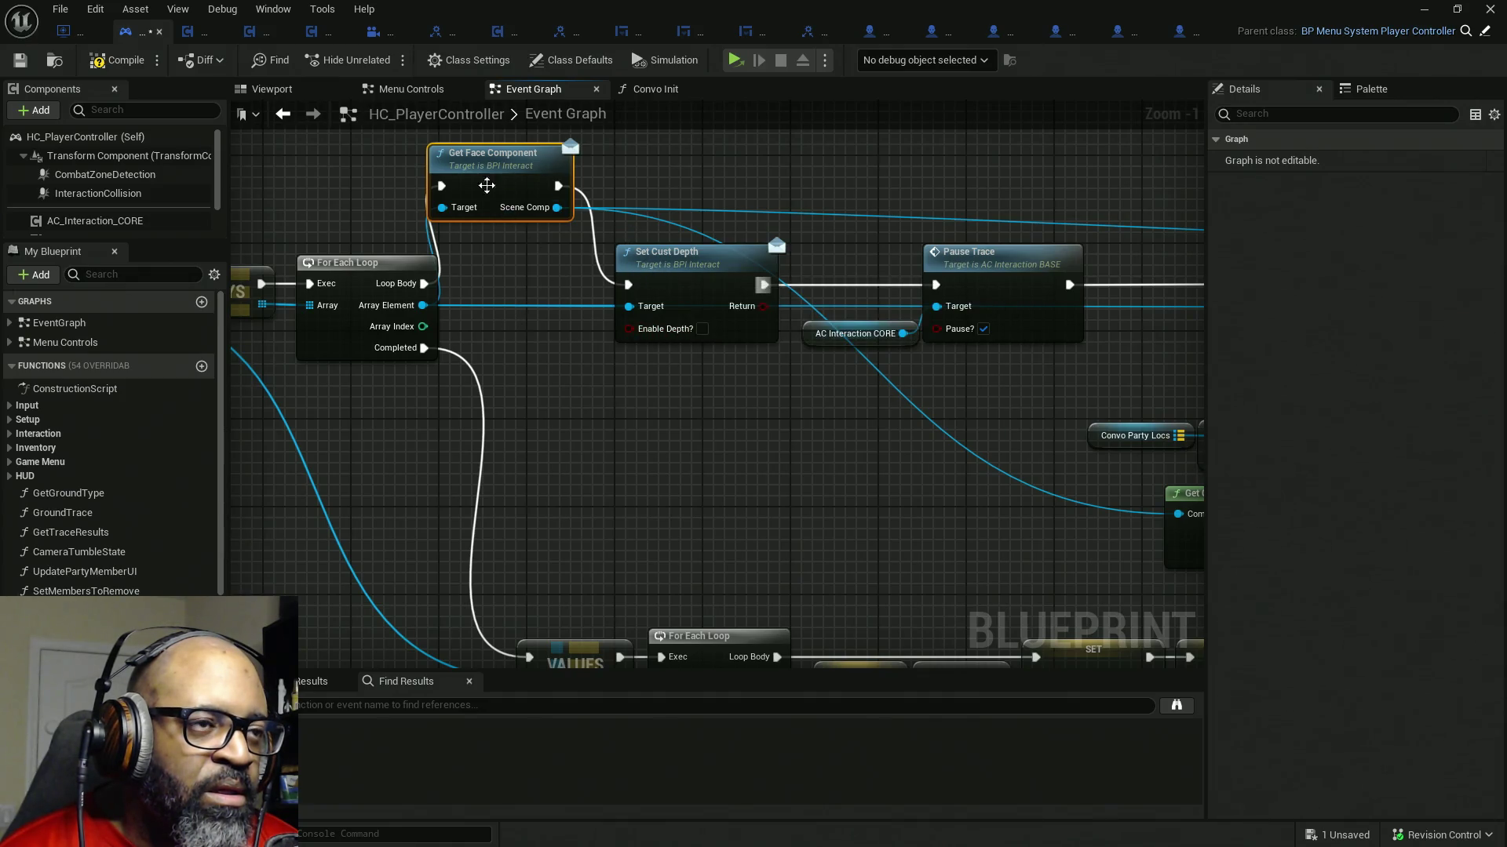
left_click_drag(485, 185, 518, 282)
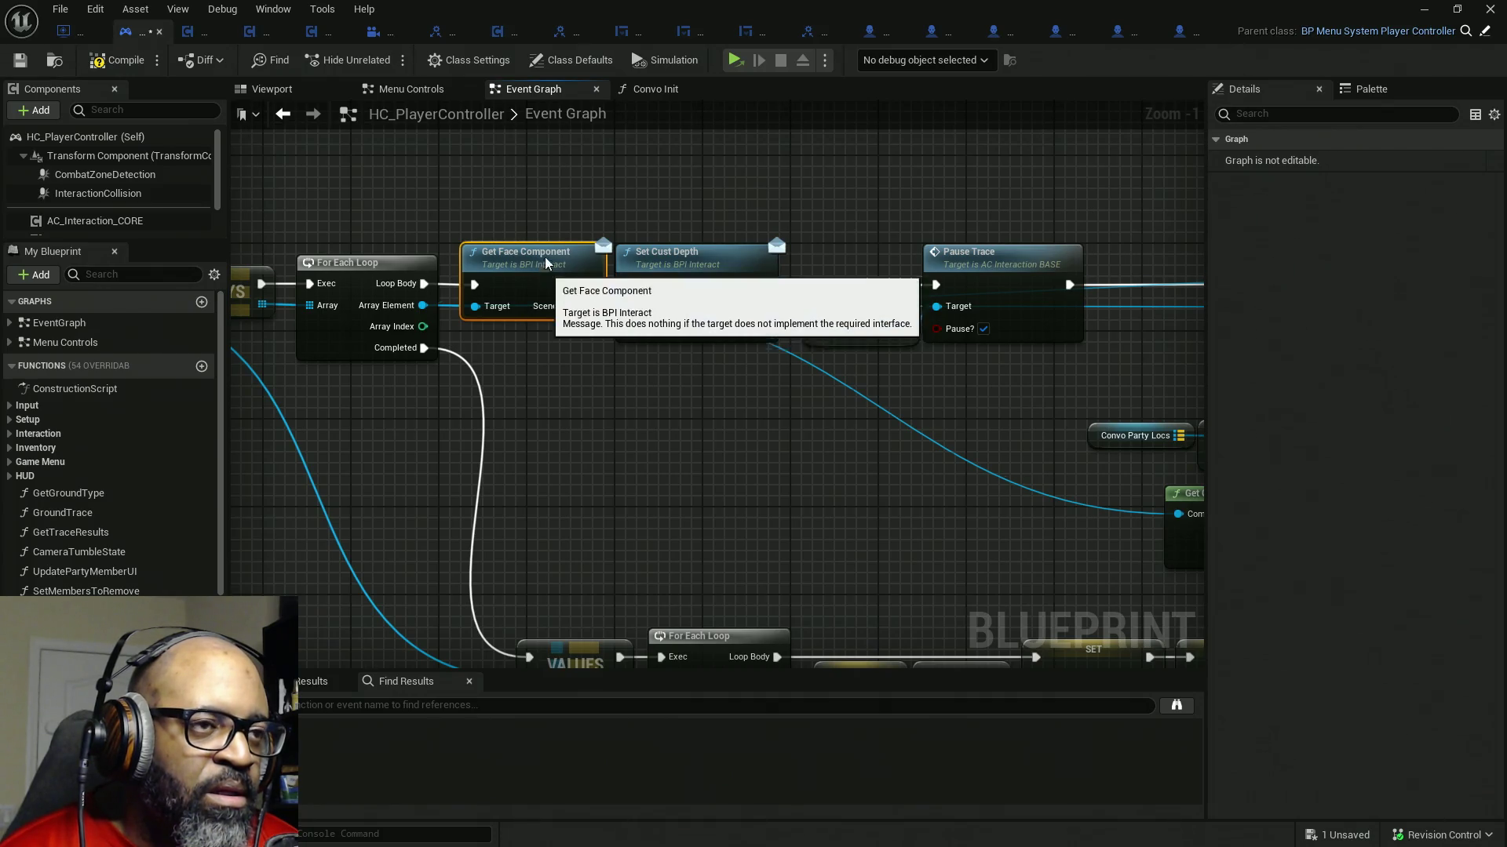
left_click_drag(542, 277, 553, 277)
left_click_drag(695, 270, 714, 272)
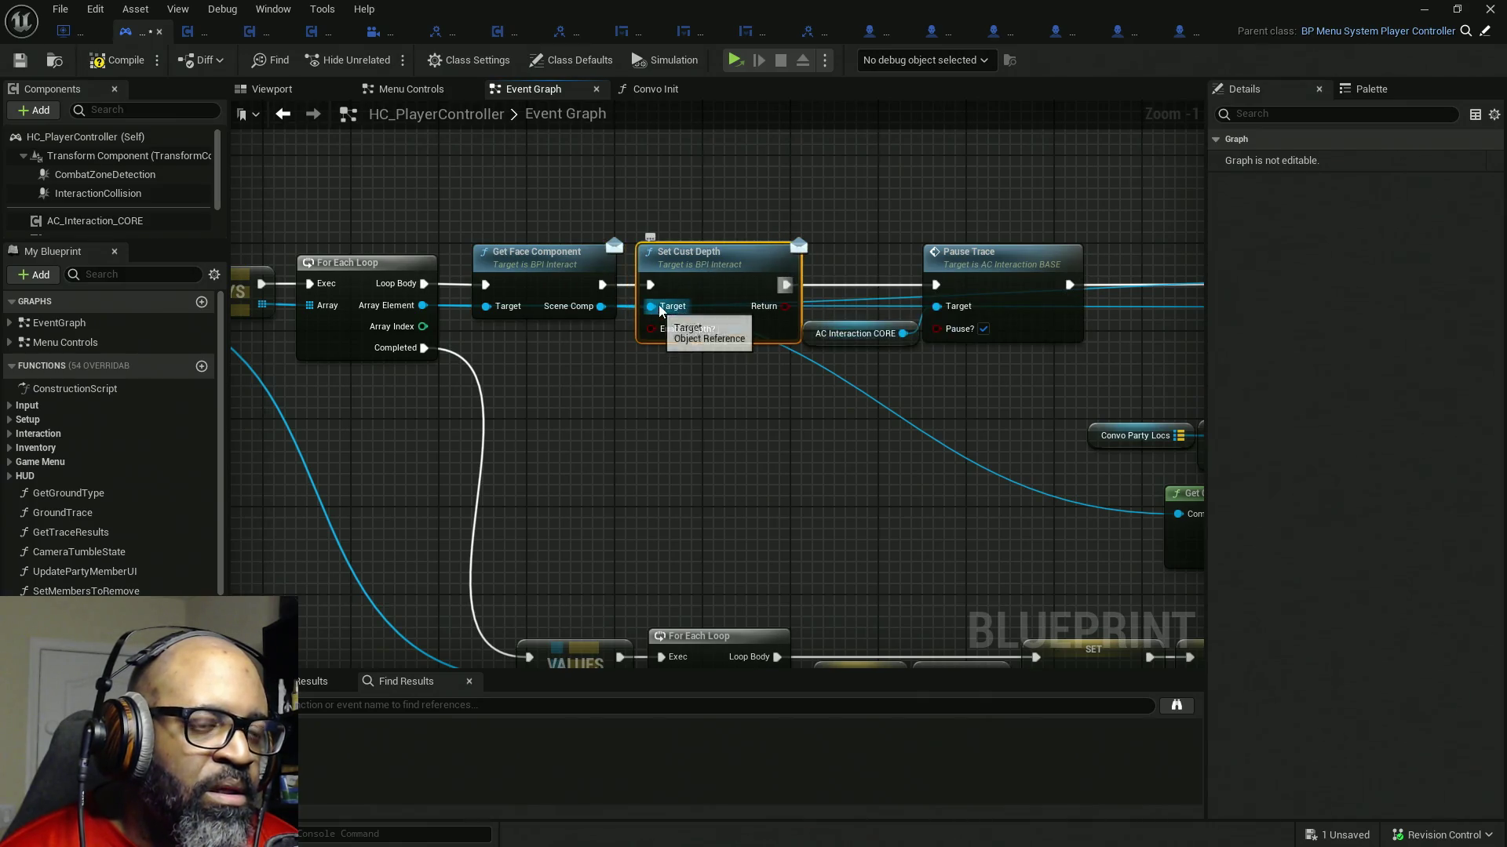
left_click_drag(658, 305, 683, 208)
left_click(683, 207, "alt")
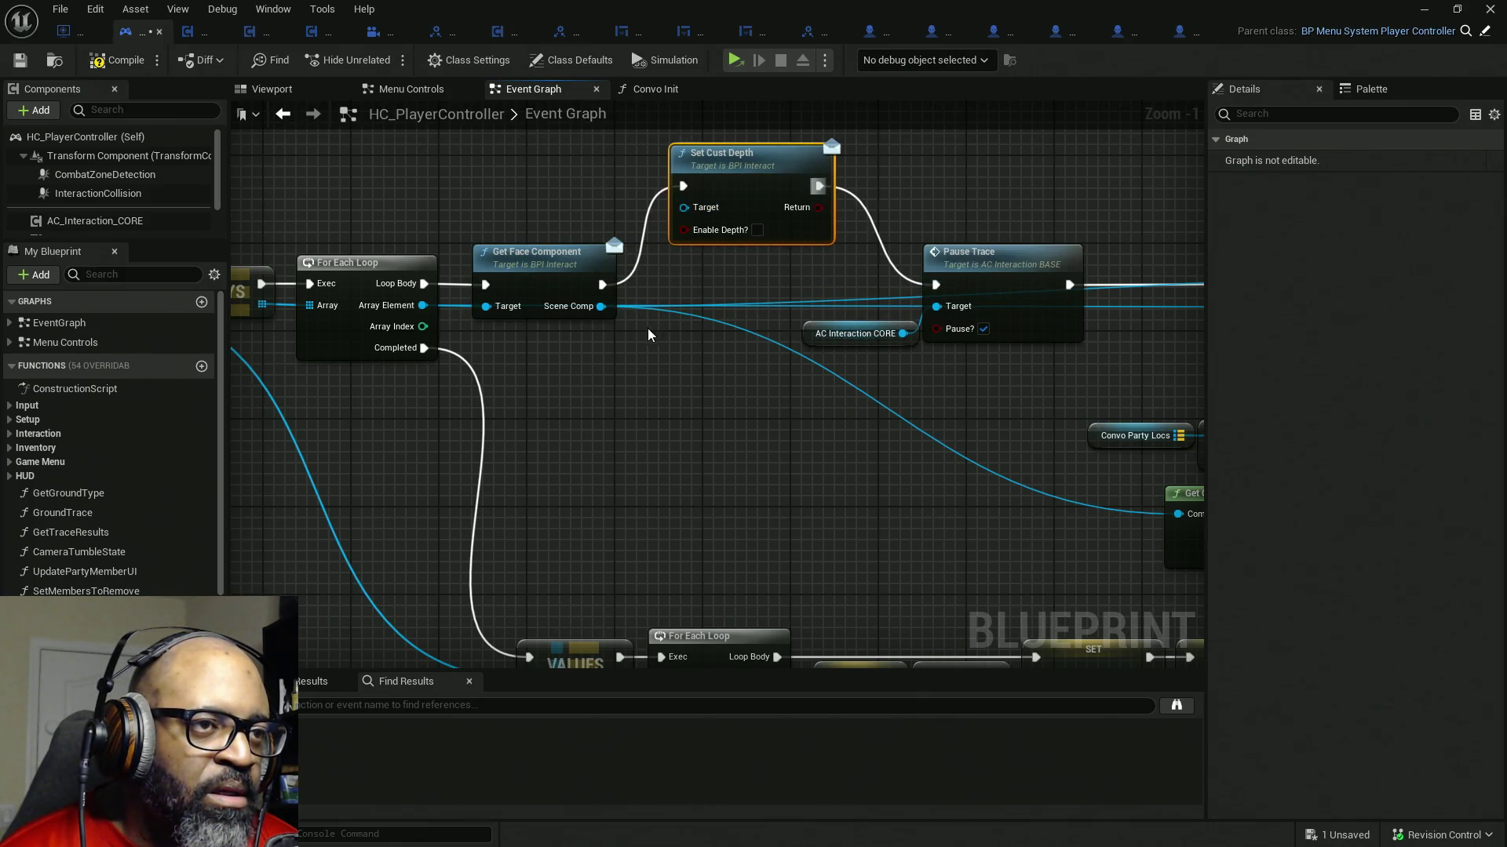
left_click_drag(550, 251, 550, 196)
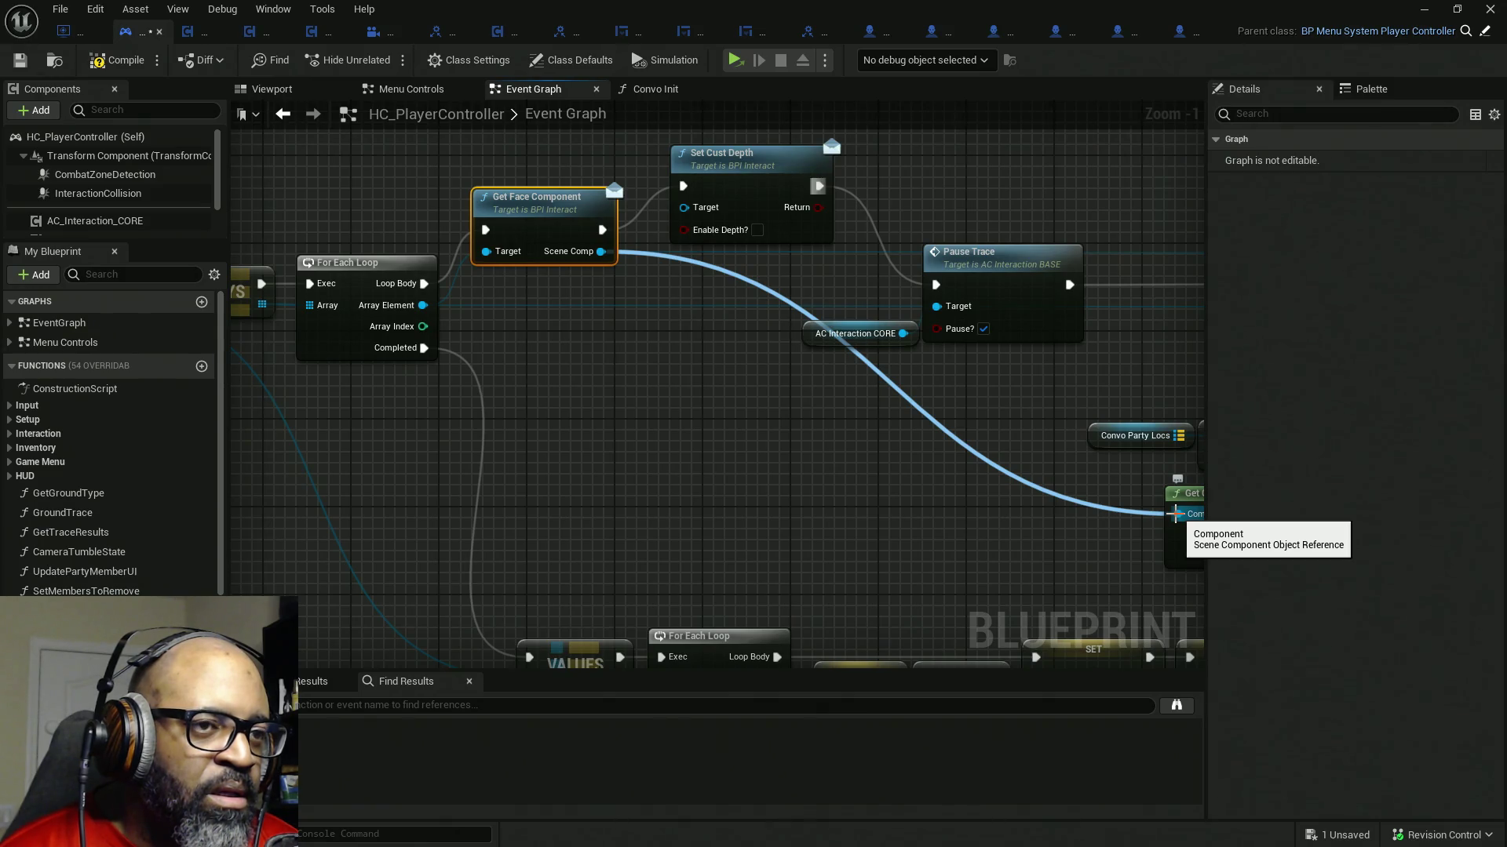
left_click(1174, 513, "alt")
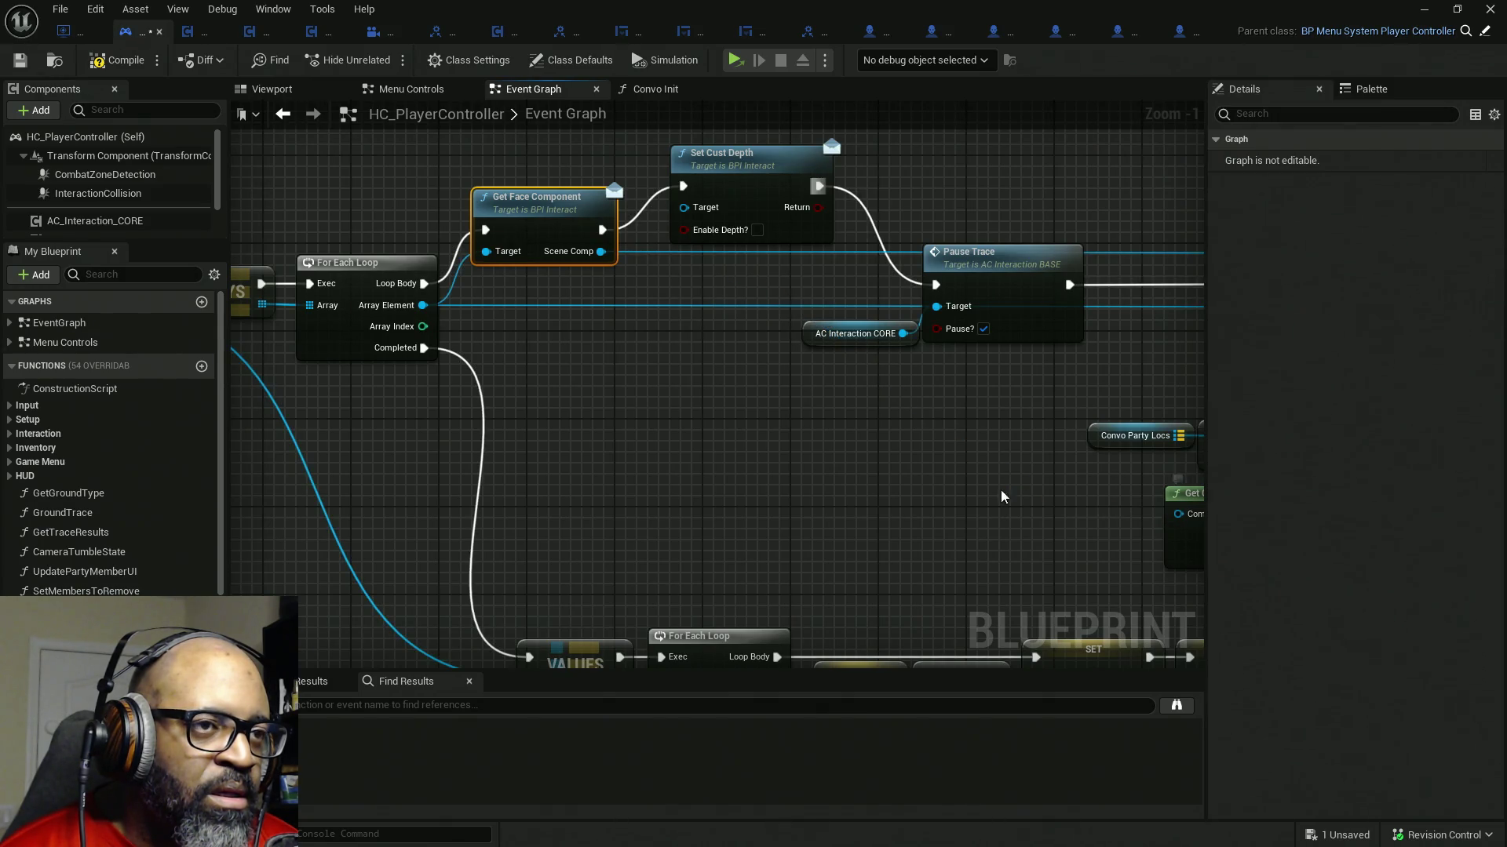
left_click_drag(651, 271, 596, 343)
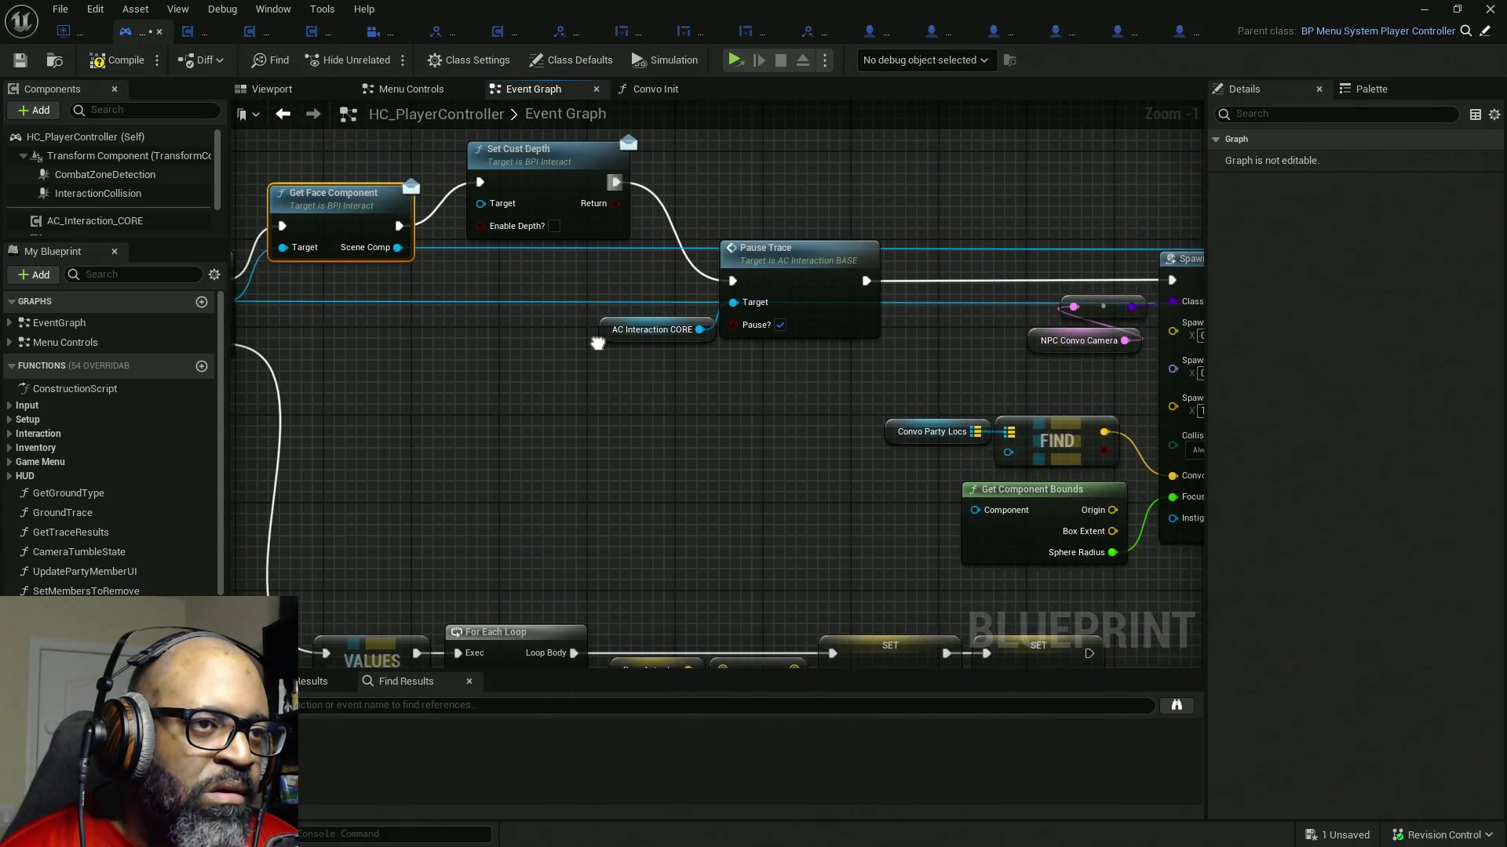
mouse_move(597, 343)
left_mouse_down()
mouse_move(686, 356)
mouse_move(696, 403)
left_mouse_up()
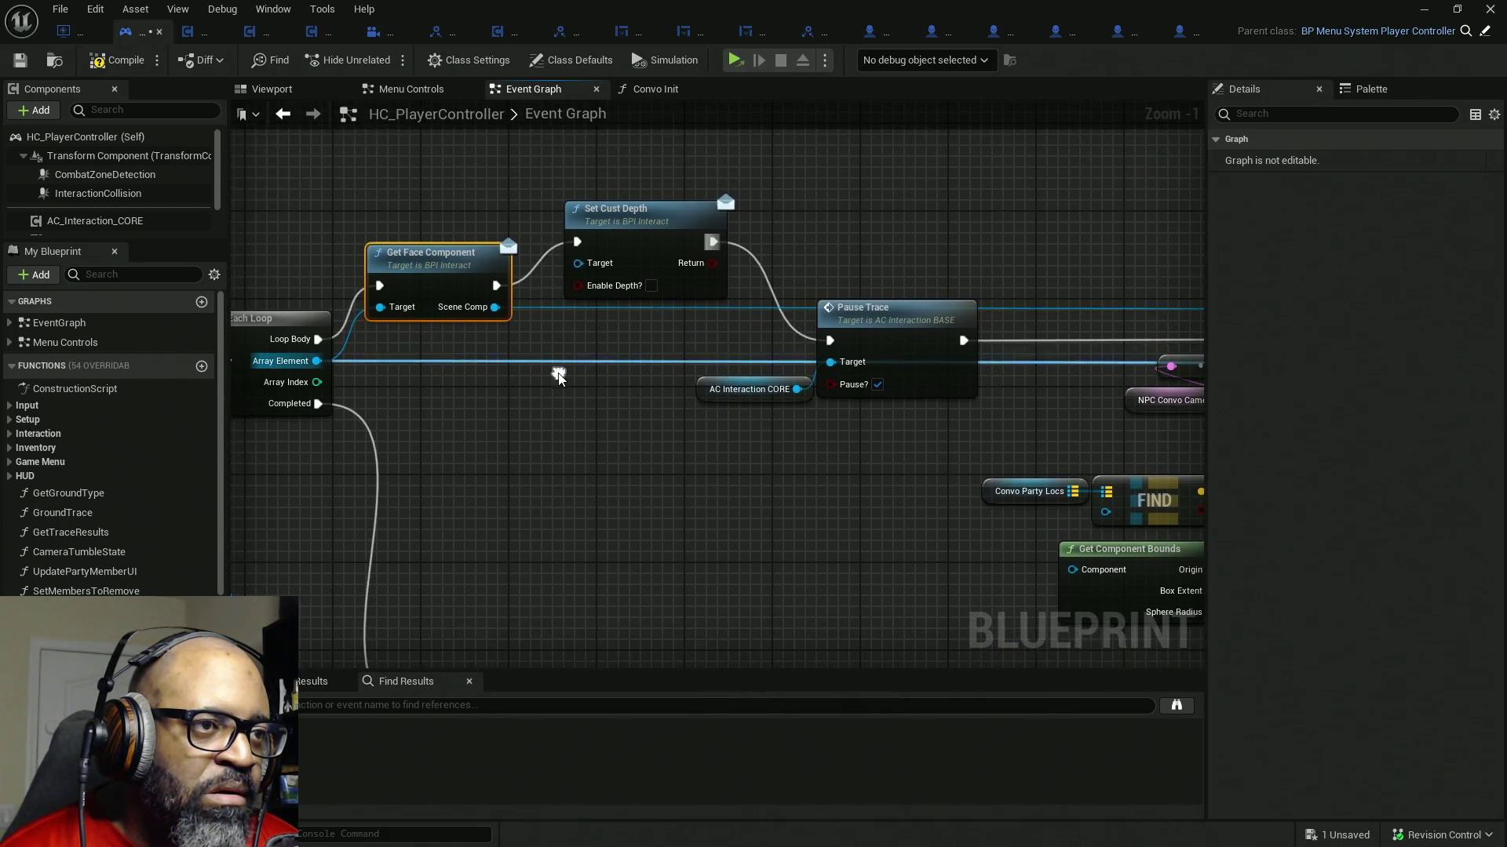
- Feed Set Cust Depth straight from Loop Body and Array Element, with Get Face Component moved right
left_click_drag(430, 260, 438, 175)
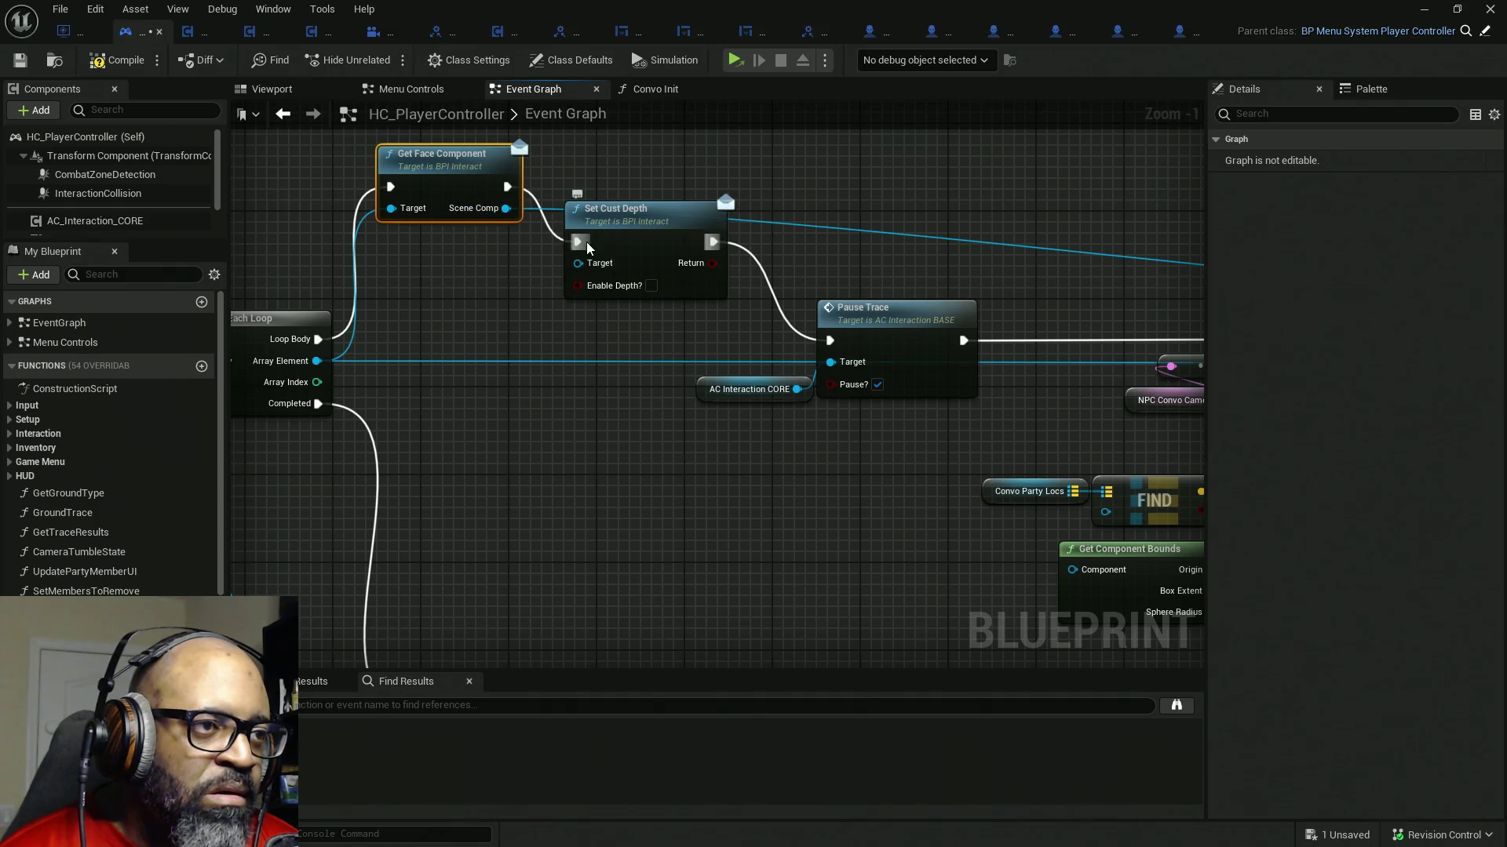
left_click_drag(577, 241, 319, 339)
mouse_move(578, 262)
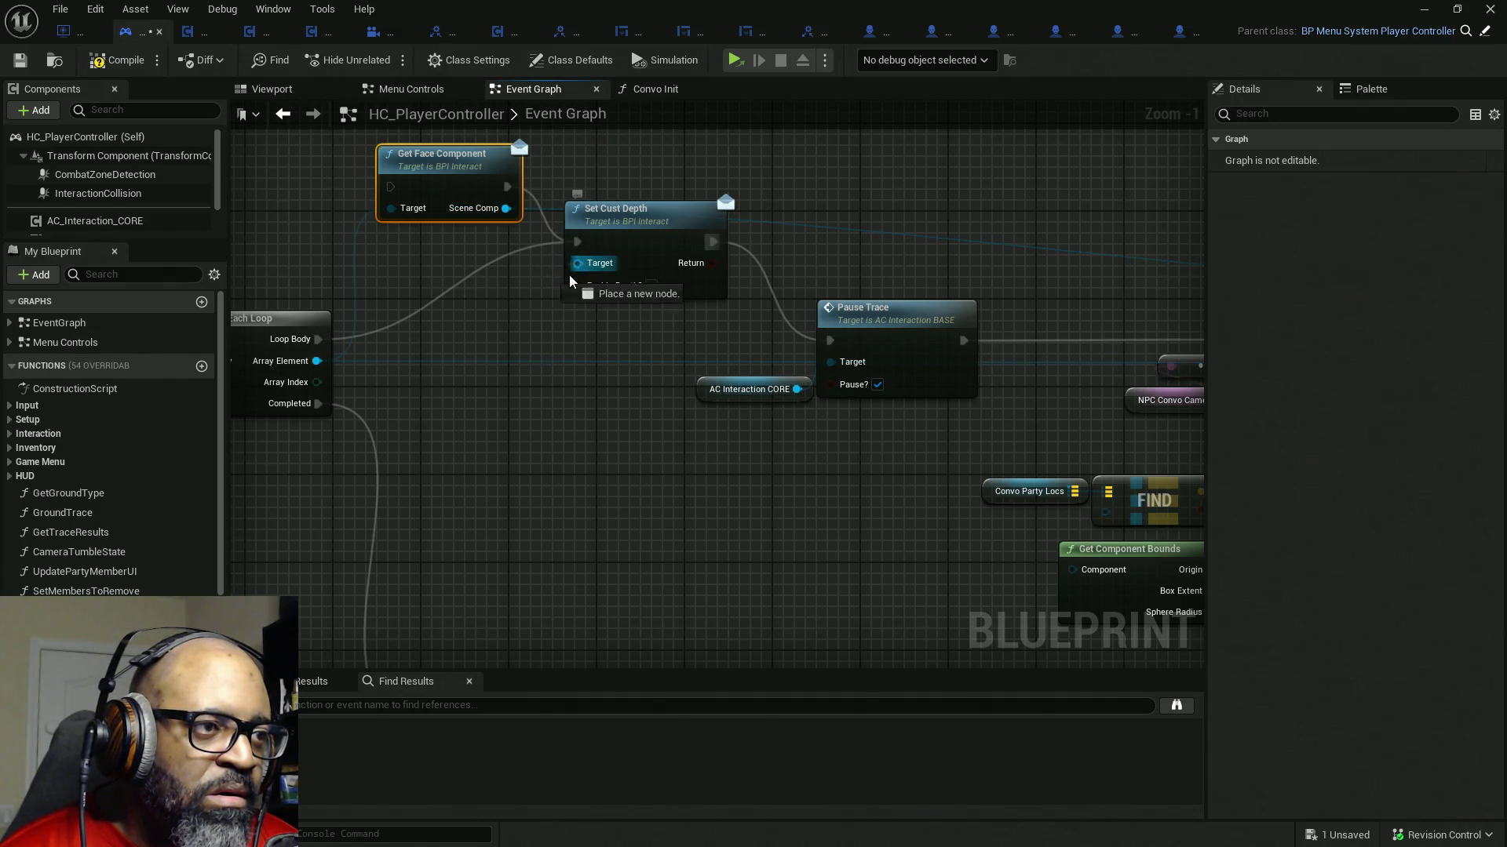
left_click_drag(577, 263, 316, 360)
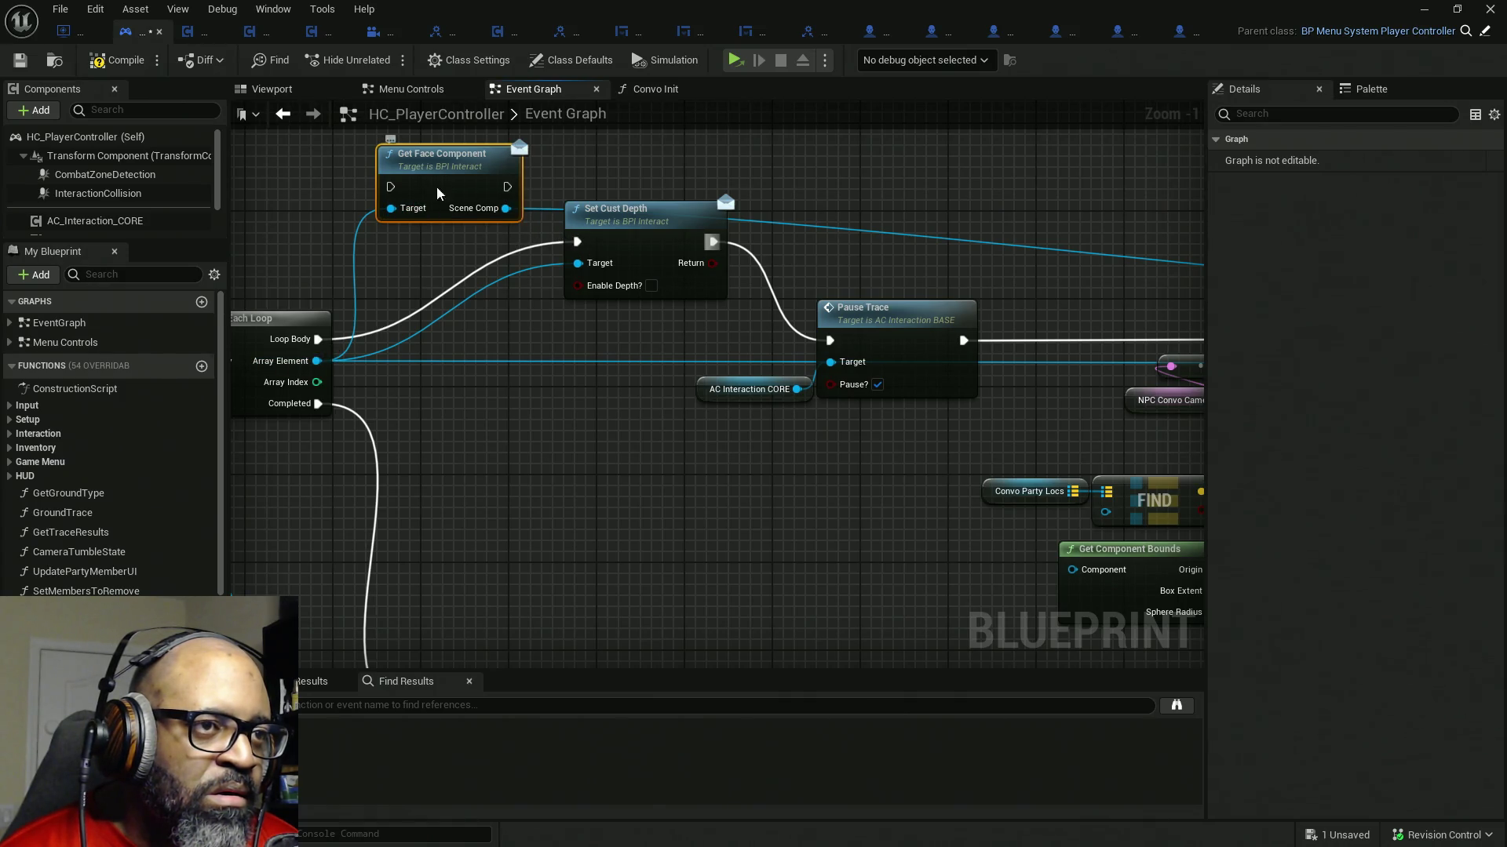
left_click_drag(445, 194, 1016, 161)
left_click_drag(643, 229, 446, 326)
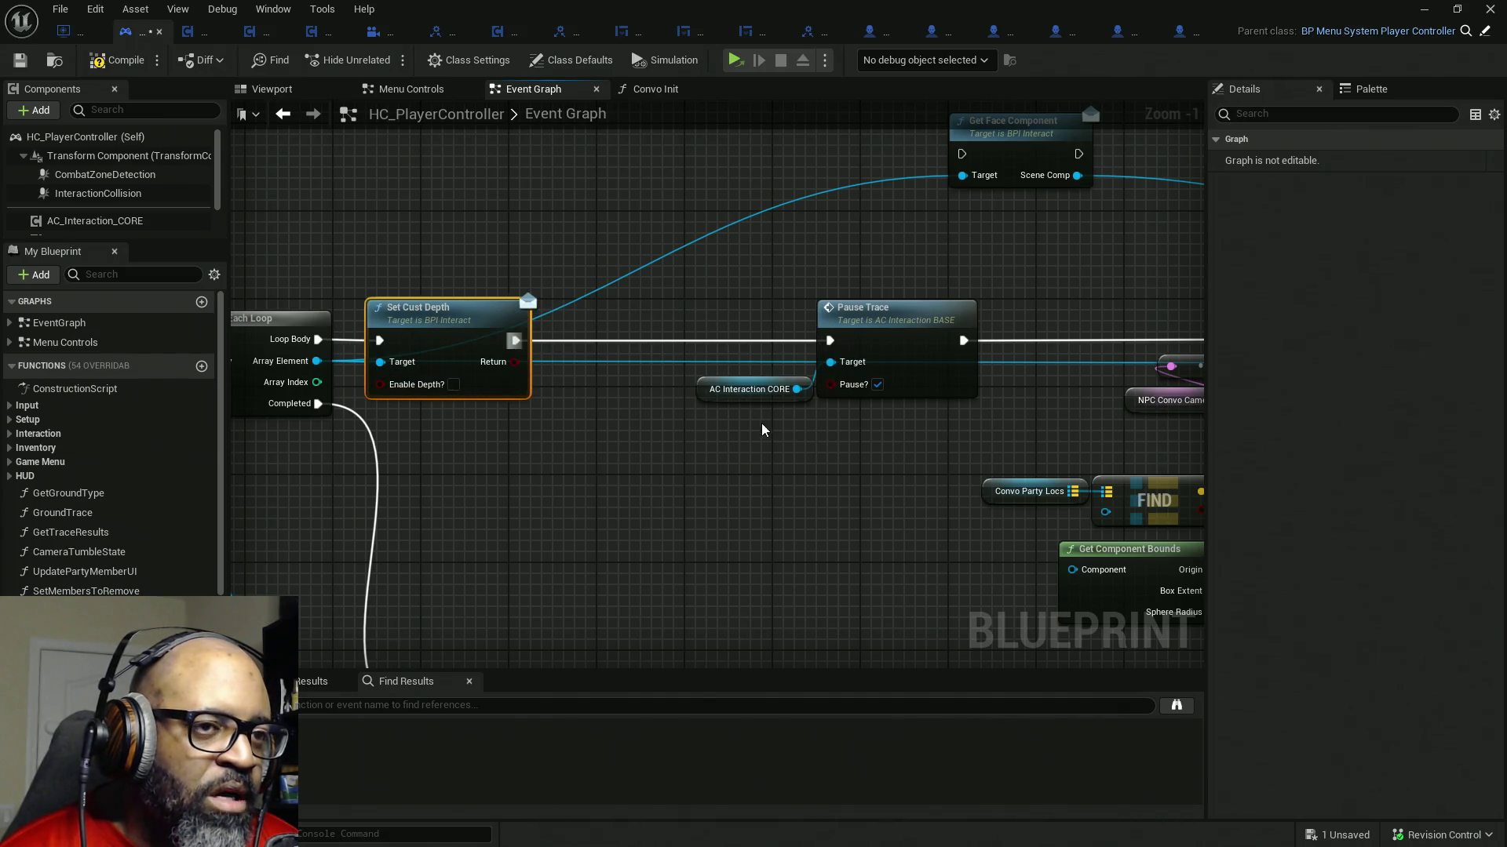
- Pull Pause Trace and AC Interaction CORE left toward Set Cust Depth, bringing Get Face Component near
left_click_drag(723, 290, 845, 435)
left_click_drag(907, 349, 732, 347)
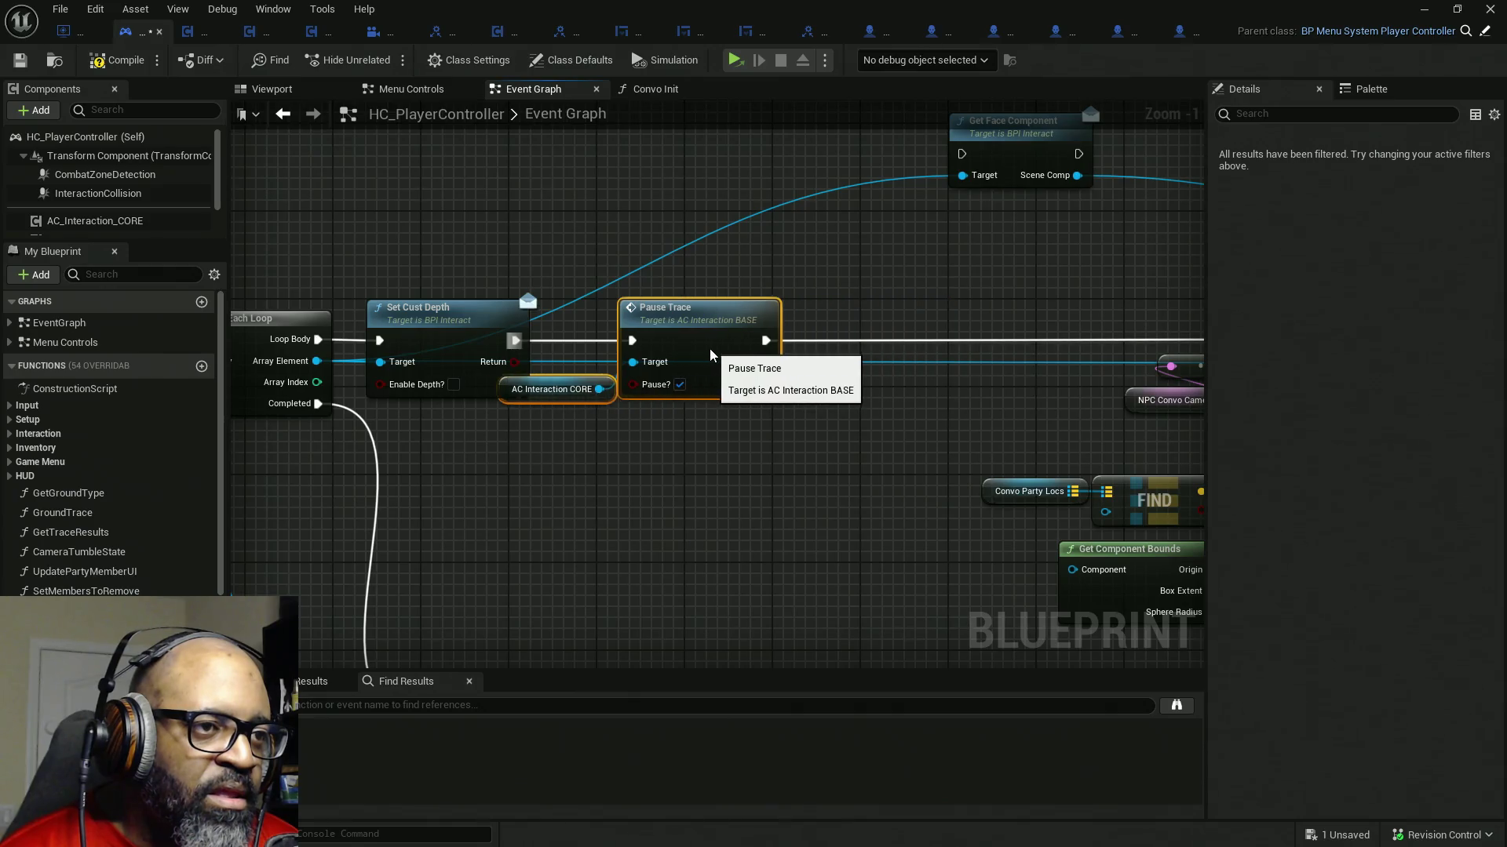
left_click(496, 408)
left_click_drag(553, 390, 457, 423)
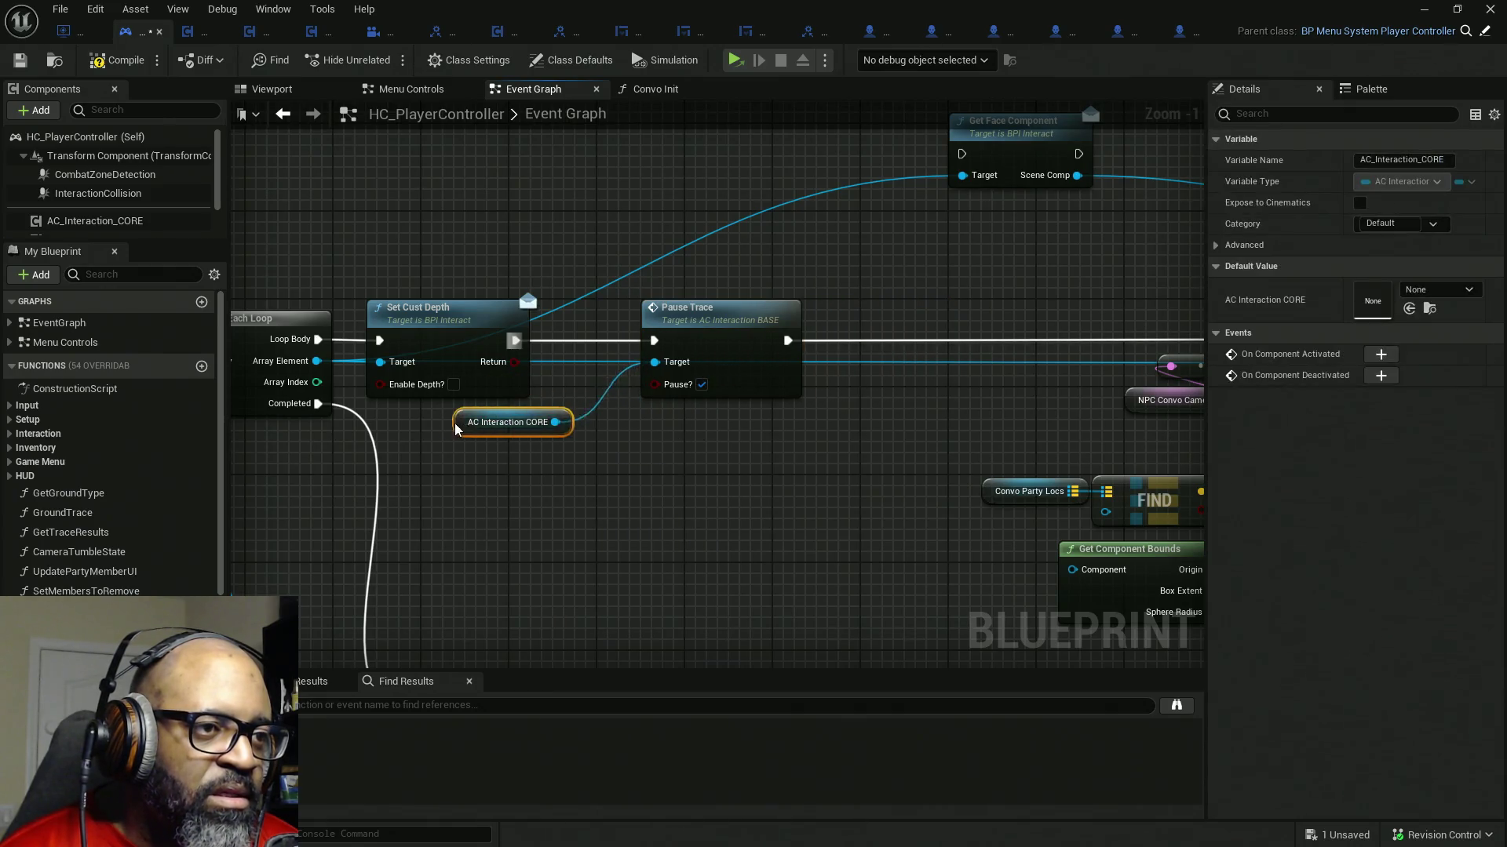
left_click_drag(711, 323, 623, 325)
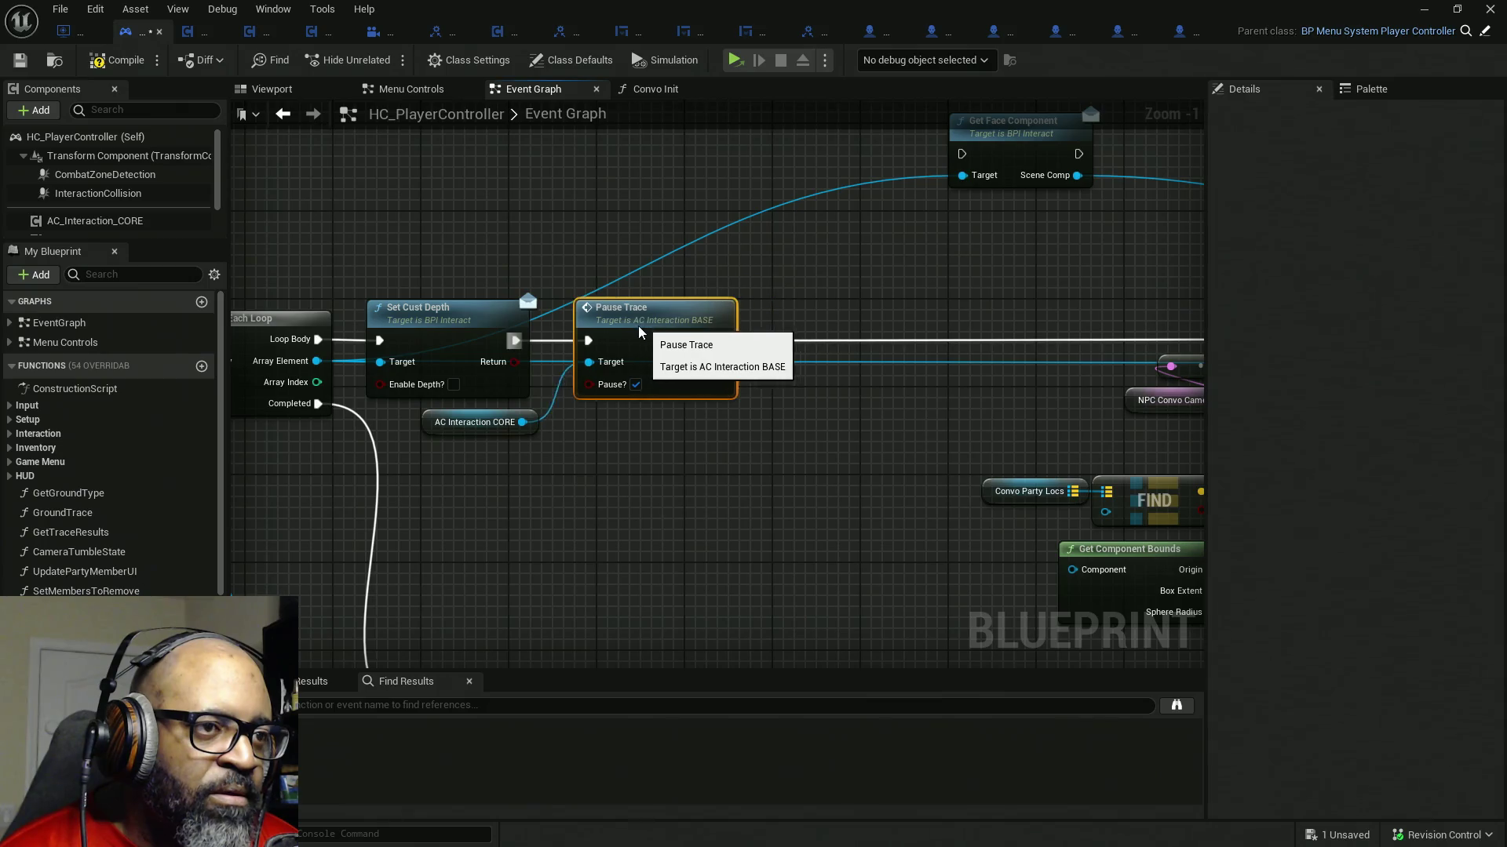
left_click_drag(1019, 144, 871, 273)
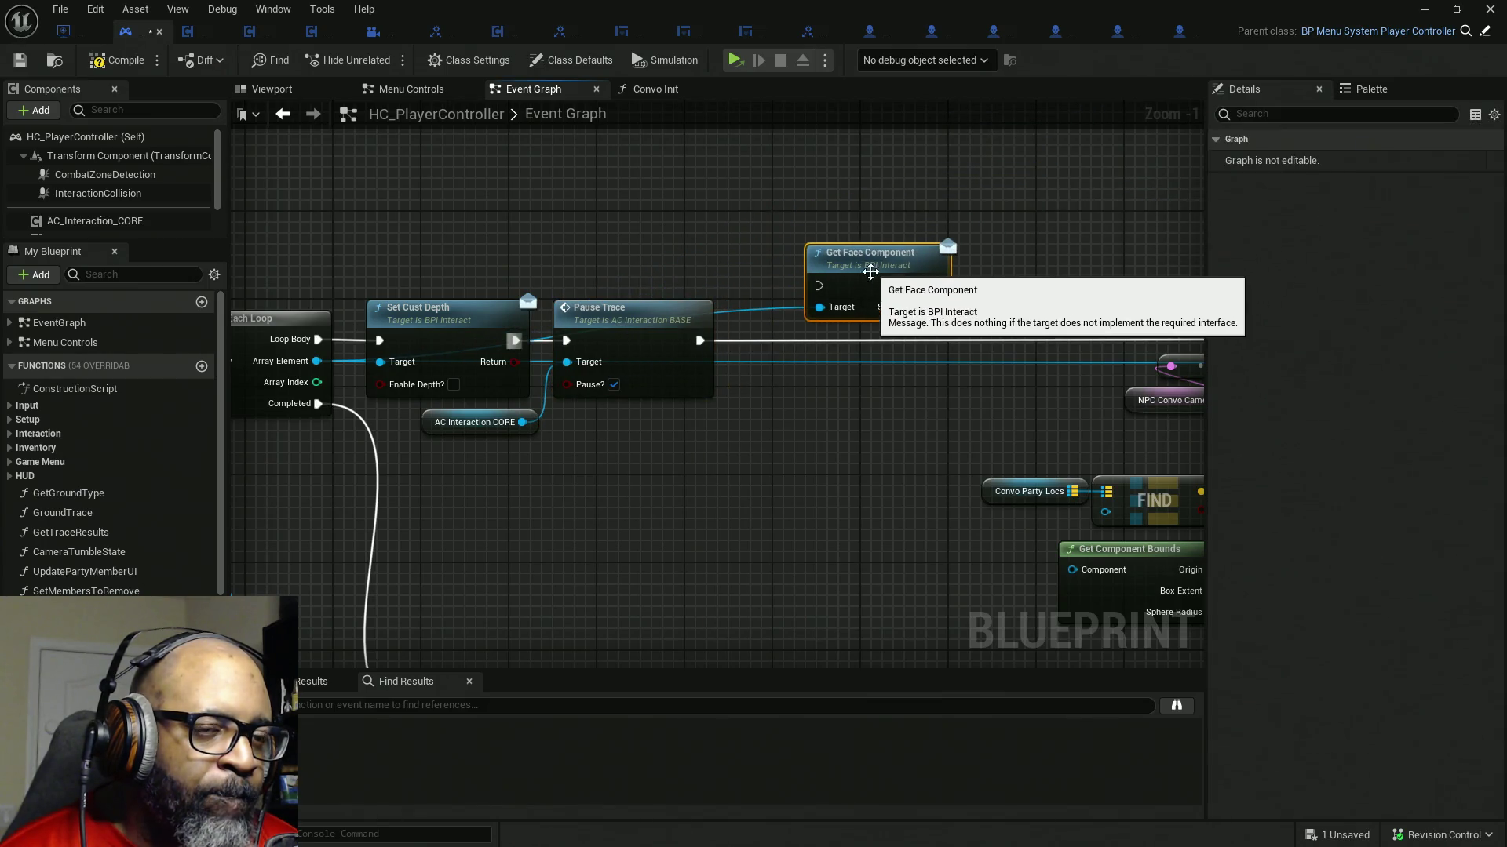
left_click_drag(970, 365, 759, 330)
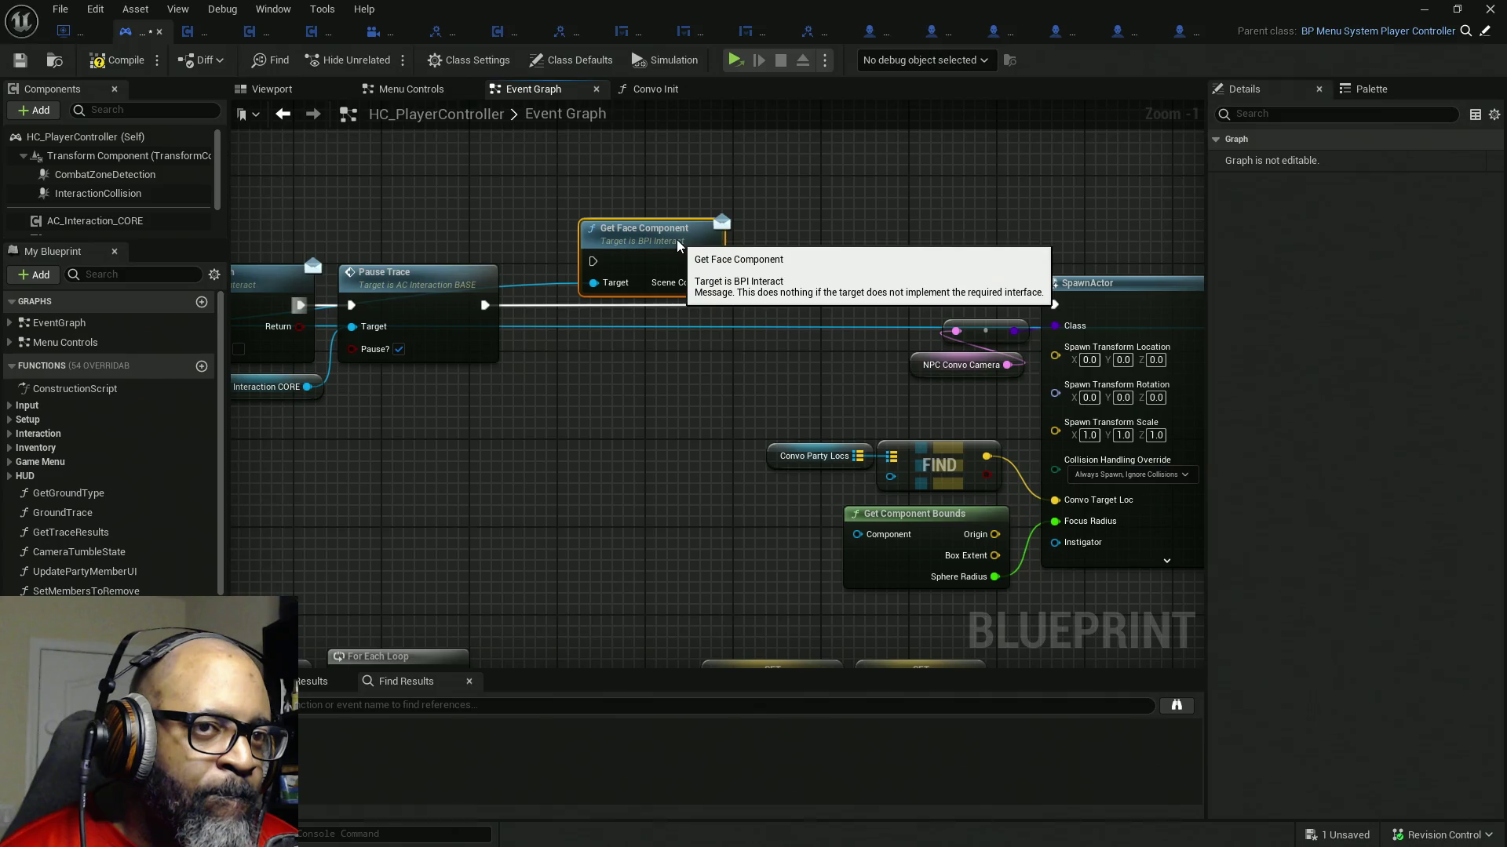
left_click_drag(684, 235, 639, 225)
mouse_move(1043, 337)
left_mouse_down()
mouse_move(494, 310)
mouse_move(1196, 300)
left_mouse_up()
- Run Get Face Component after Pause Trace and line it up in the Set Cust Depth chain
left_click_drag(714, 202, 640, 267)
mouse_move(759, 195)
left_mouse_down()
mouse_move(754, 260)
mouse_move(728, 253)
left_mouse_up()
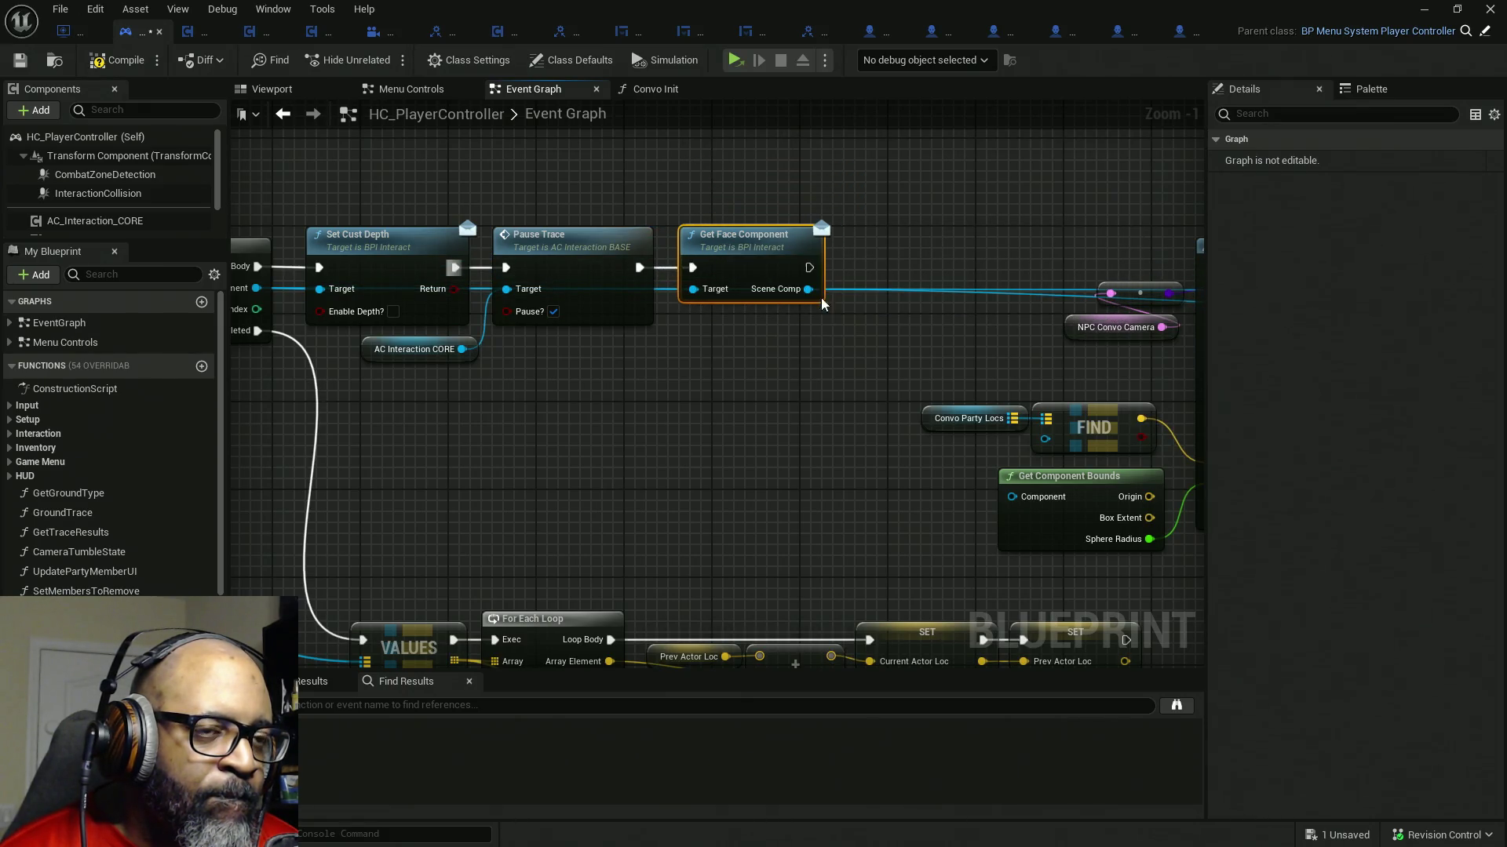
left_click_drag(831, 312, 726, 330)
left_click_drag(642, 252, 656, 164)
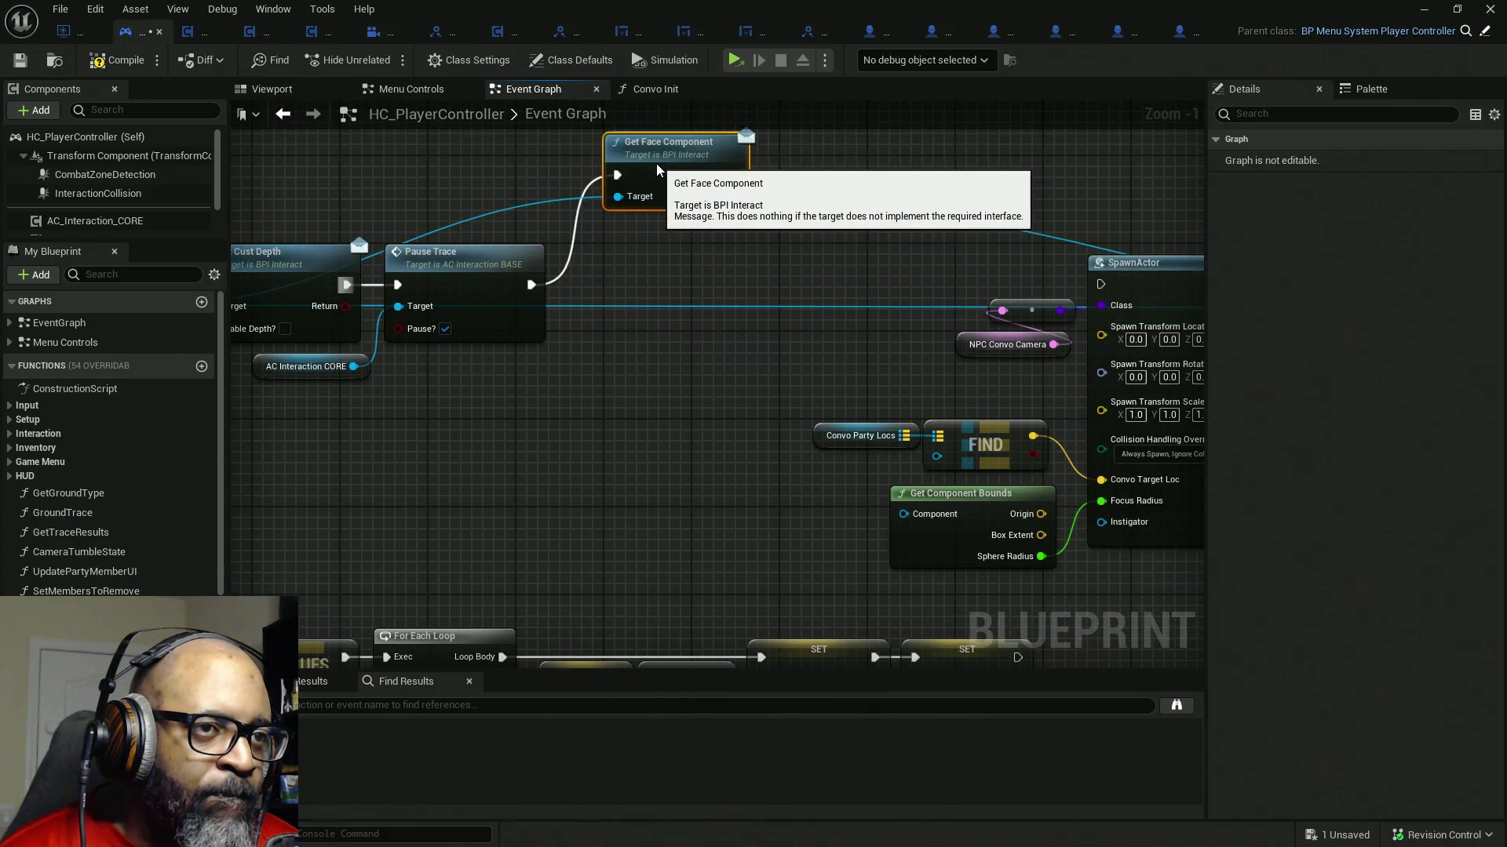
mouse_move(737, 282)
left_mouse_down()
mouse_move(733, 331)
mouse_move(860, 334)
left_mouse_up()
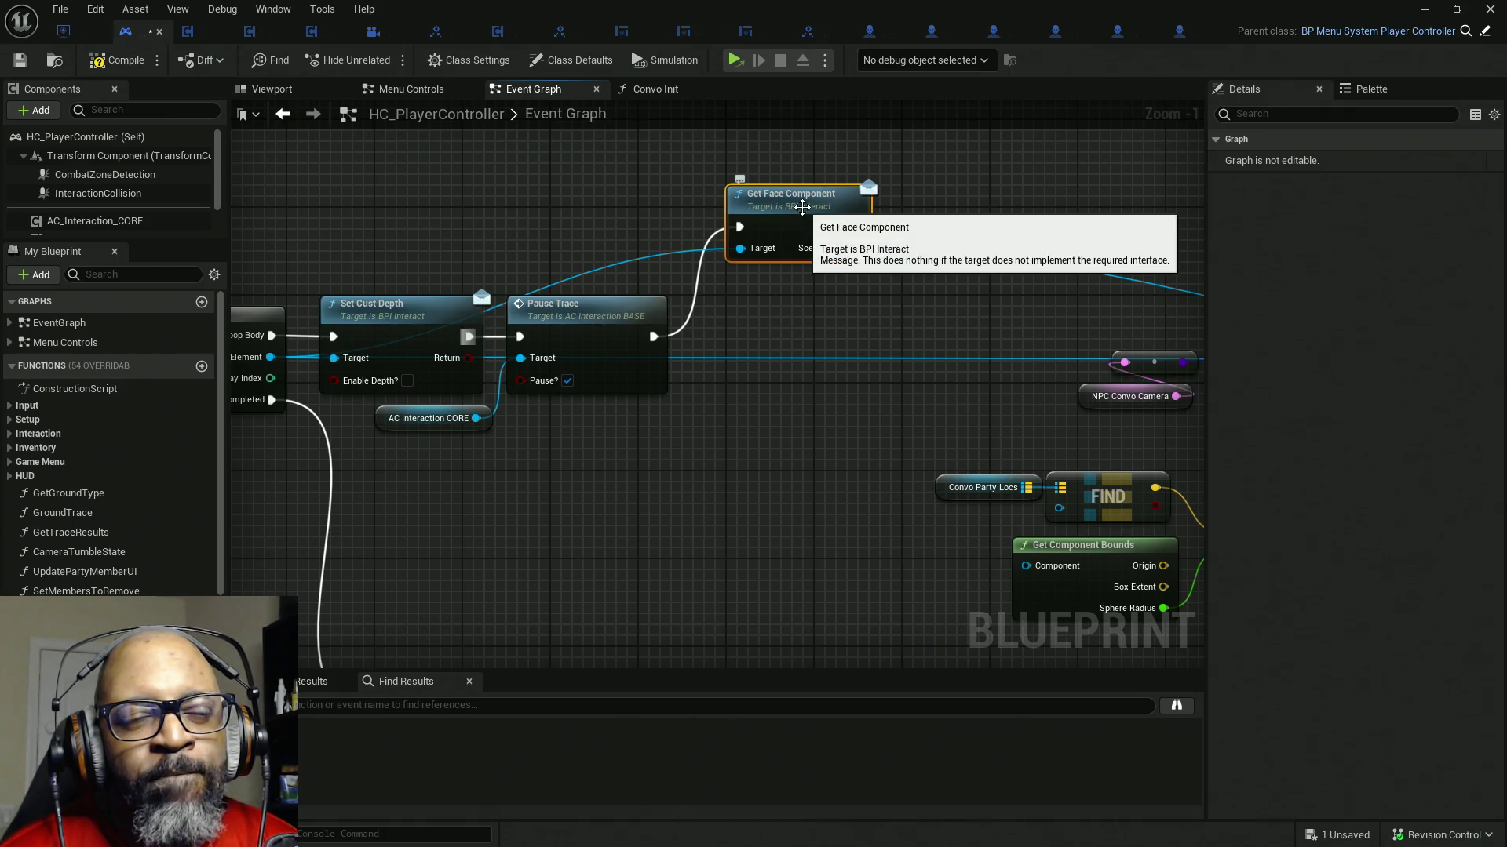
left_click_drag(800, 220, 766, 326)
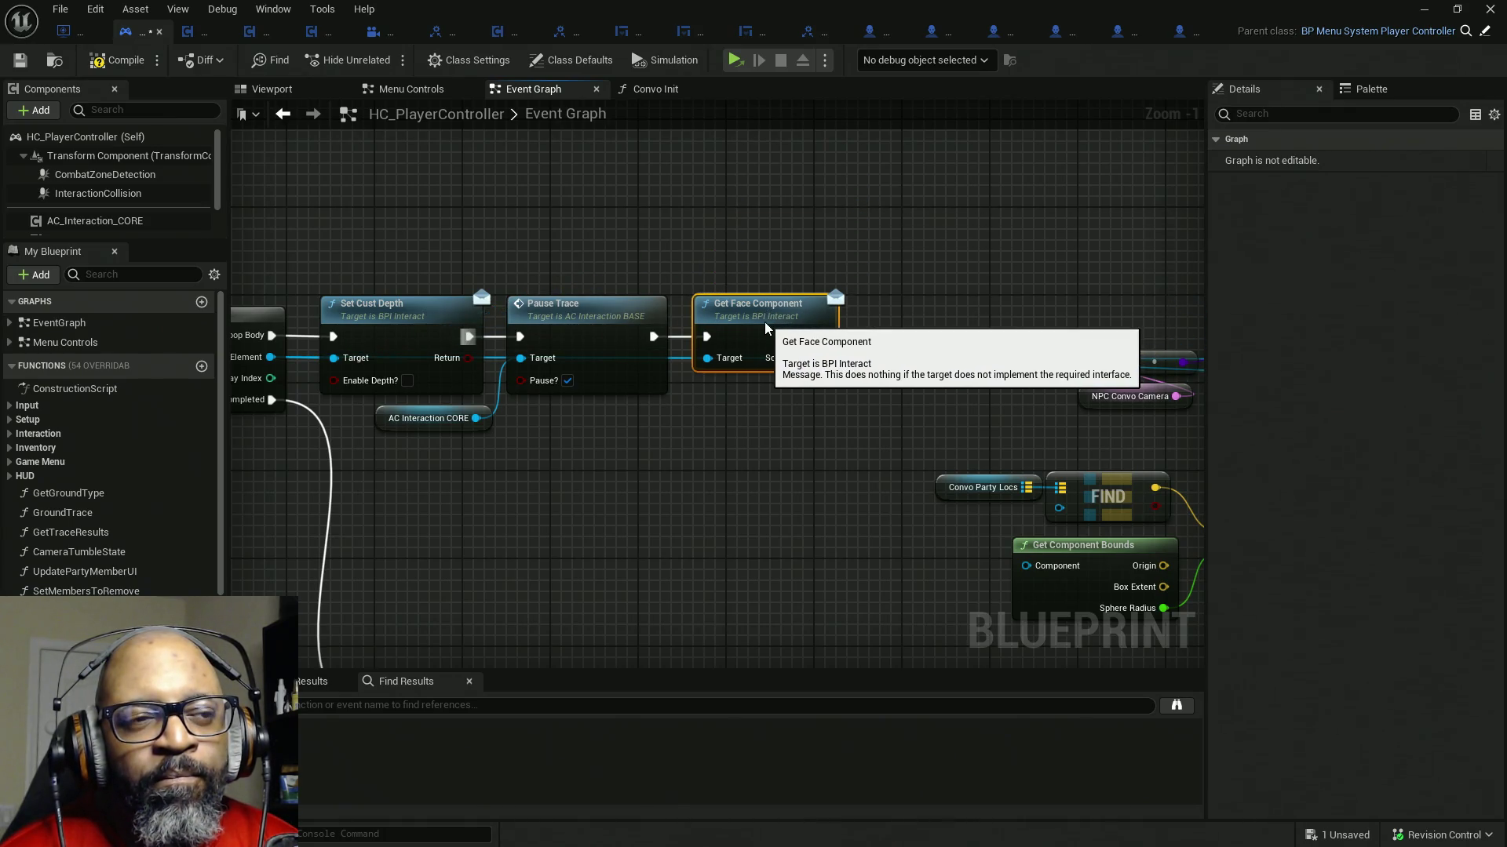
left_click_drag(841, 193, 436, 394)
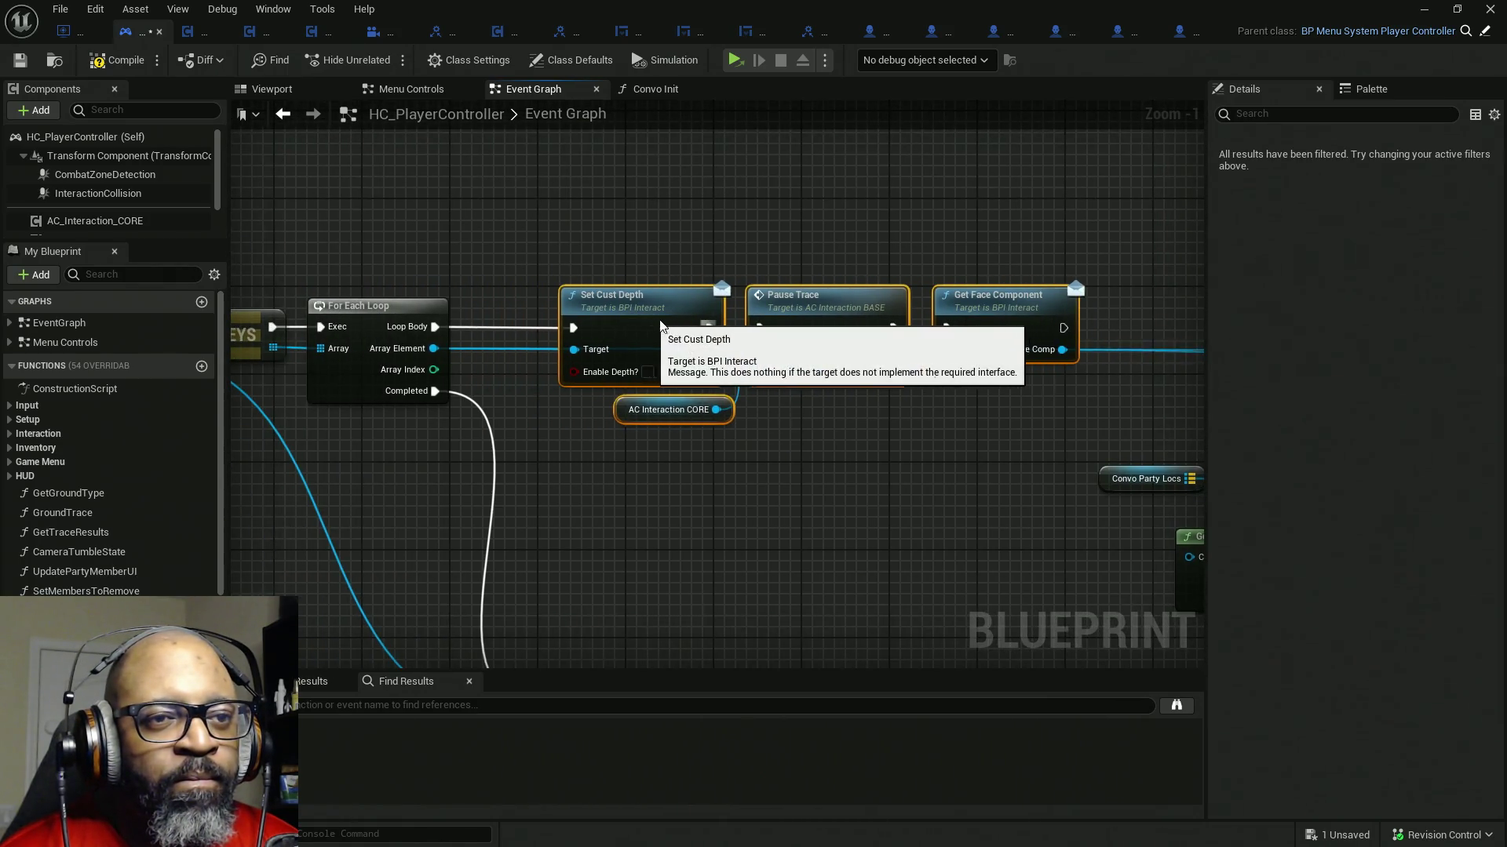
- Promote Array Element to a thisConvoActor variable set from the loop body
left_click_drag(555, 358, 769, 325)
mouse_move(630, 355)
left_mouse_down()
mouse_move(709, 368)
mouse_move(710, 279)
left_mouse_up()
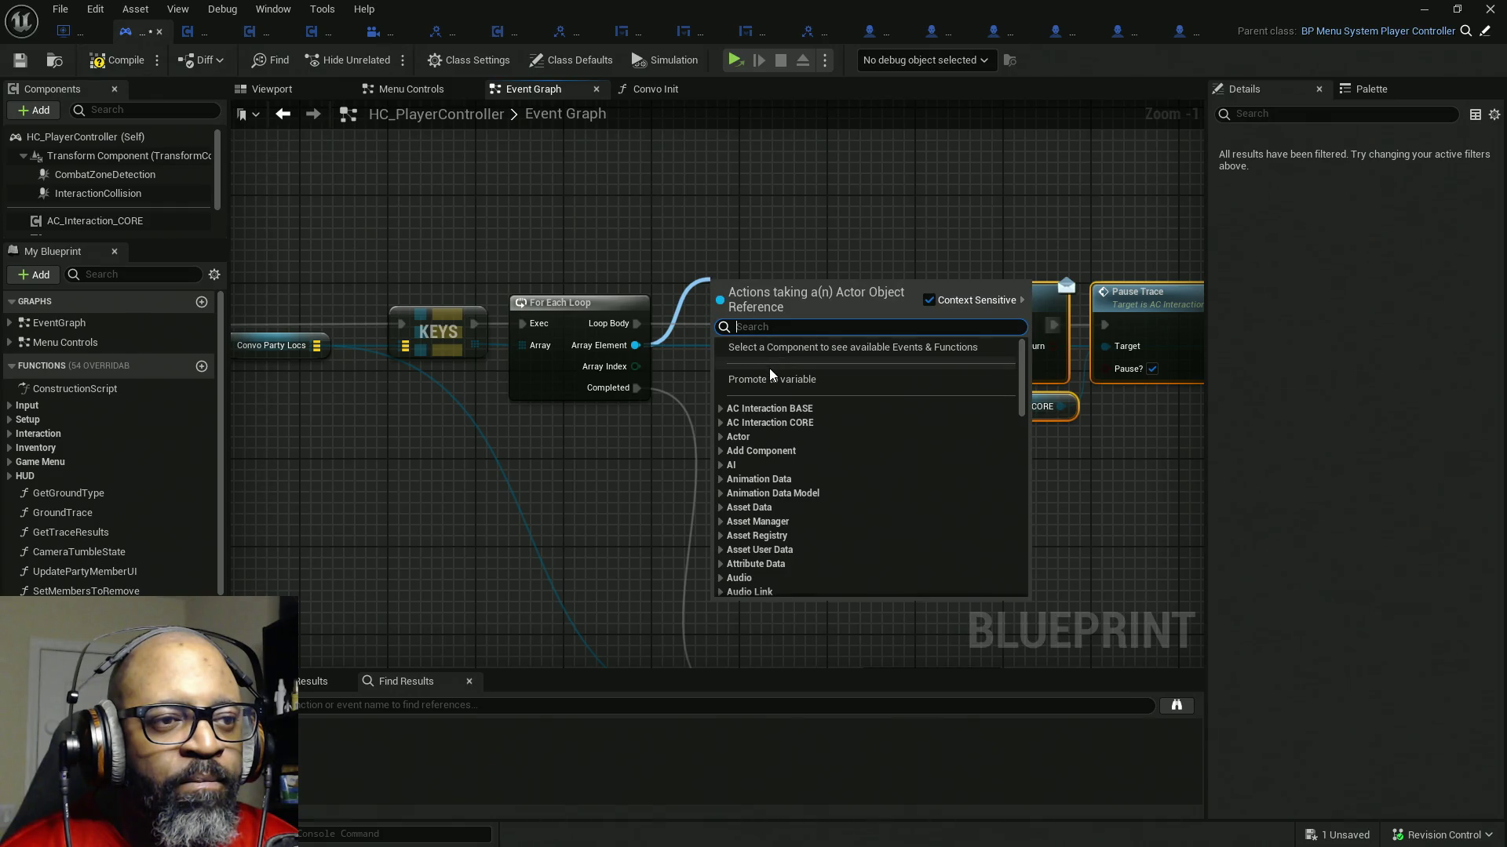
left_click(795, 381)
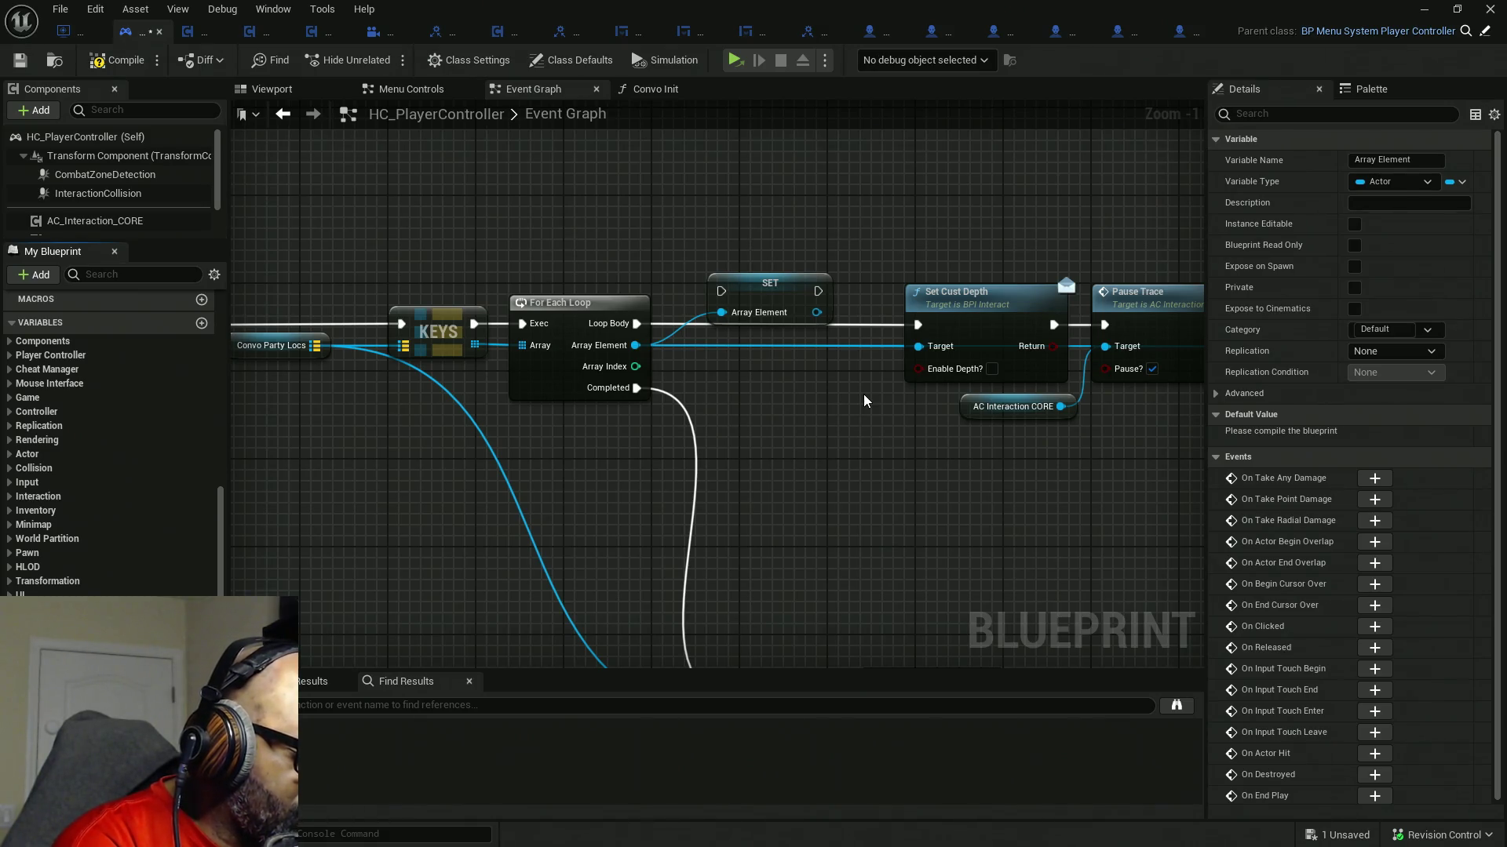
type("thisConvoActor")
key("Return")
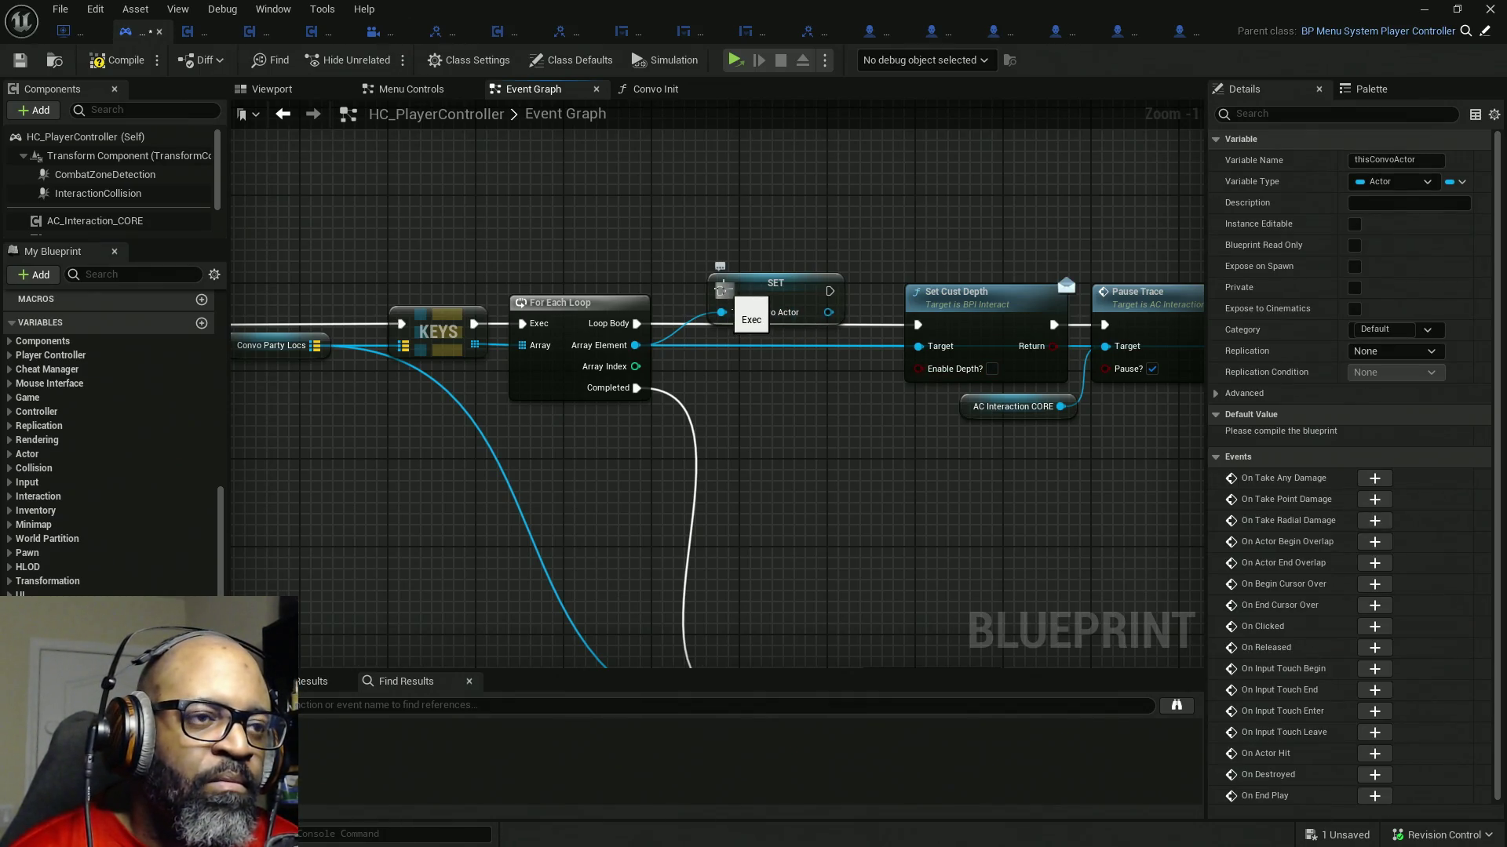
left_click_drag(720, 289, 636, 323)
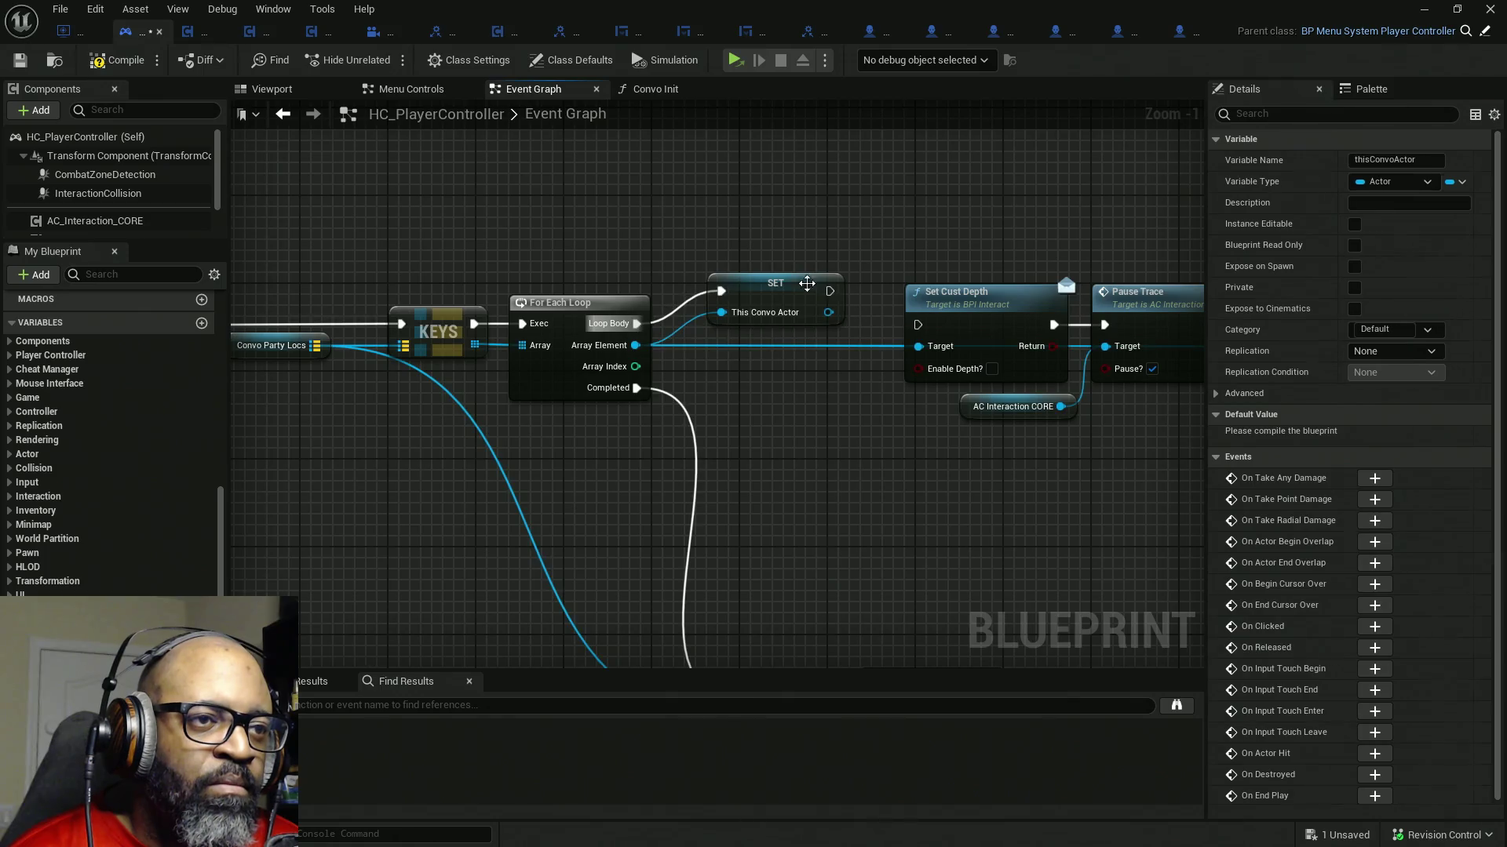
mouse_move(769, 296)
left_mouse_down()
mouse_move(735, 328)
mouse_move(920, 328)
mouse_move(854, 353)
mouse_move(742, 336)
left_mouse_up()
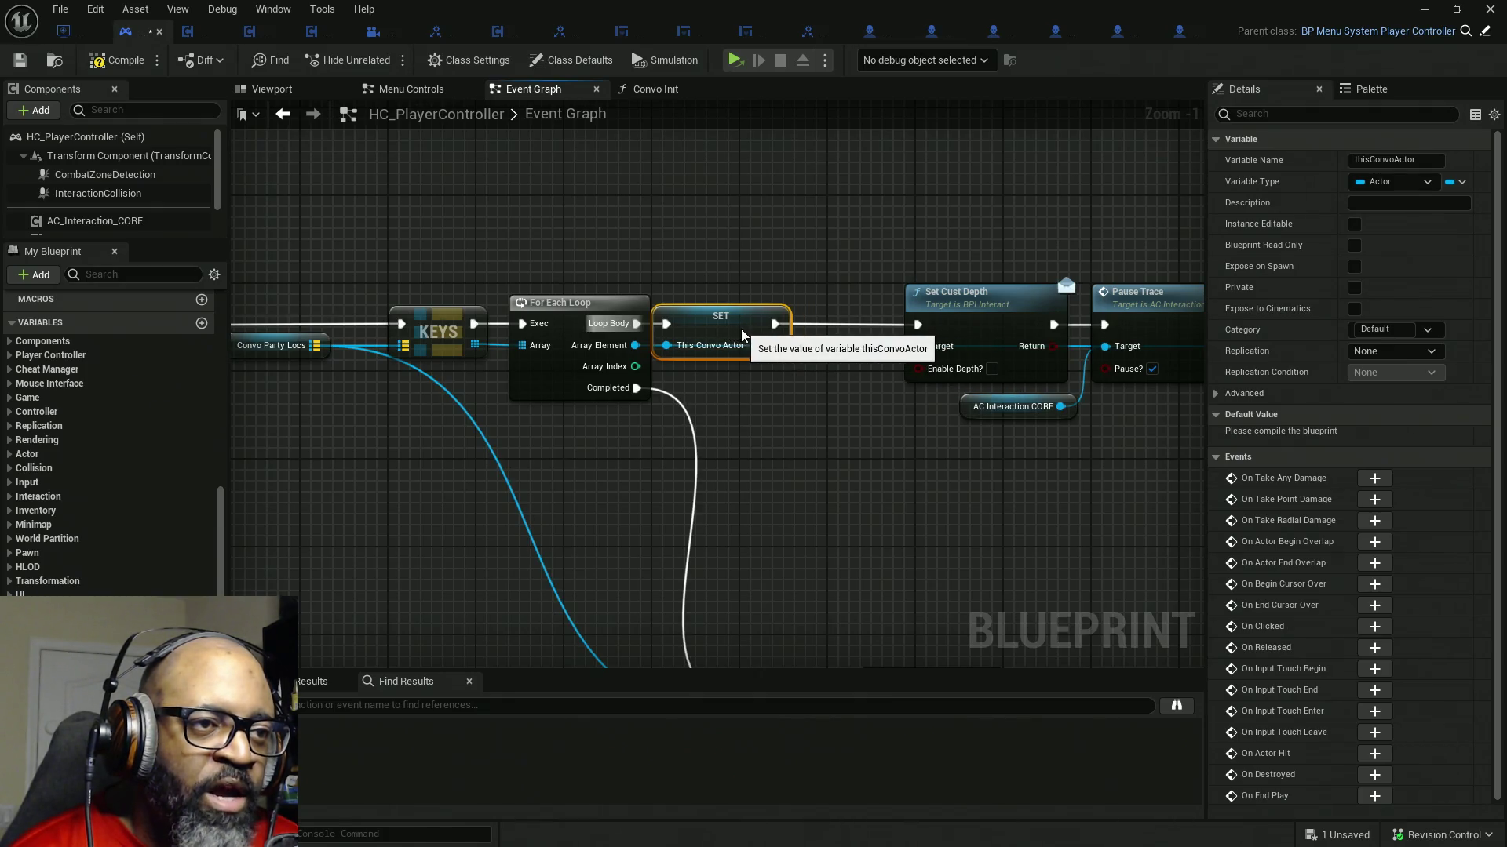
- Nudge Set Cust Depth left and lift Pause Trace above the main execution wire
left_click(751, 314)
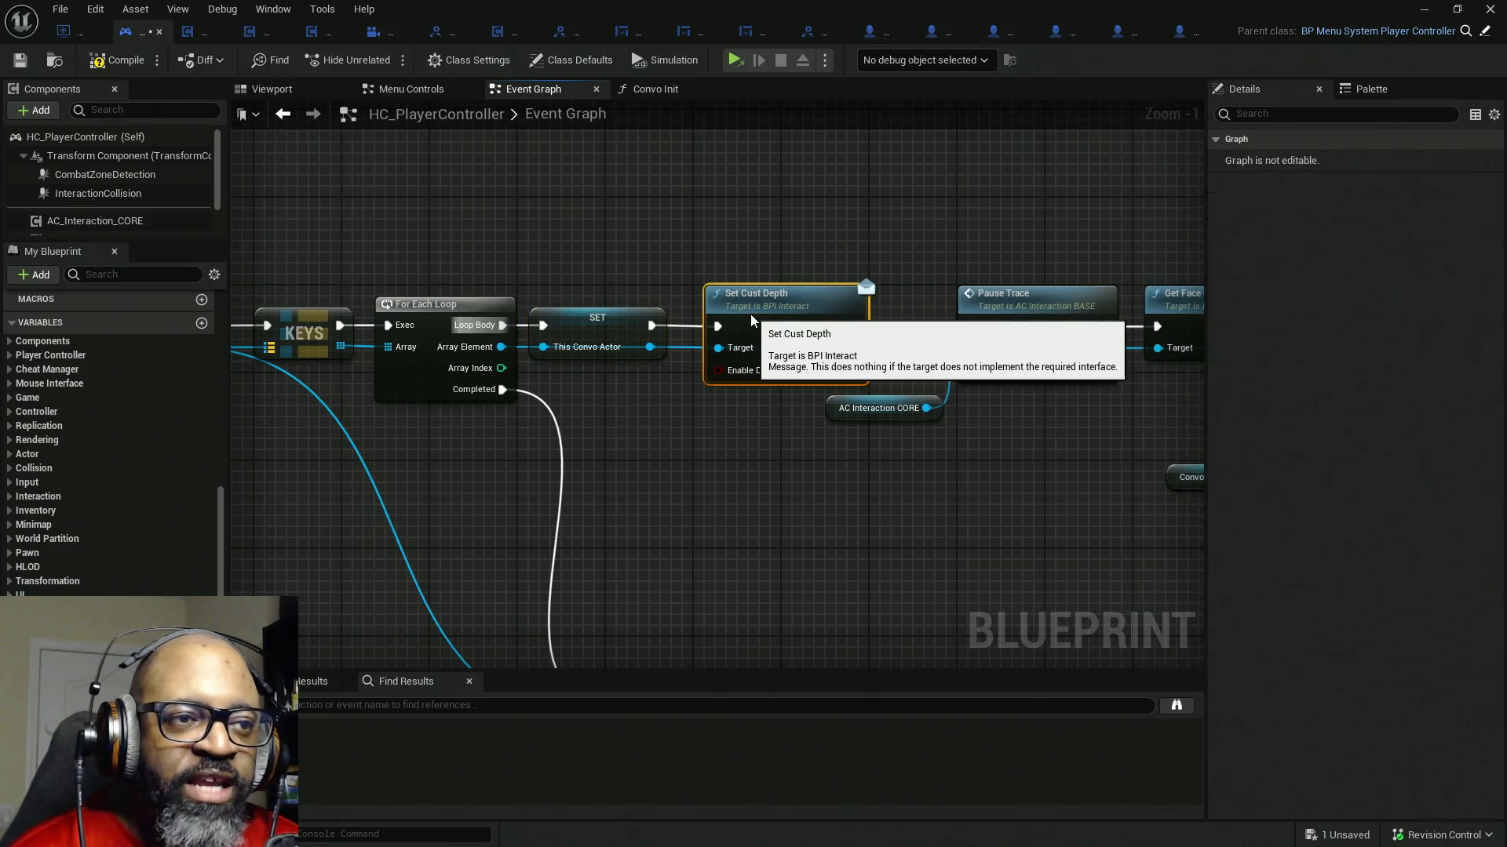
left_click_drag(749, 314, 729, 315)
left_click_drag(743, 439, 671, 423)
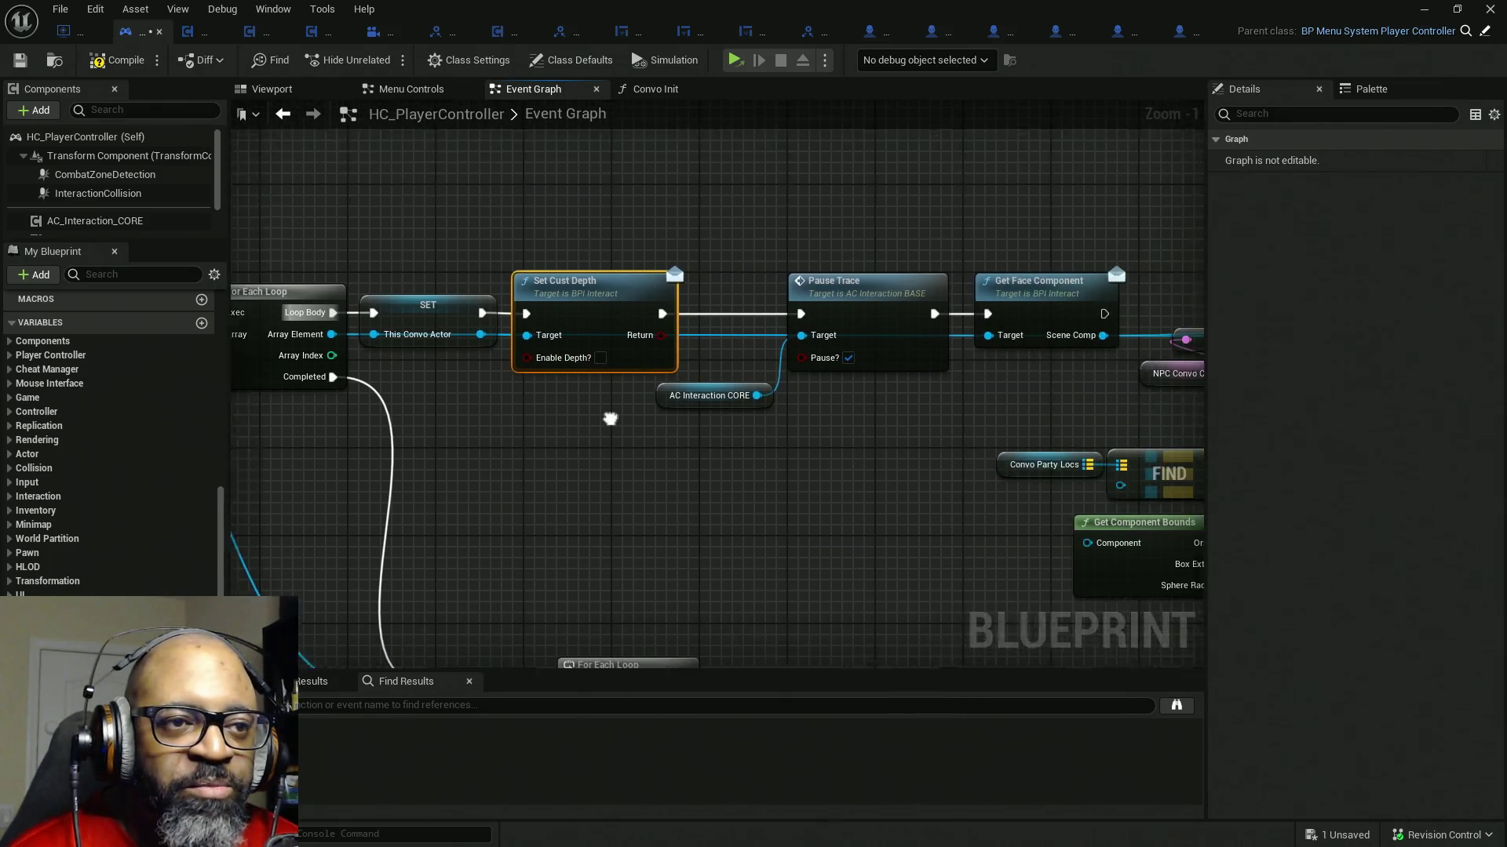
left_click_drag(790, 433, 595, 401)
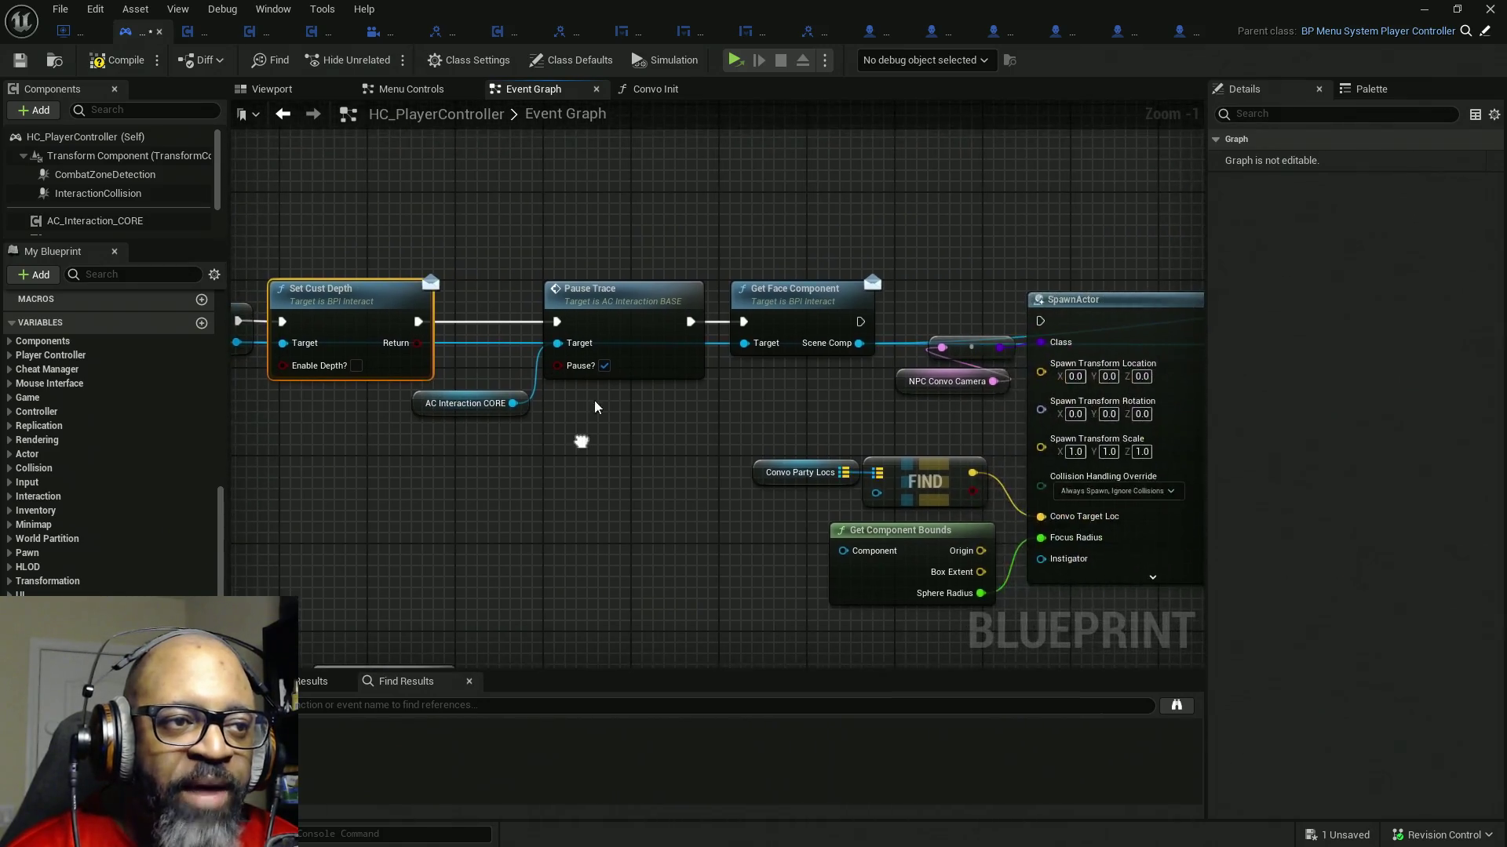
left_click_drag(618, 300, 625, 173)
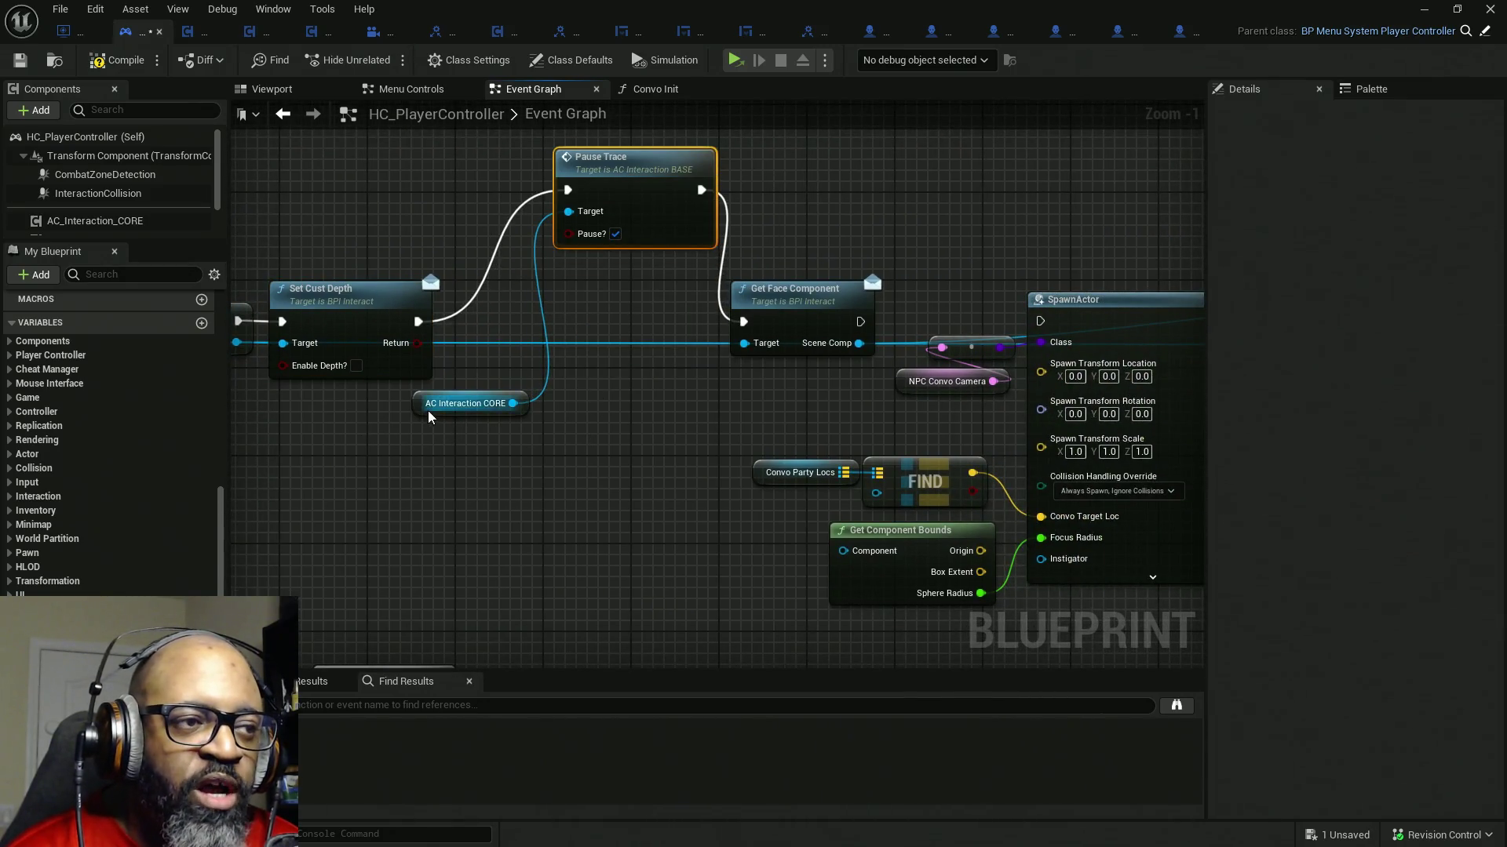
- Move AC Interaction CORE beside Pause Trace and raise Get Face Component up to the right
left_click_drag(428, 412, 457, 209)
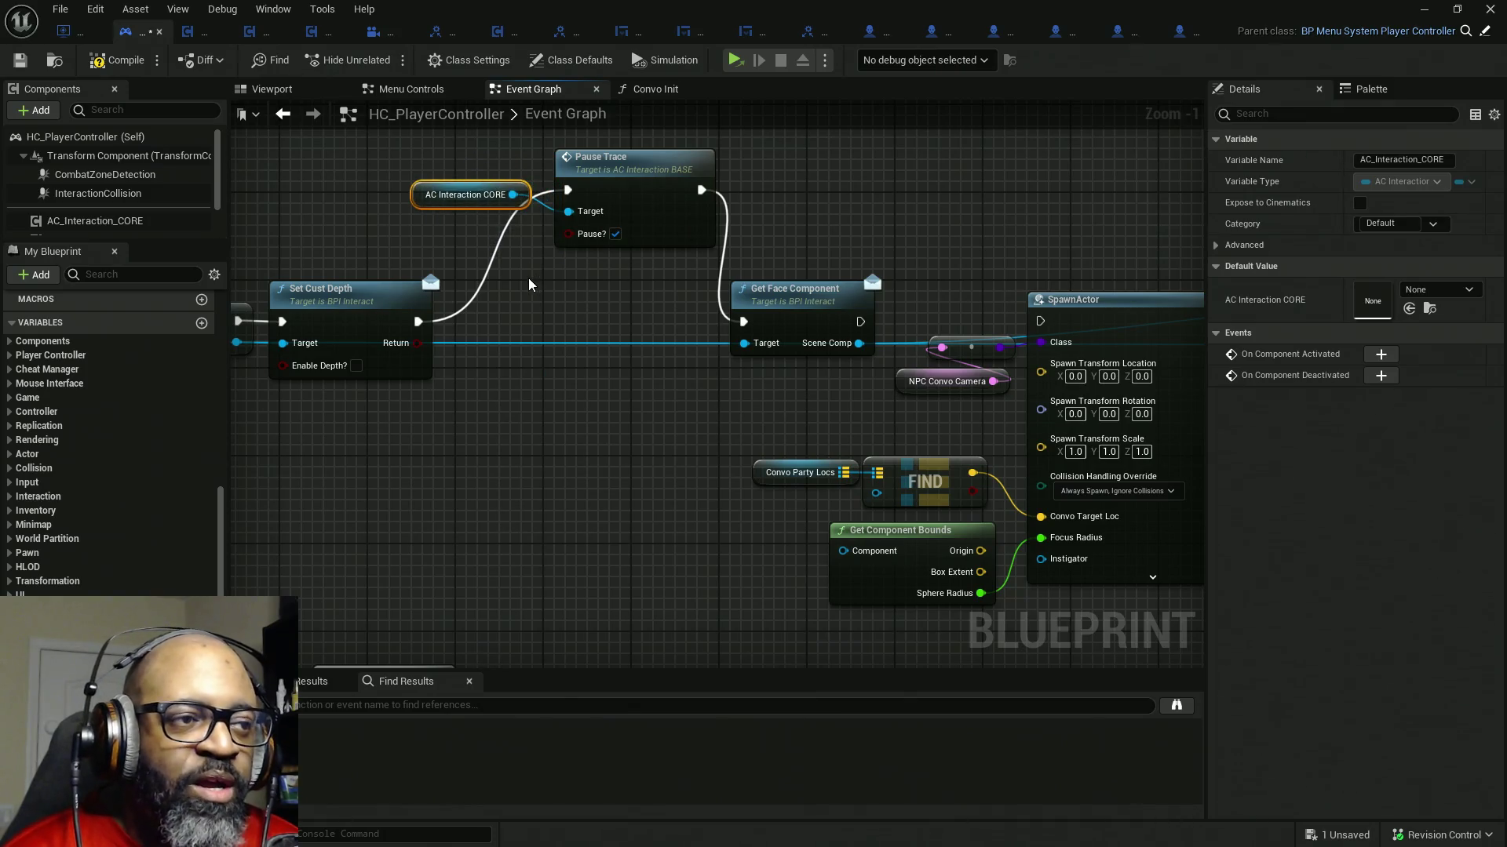
left_click_drag(779, 314, 868, 247)
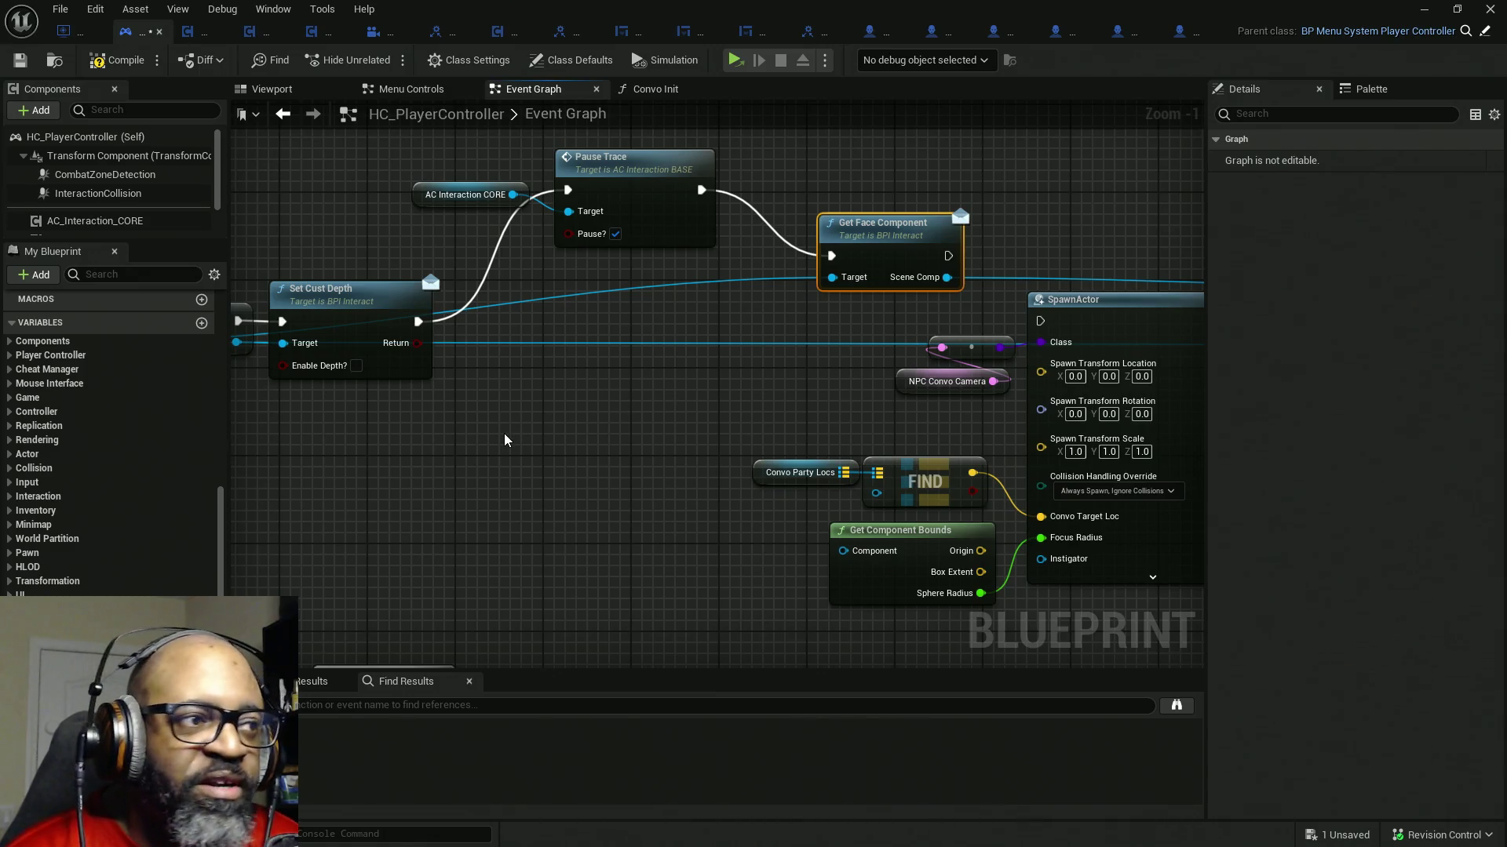
left_click_drag(506, 435, 679, 400)
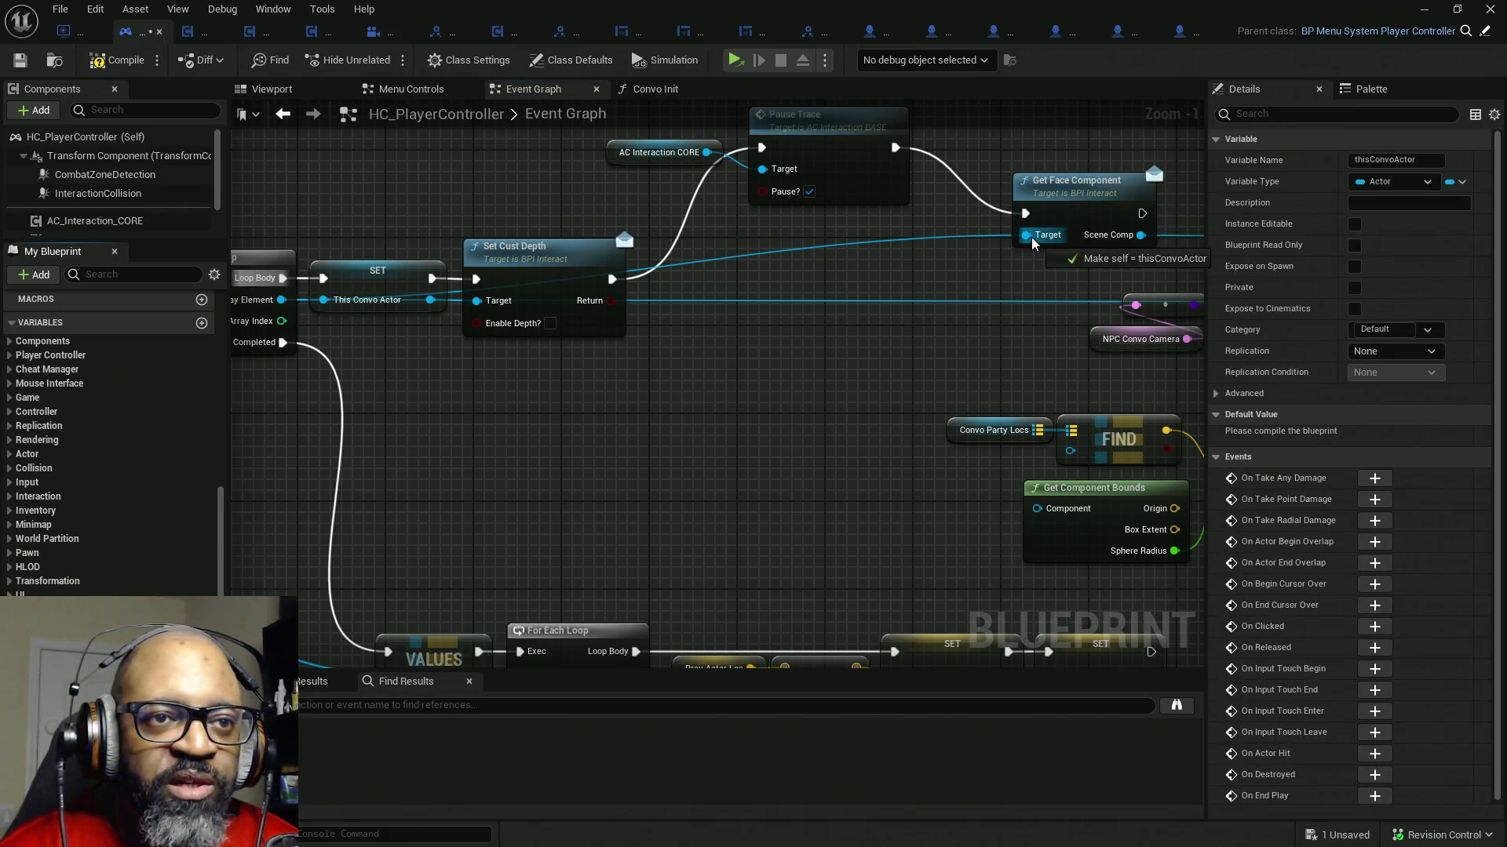
- Place a This Convo Actor getter aligned with Get Face Component's Target input
left_click_drag(1034, 311, 1031, 237)
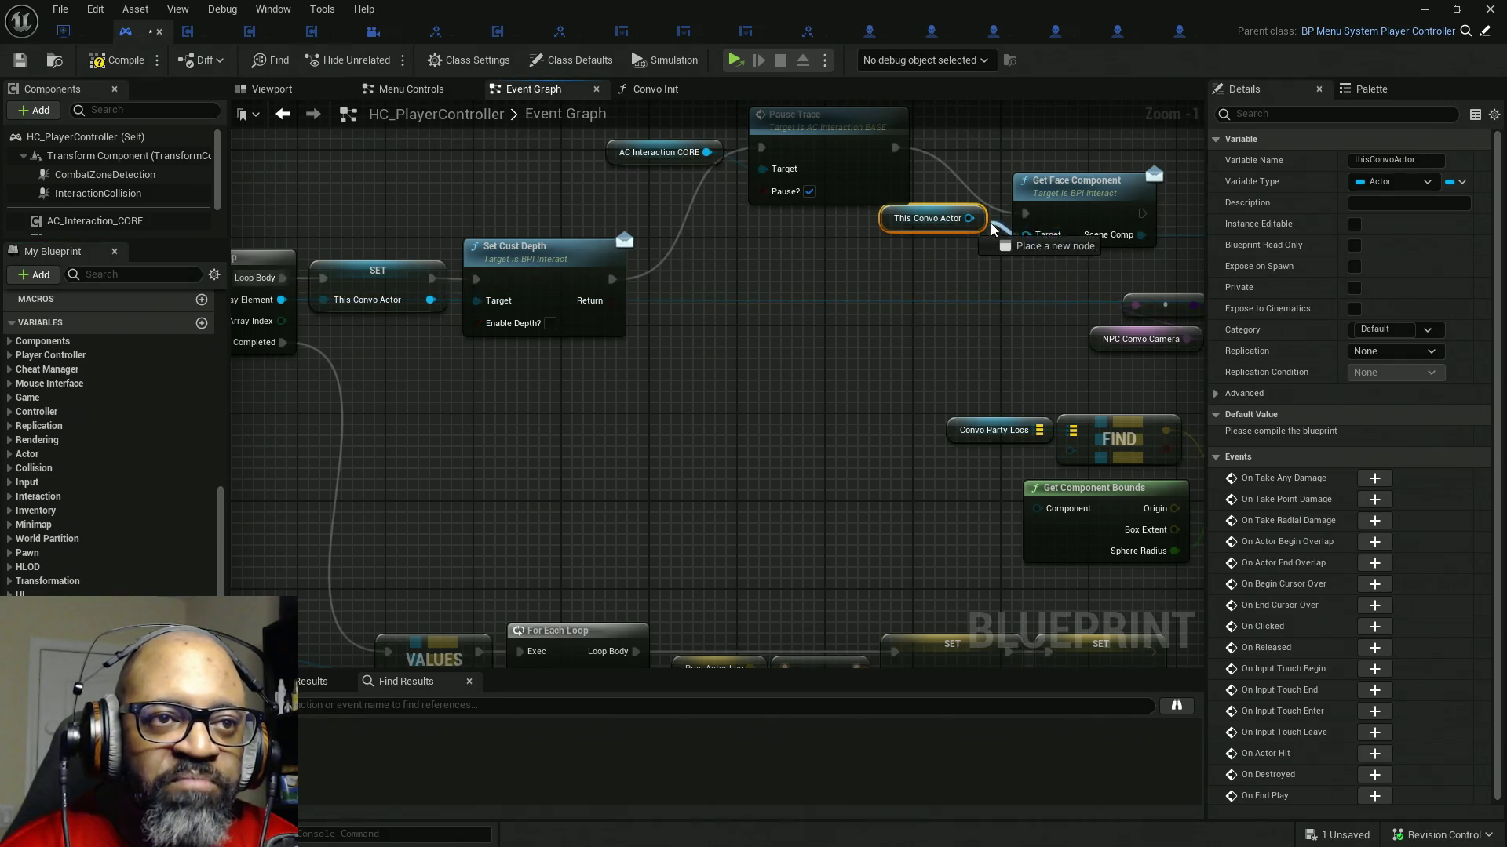
left_click_drag(905, 227, 929, 244)
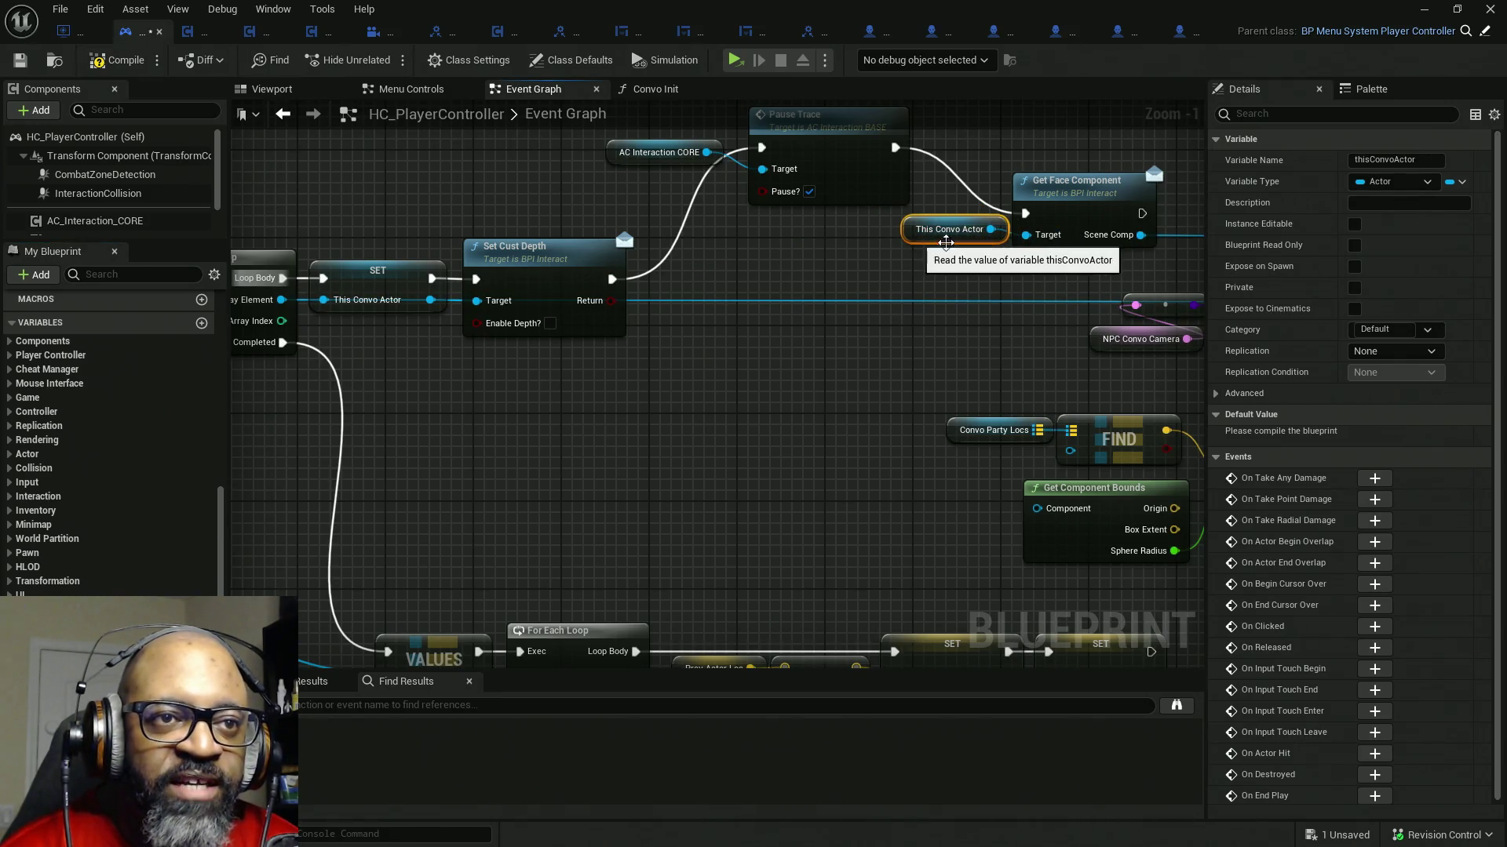
left_click_drag(1165, 265, 849, 219)
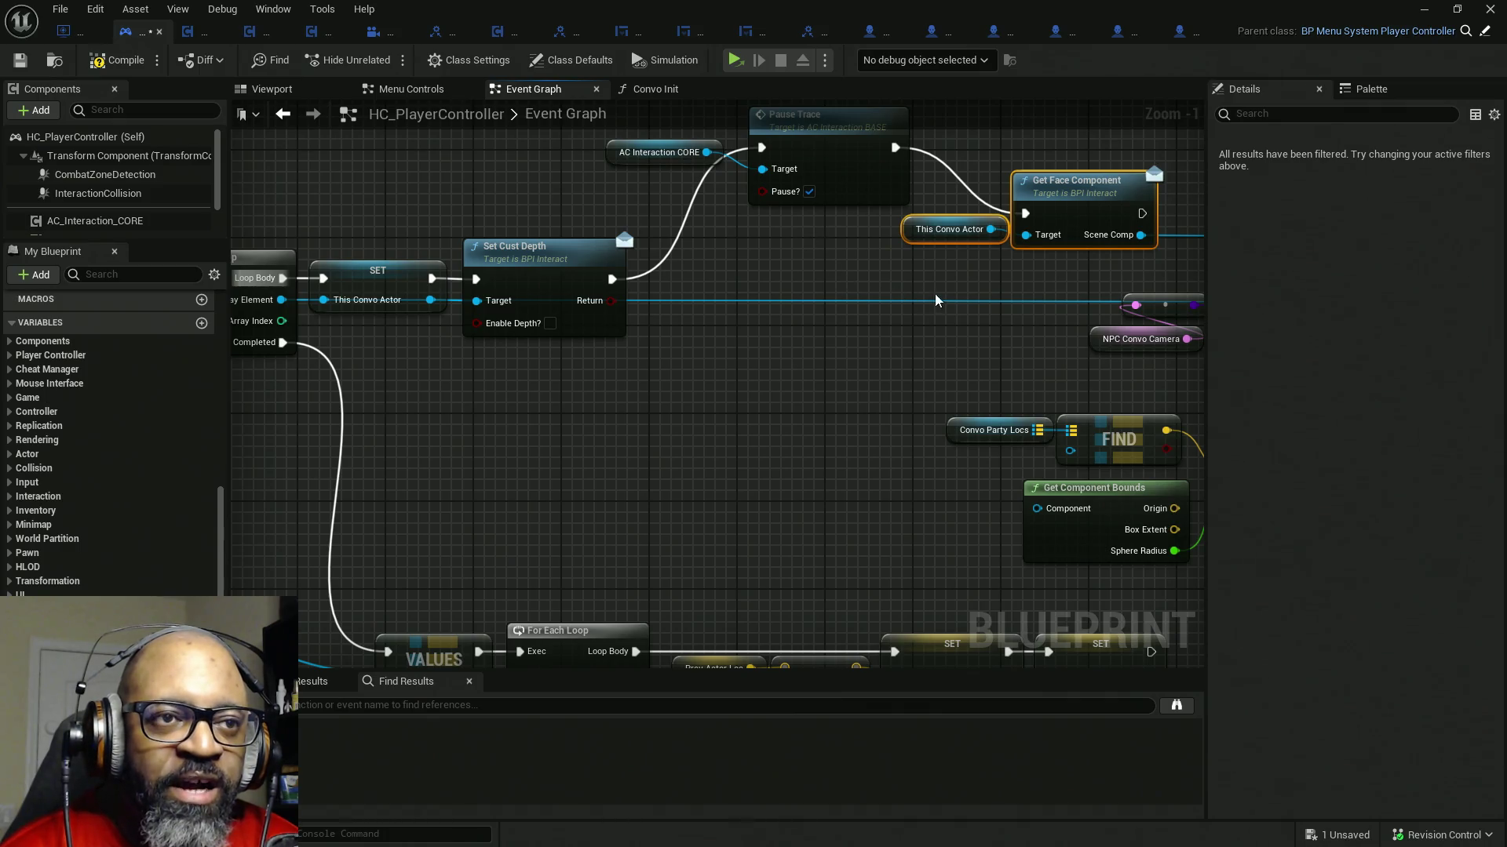
left_click_drag(935, 302, 553, 313)
scroll(902, 333, "down", 4)
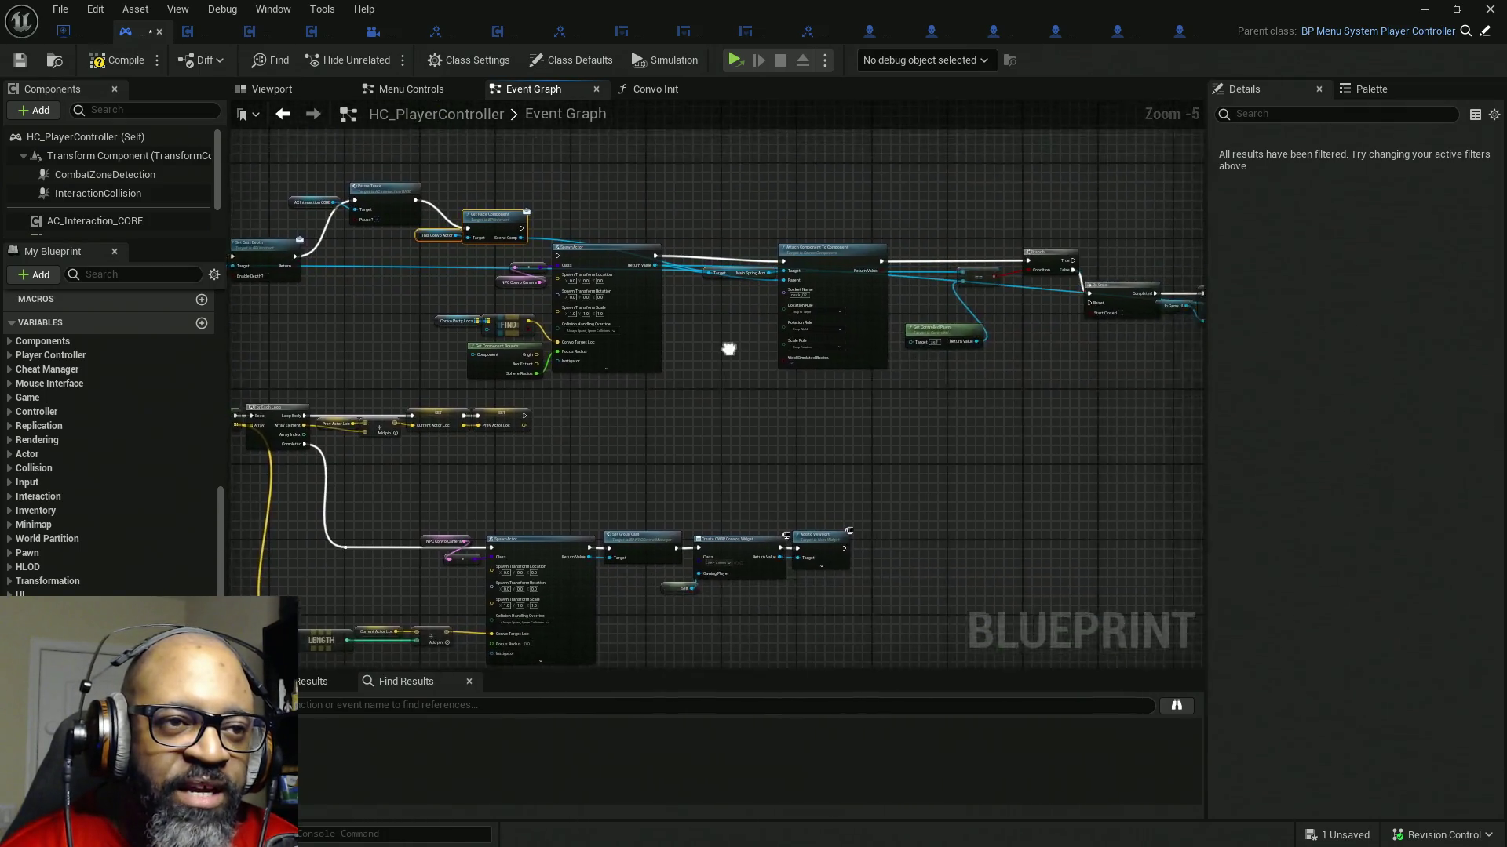
scroll(728, 348, "down", 1)
scroll(730, 346, "down", 2)
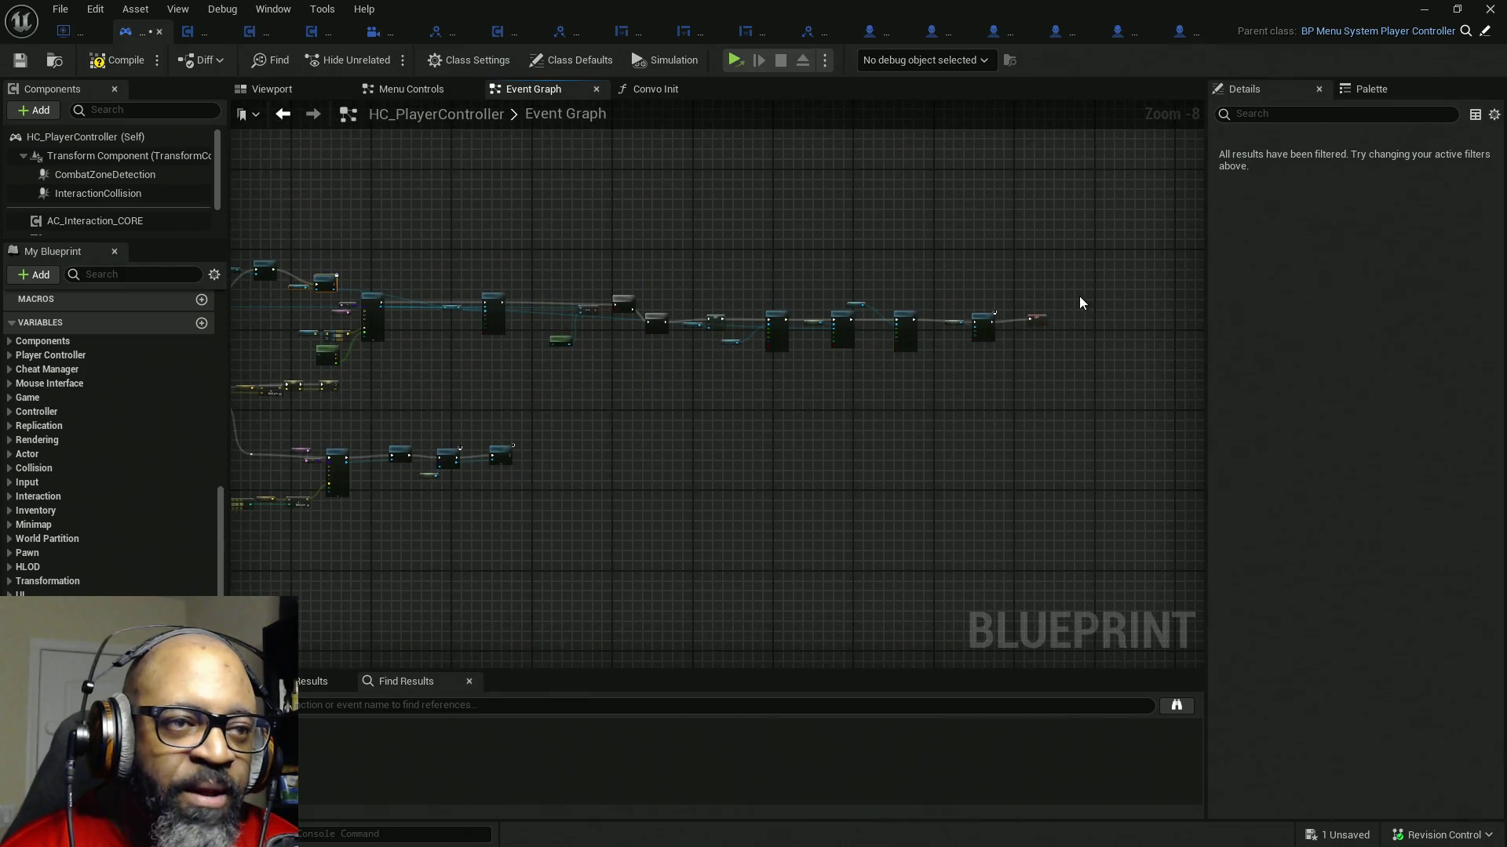
- Drag Pause Trace, This Convo Actor and Get Face Component down beside Set Cust Depth
left_click_drag(409, 416, 344, 361)
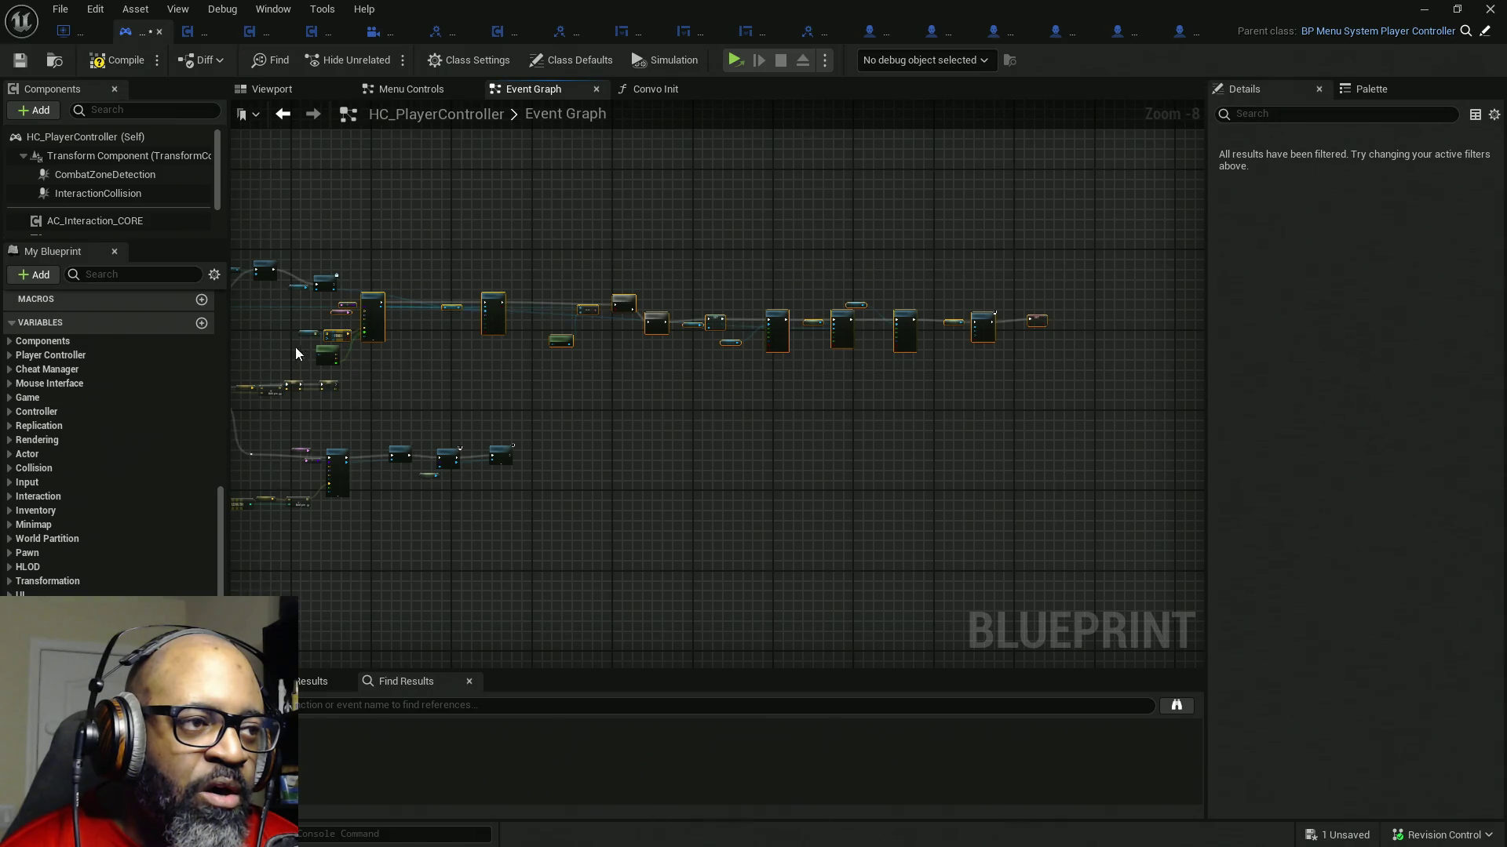
scroll(597, 388, "up", 2)
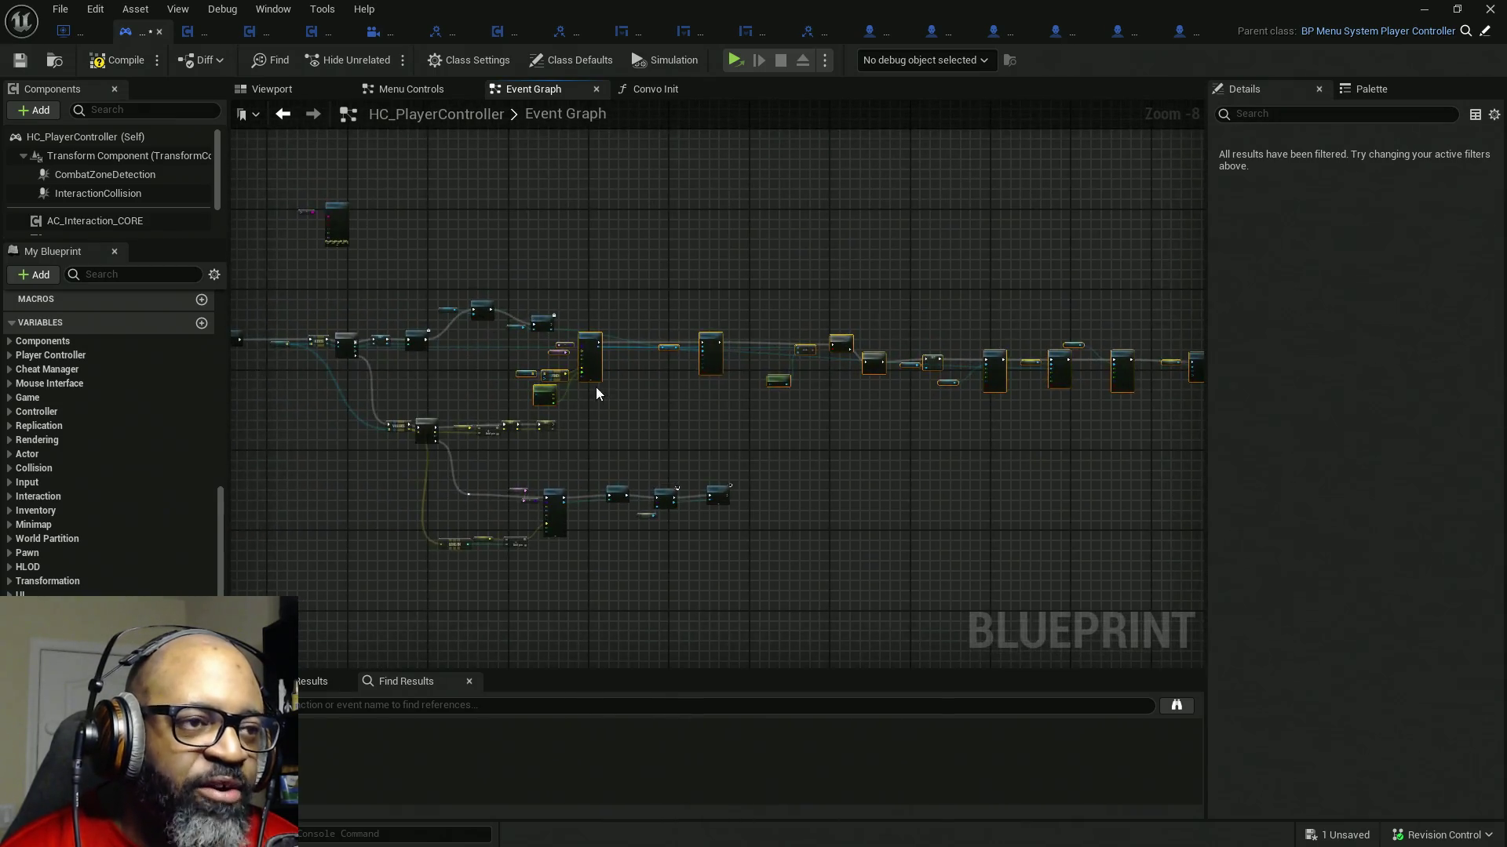
scroll(741, 376, "up", 2)
scroll(449, 327, "up", 2)
scroll(449, 327, "up", 1)
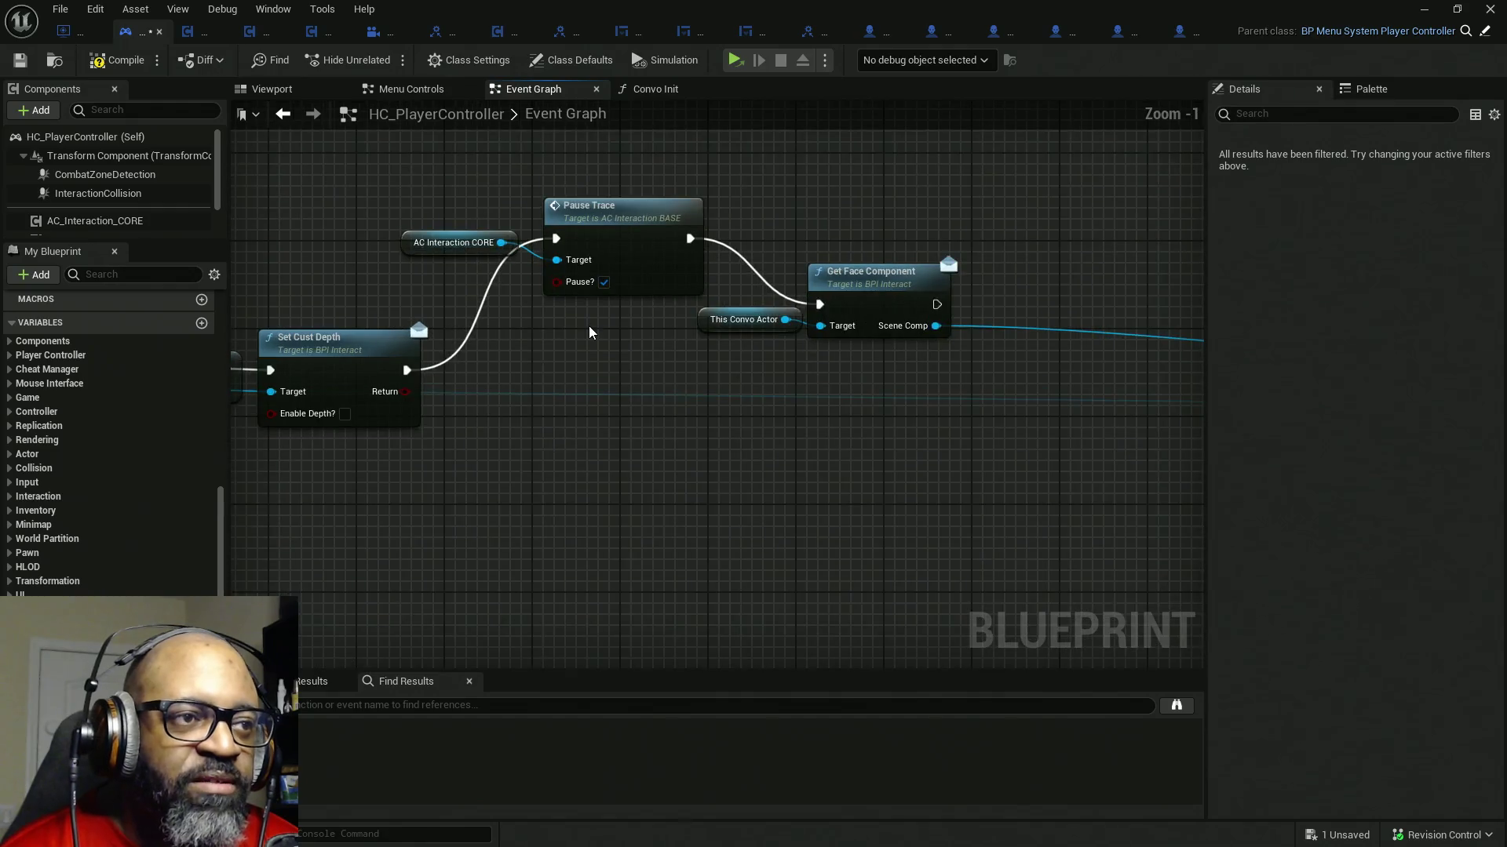
left_click_drag(896, 392, 479, 200)
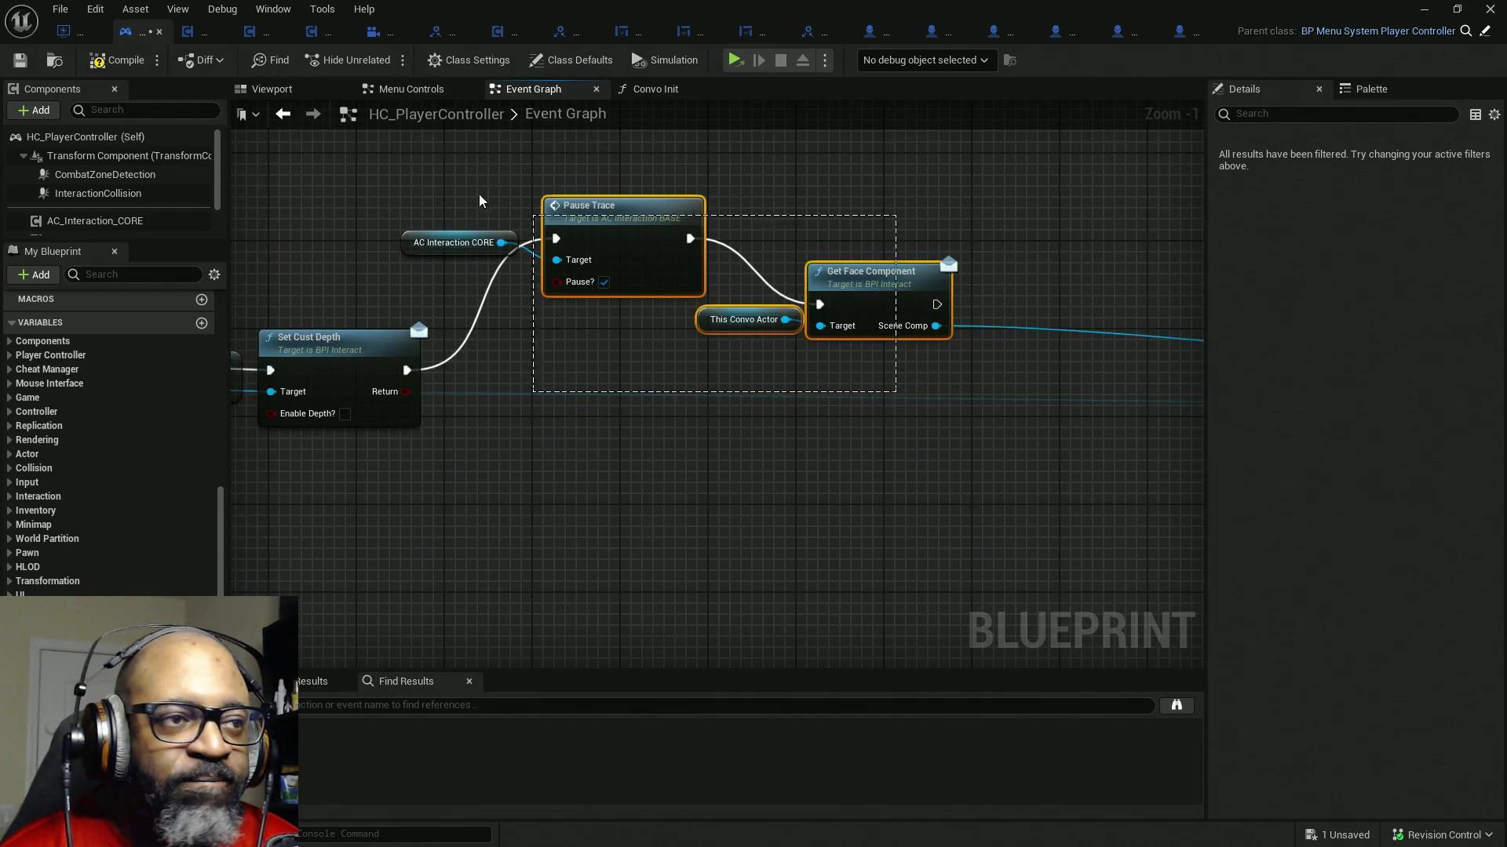
left_click_drag(590, 250, 623, 377)
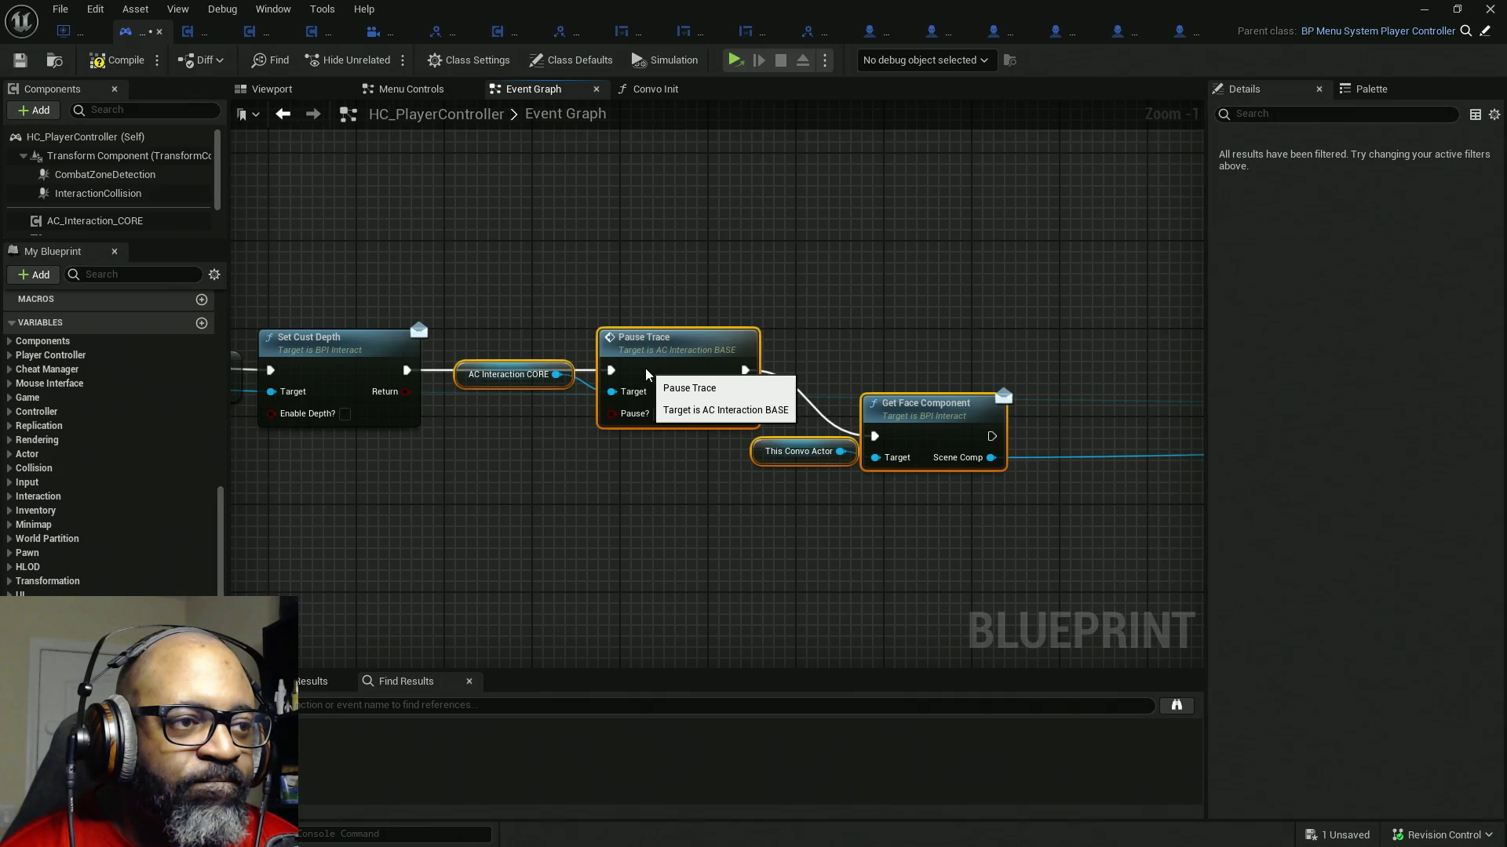
- Nudge AC Interaction CORE, Pause Trace and Get Face Component into one straight row
left_click(456, 395)
left_click_drag(471, 374, 461, 386)
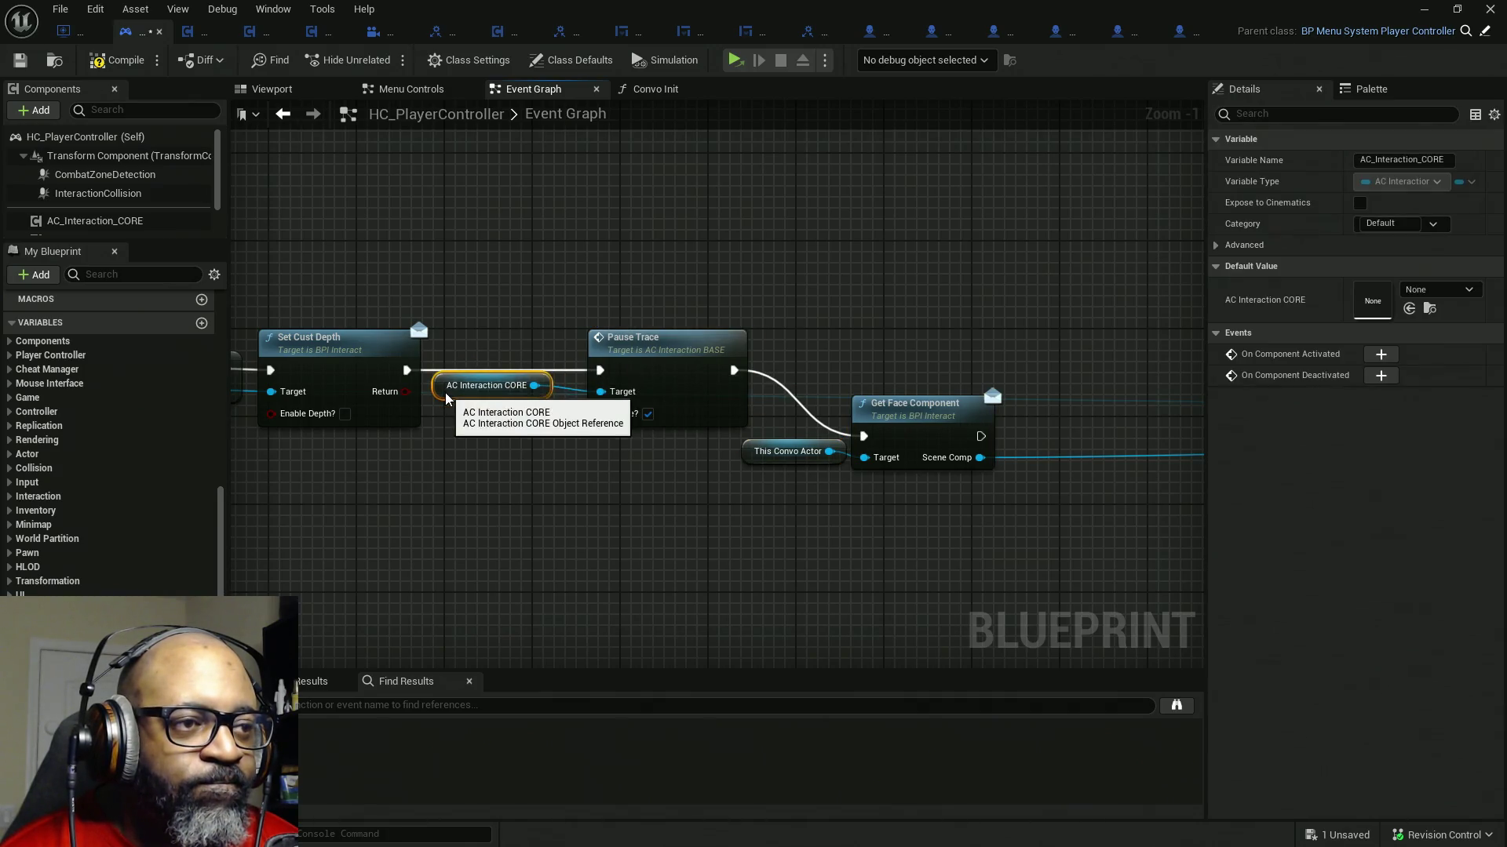
left_click_drag(671, 345, 649, 355)
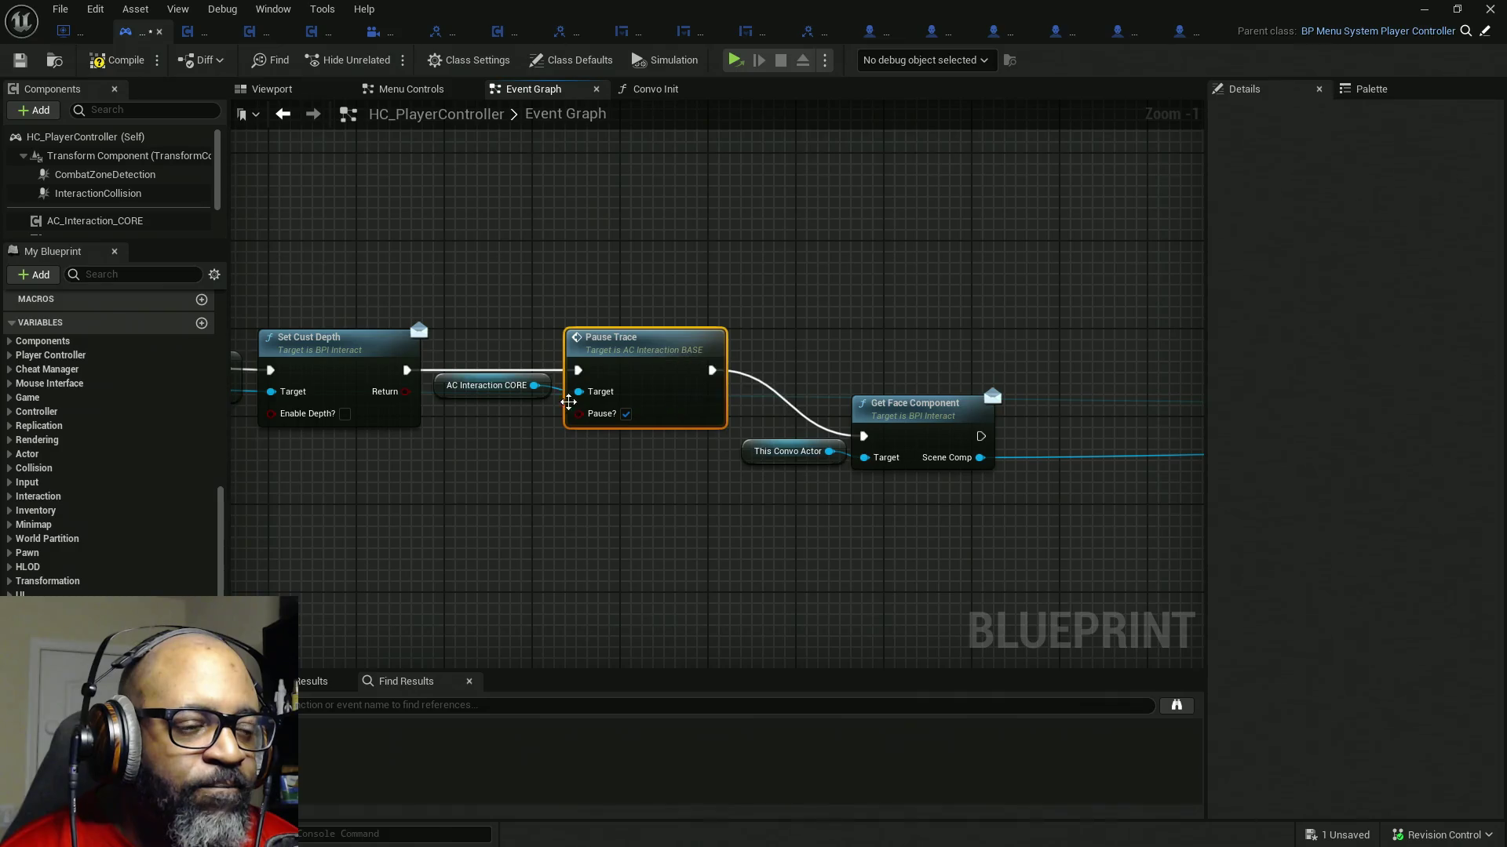
key("ctrl+z")
mouse_move(612, 375)
left_mouse_down()
mouse_move(613, 276)
mouse_move(610, 378)
left_mouse_up()
key("ctrl+z")
mouse_move(833, 433)
left_mouse_down()
mouse_move(909, 473)
mouse_move(901, 399)
mouse_move(599, 429)
mouse_move(672, 324)
mouse_move(280, 323)
left_mouse_up()
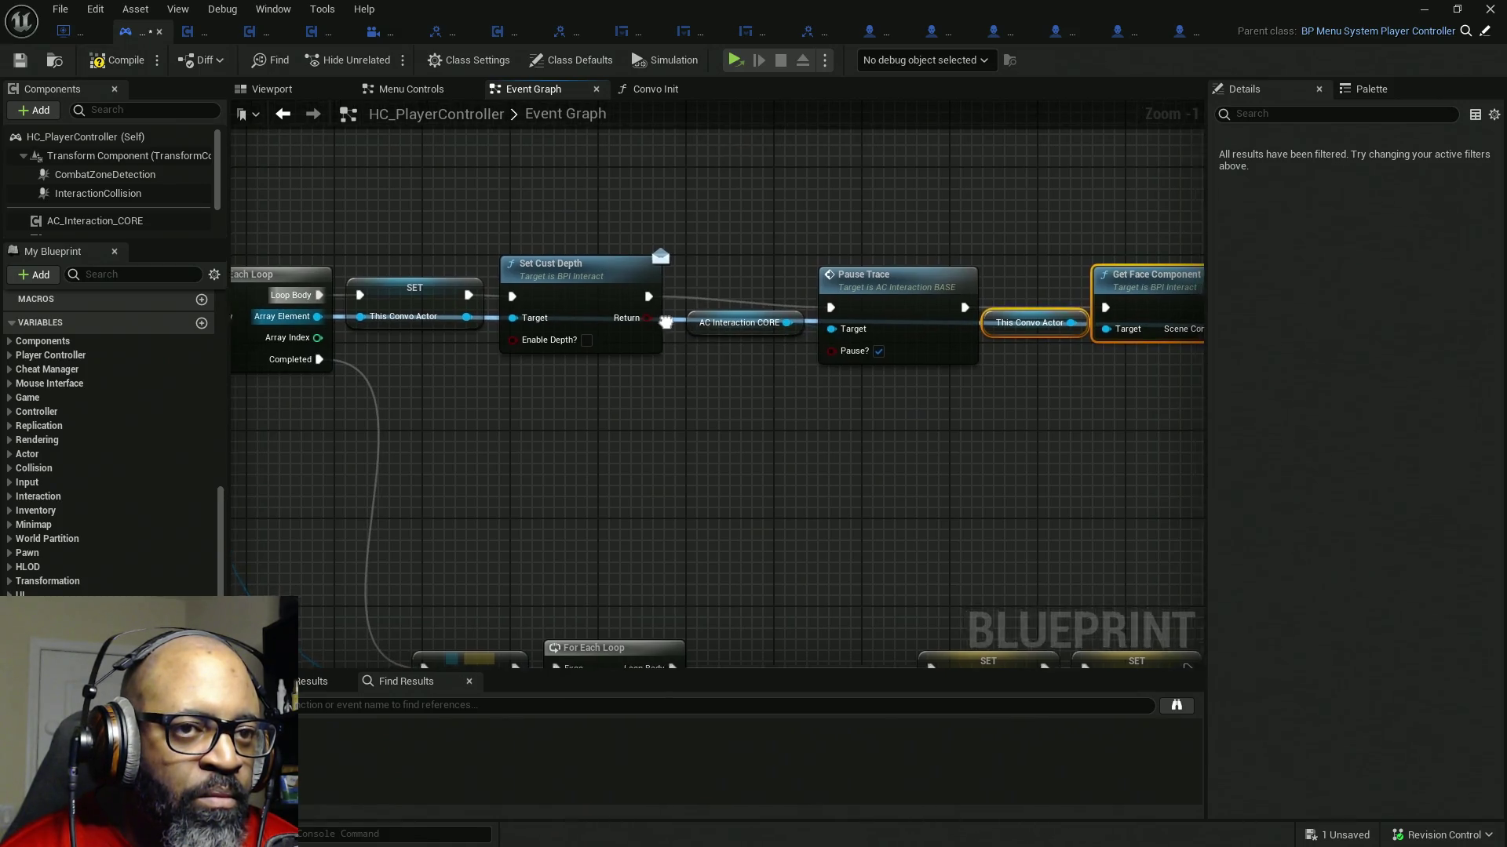
scroll(429, 375, "down", 1)
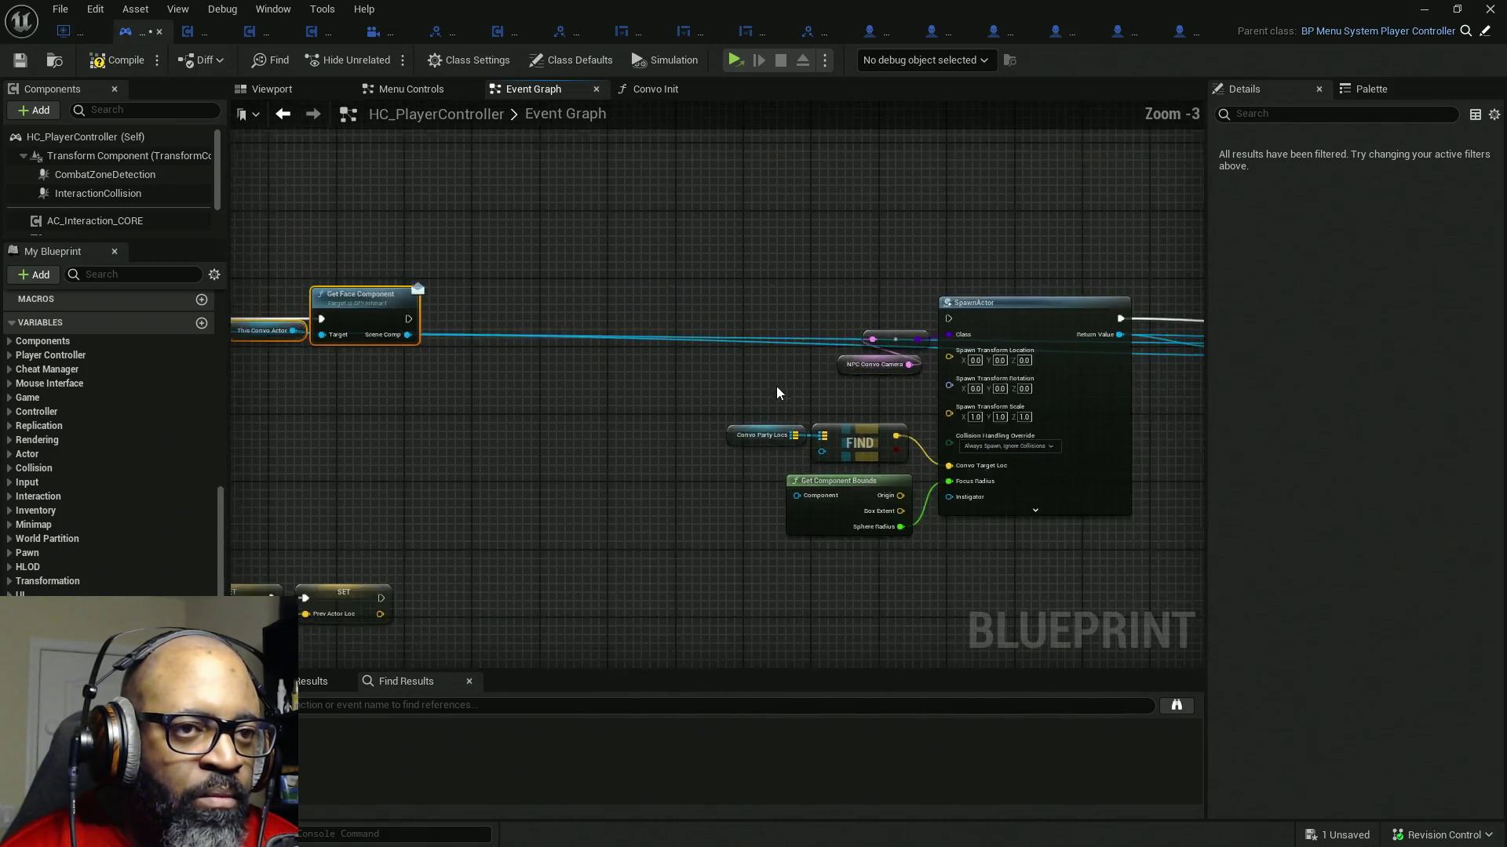
scroll(775, 386, "down", 2)
- Move the SpawnActor group up-left, wire Scene Comp into Get Component Bounds and exec into SpawnActor
left_click_drag(696, 374, 550, 318)
left_click_drag(389, 263, 695, 485)
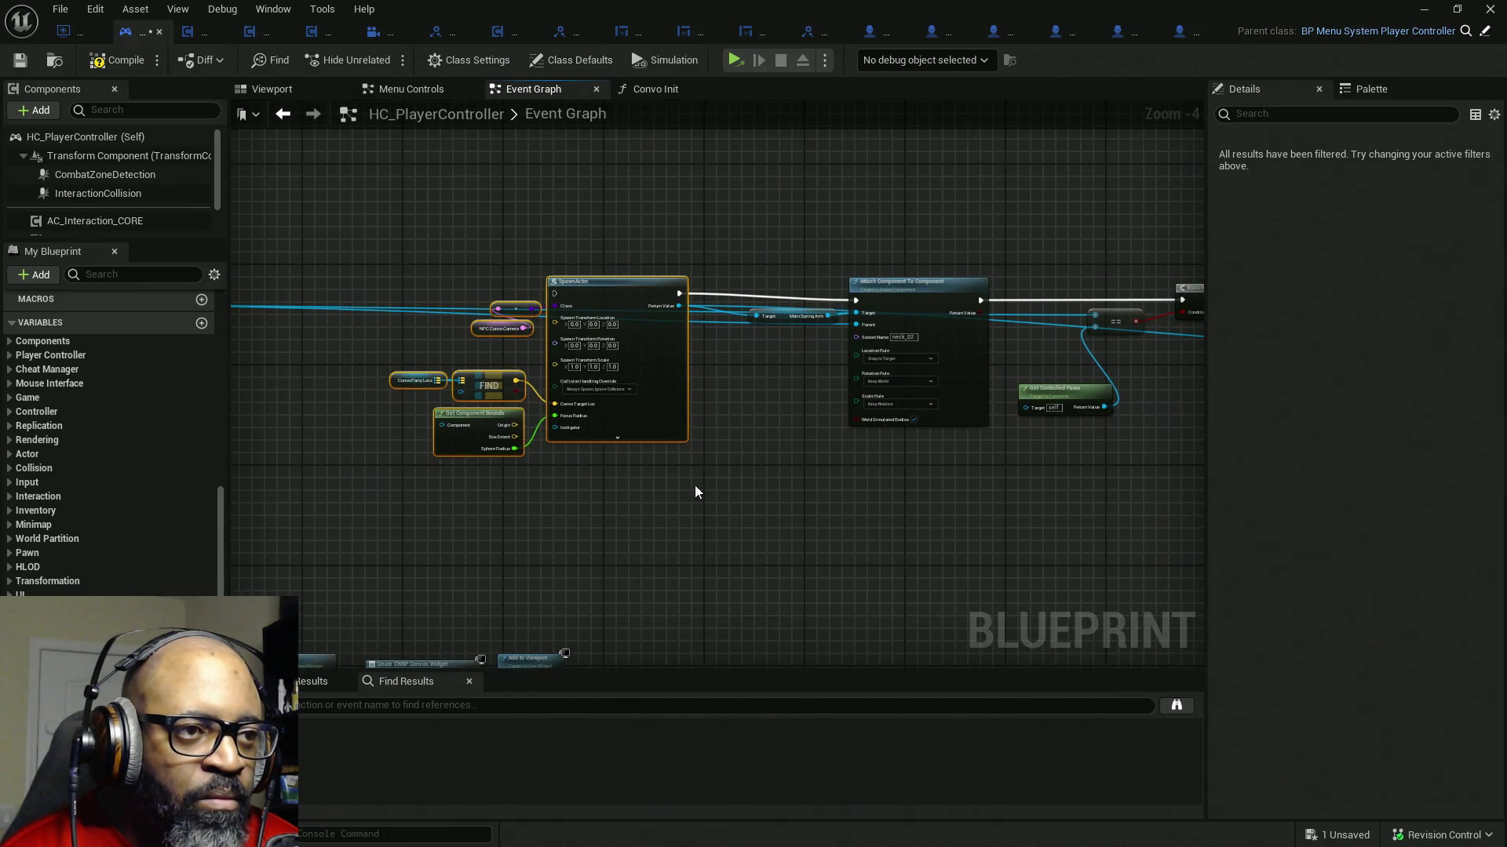
mouse_move(652, 401)
left_mouse_down()
mouse_move(620, 225)
mouse_move(936, 484)
left_mouse_up()
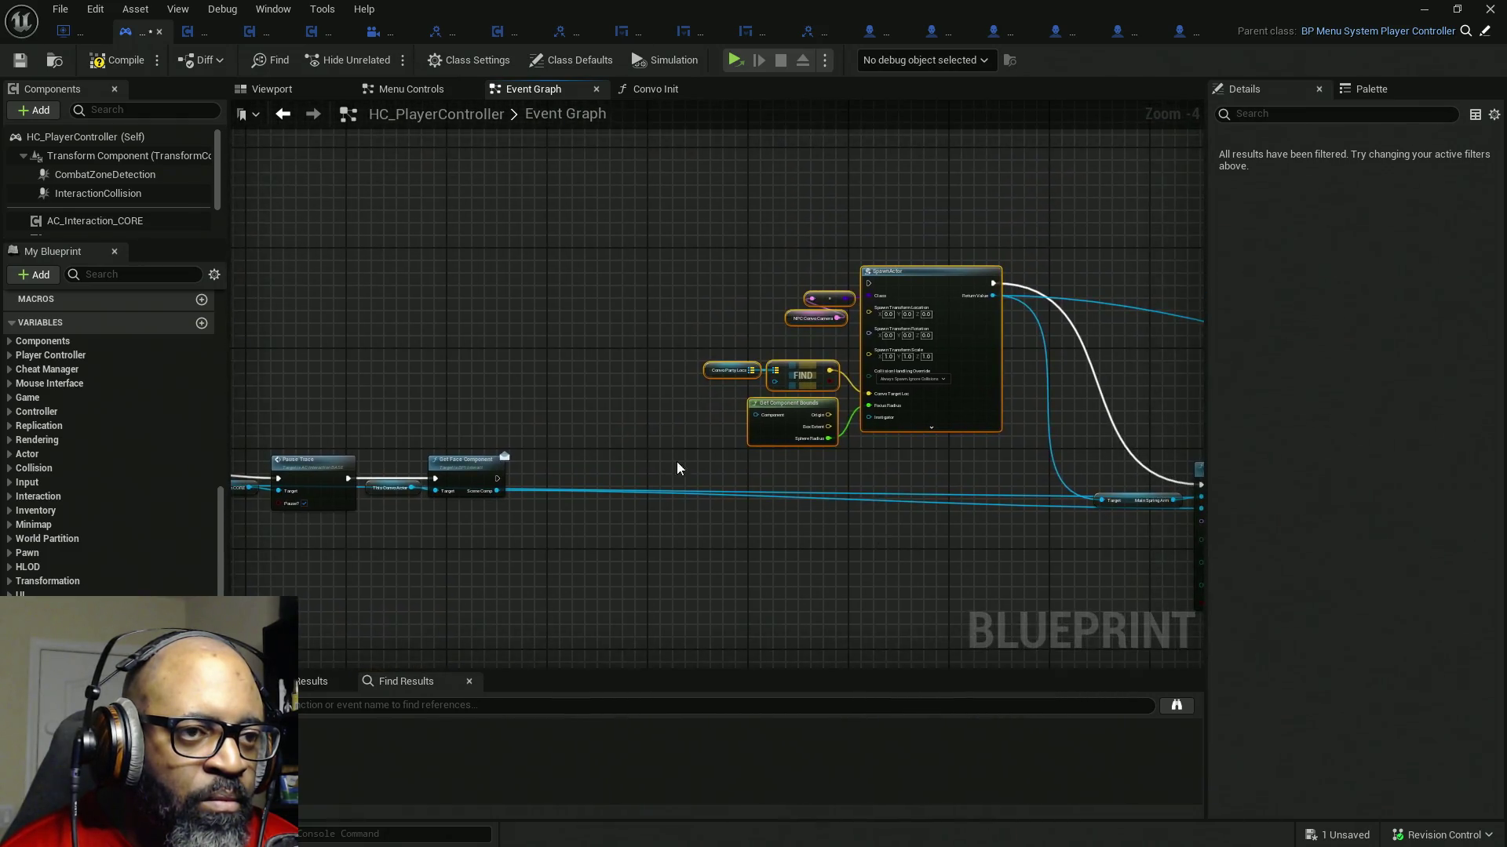
scroll(677, 463, "up", 3)
left_click_drag(385, 523, 823, 387)
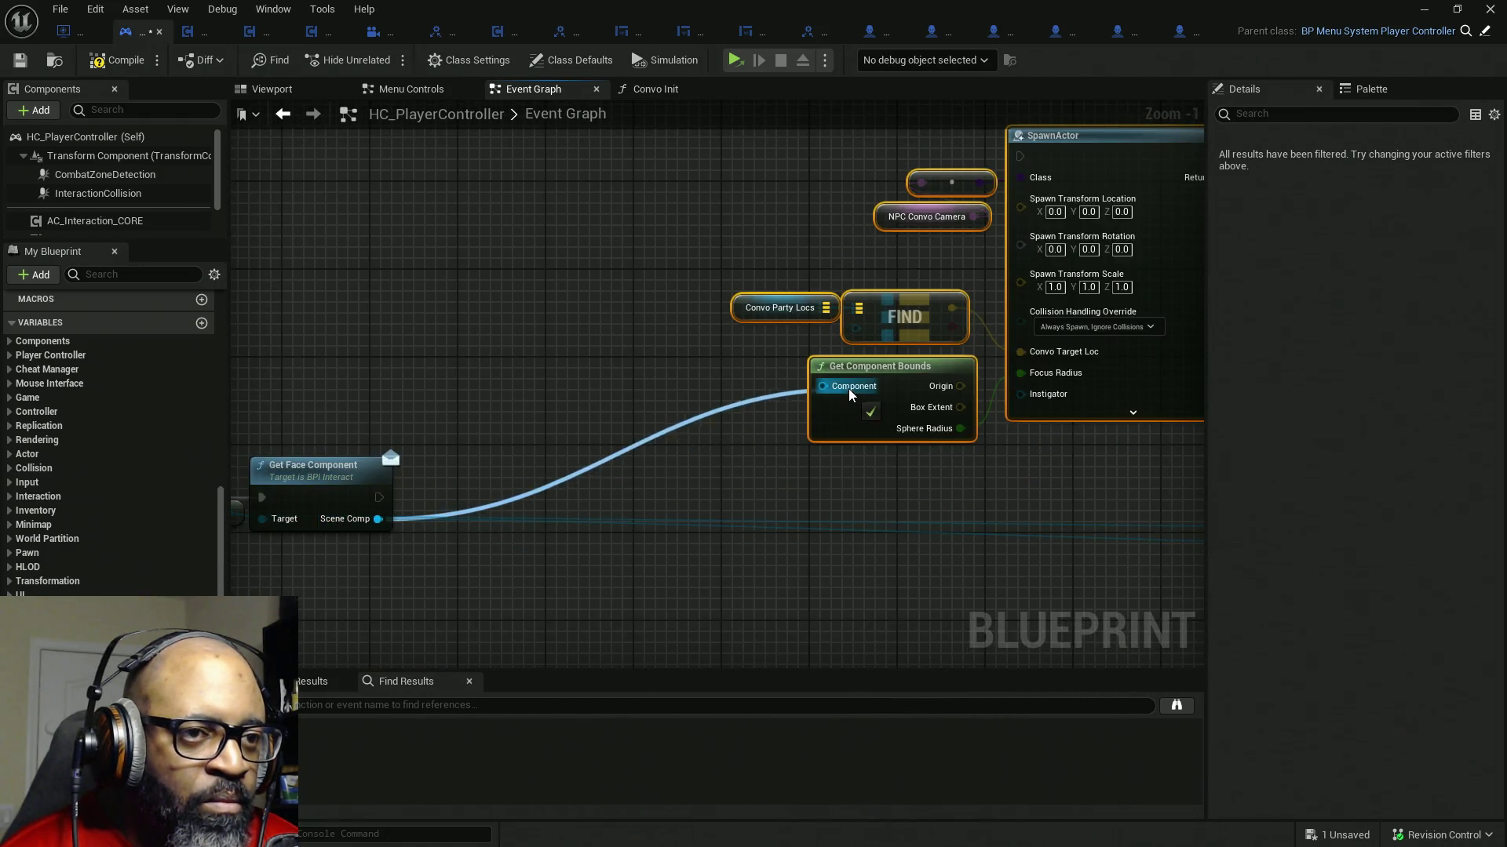
left_click_drag(1019, 155, 380, 497)
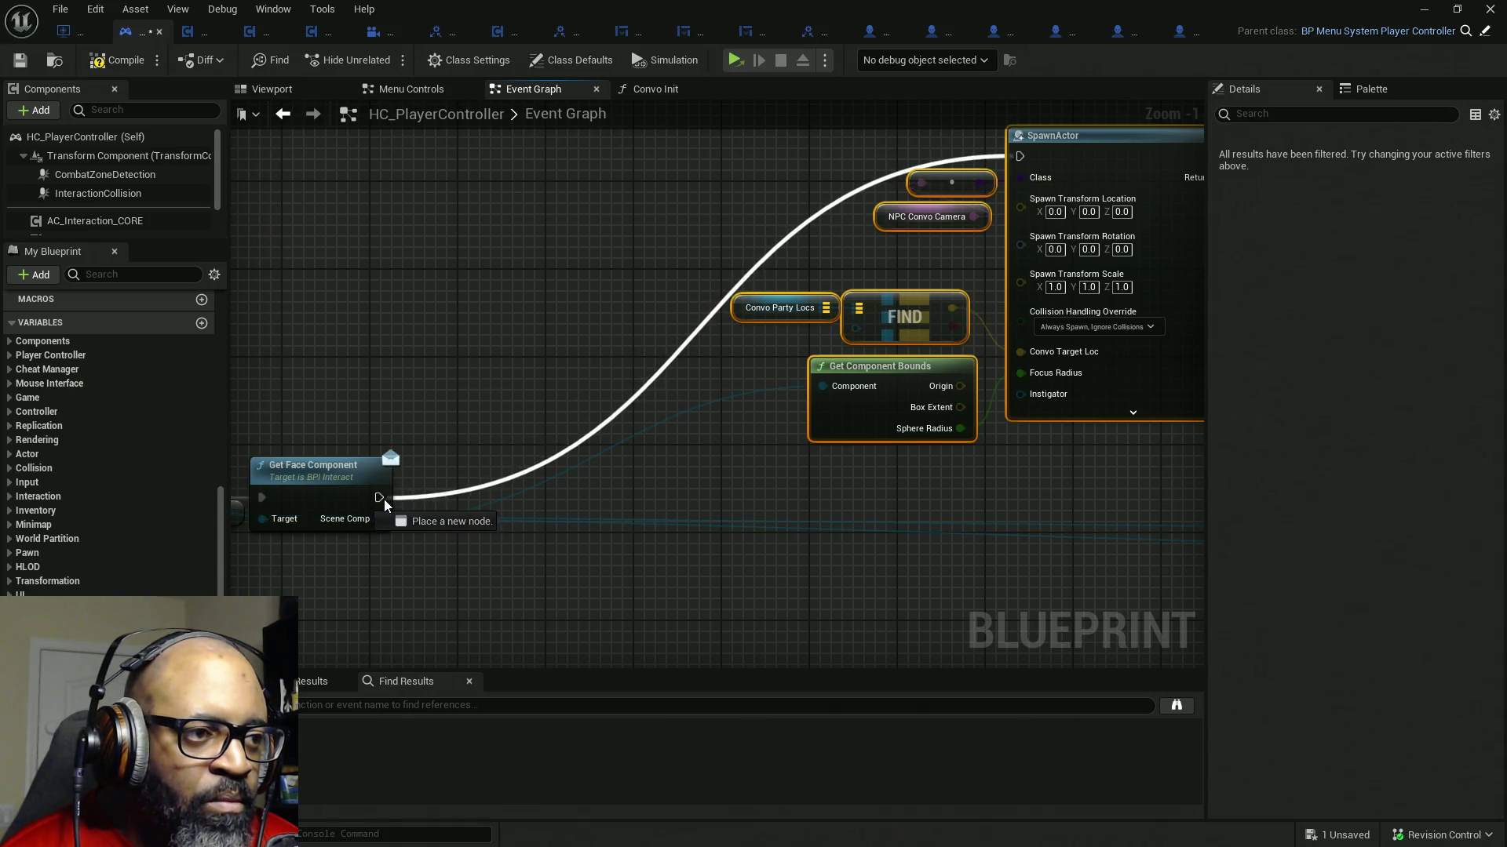
- Bring the attach-component node up into line after SpawnActor
mouse_move(722, 192)
left_mouse_down()
mouse_move(572, 253)
mouse_move(942, 554)
mouse_move(958, 432)
left_mouse_up()
mouse_move(1137, 318)
left_mouse_down()
mouse_move(833, 457)
mouse_move(842, 468)
mouse_move(769, 473)
left_mouse_up()
scroll(769, 472, "down", 2)
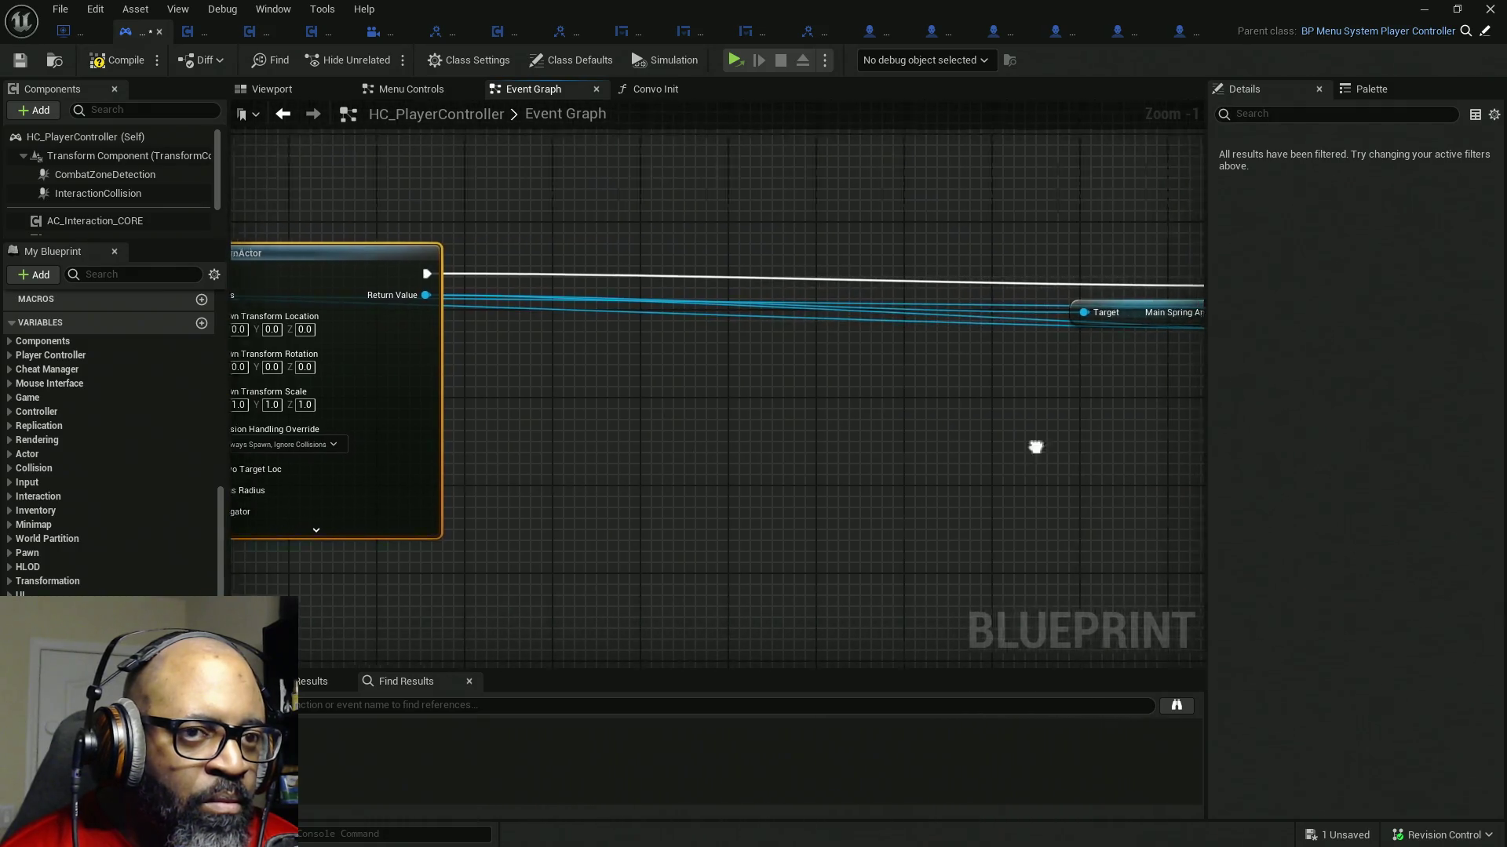
left_click_drag(942, 441, 808, 437)
scroll(695, 414, "down", 2)
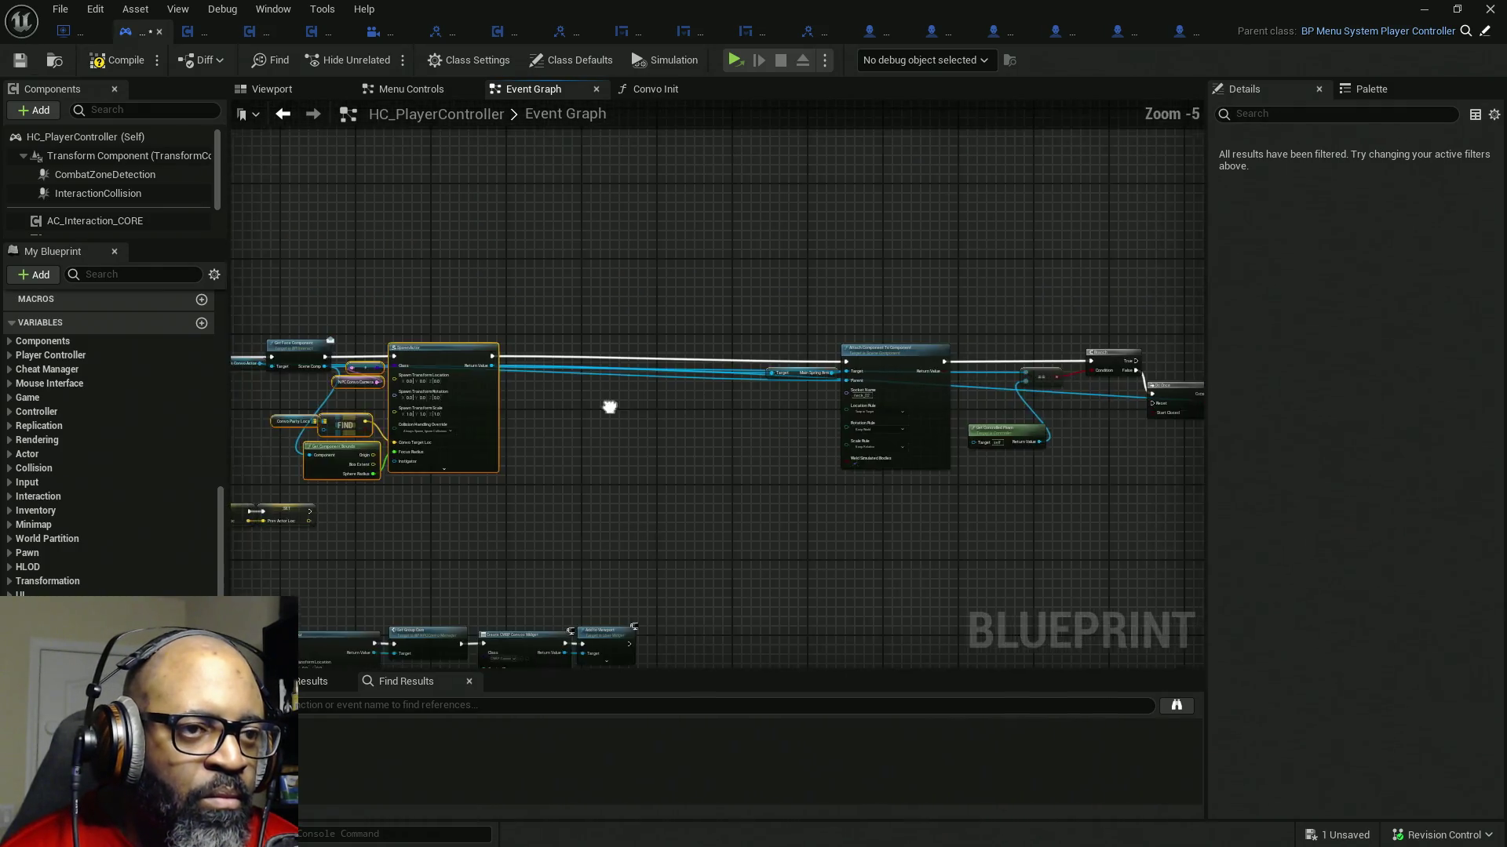
left_click_drag(608, 407, 936, 350)
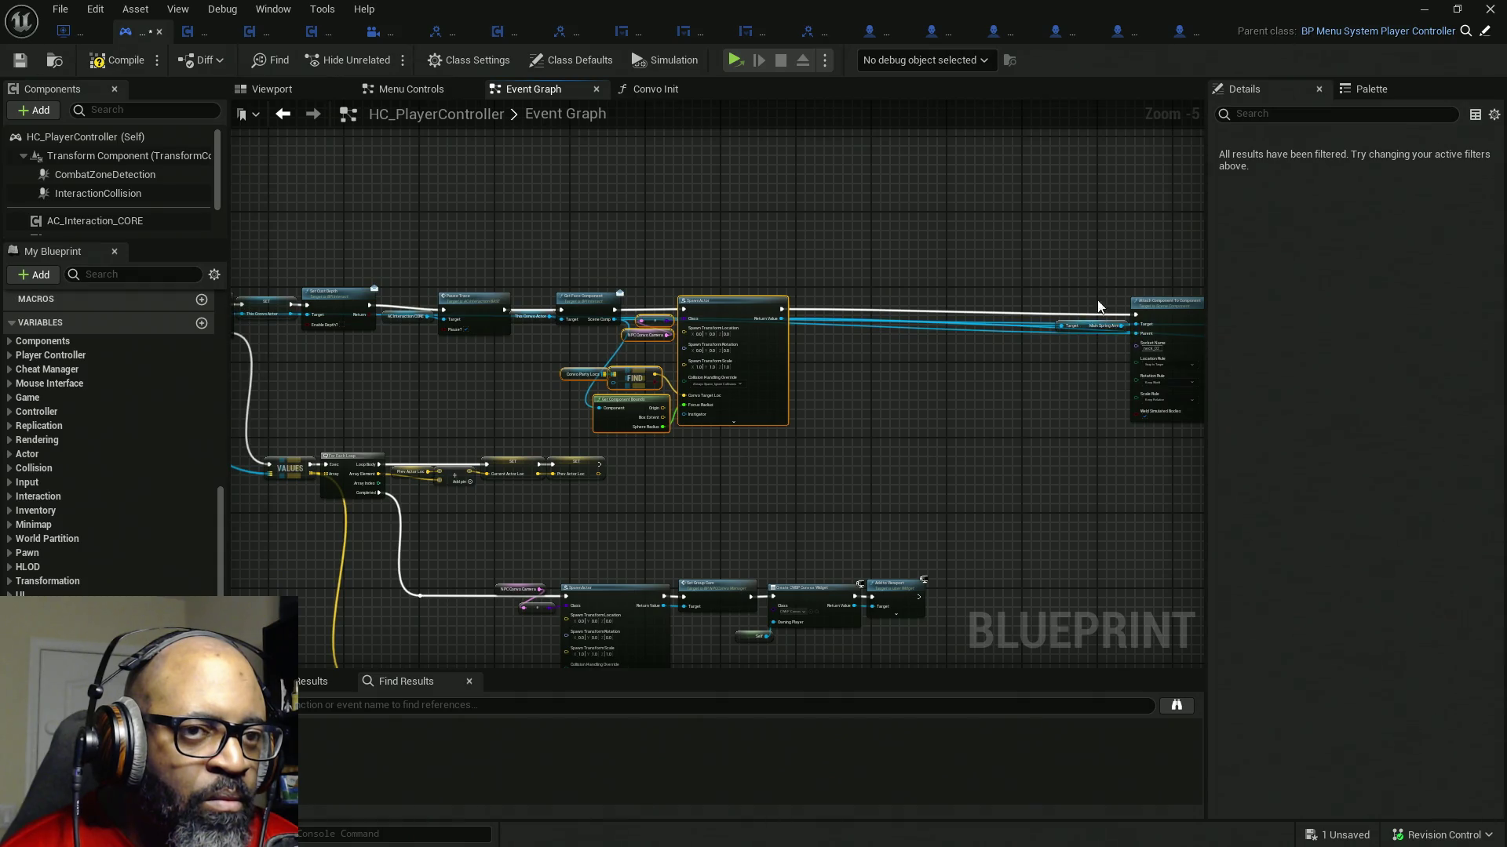
left_click_drag(1166, 303, 1152, 242)
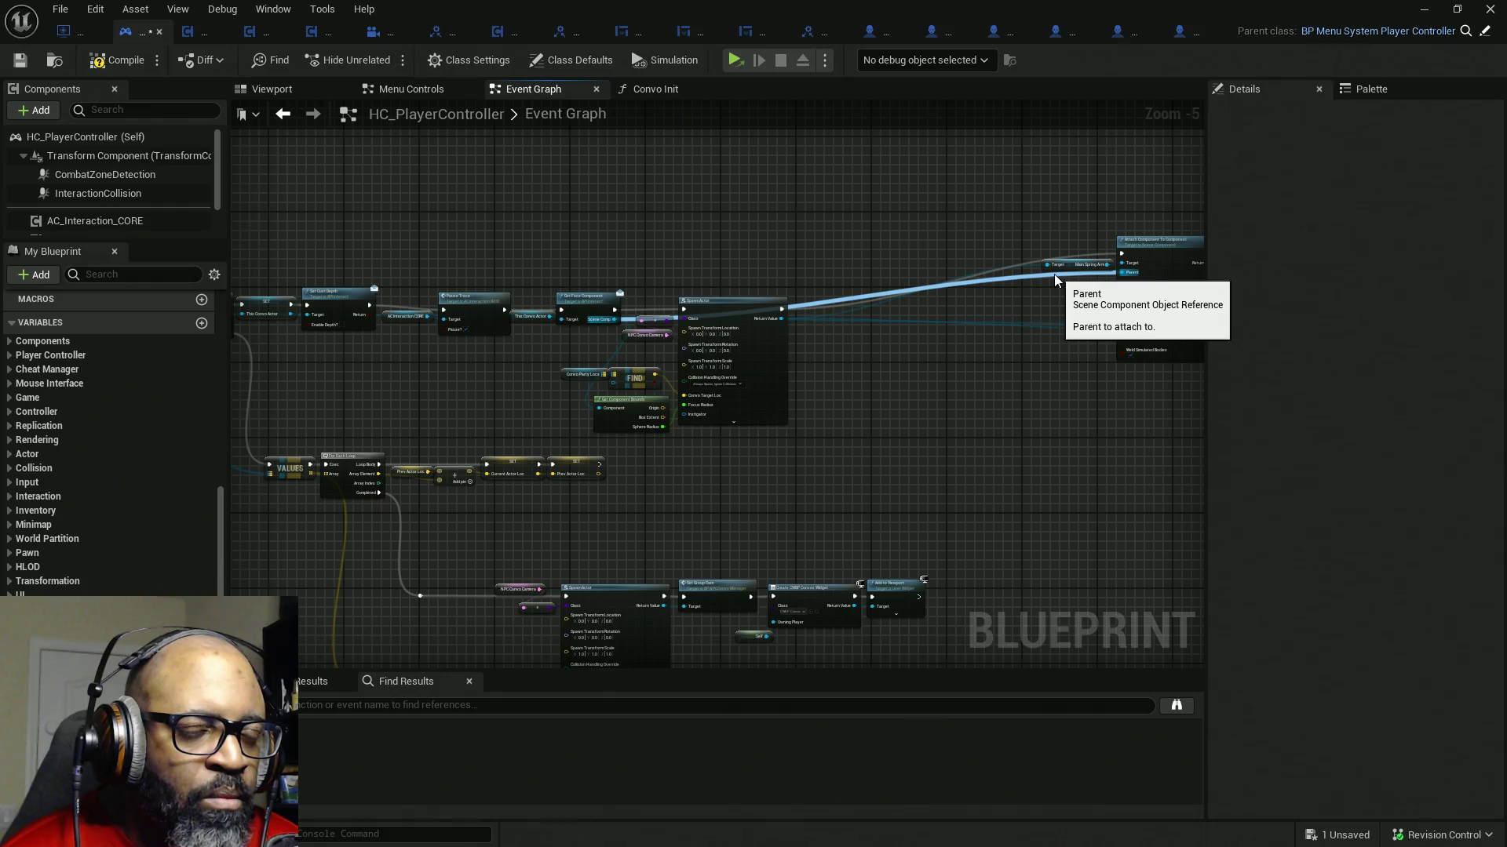
- Pull the Attach Component To Component node and its spring arm getter left next to SpawnActor
mouse_move(991, 213)
left_mouse_down()
mouse_move(1141, 299)
mouse_move(809, 328)
left_mouse_up()
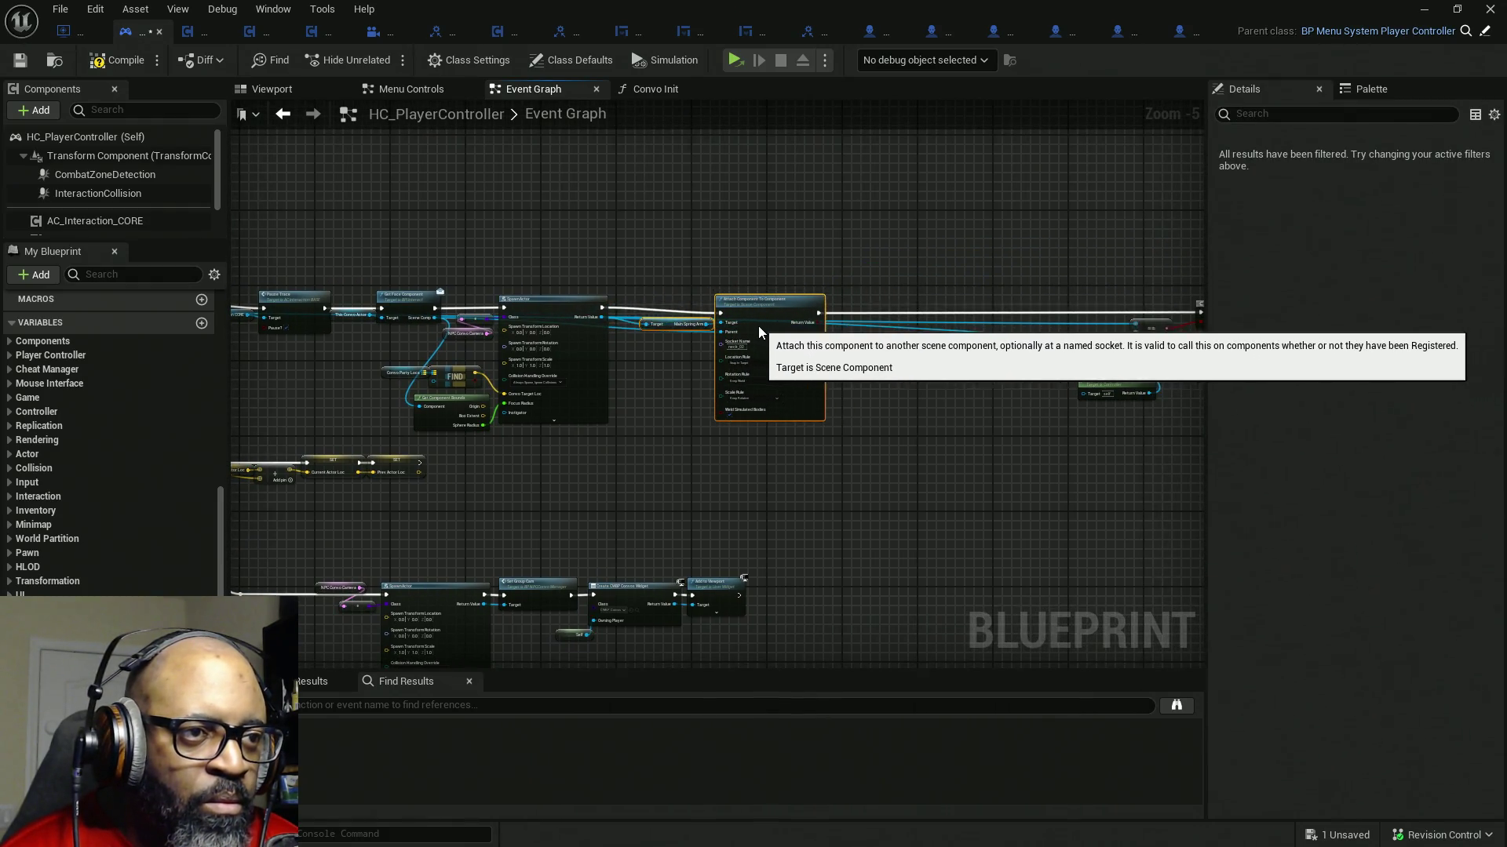
mouse_move(810, 328)
left_mouse_down()
mouse_move(751, 340)
mouse_move(919, 341)
left_mouse_up()
scroll(1002, 197, "down", 2)
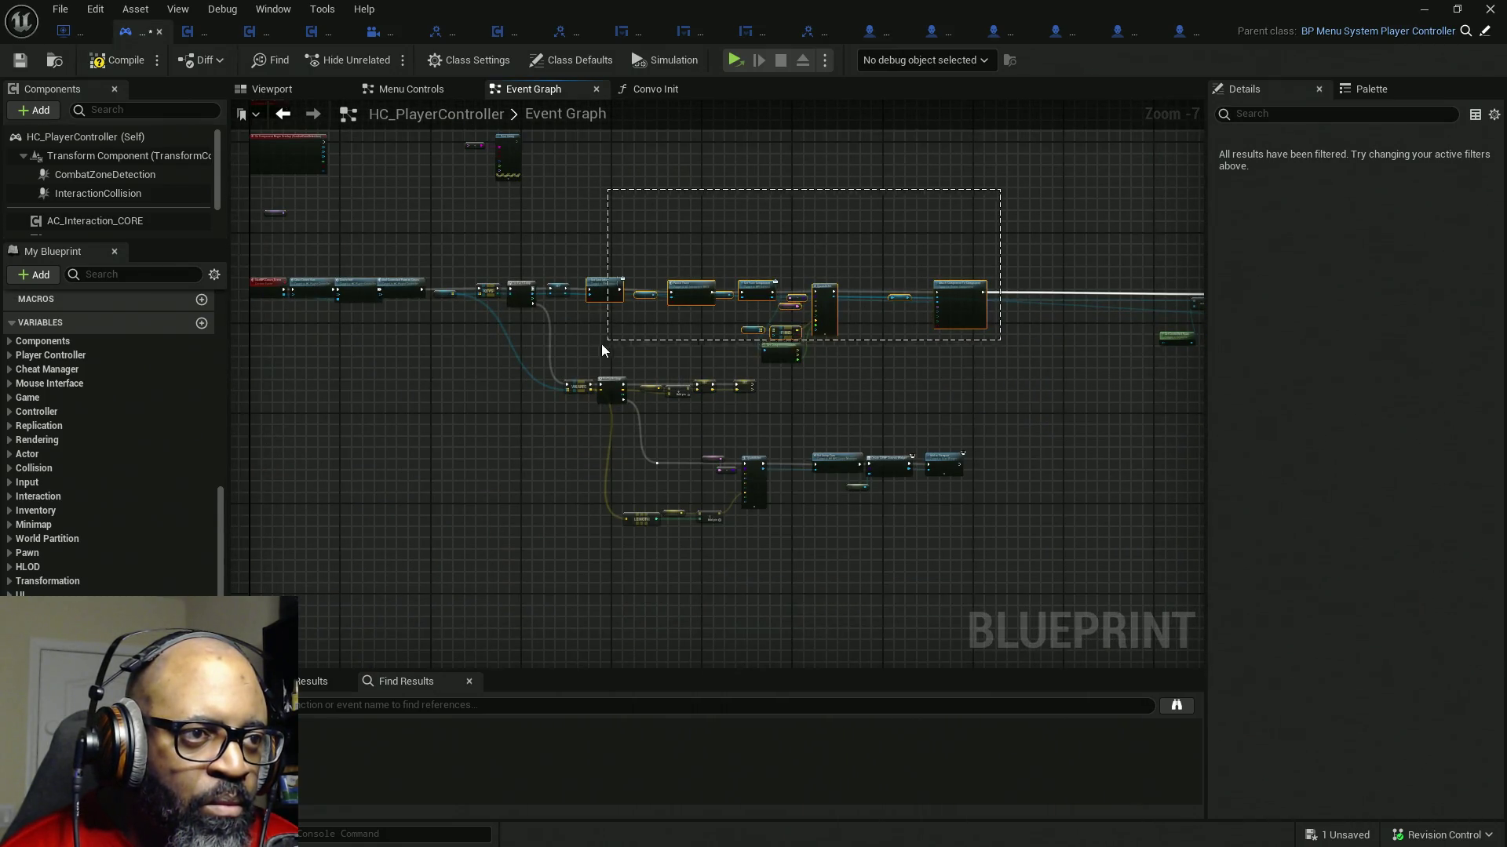
scroll(649, 336, "up", 2)
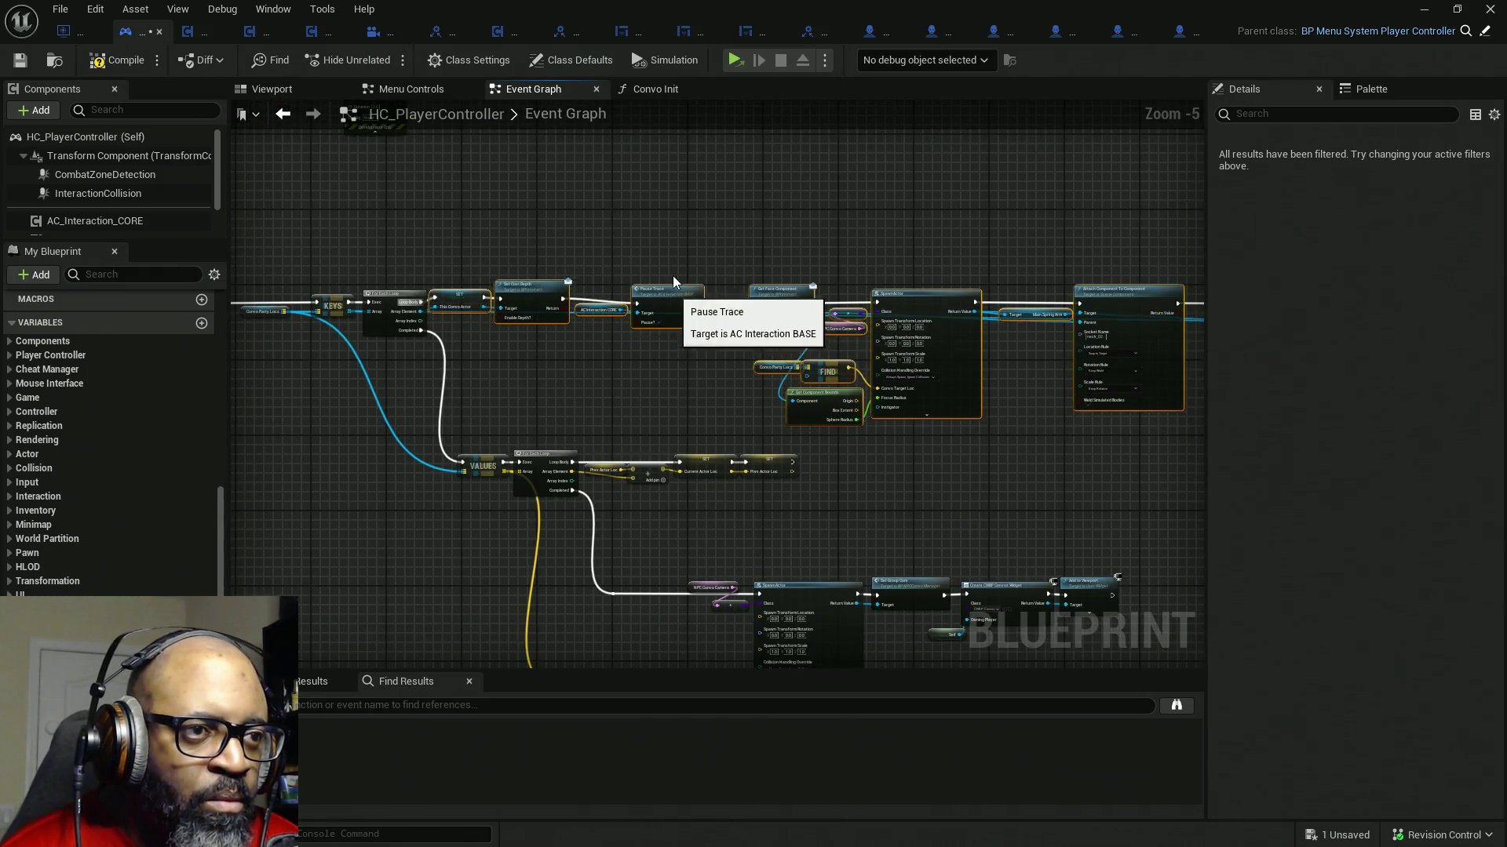
left_click_drag(672, 276, 672, 181)
left_click_drag(706, 340, 695, 319)
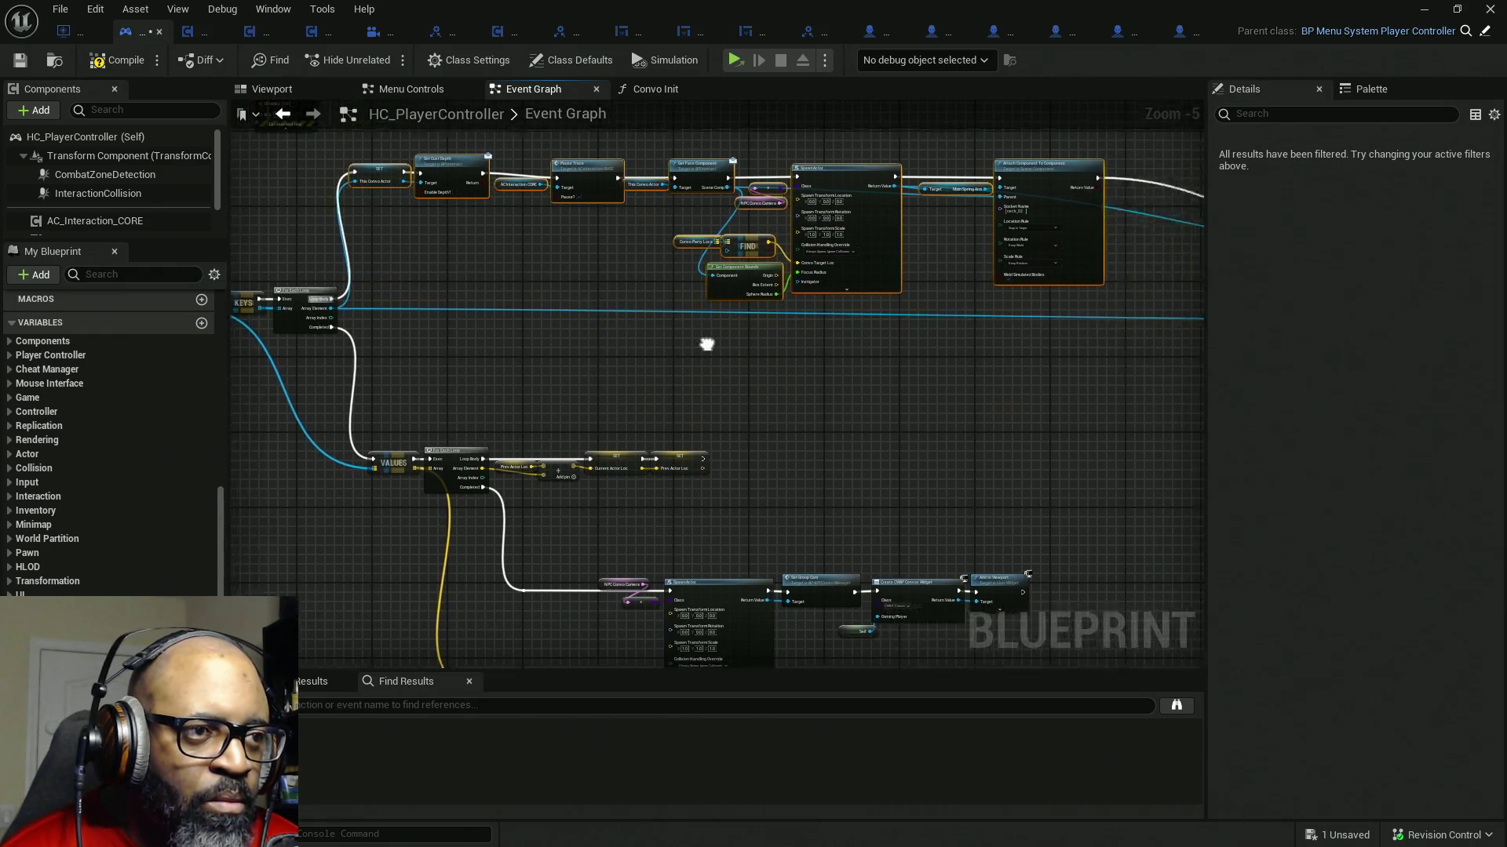
scroll(888, 303, "up", 3)
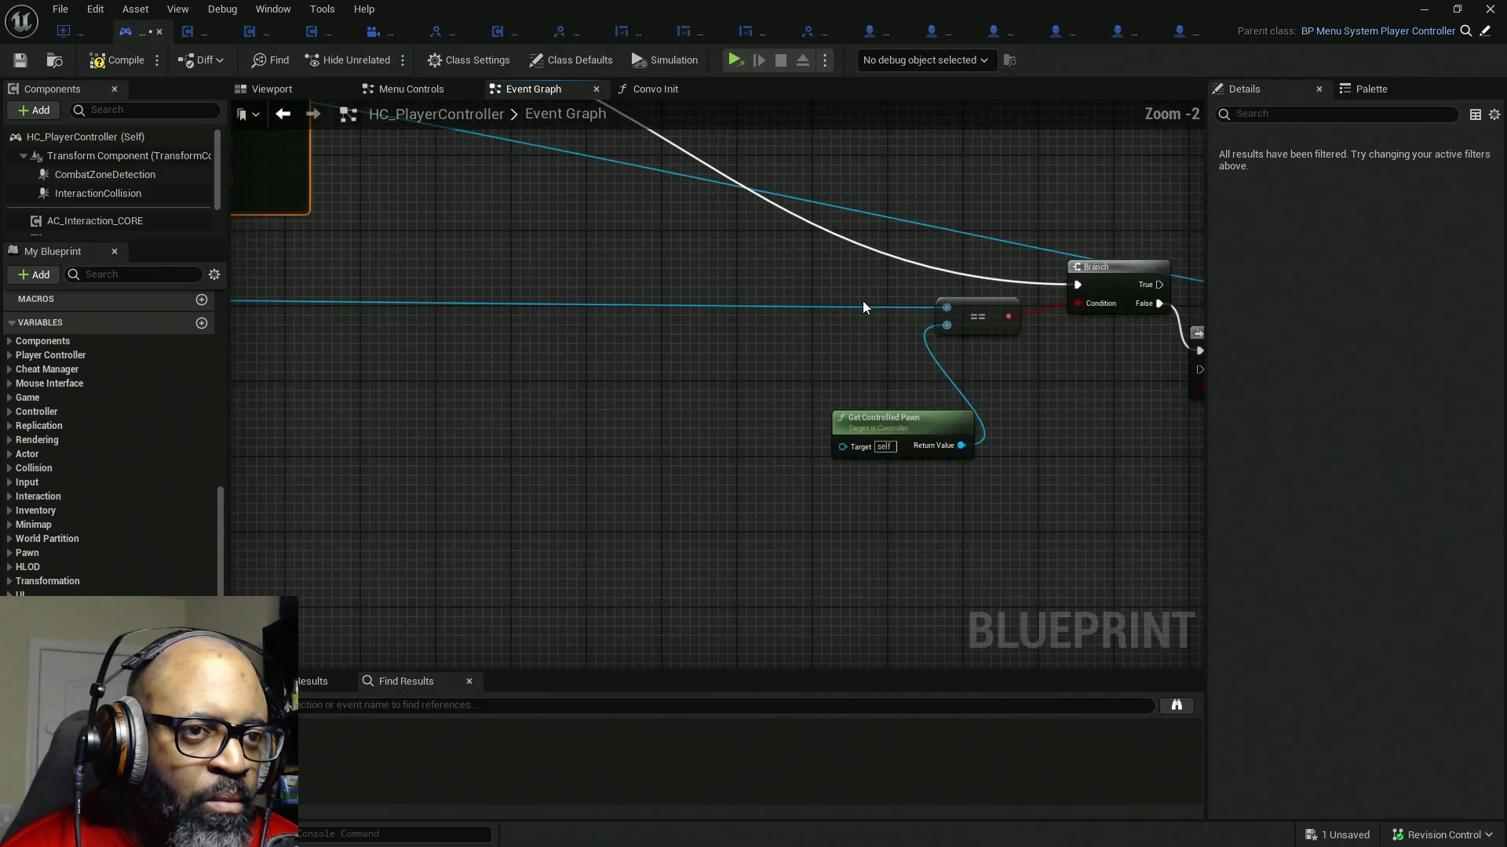
- Add a This Convo Actor getter and wire it into the == check driving the Branch
mouse_move(518, 526)
left_mouse_down()
mouse_move(830, 320)
mouse_move(947, 309)
left_mouse_up()
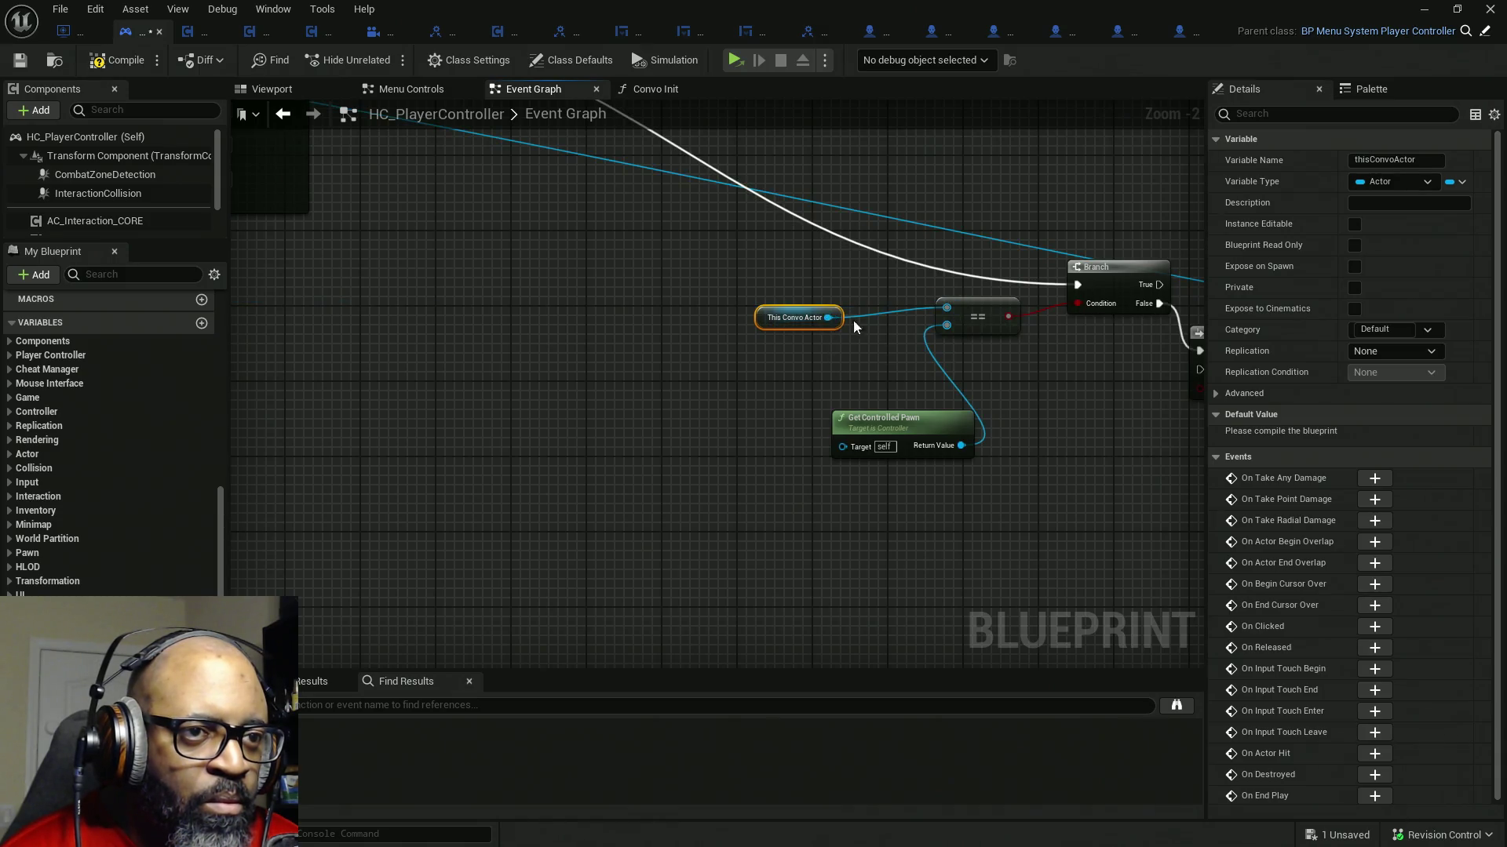
left_click_drag(770, 320, 852, 314)
scroll(814, 364, "down", 2)
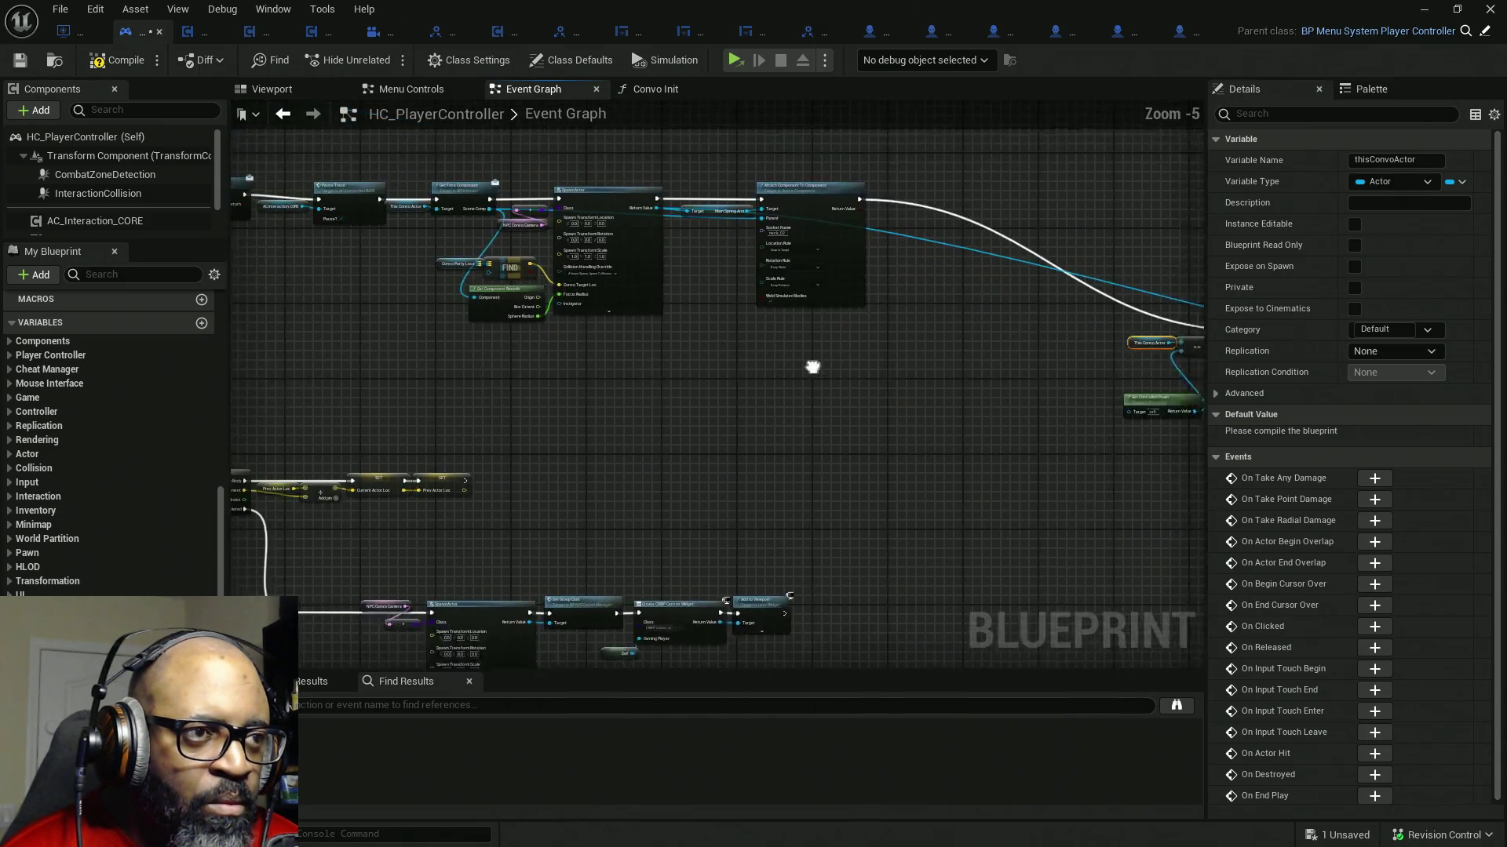
scroll(951, 403, "down", 1)
left_click_drag(710, 329, 815, 357)
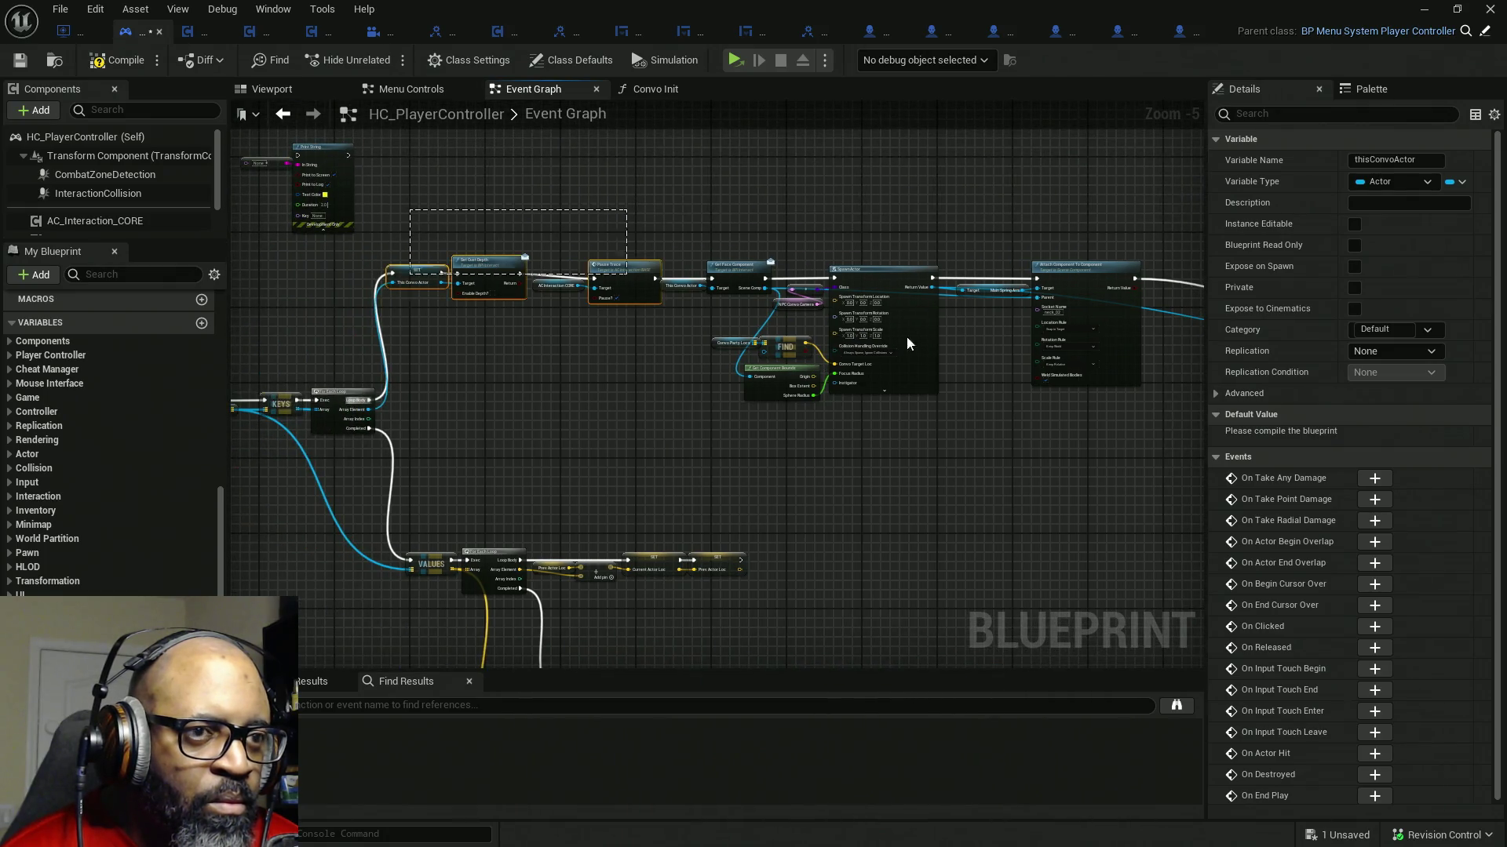
mouse_move(1130, 389)
left_mouse_down()
mouse_move(918, 380)
mouse_move(989, 396)
mouse_move(815, 378)
left_mouse_up()
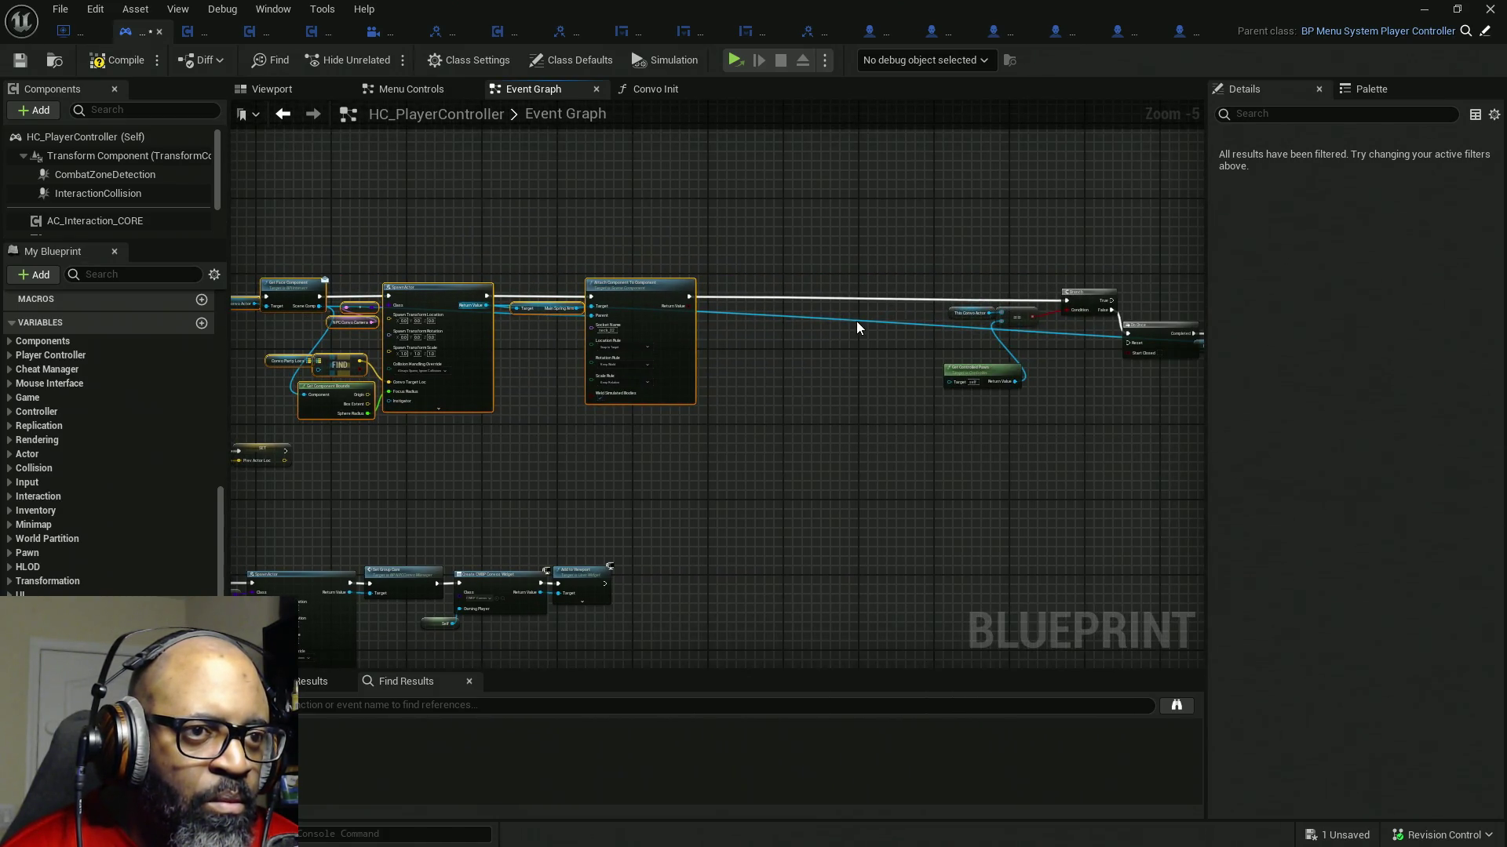
scroll(409, 312, "up", 2)
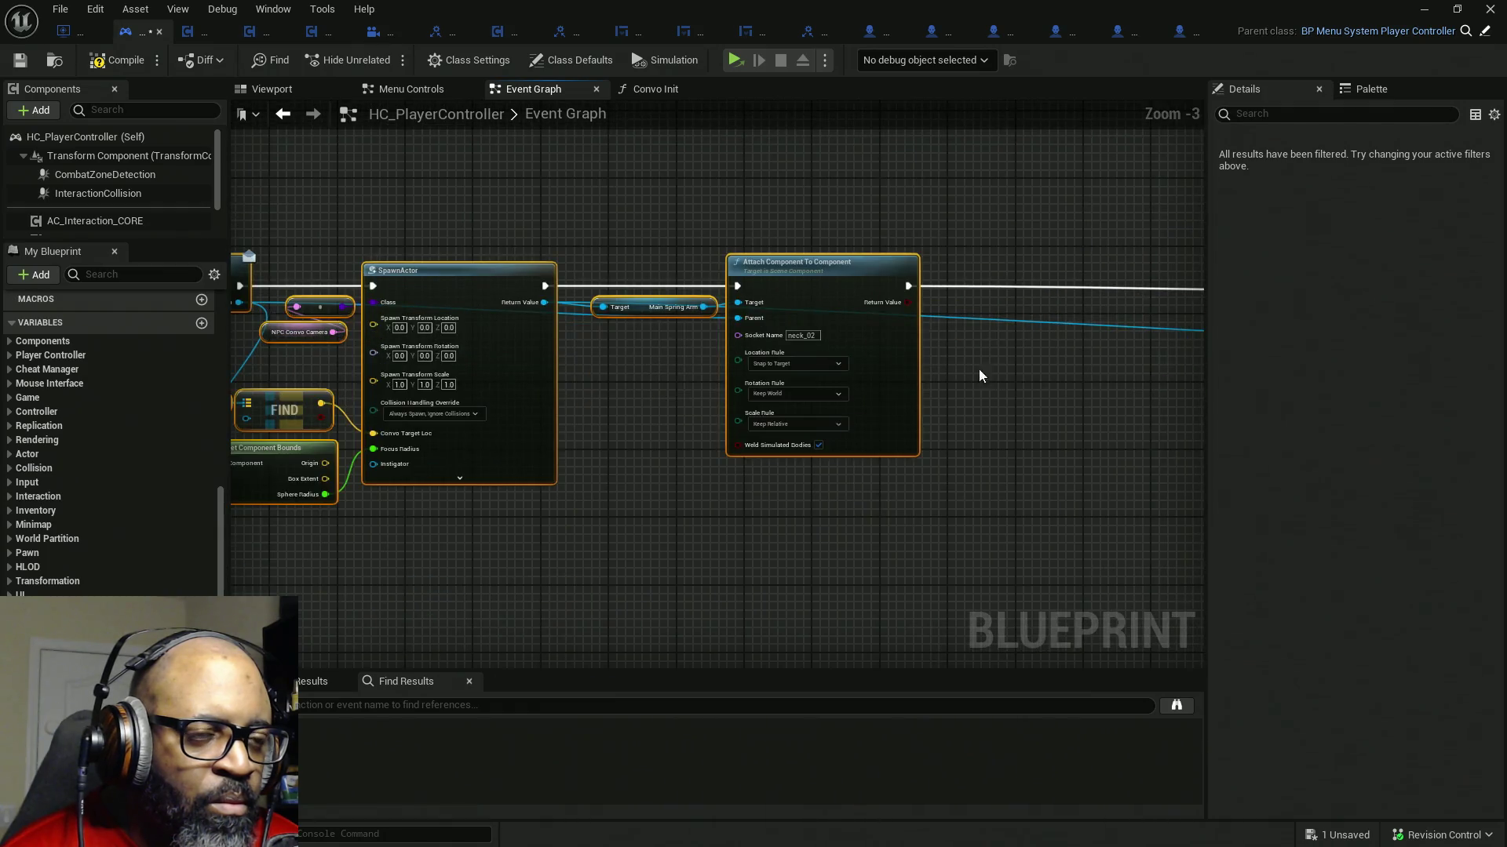
scroll(975, 377, "down", 4)
scroll(639, 361, "up", 2)
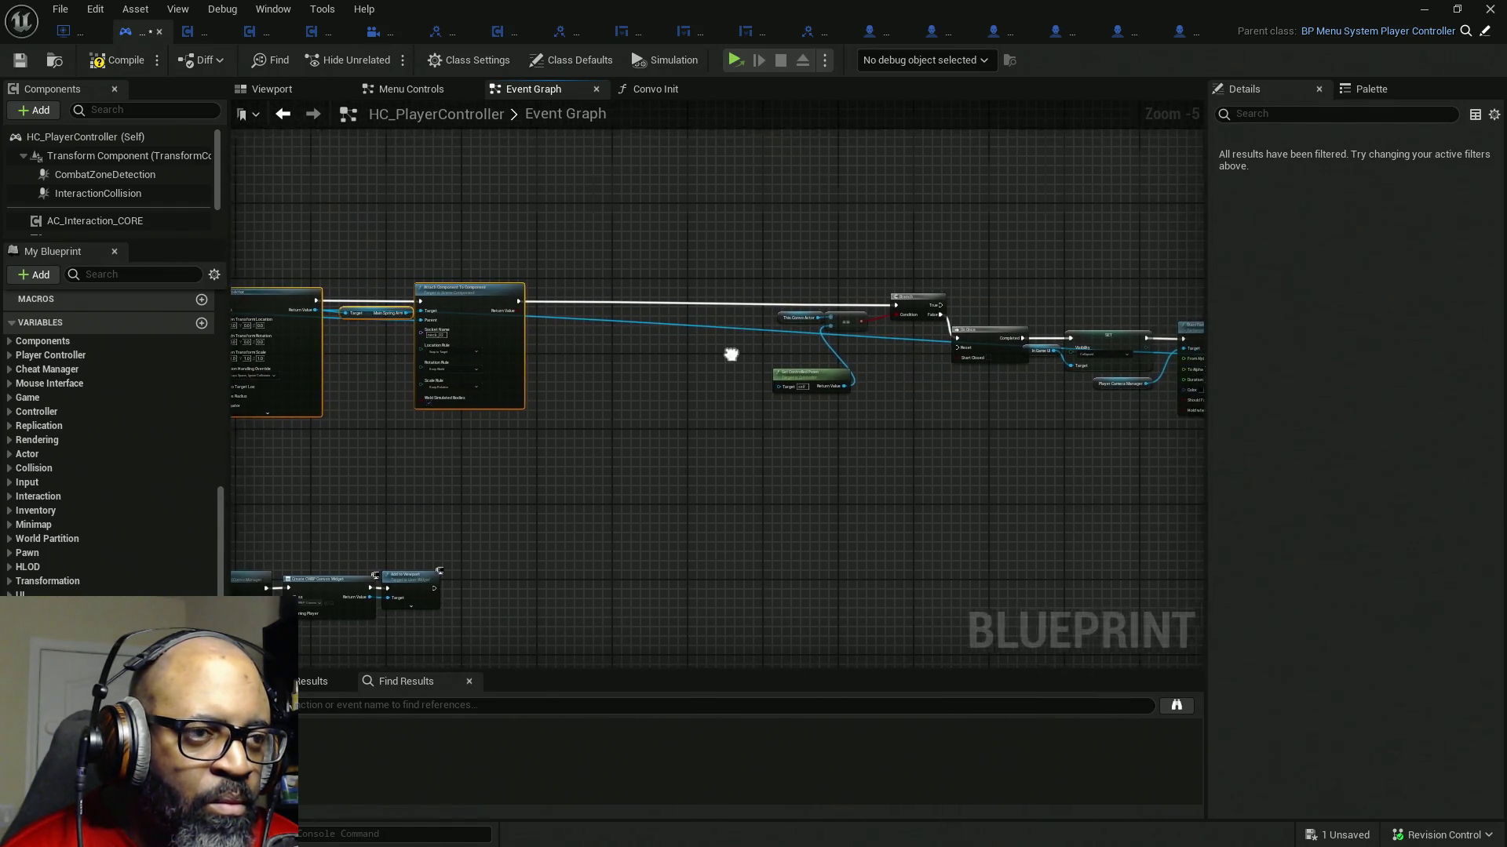
left_click_drag(750, 356, 709, 353)
left_click_drag(472, 376, 670, 377)
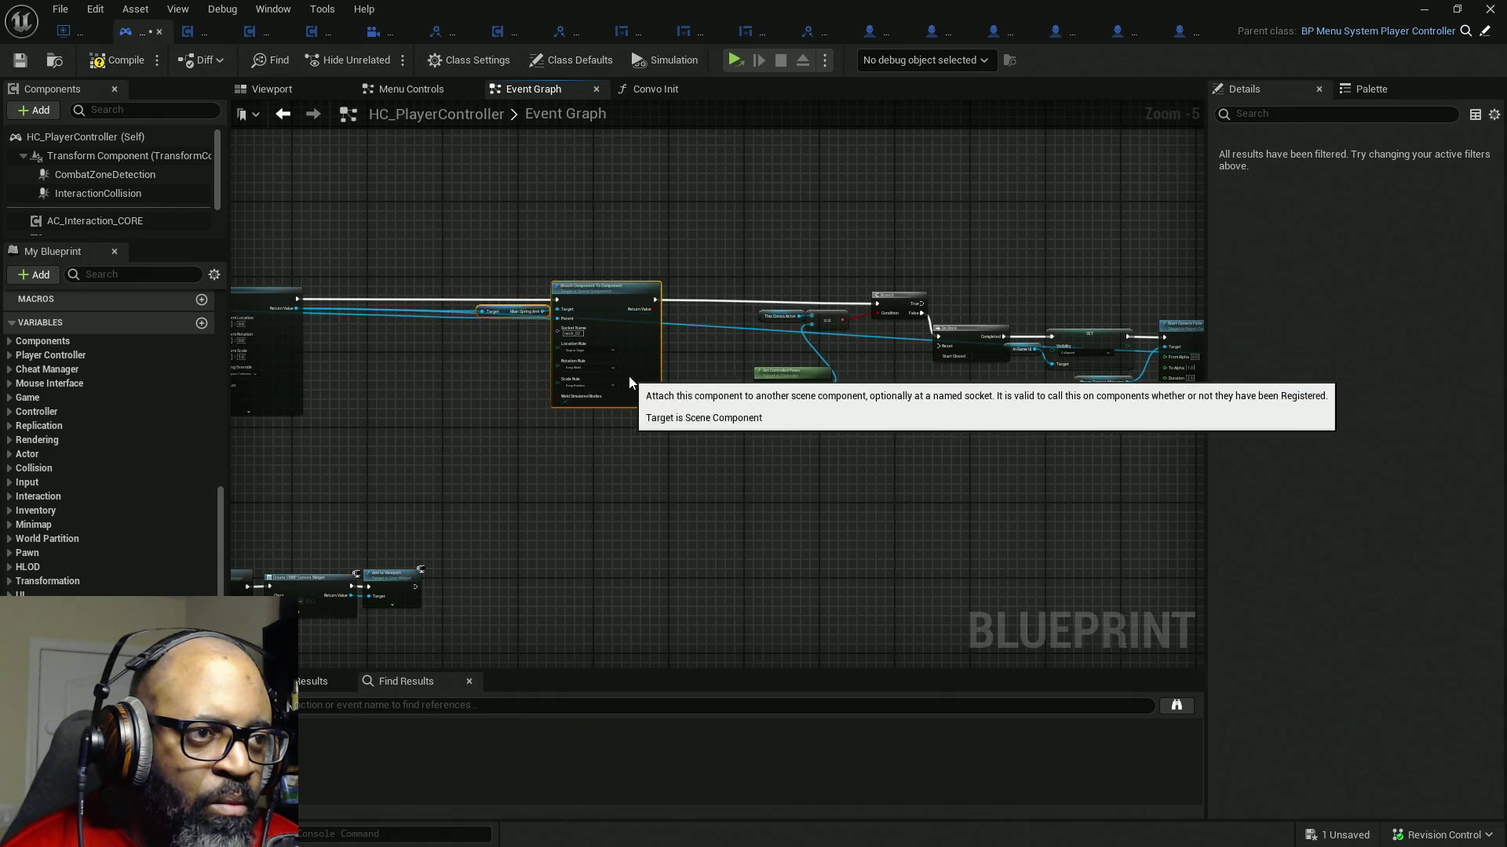
left_click_drag(397, 343, 667, 342)
scroll(666, 343, "up", 5)
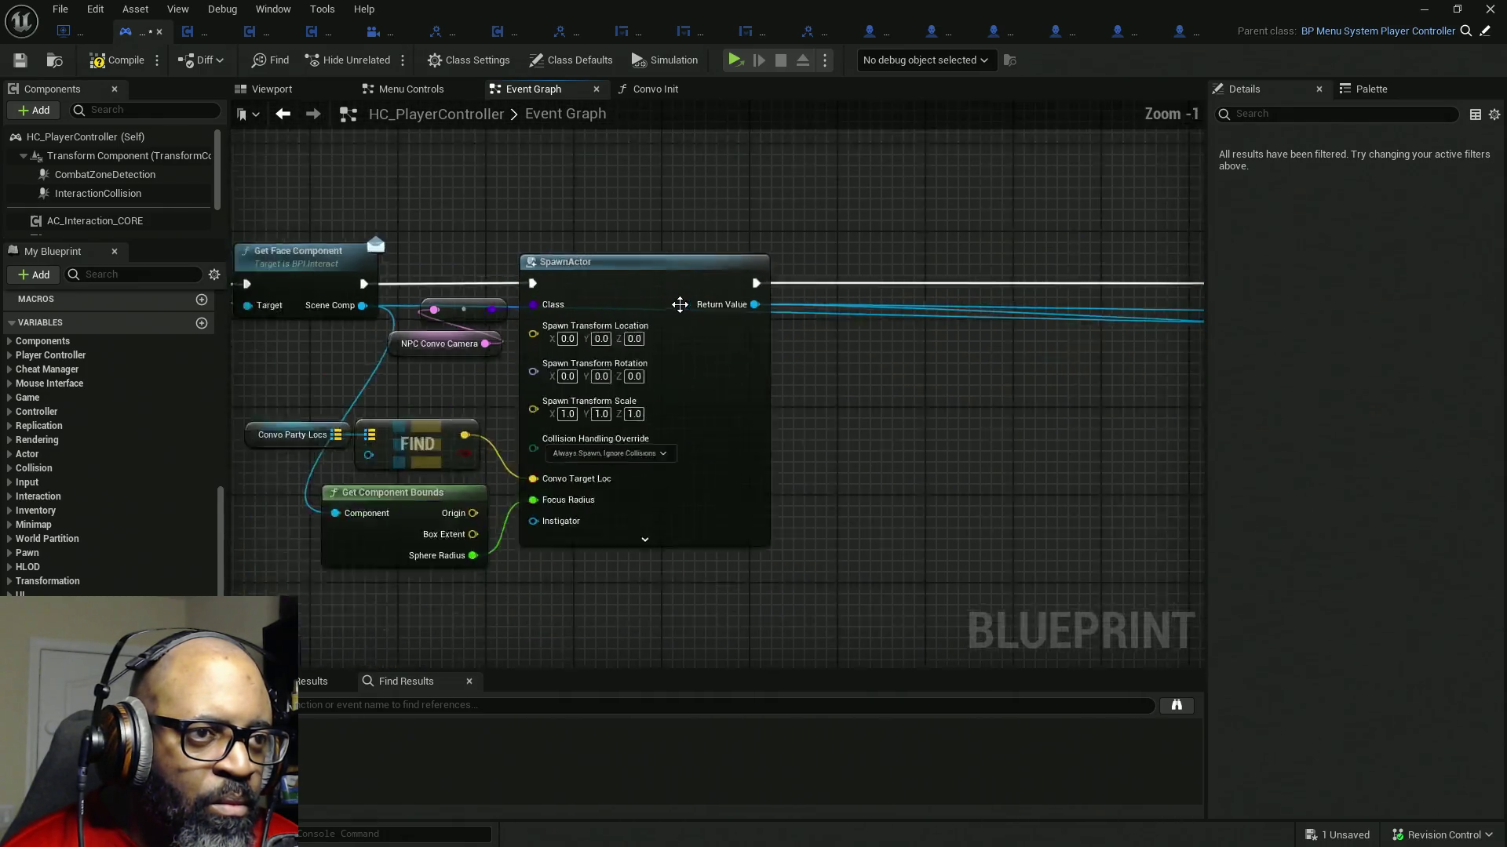
- Promote SpawnActor's Return Value to a new variable named thisConvoCamera
left_click_drag(773, 304, 842, 374)
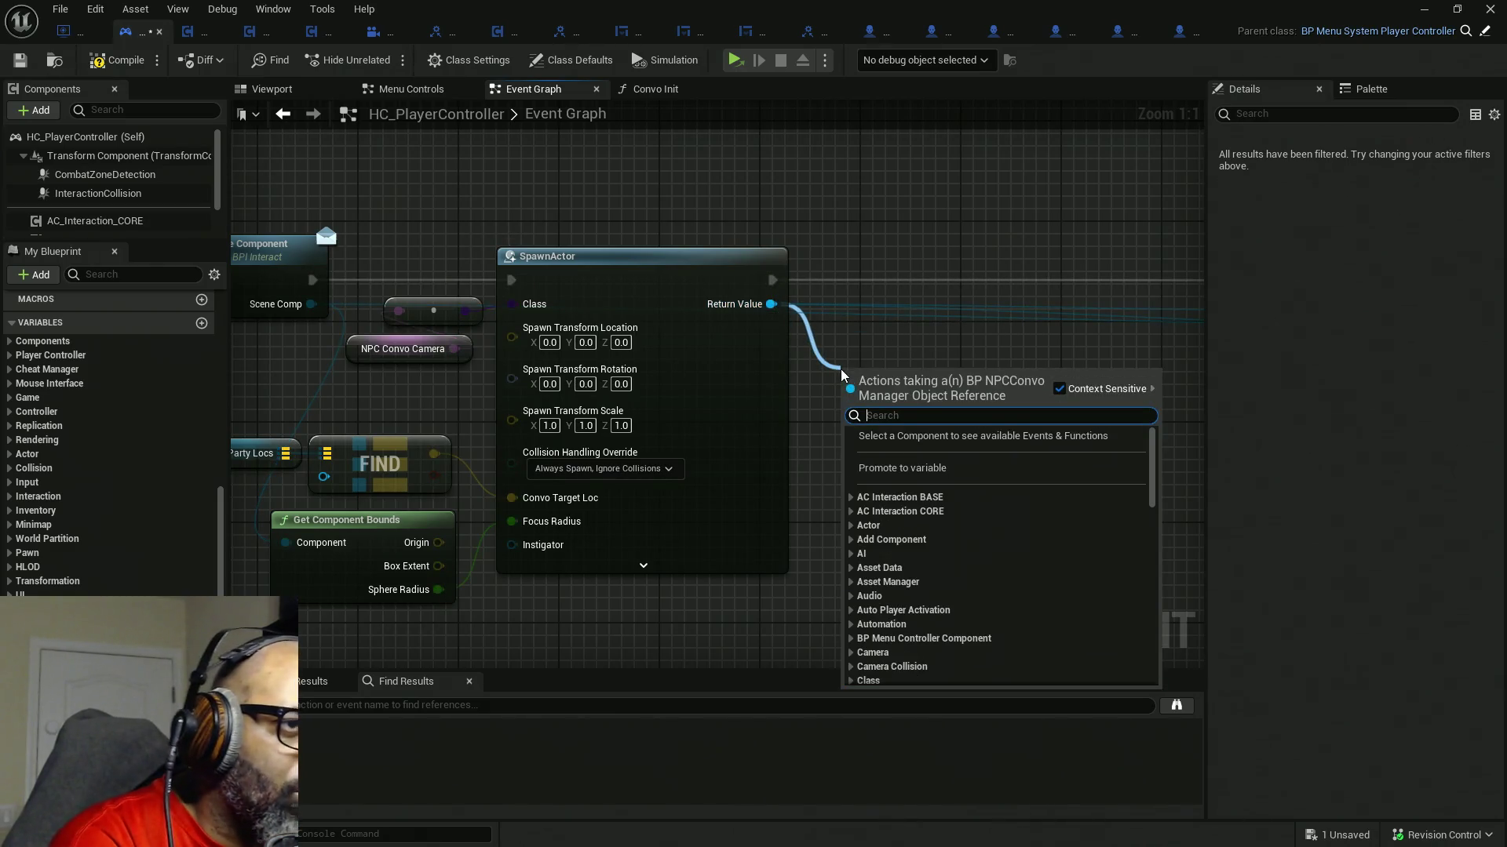
key("Escape")
left_click_drag(729, 183, 659, 262)
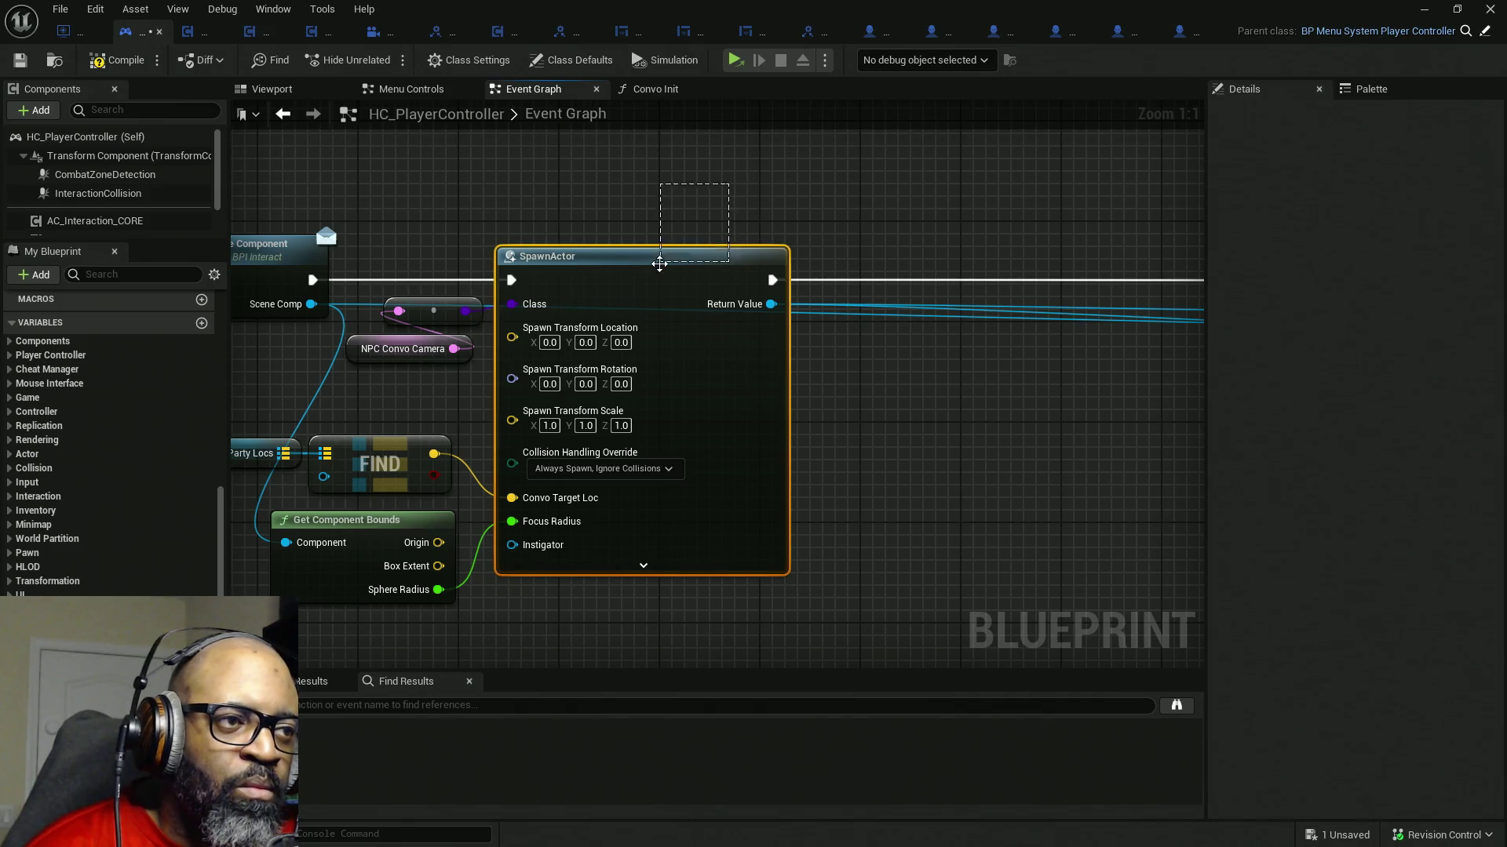
left_click_drag(771, 305, 838, 377)
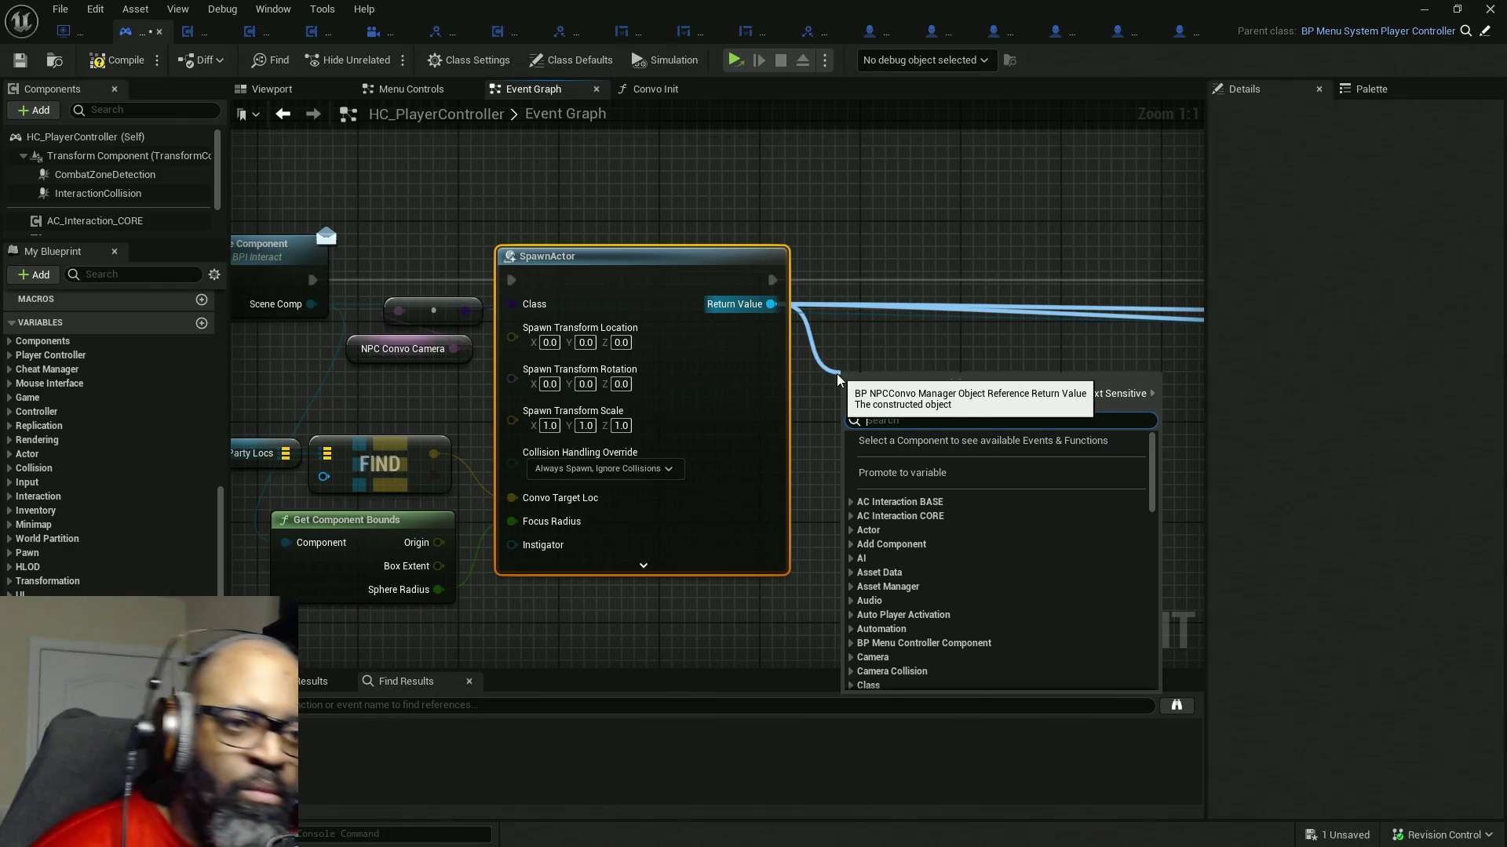
left_click(879, 472)
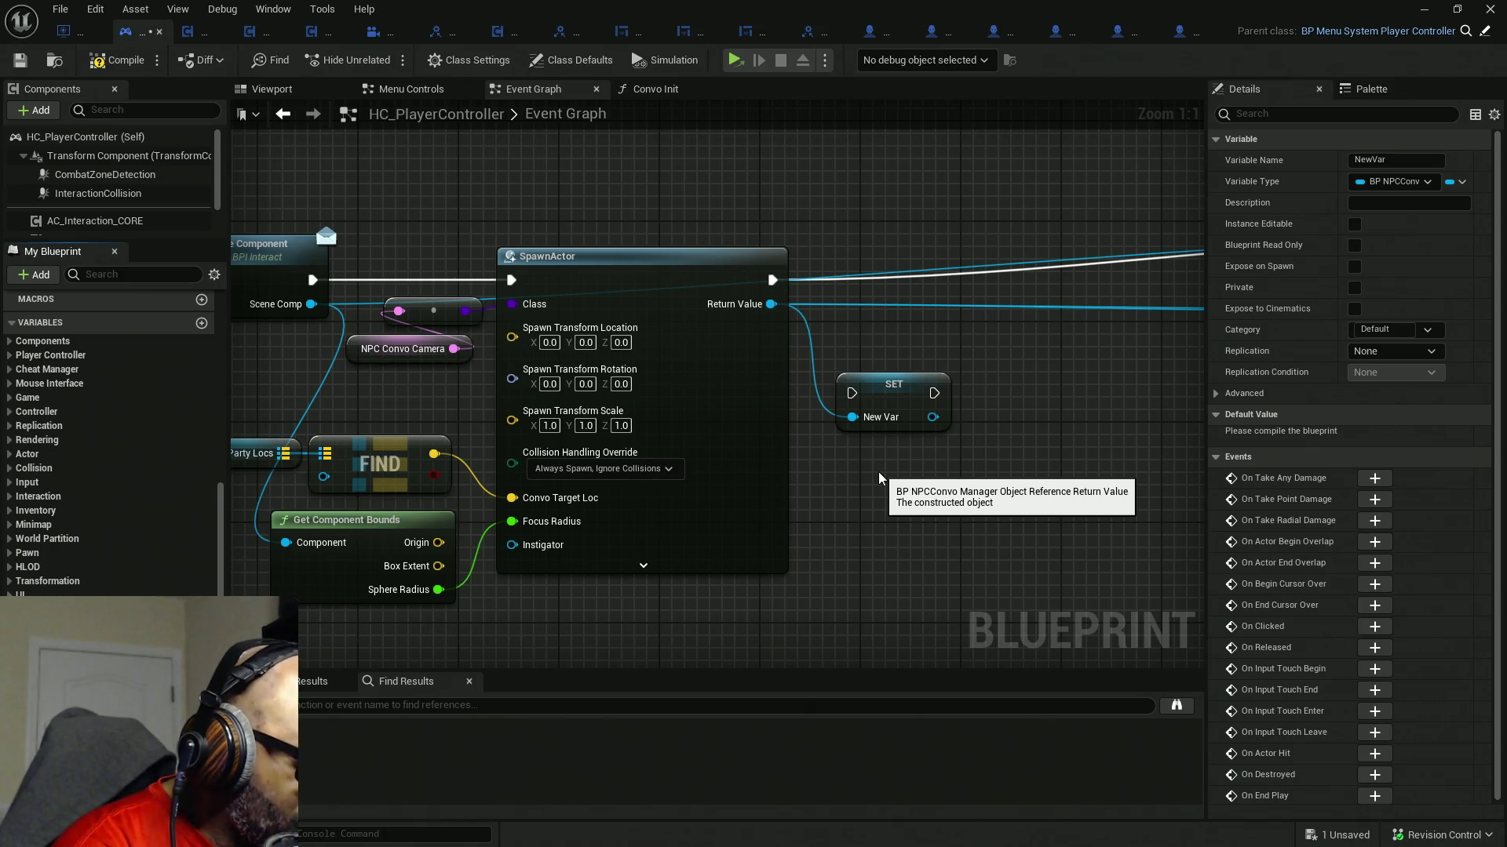
type("thisConvoCamera")
key("Return")
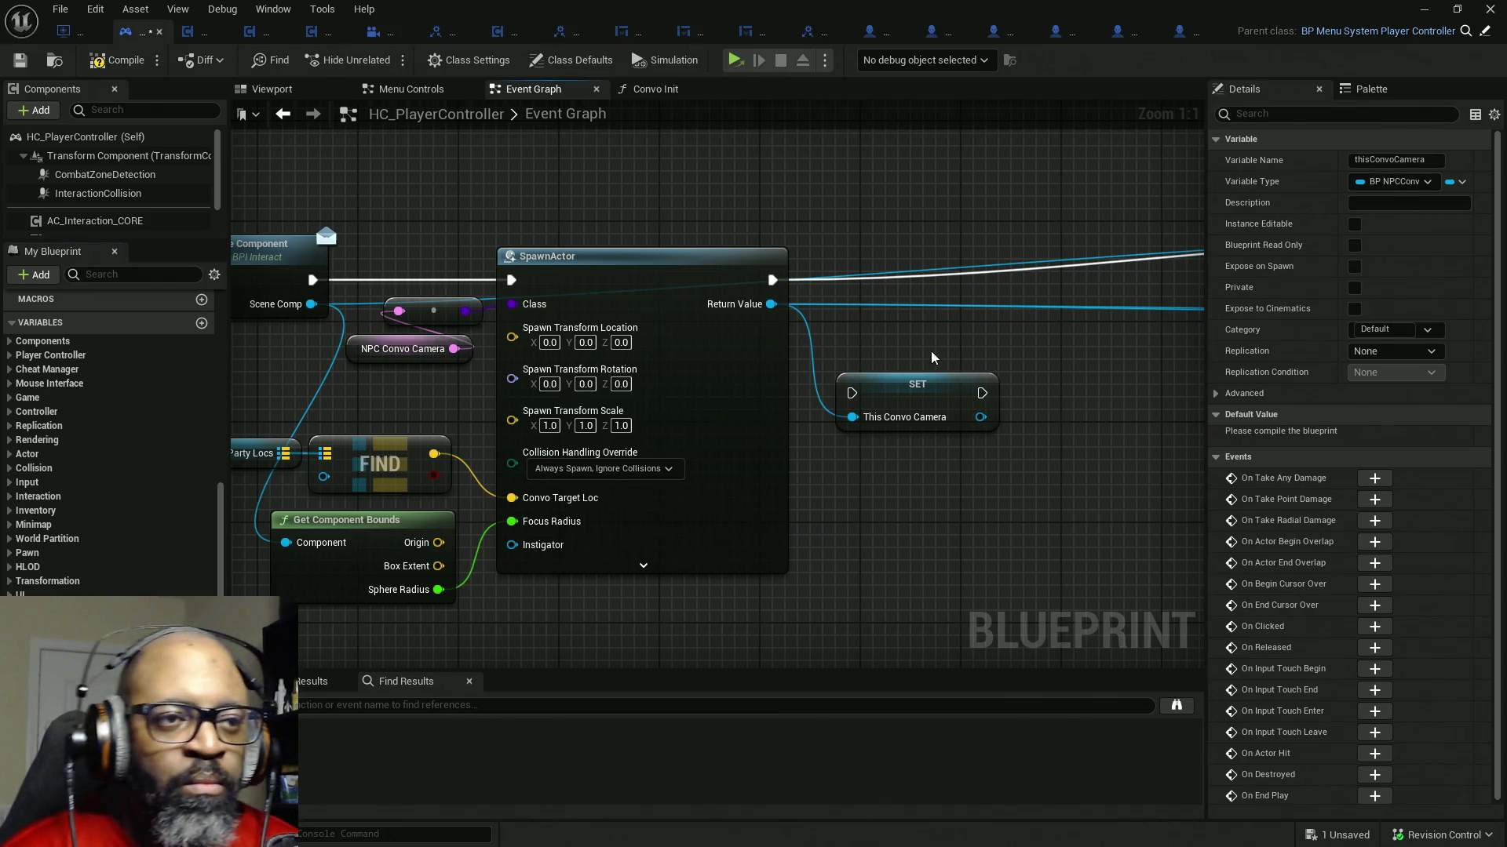
left_click_drag(923, 326, 676, 336)
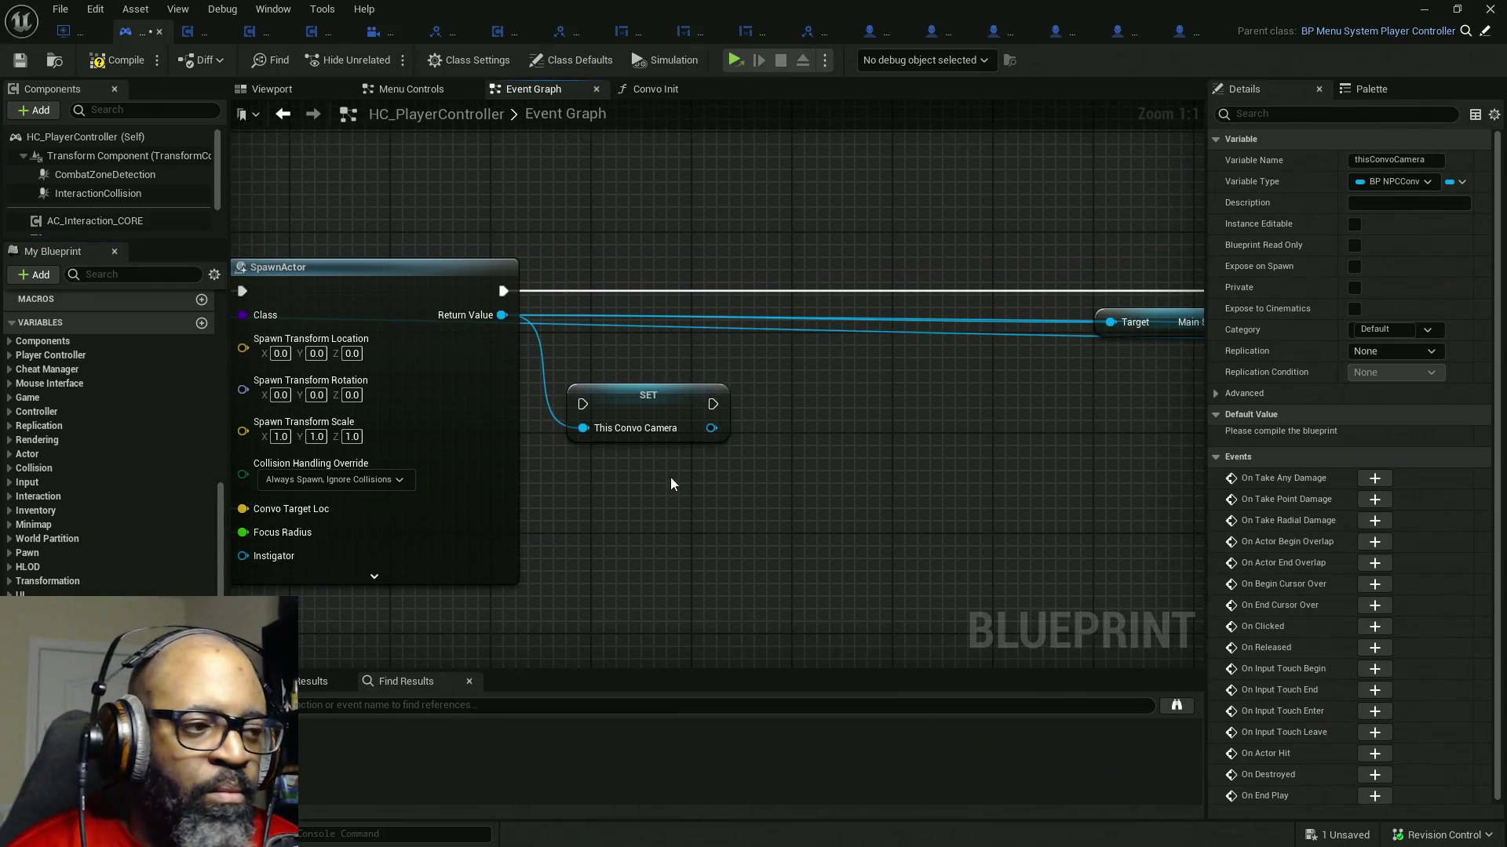
- Shift the camera handoff nodes right and feed thisConvoCamera into Set View Target with Blend's New View Target
left_click_drag(860, 455, 507, 400)
scroll(507, 401, "down", 4)
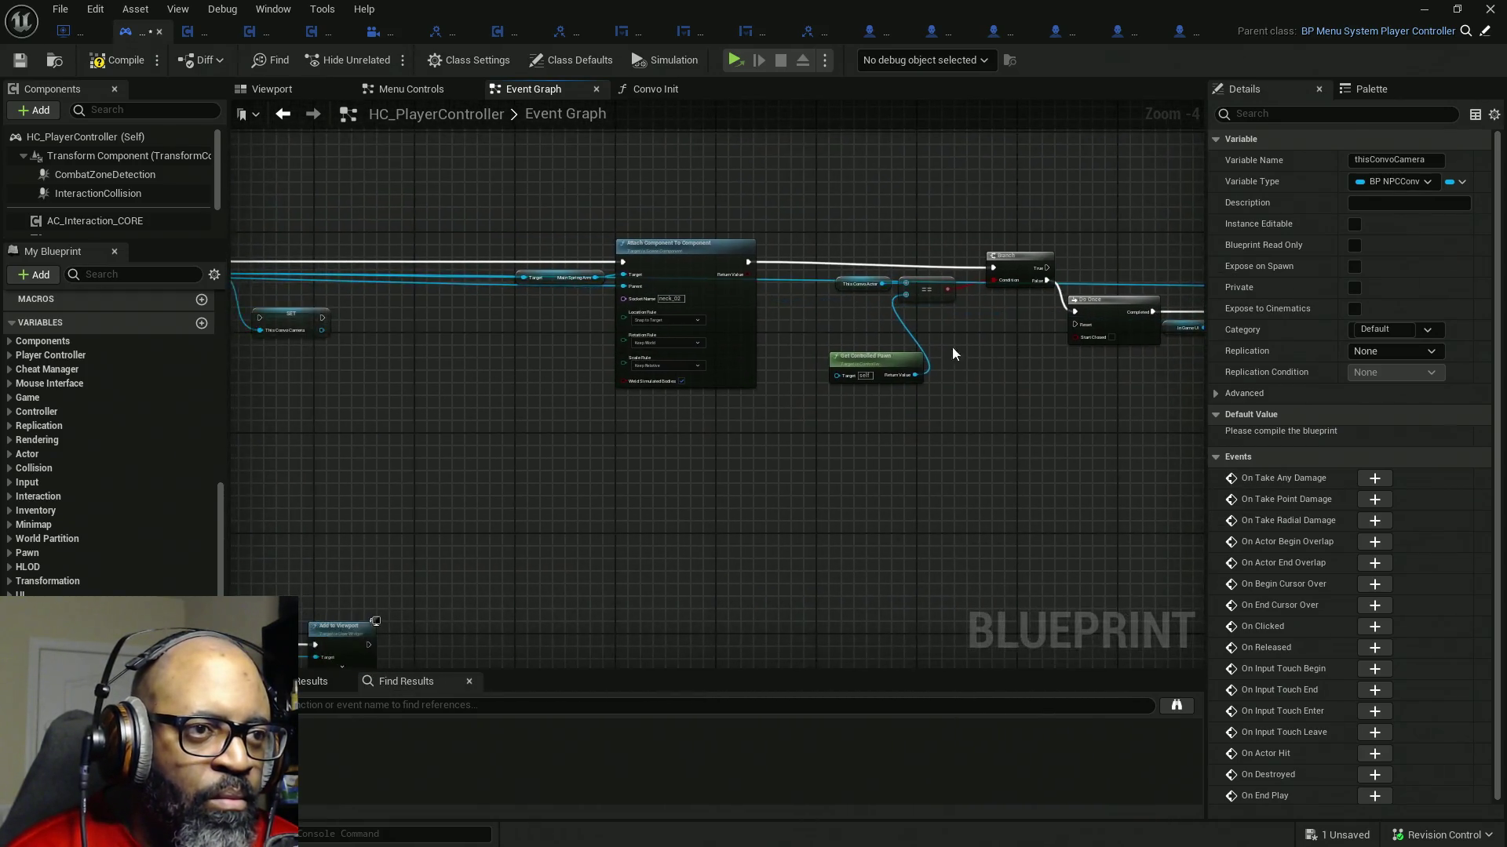
scroll(557, 347, "down", 3)
scroll(539, 343, "up", 2)
scroll(539, 342, "up", 1)
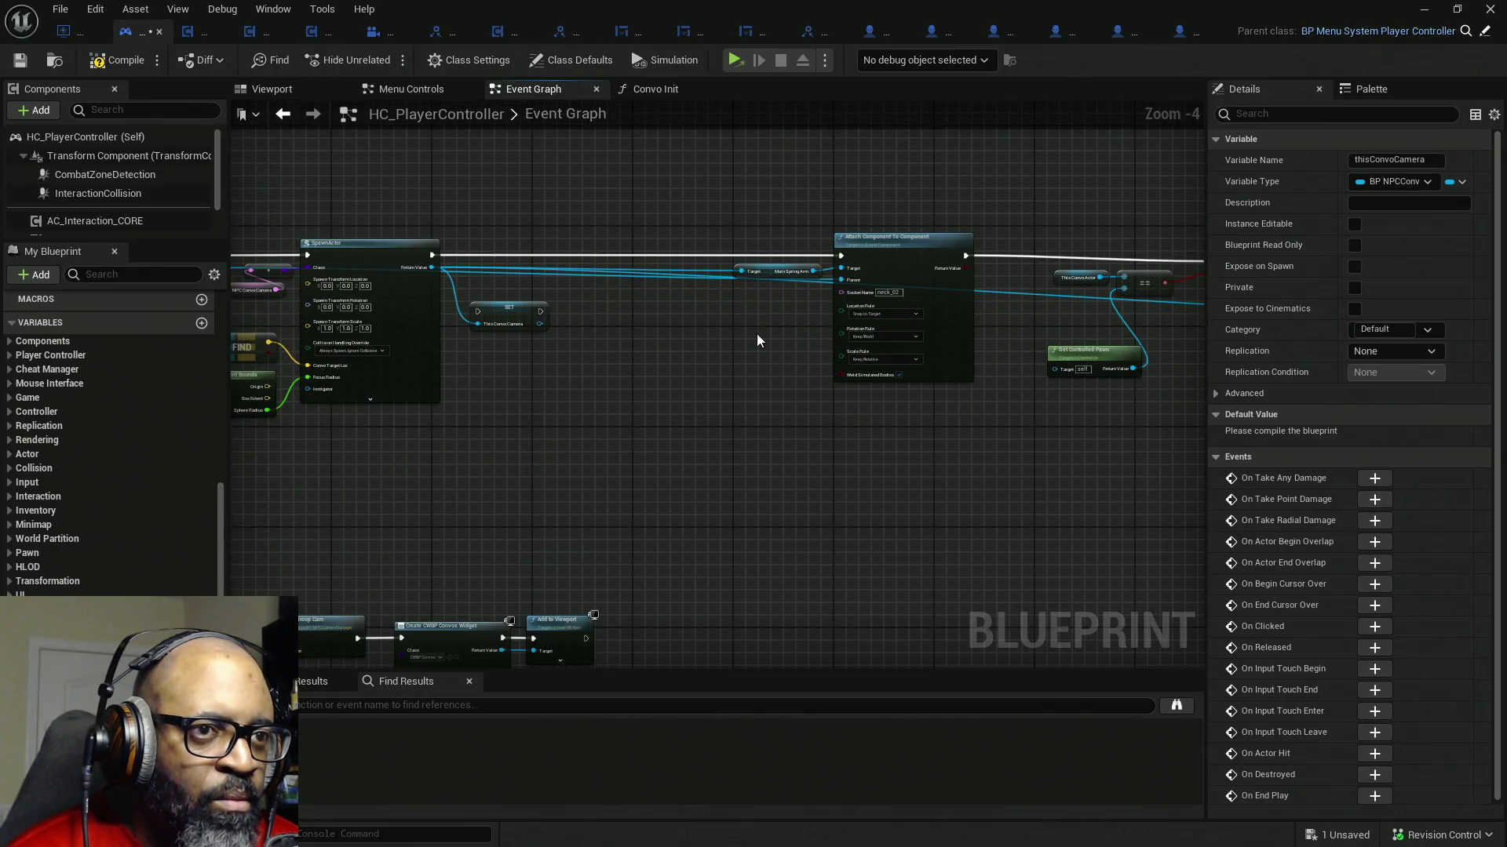
scroll(756, 337, "down", 2)
scroll(895, 354, "down", 2)
scroll(777, 364, "up", 2)
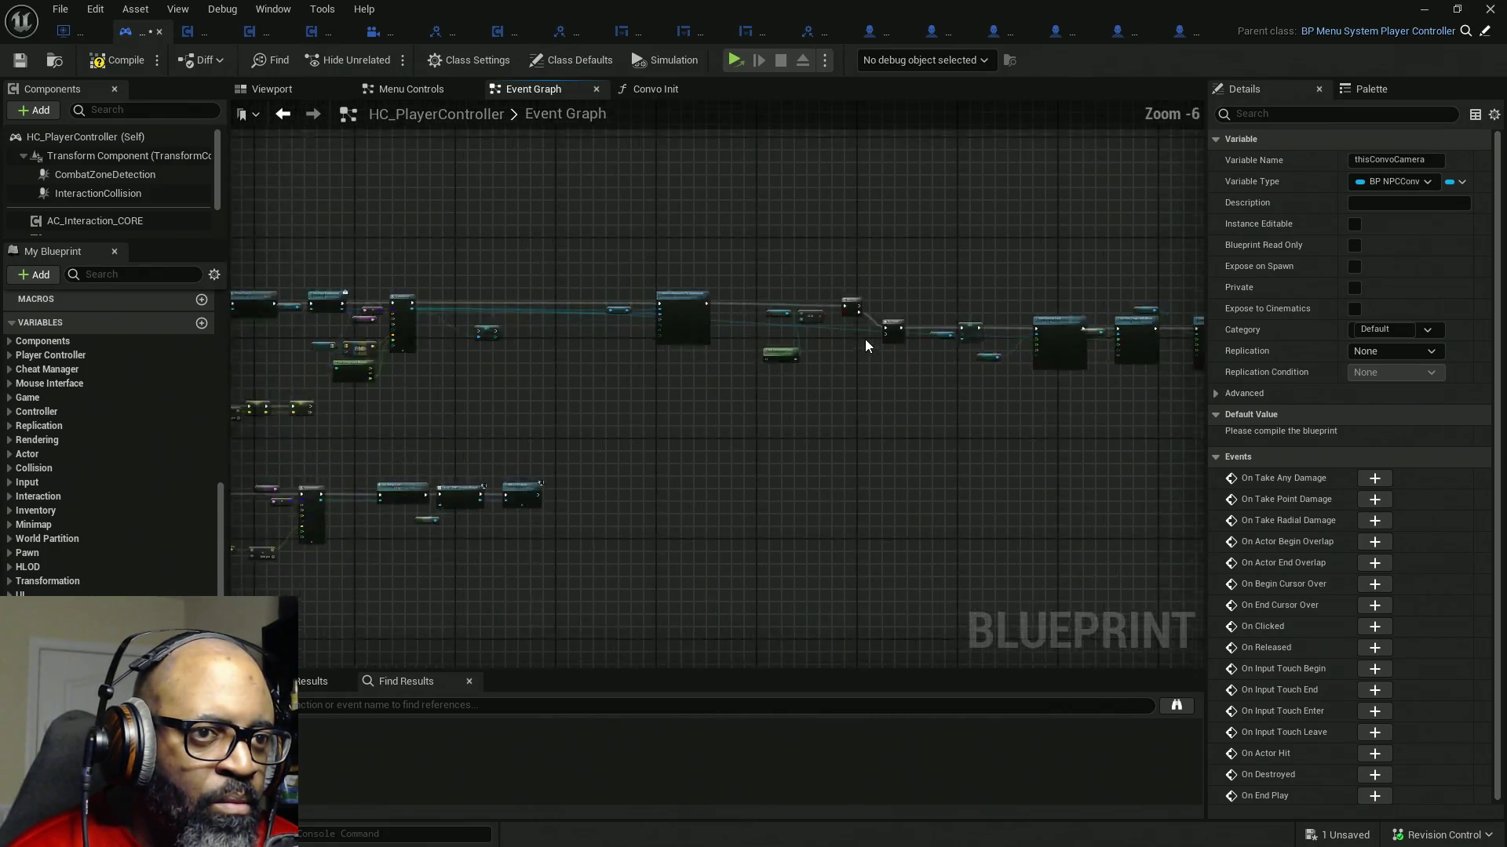
scroll(865, 339, "up", 2)
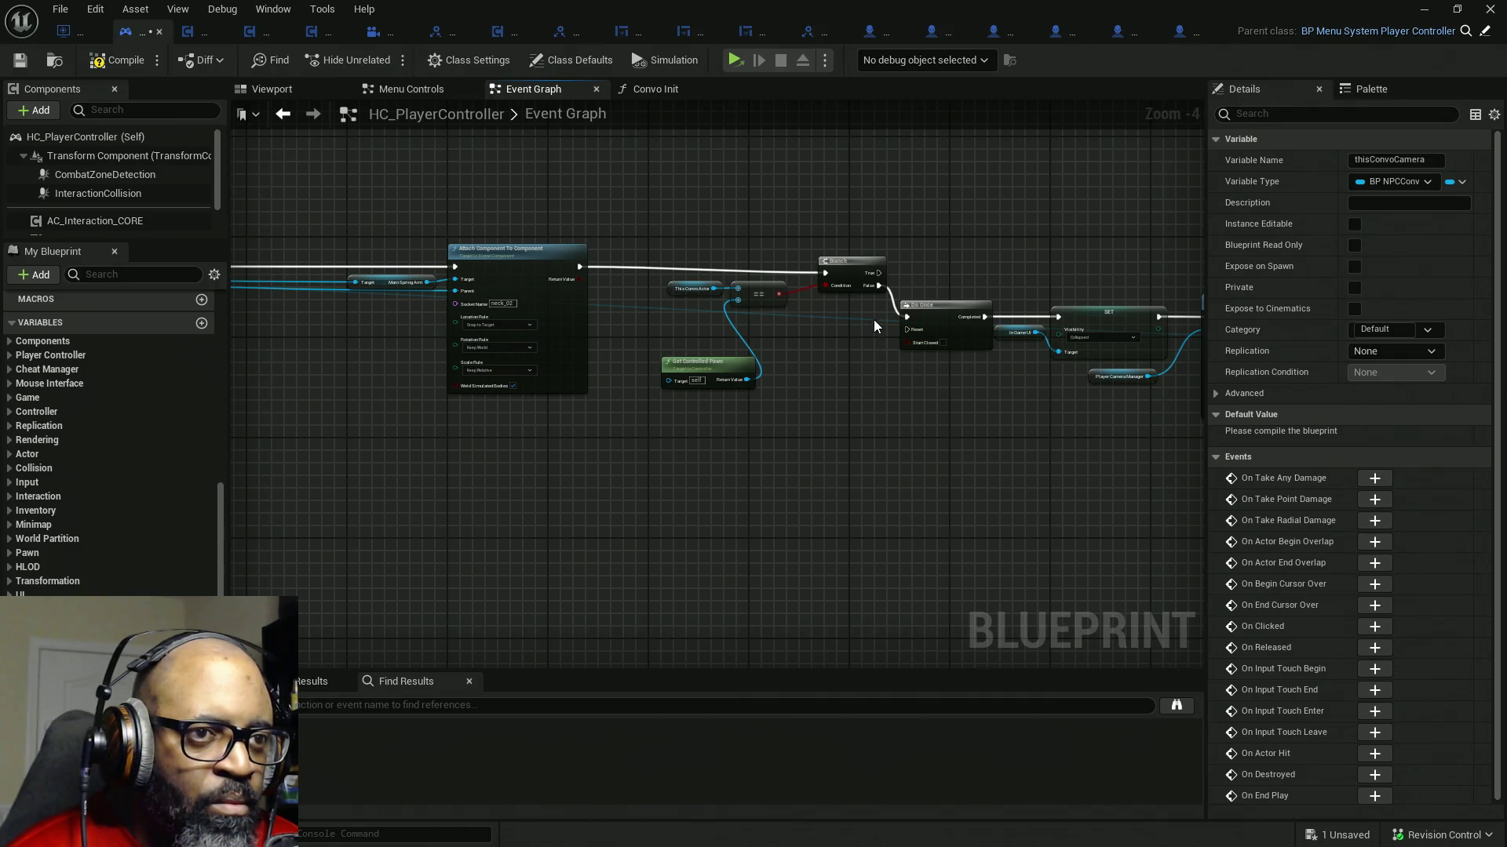
scroll(873, 319, "up", 2)
left_click_drag(875, 319, 605, 317)
left_click_drag(729, 354, 381, 361)
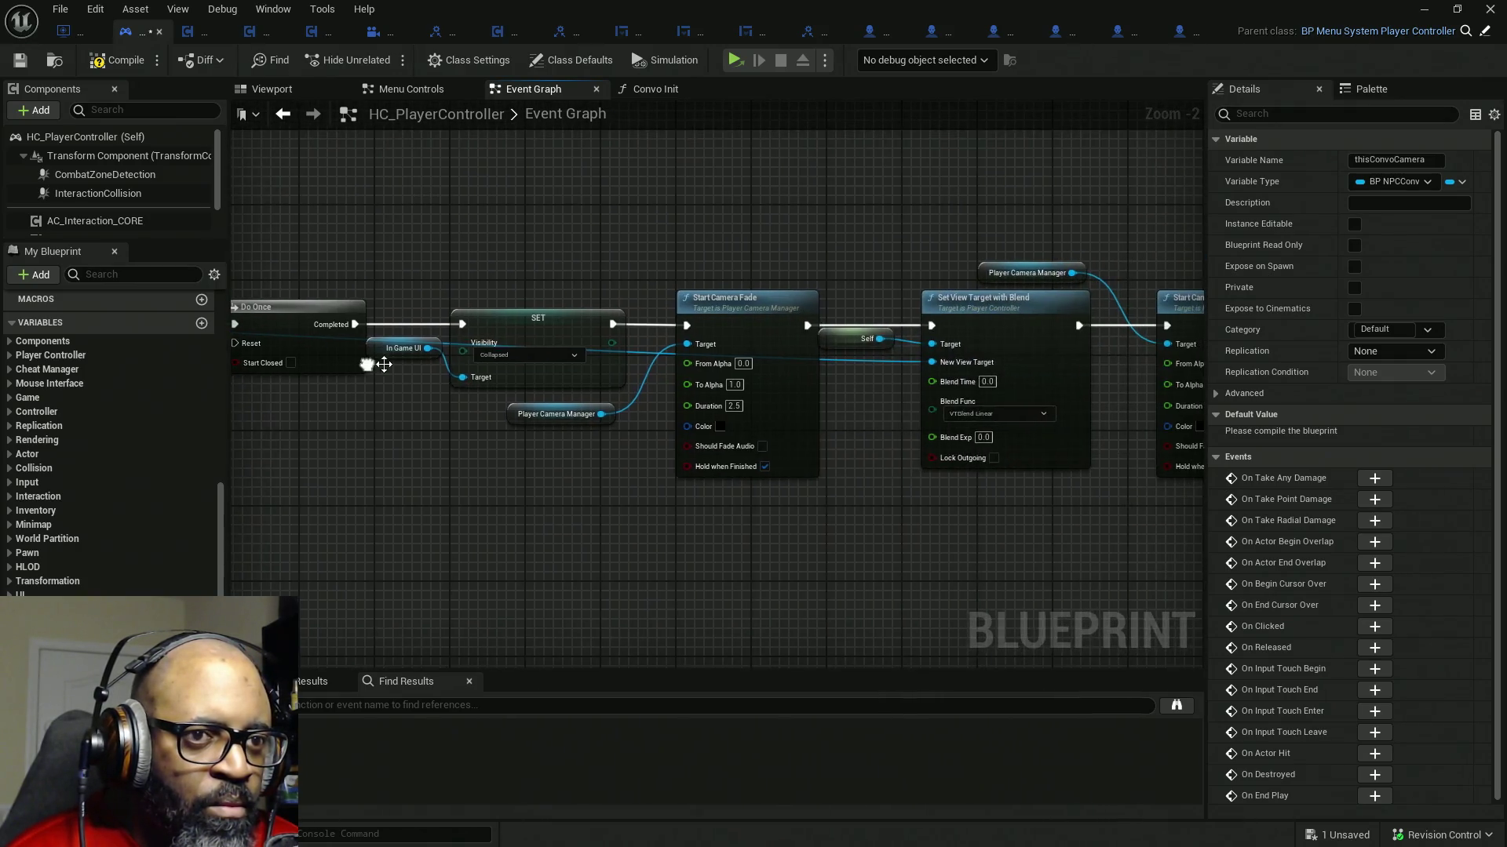
left_click_drag(906, 388, 517, 388)
left_click_drag(1139, 134, 1016, 180)
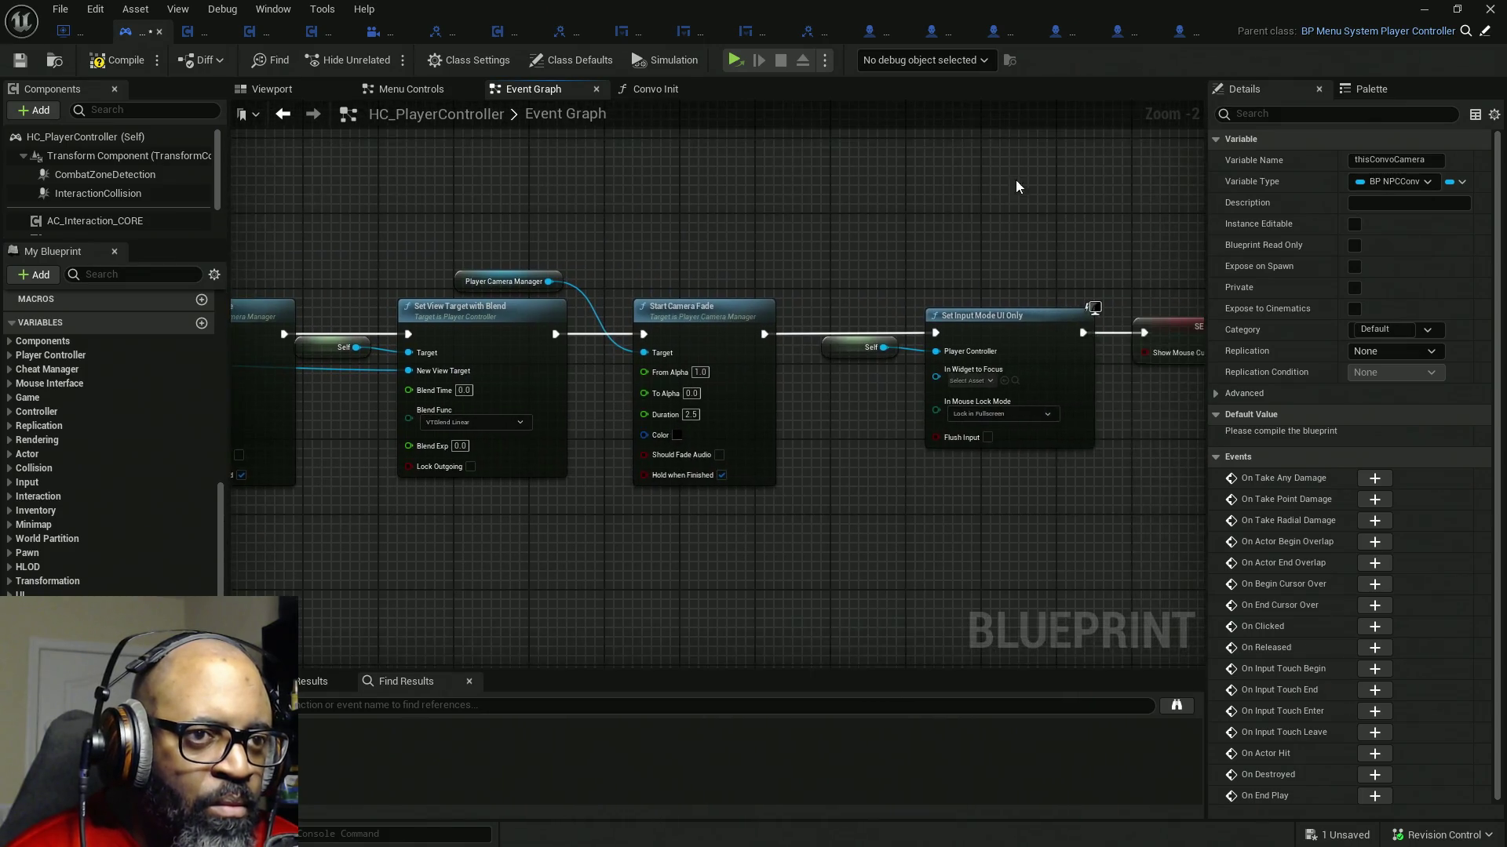
scroll(1016, 181, "down", 1)
scroll(1068, 183, "down", 1)
mouse_move(1144, 179)
left_mouse_down()
mouse_move(794, 403)
mouse_move(599, 439)
left_mouse_up()
left_click_drag(713, 318, 863, 318)
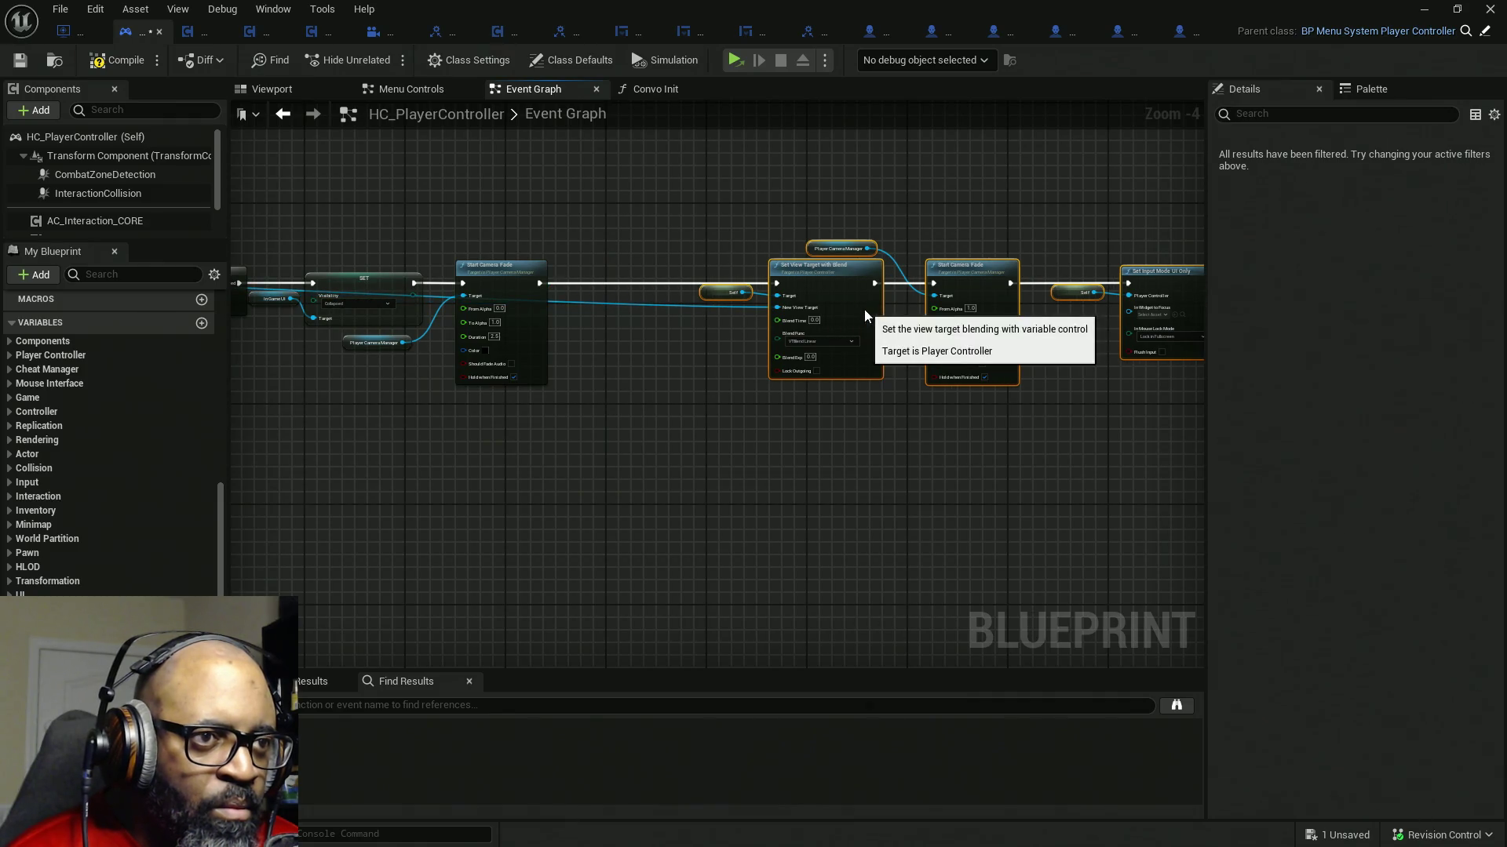
mouse_move(118, 624)
left_mouse_down()
mouse_move(651, 322)
mouse_move(782, 330)
left_mouse_up()
scroll(679, 303, "up", 3)
scroll(625, 397, "down", 5)
scroll(887, 382, "up", 3)
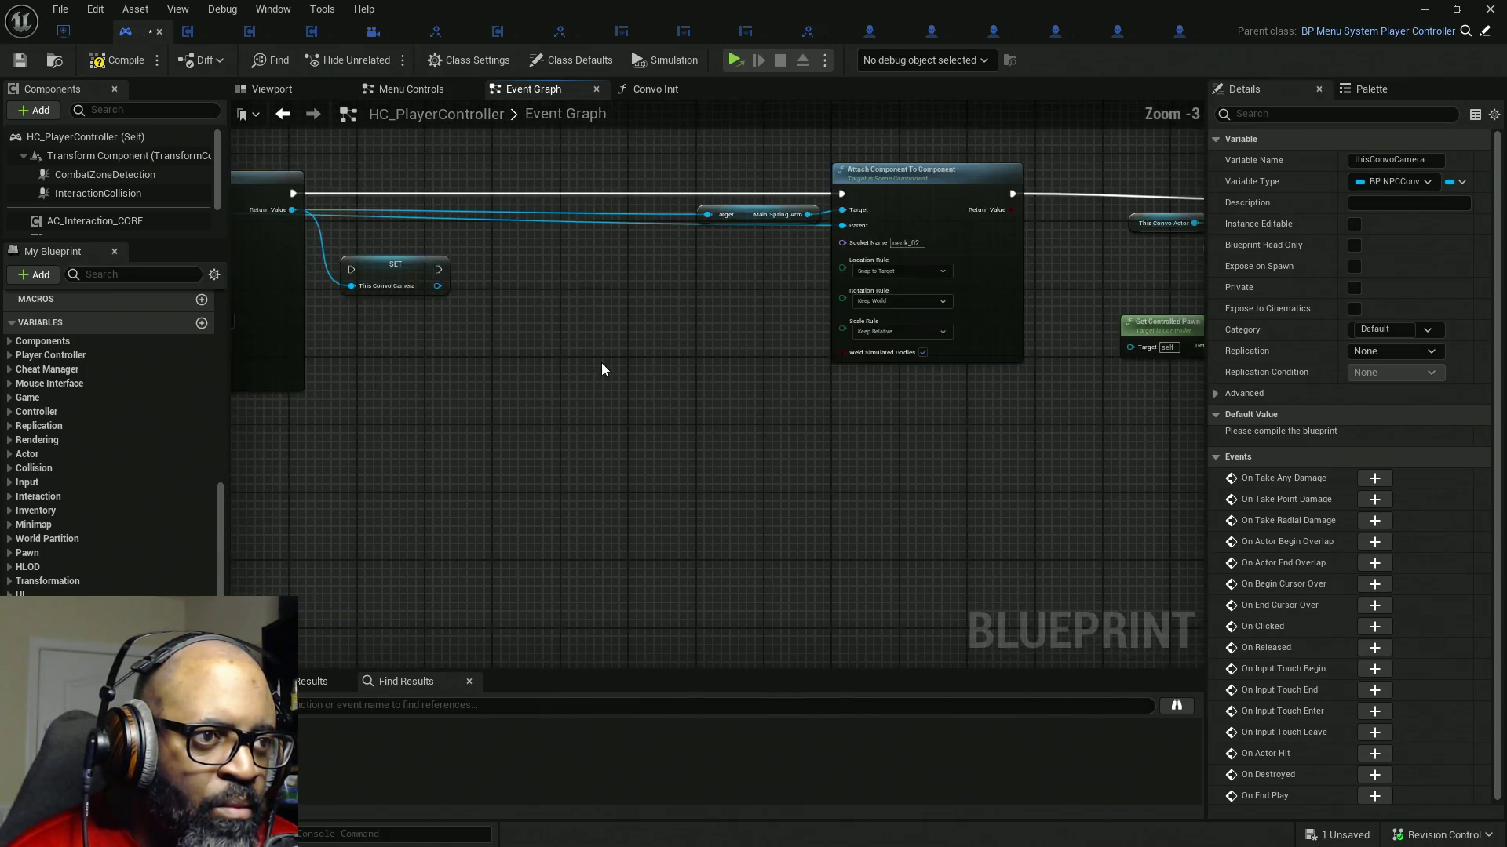
- Route SpawnActor's exec through SET thisConvoCamera into the Main Spring Arm attach node
mouse_move(602, 363)
left_mouse_down()
mouse_move(683, 407)
mouse_move(808, 379)
left_mouse_up()
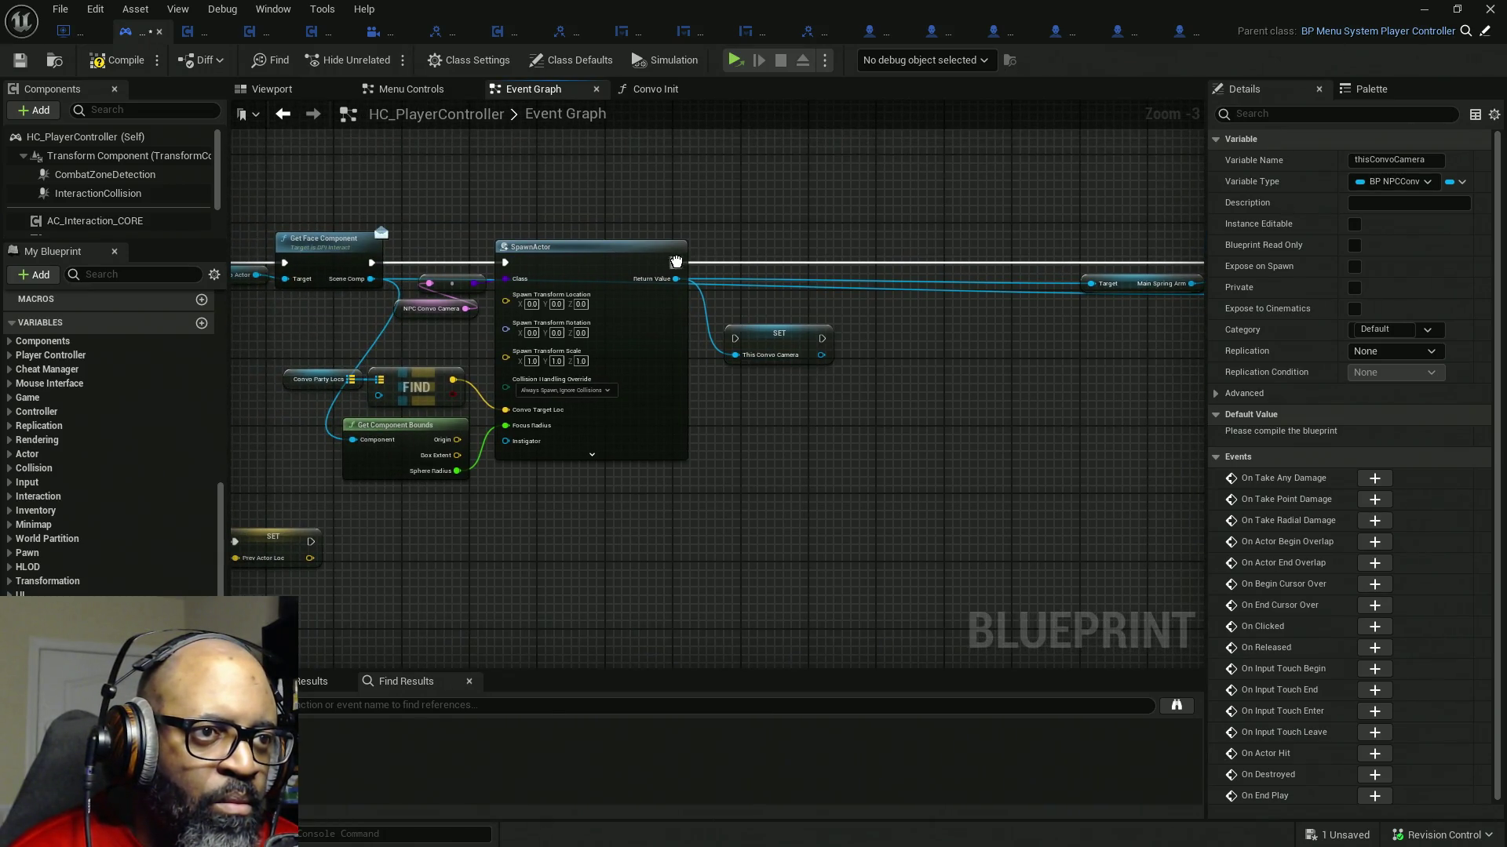
mouse_move(676, 260)
left_mouse_down()
mouse_move(821, 337)
mouse_move(676, 262)
left_mouse_up()
left_click_drag(769, 349, 759, 274)
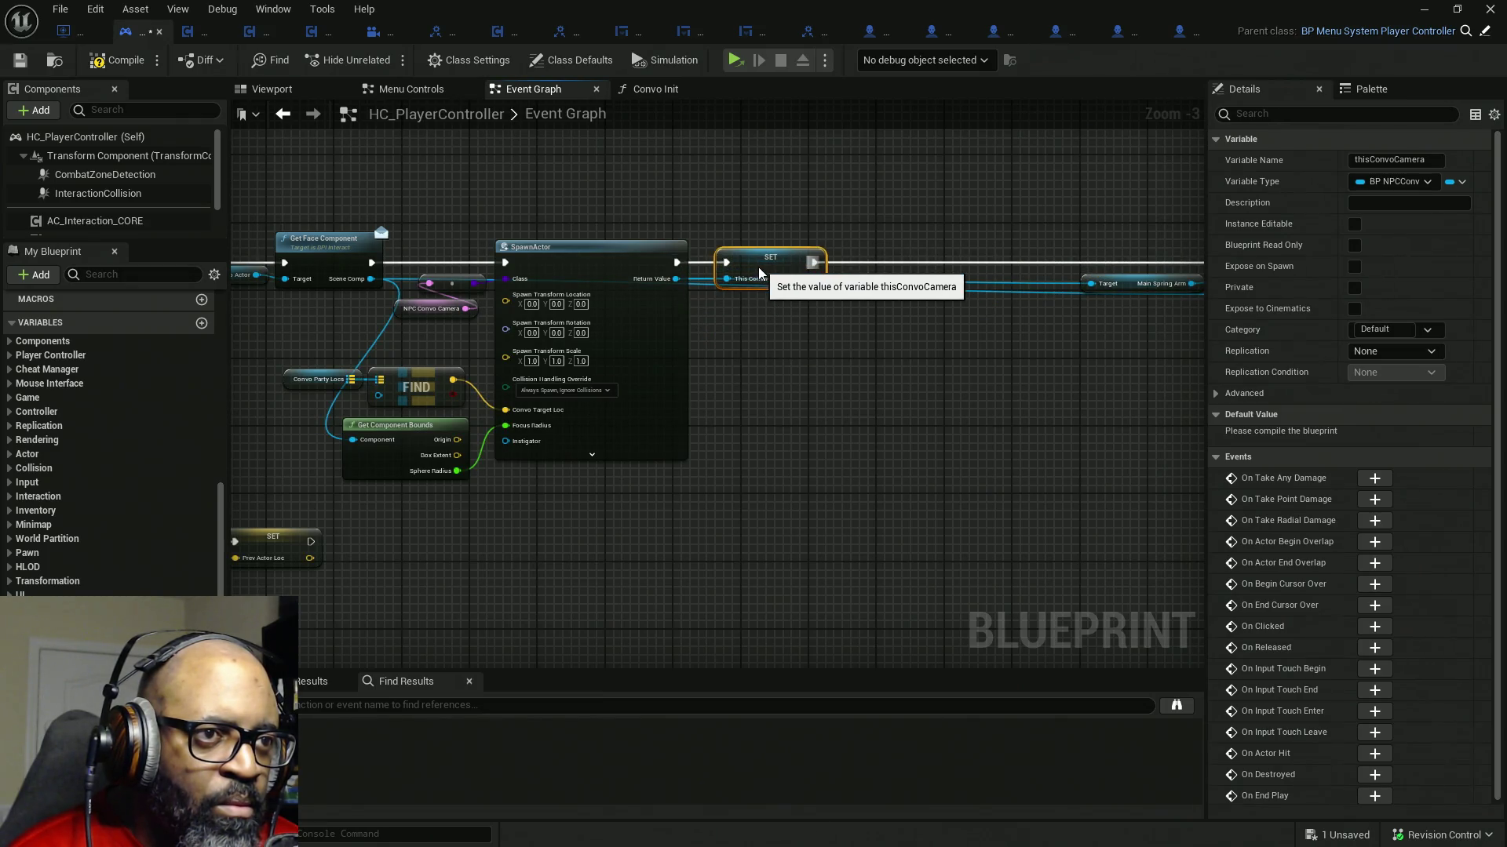
scroll(753, 321, "up", 1)
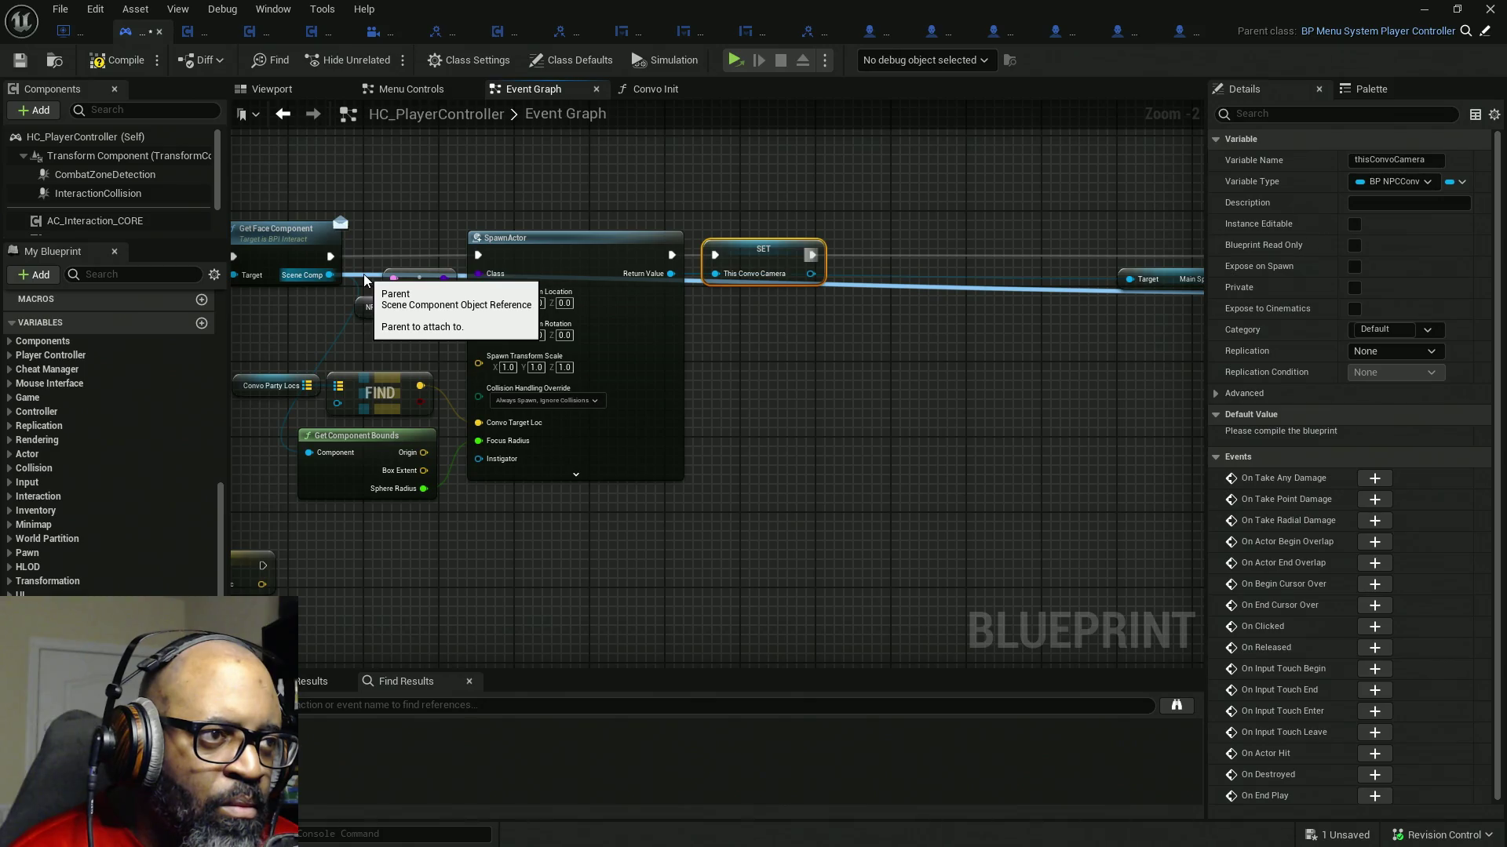
scroll(747, 279, "down", 2)
scroll(880, 303, "down", 3)
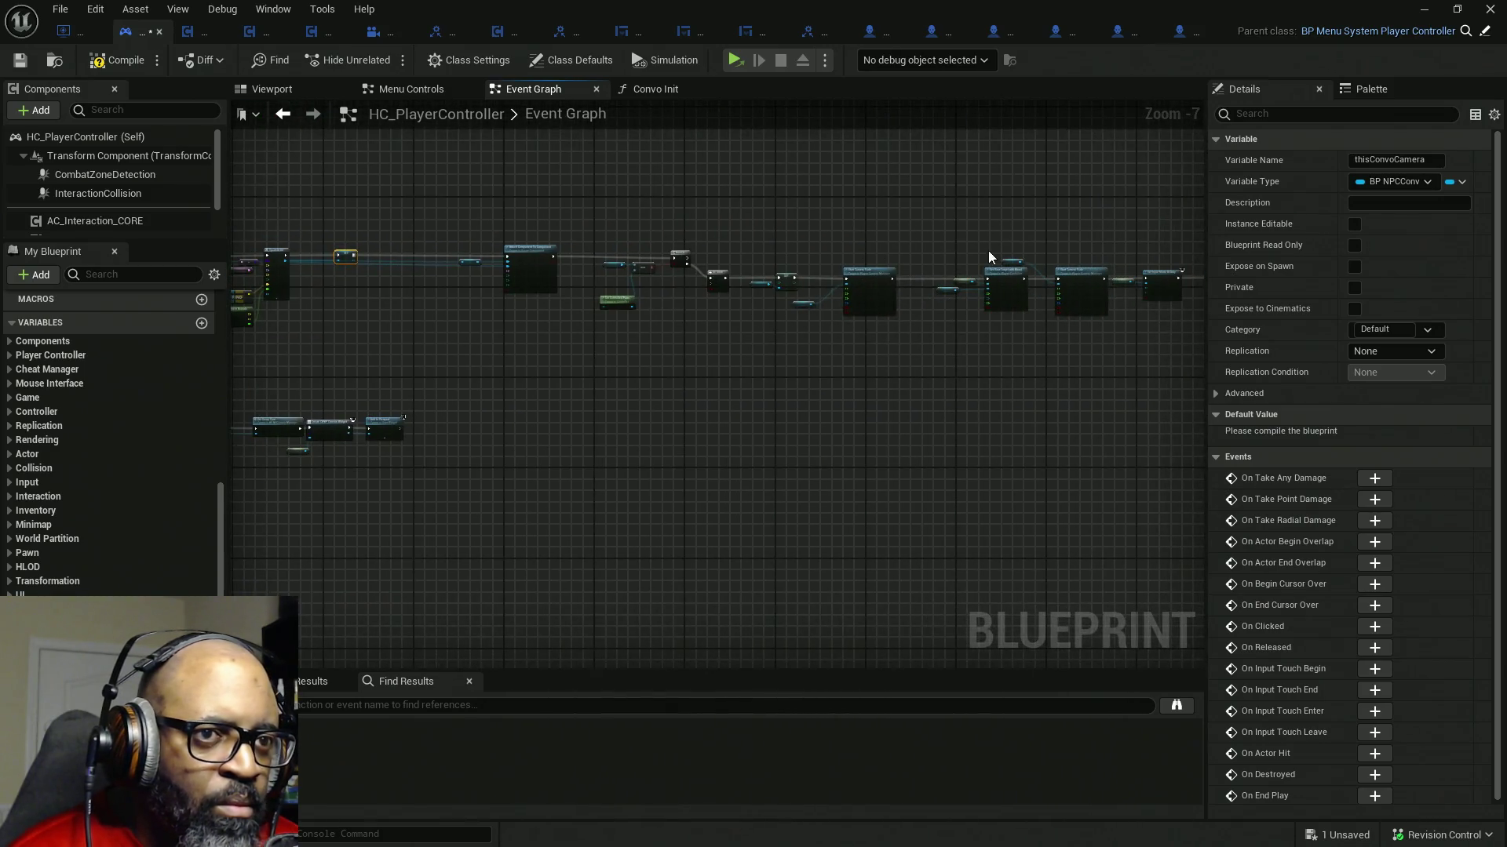
- Select the SpawnActor and SET nodes and move them further right
left_click_drag(989, 257, 827, 258)
left_click_drag(1040, 197, 489, 406)
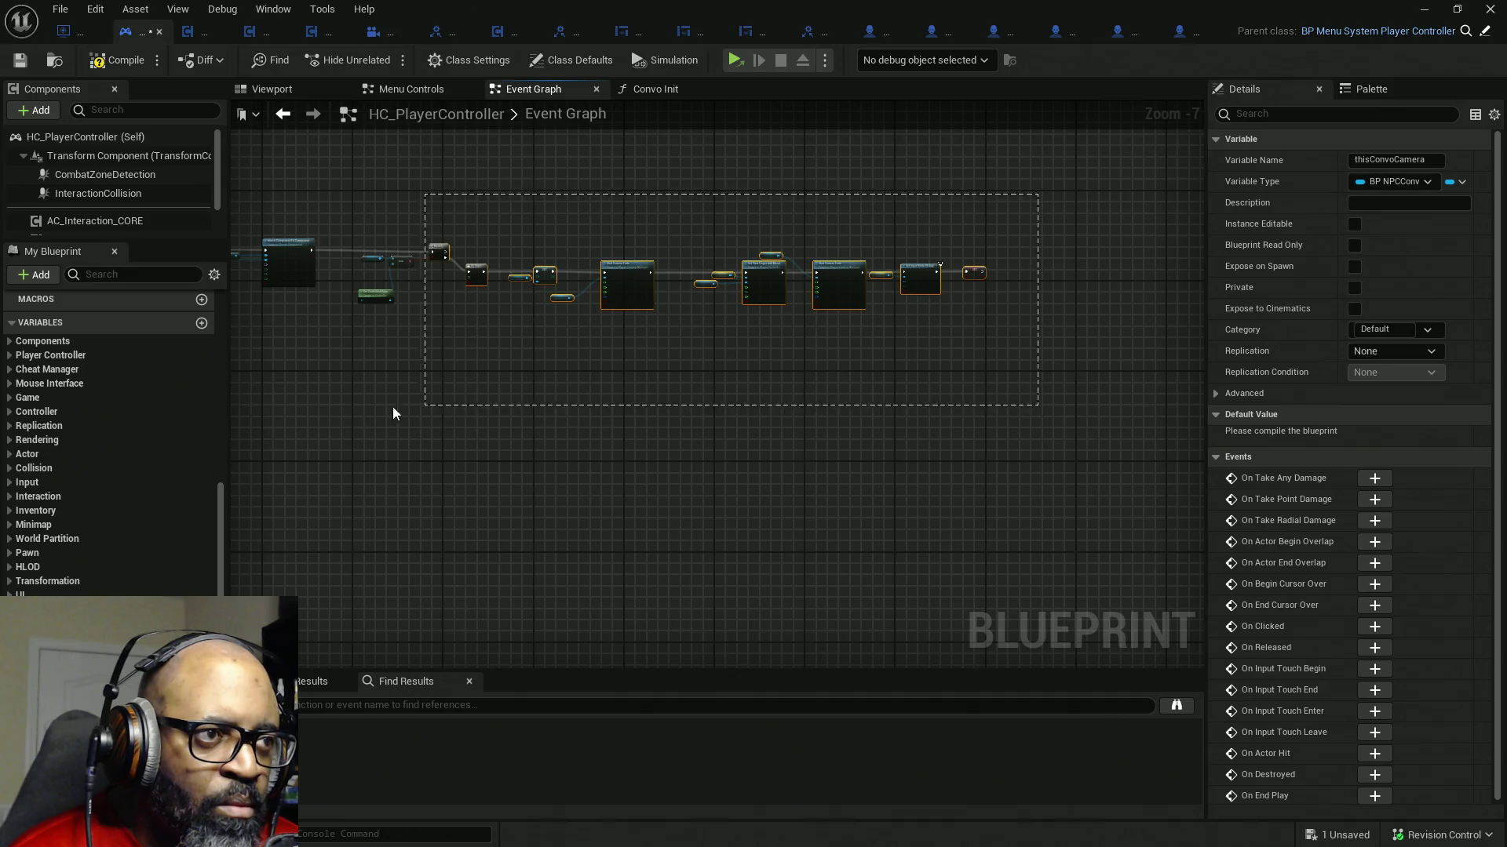
mouse_move(393, 412)
left_mouse_down()
mouse_move(290, 421)
mouse_move(393, 411)
left_mouse_up()
scroll(670, 315, "up", 2)
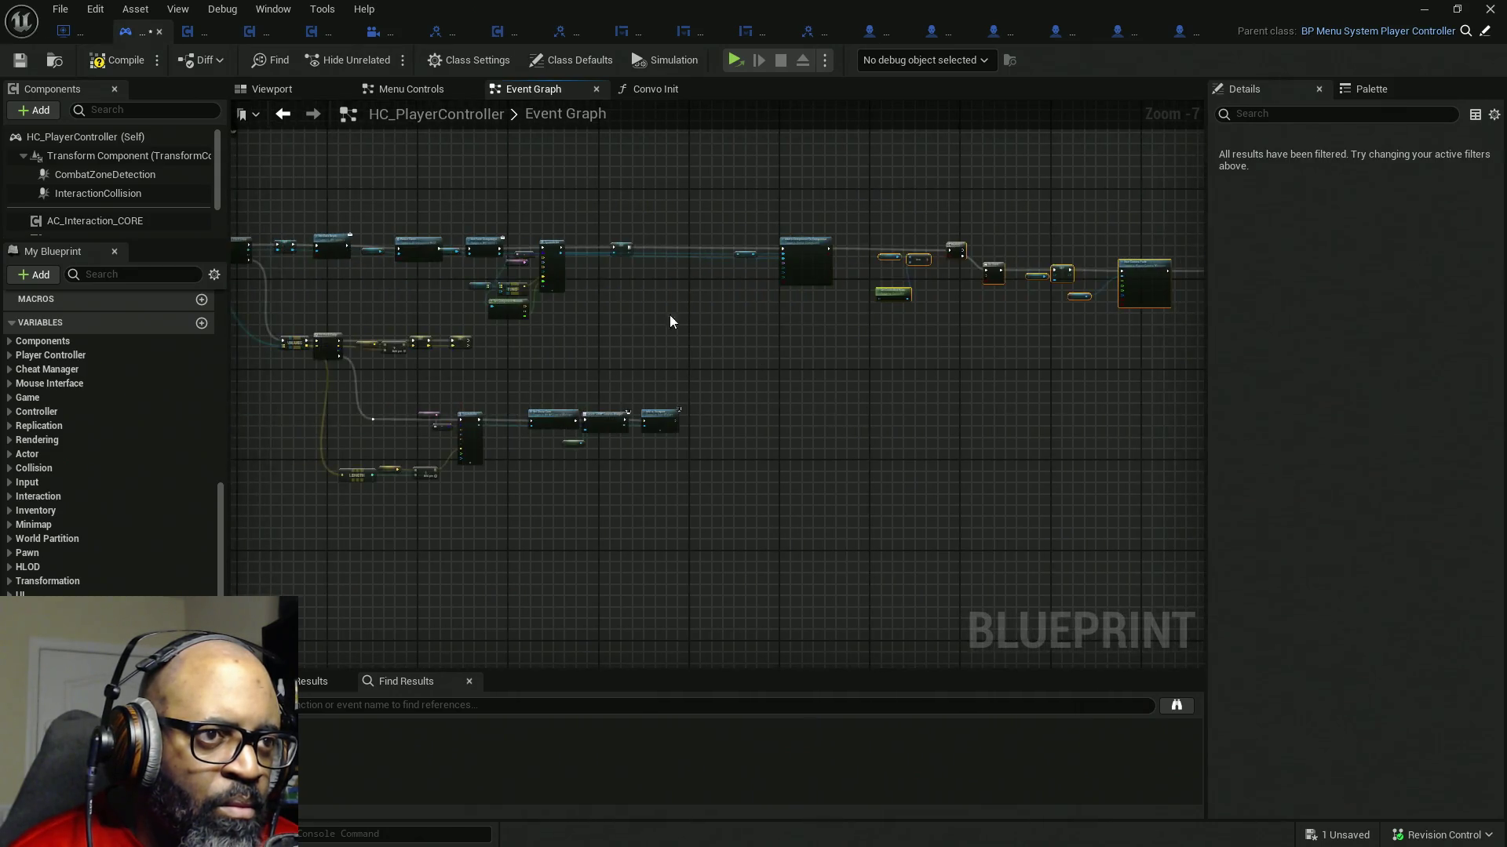
scroll(563, 264, "up", 3)
left_click_drag(845, 143, 619, 355)
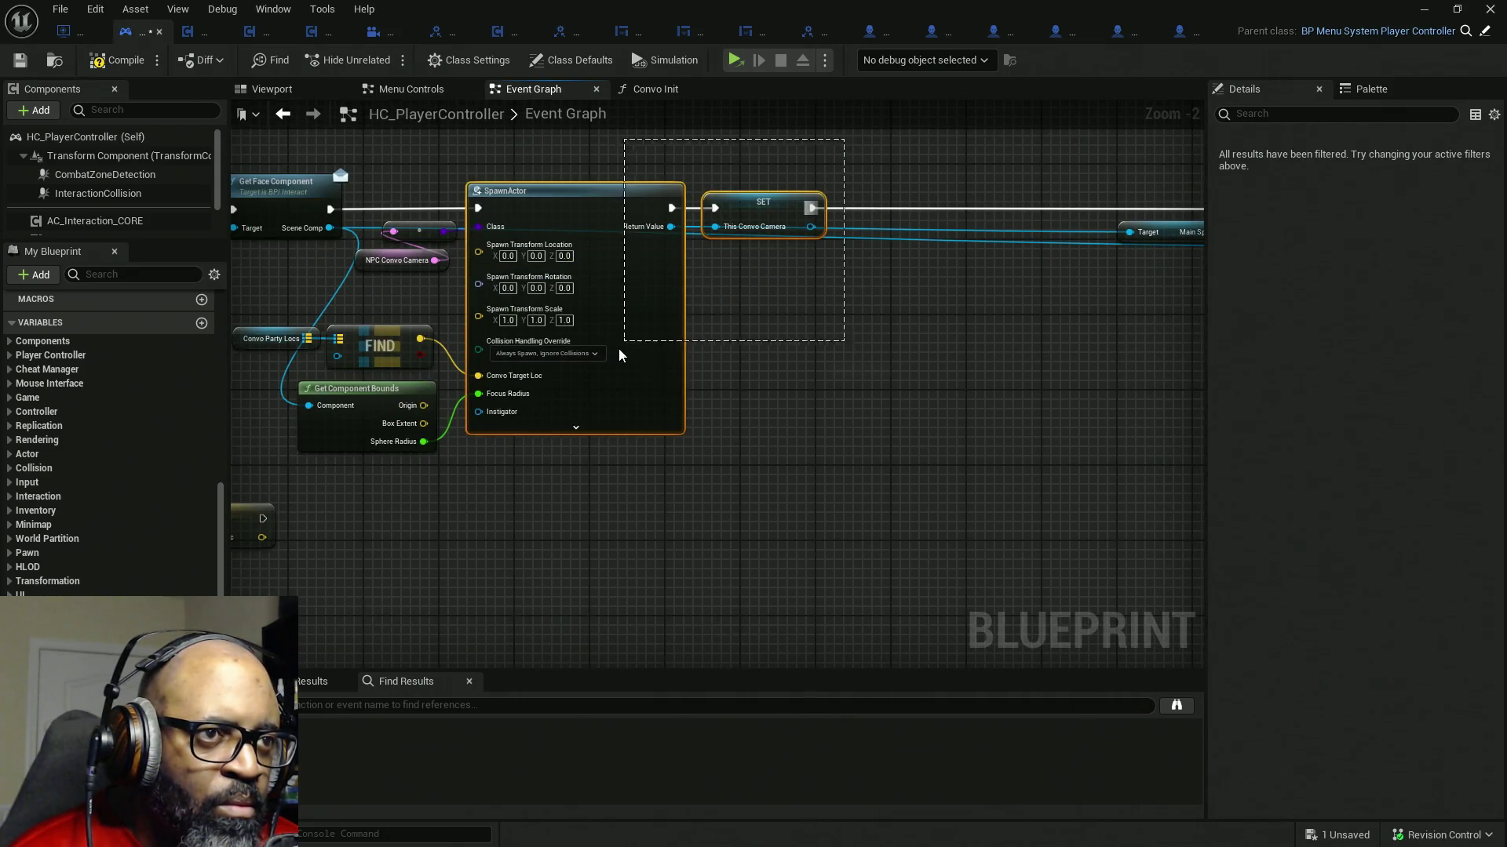
left_click_drag(511, 373, 759, 361)
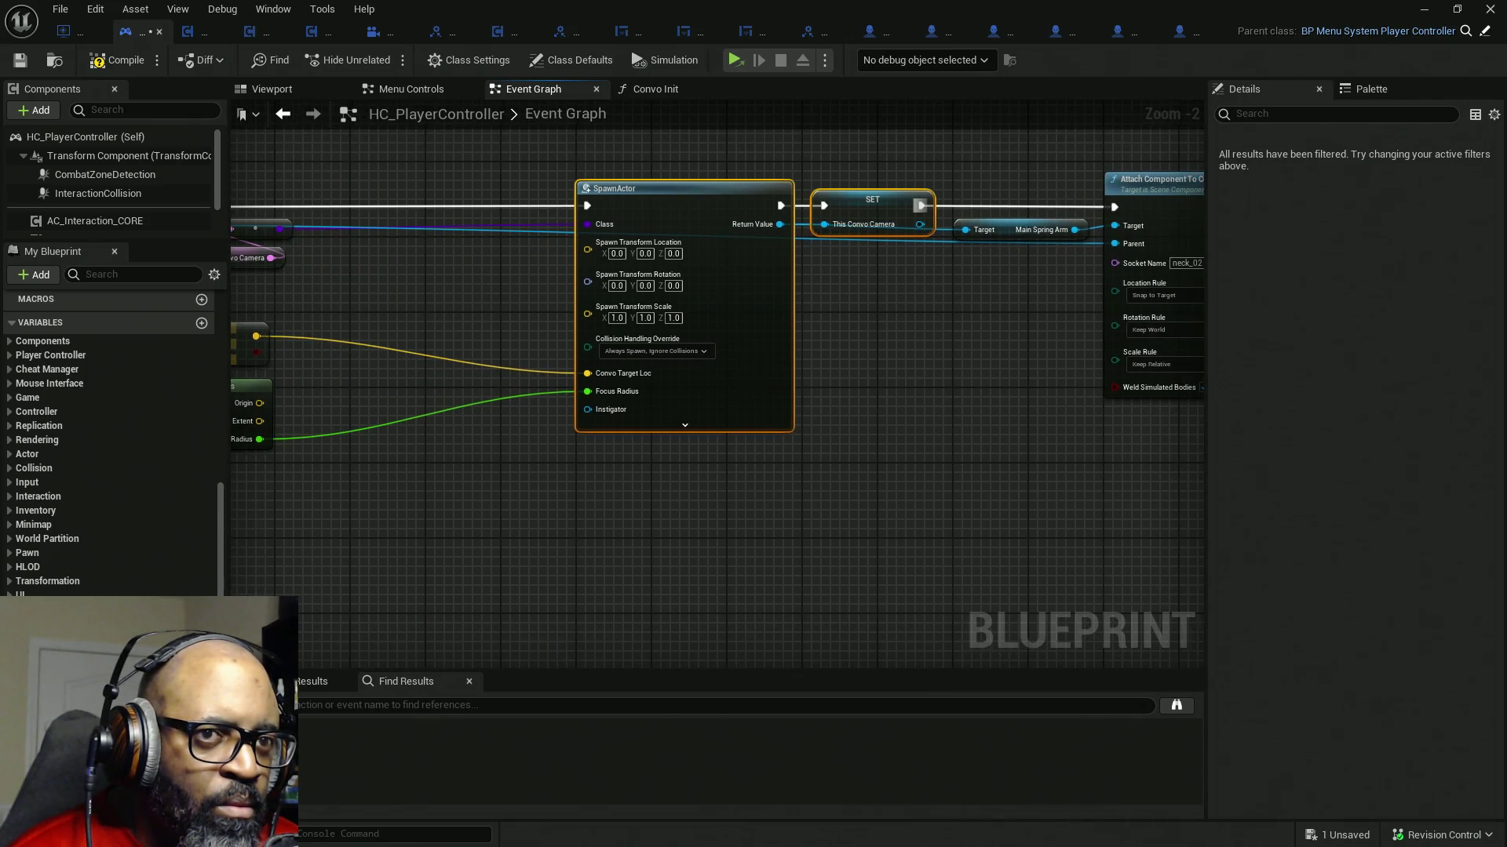
left_click_drag(759, 368, 1026, 344)
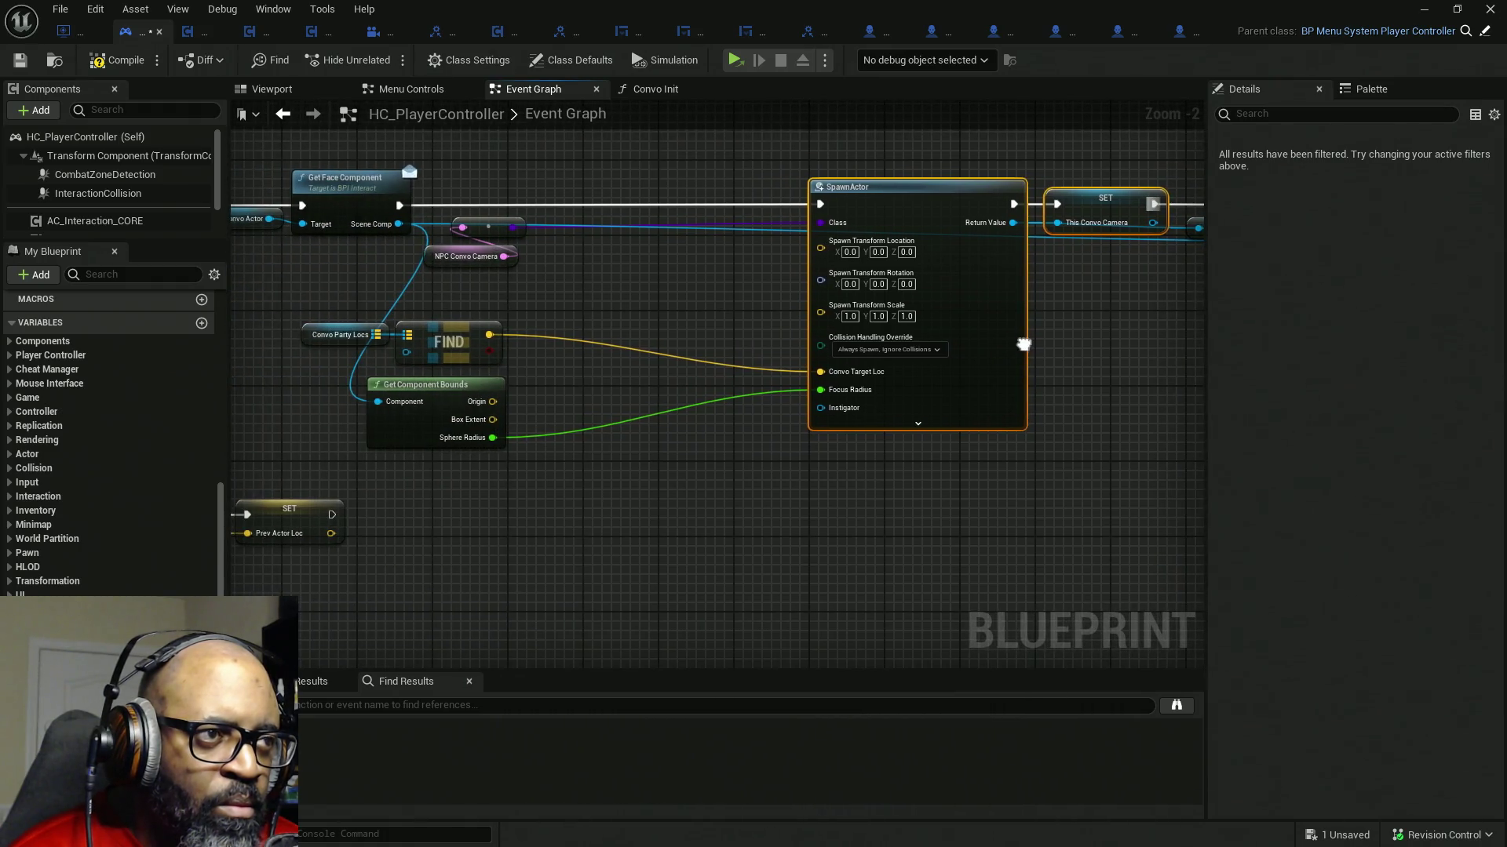
- Move Get Component Bounds and NPC Convo Camera with its resolve node up beside SpawnActor
left_click_drag(265, 288, 724, 348)
left_click_drag(434, 410, 688, 430)
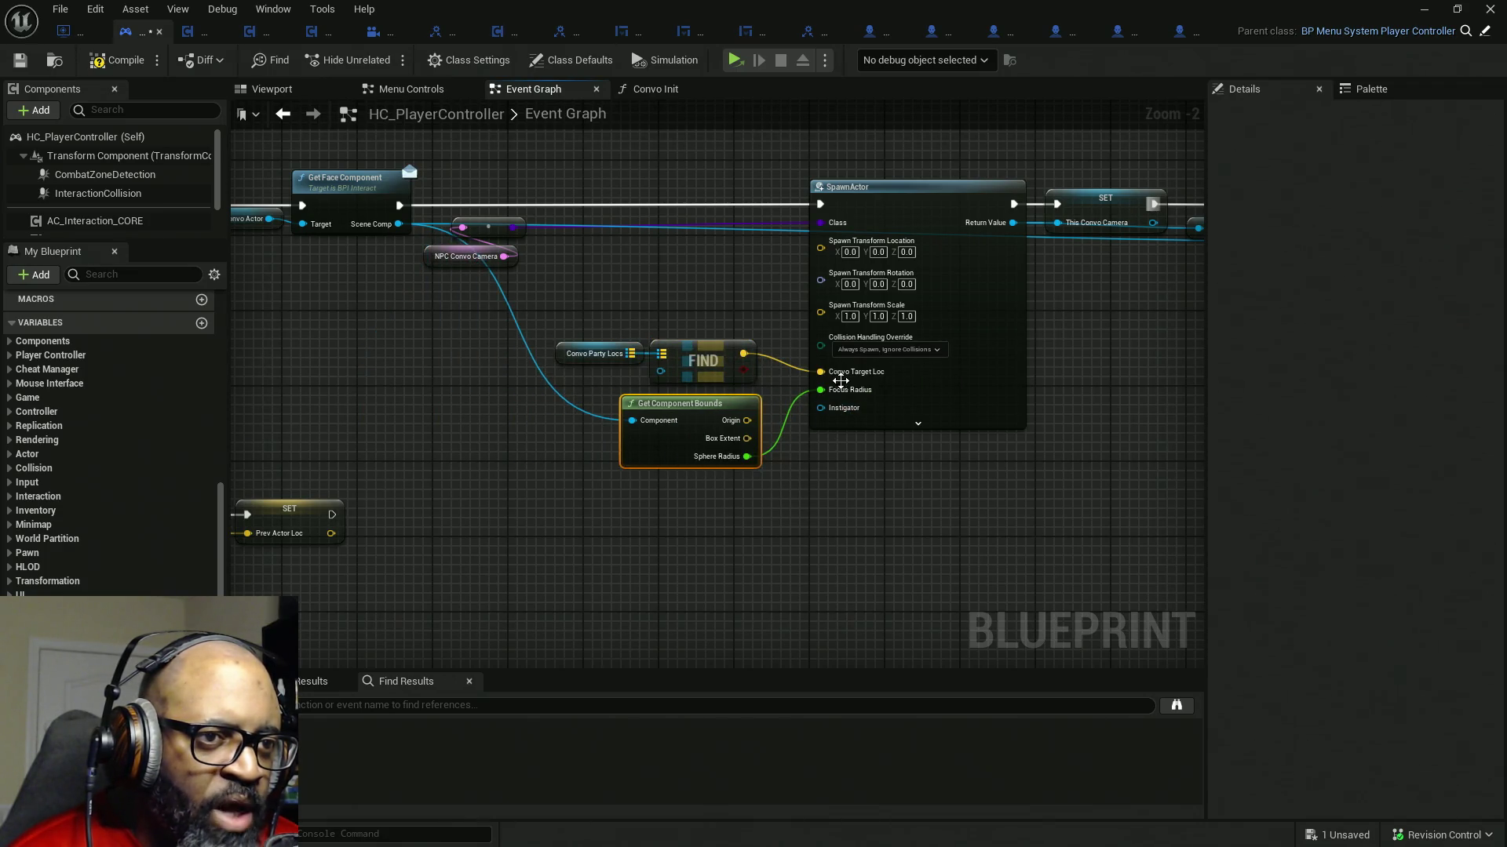
mouse_move(591, 318)
left_mouse_down()
mouse_move(500, 362)
mouse_move(435, 266)
left_mouse_up()
left_click_drag(515, 290, 751, 292)
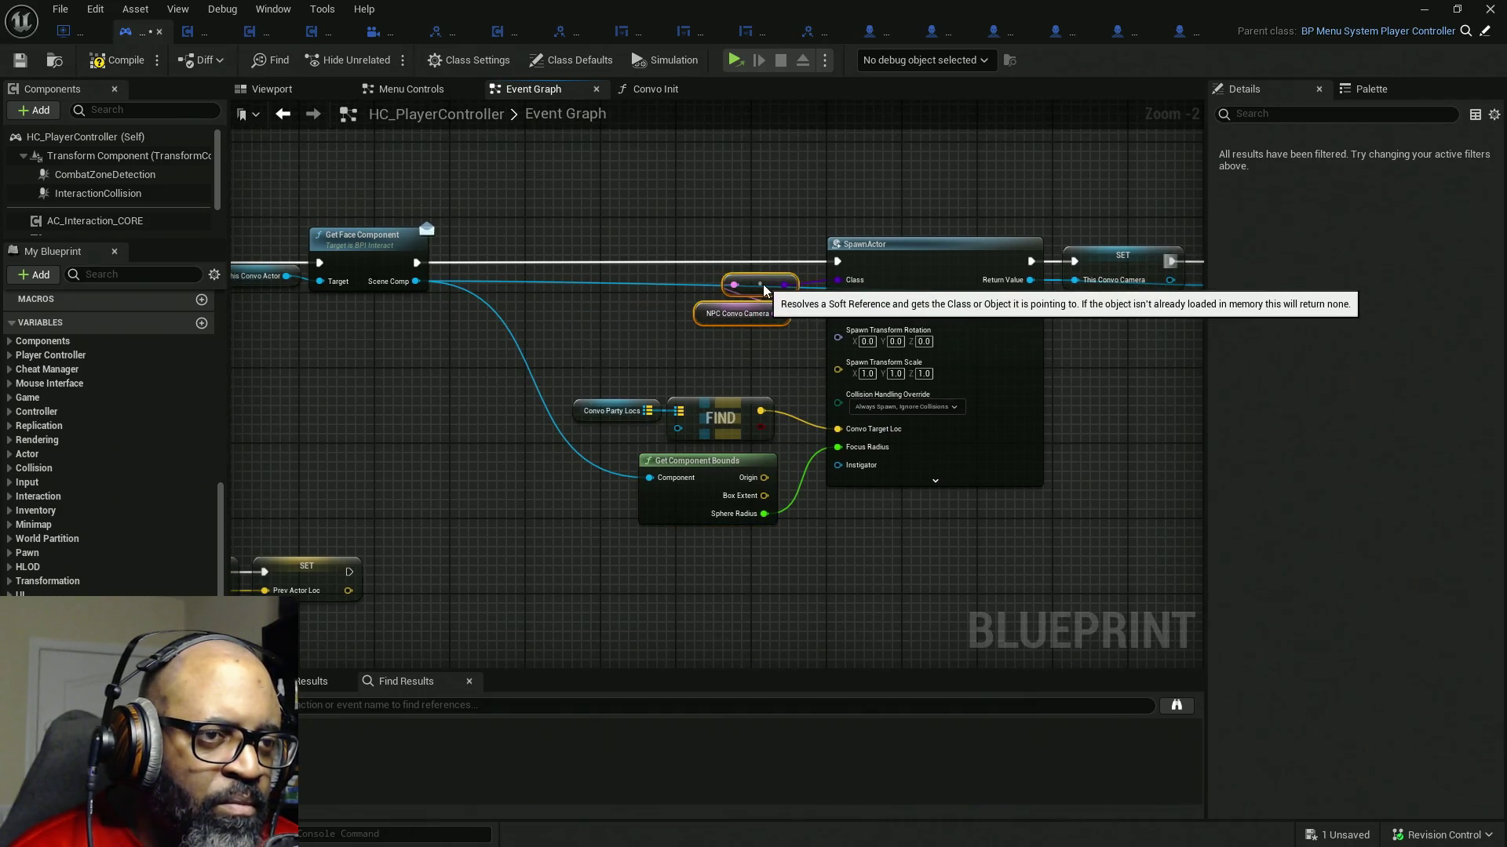
scroll(484, 305, "up", 2)
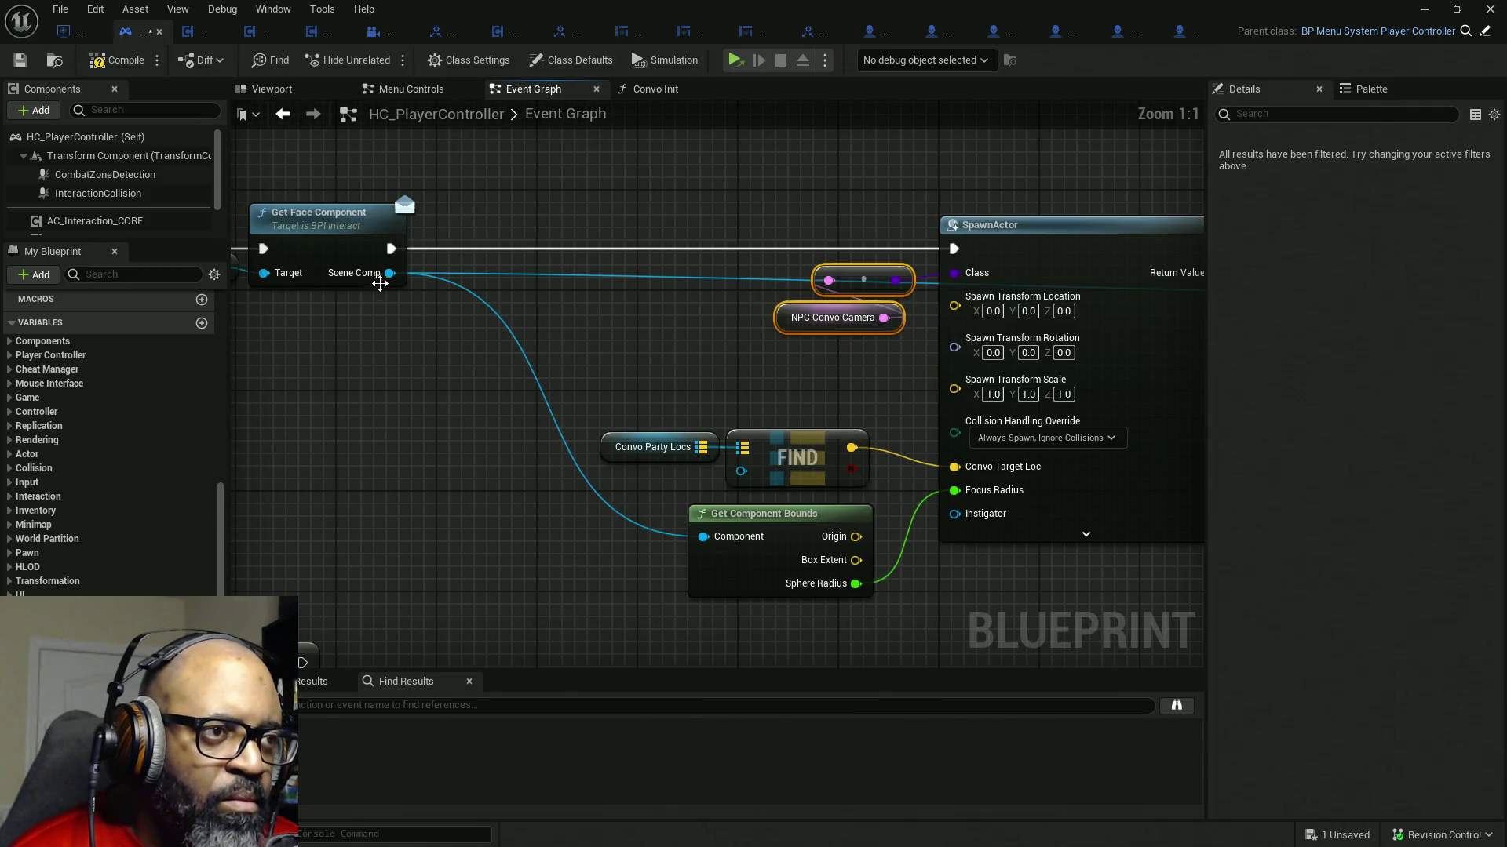
- Compile and save HC_PlayerController after abandoning a wire from Scene Comp
left_click_drag(388, 273, 375, 379)
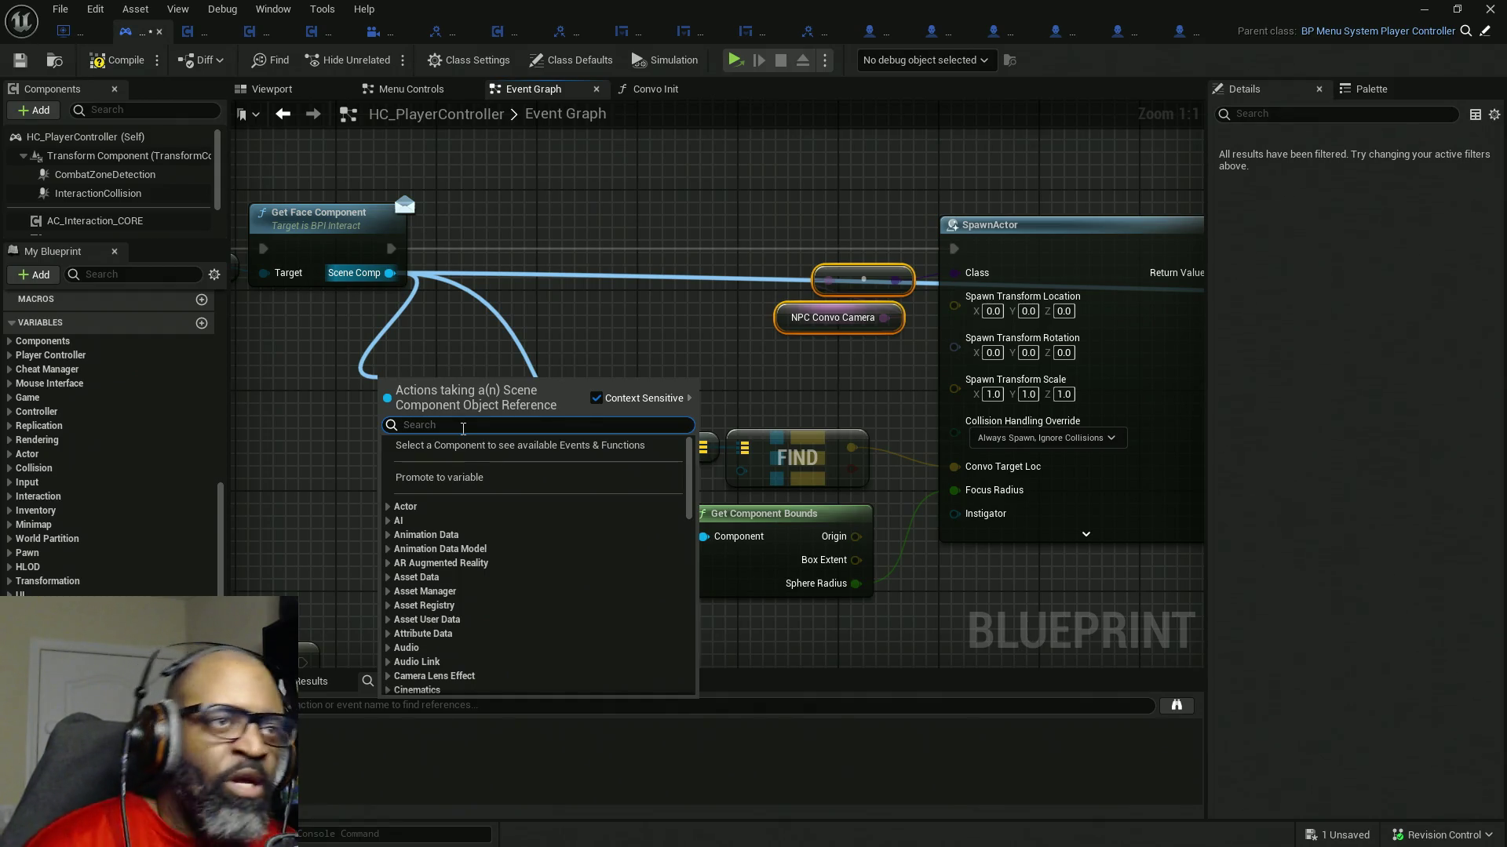
left_click(524, 219)
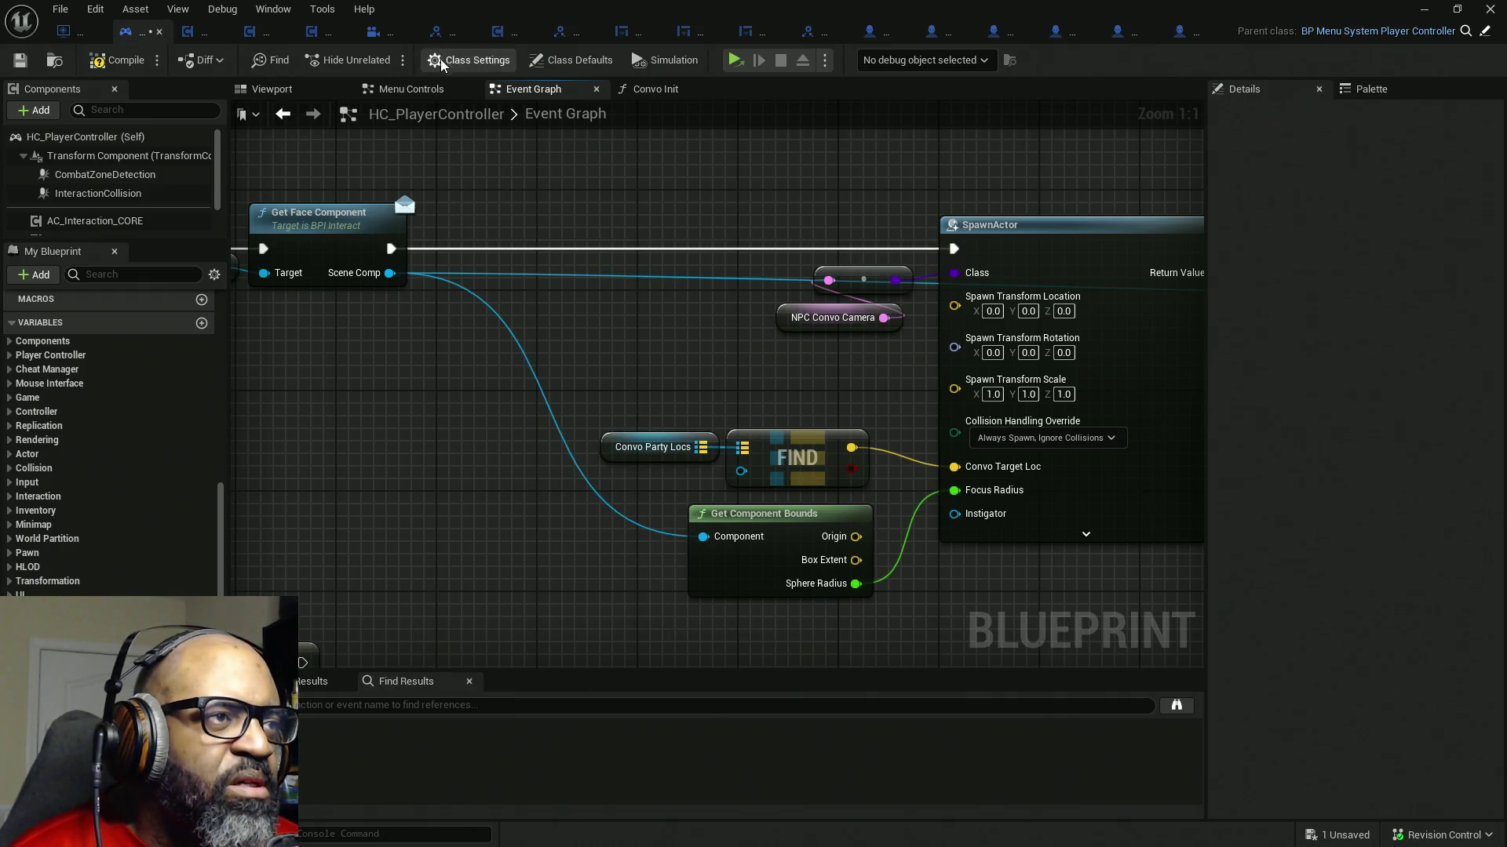
left_click(122, 60)
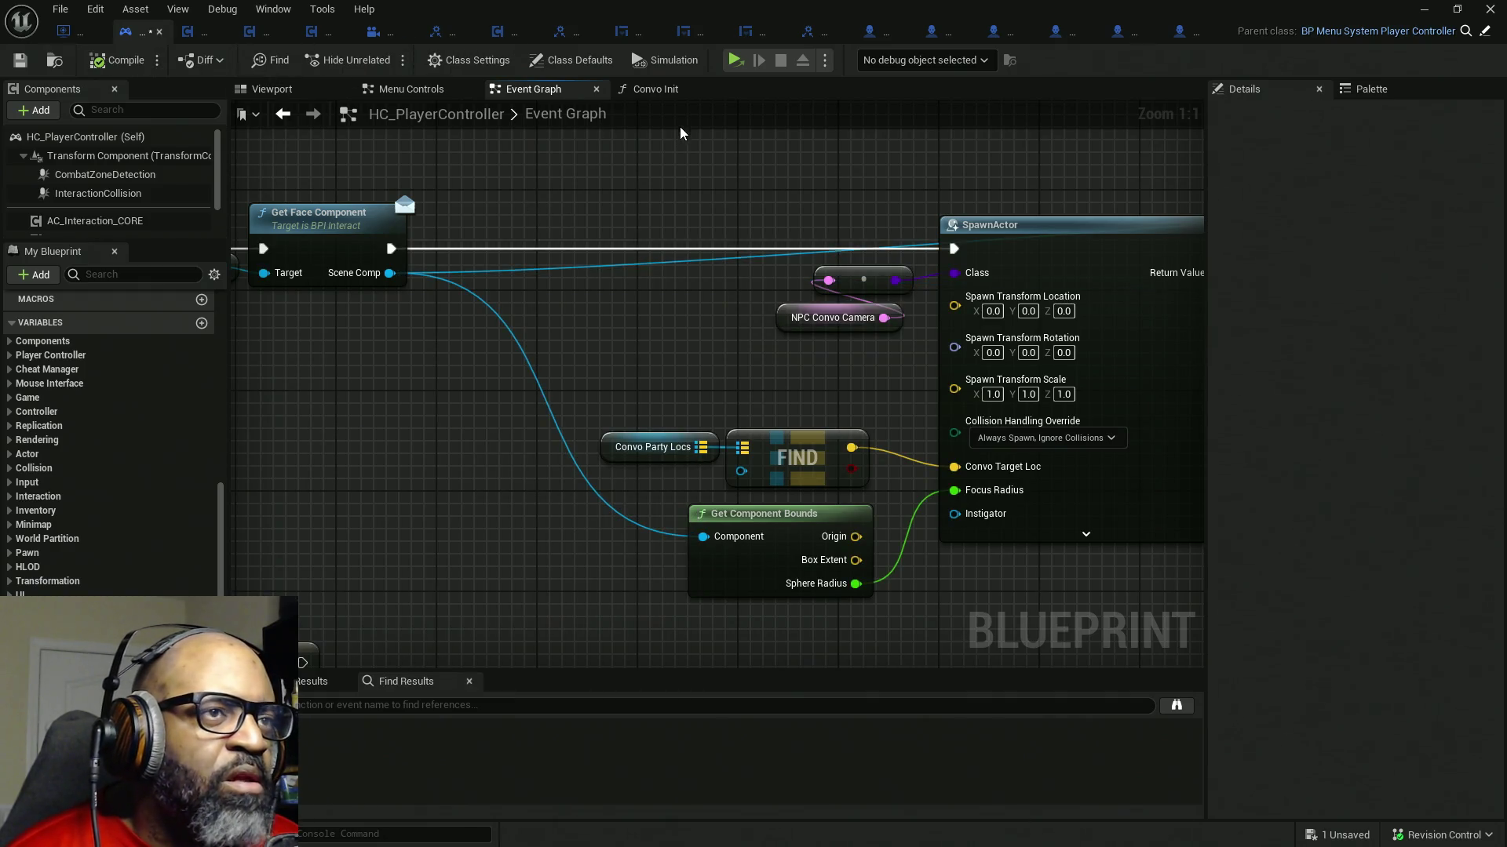
key("ctrl+s")
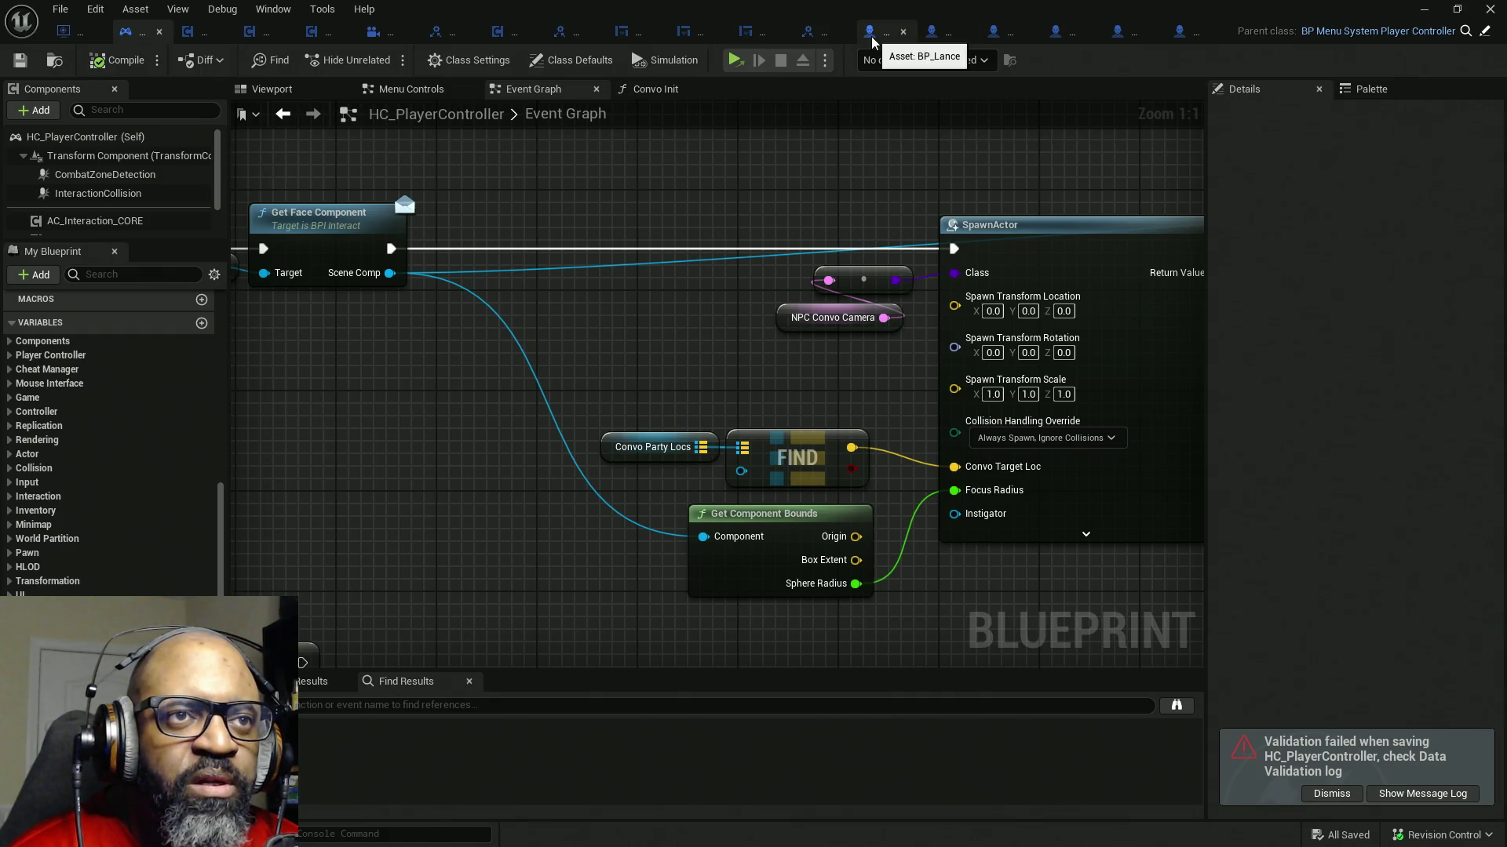
- Bring up BP_Lance's Get Face Component graph returning Convo Spring Arm Holder
left_click(871, 37)
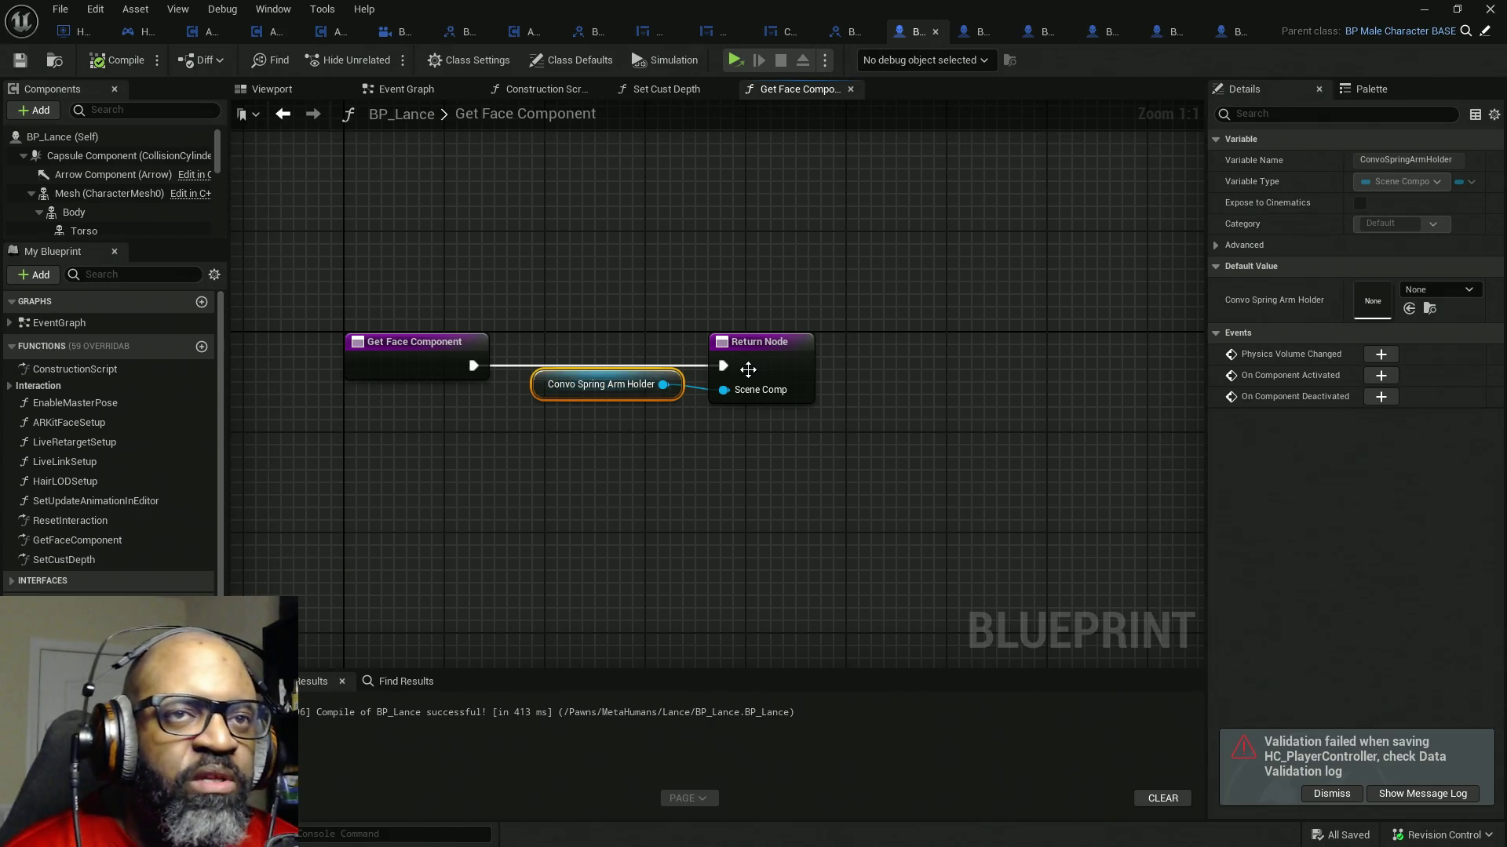
scroll(747, 370, "down", 1)
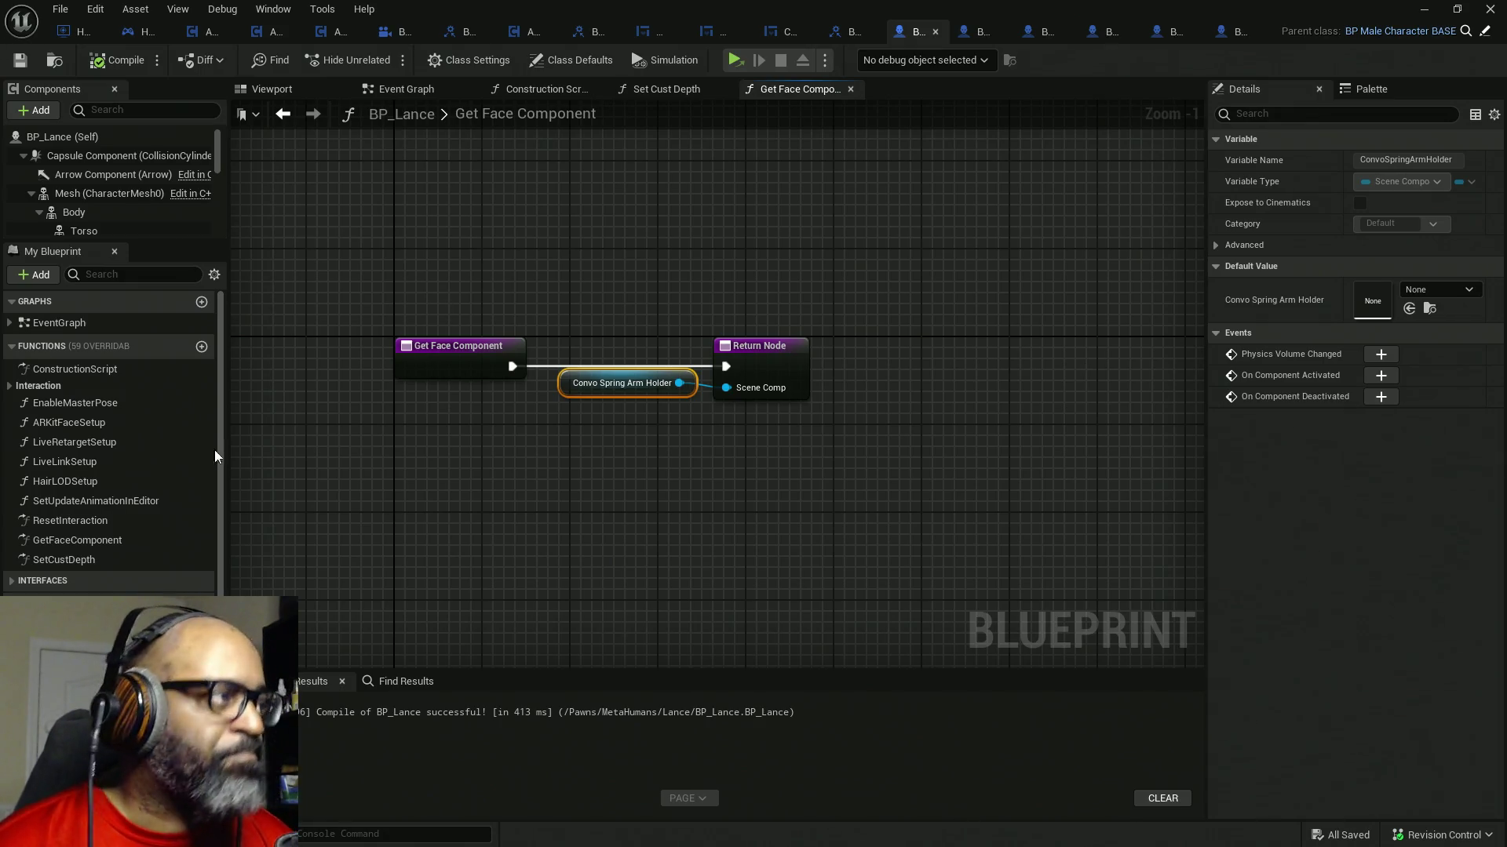
- Switch from the Unreal editor to the Firefox window with Busta Rhymes Old vs New image results
key("alt+Tab")
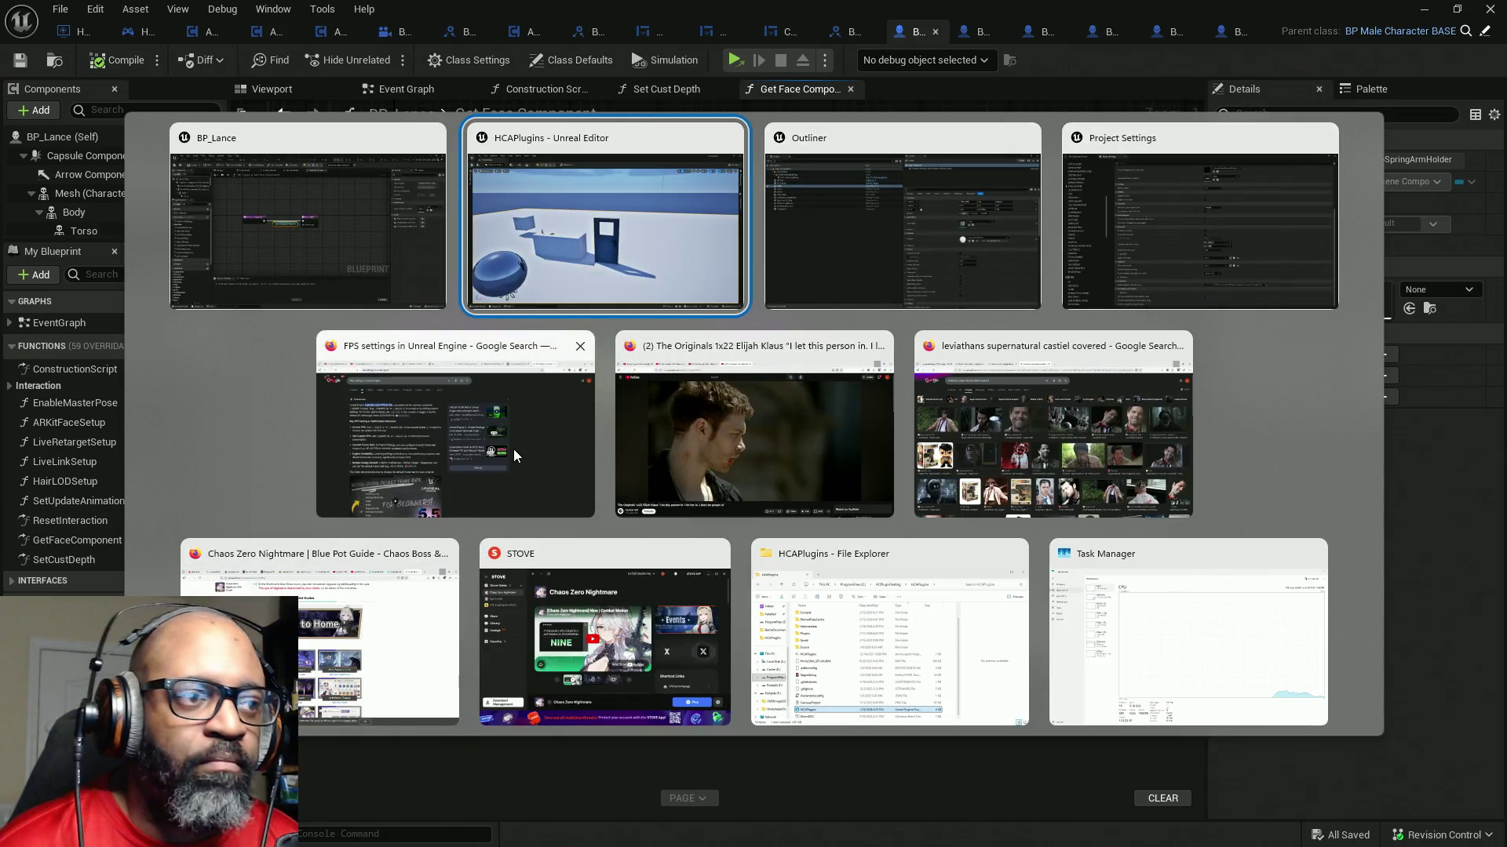
key("Escape")
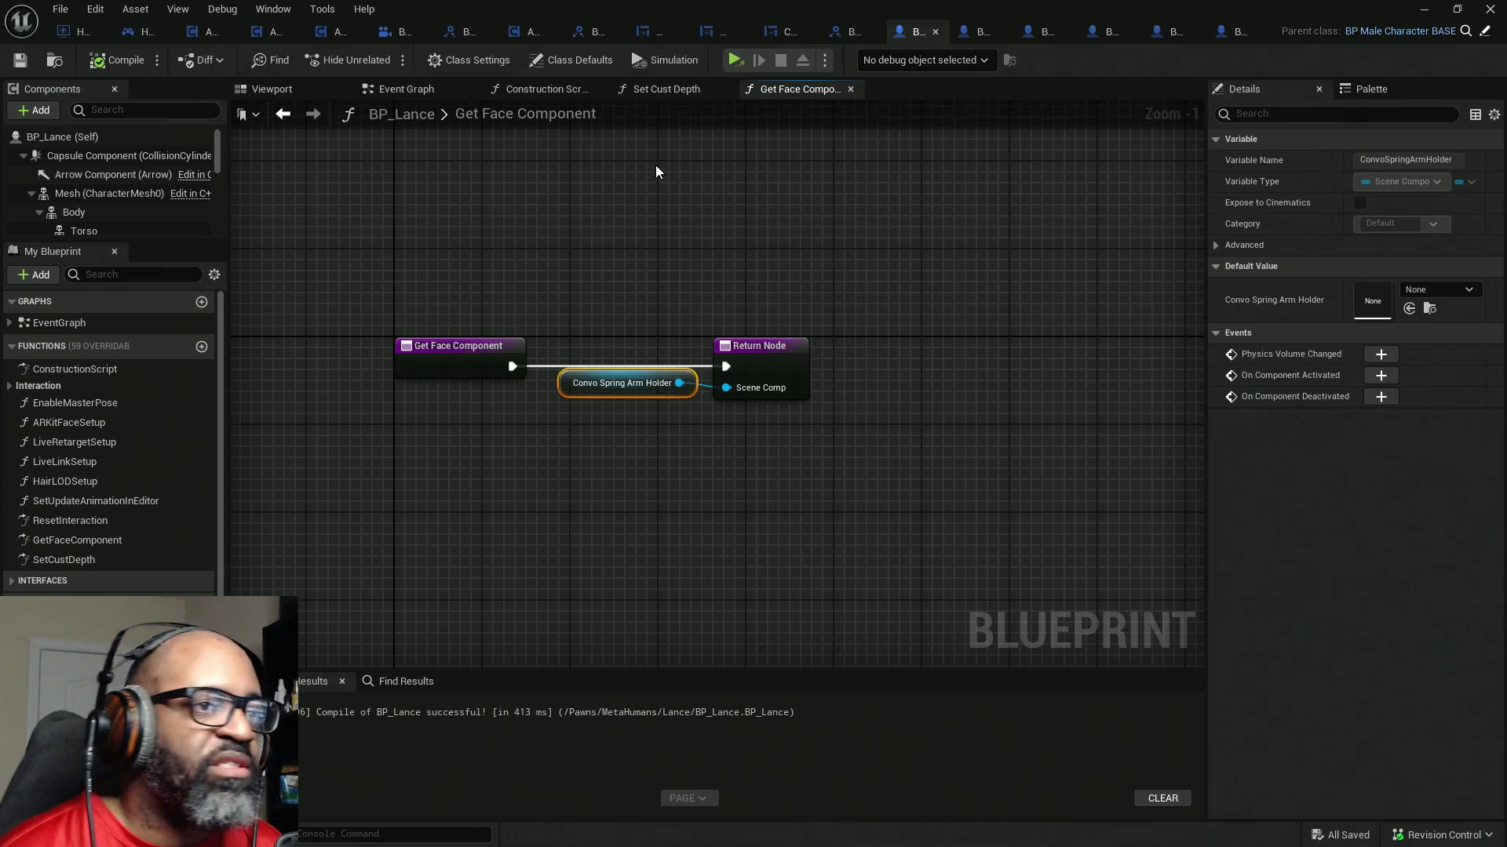
key("alt+Tab")
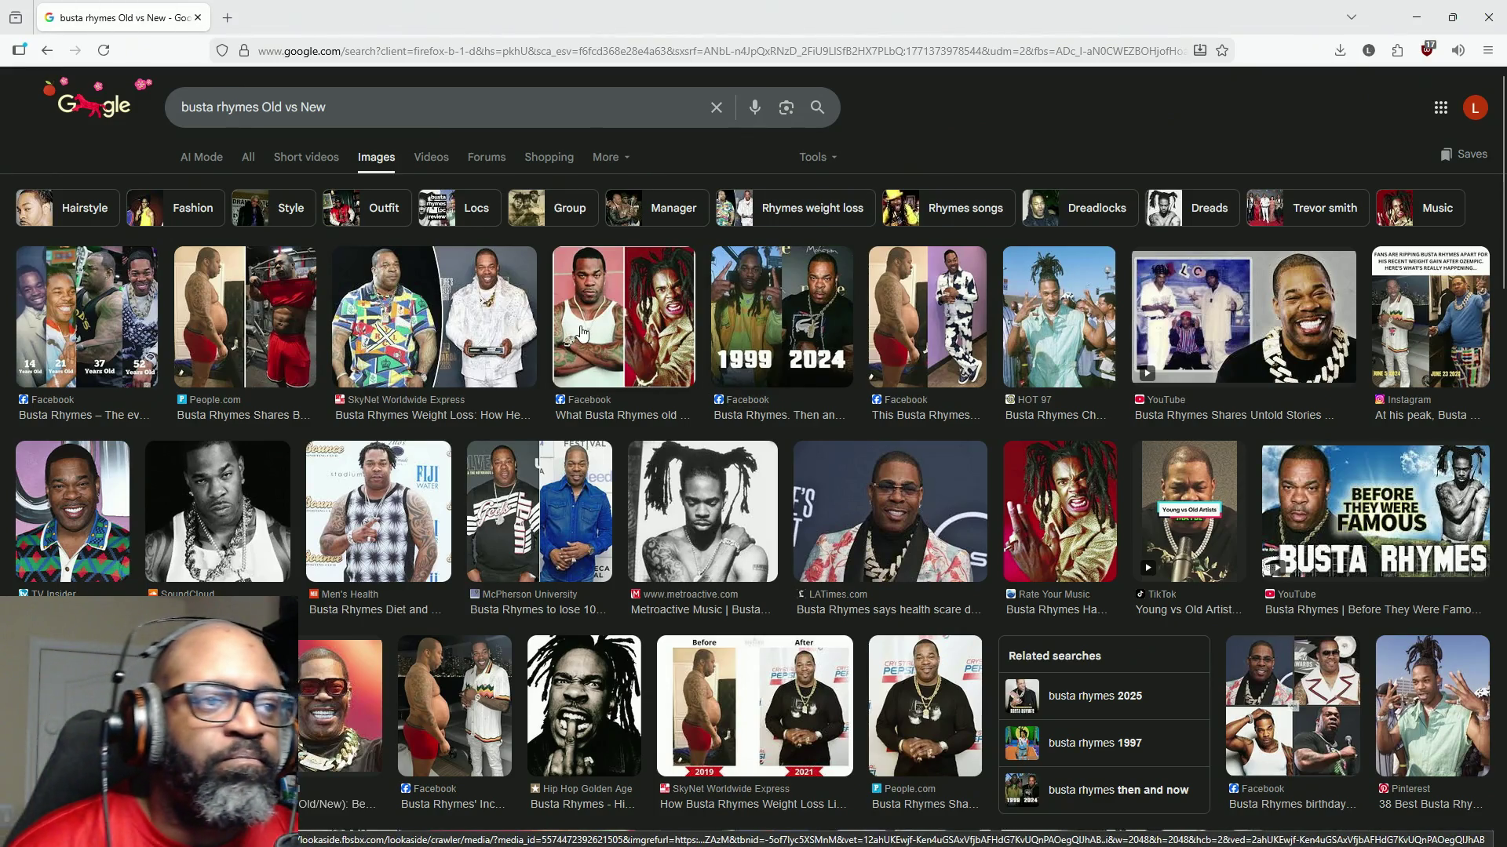
- Preview one of the Busta Rhymes image results before returning to the Blueprint editor
left_click(583, 336)
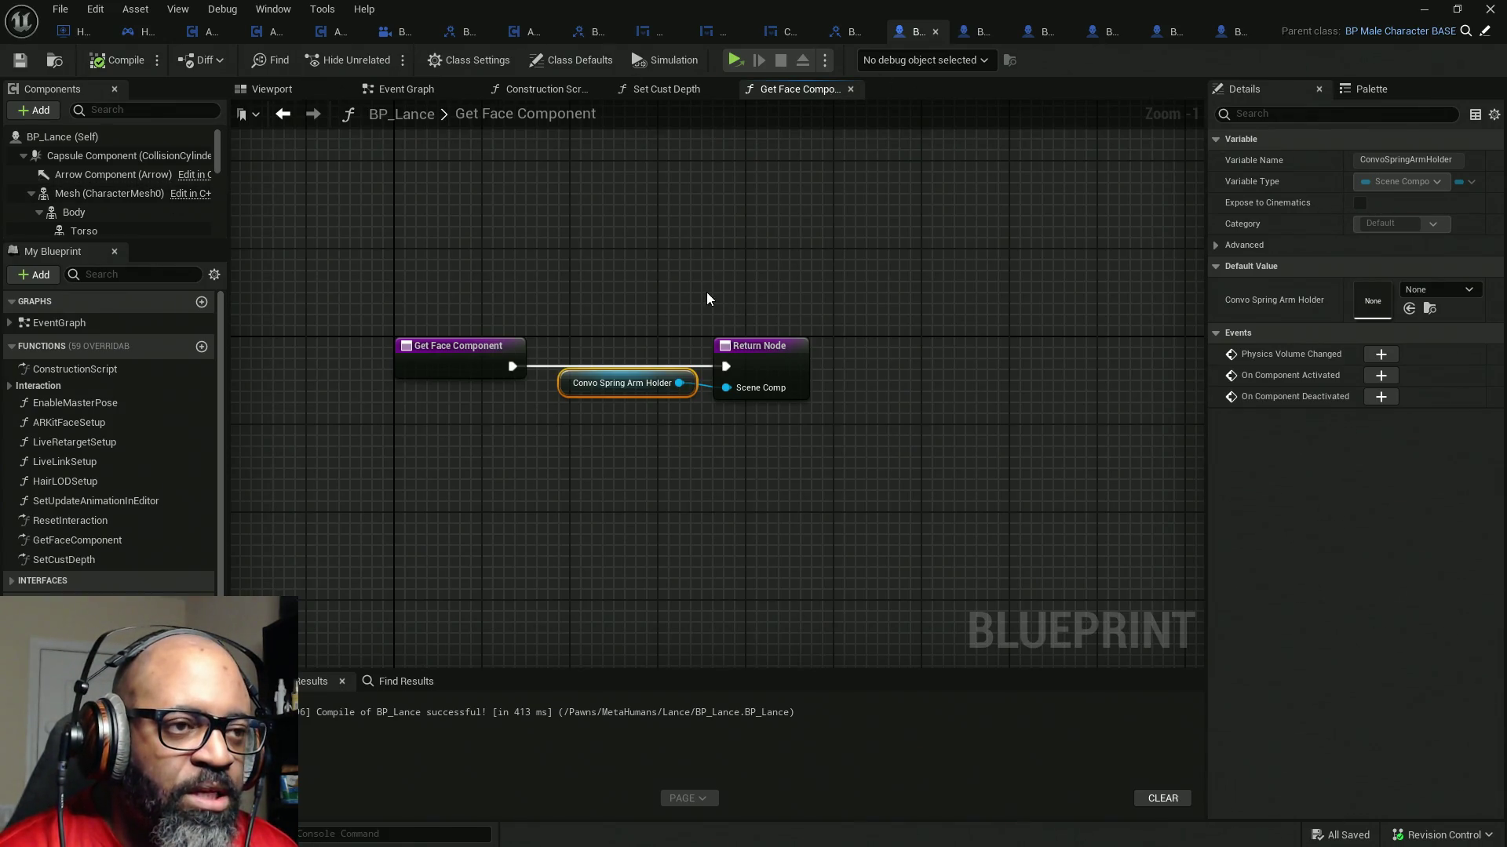
left_click_drag(560, 290, 663, 532)
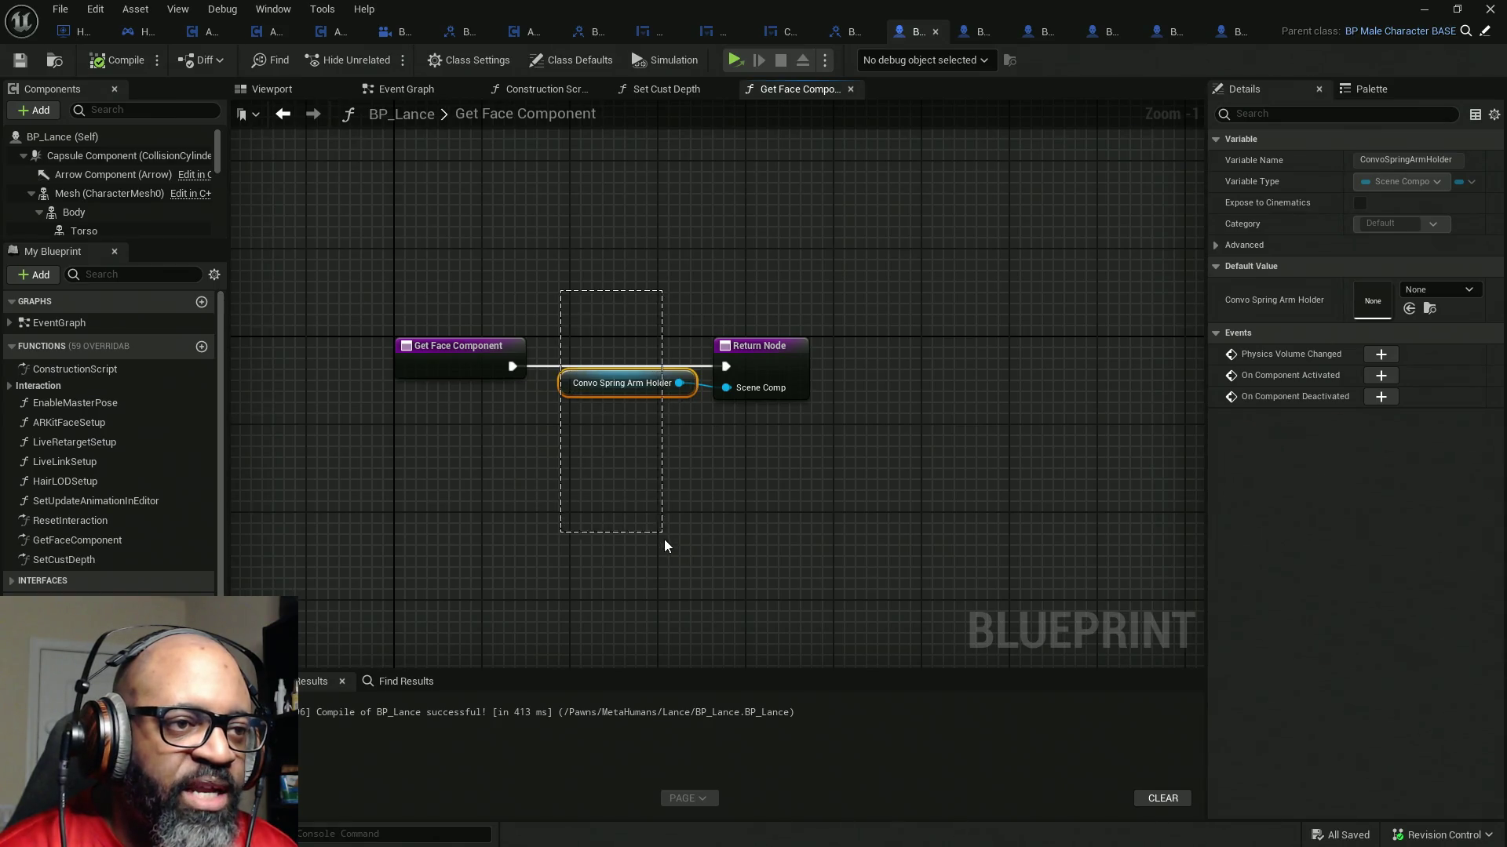
left_click_drag(562, 236, 696, 528)
mouse_move(563, 255)
left_mouse_down()
mouse_move(696, 539)
mouse_move(596, 400)
mouse_move(593, 273)
mouse_move(714, 403)
left_mouse_up()
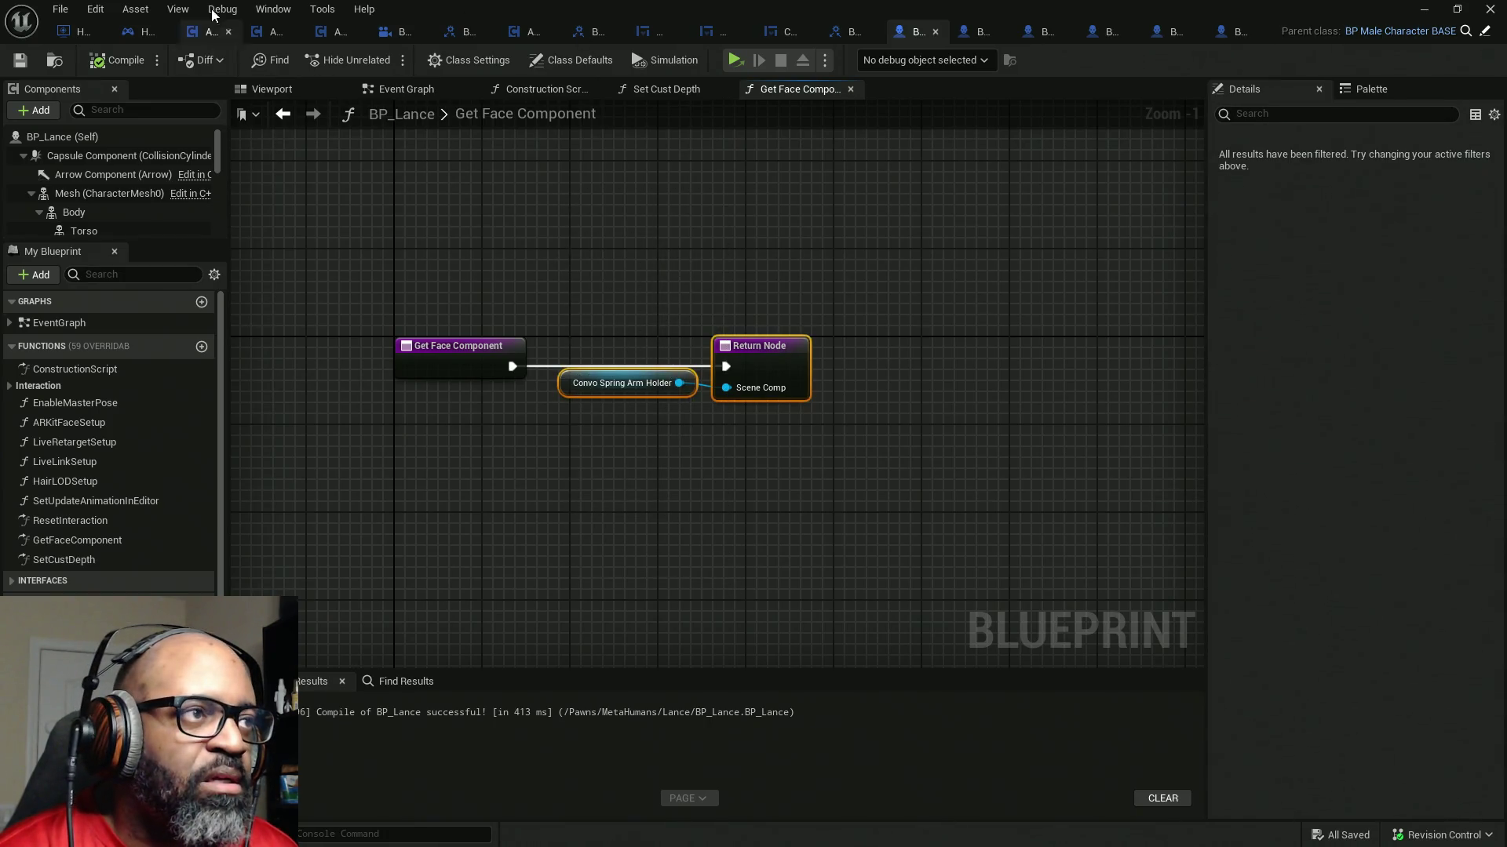
- In BPI_Interact, select the GetFaceComponent function to start renaming it
left_click(837, 34)
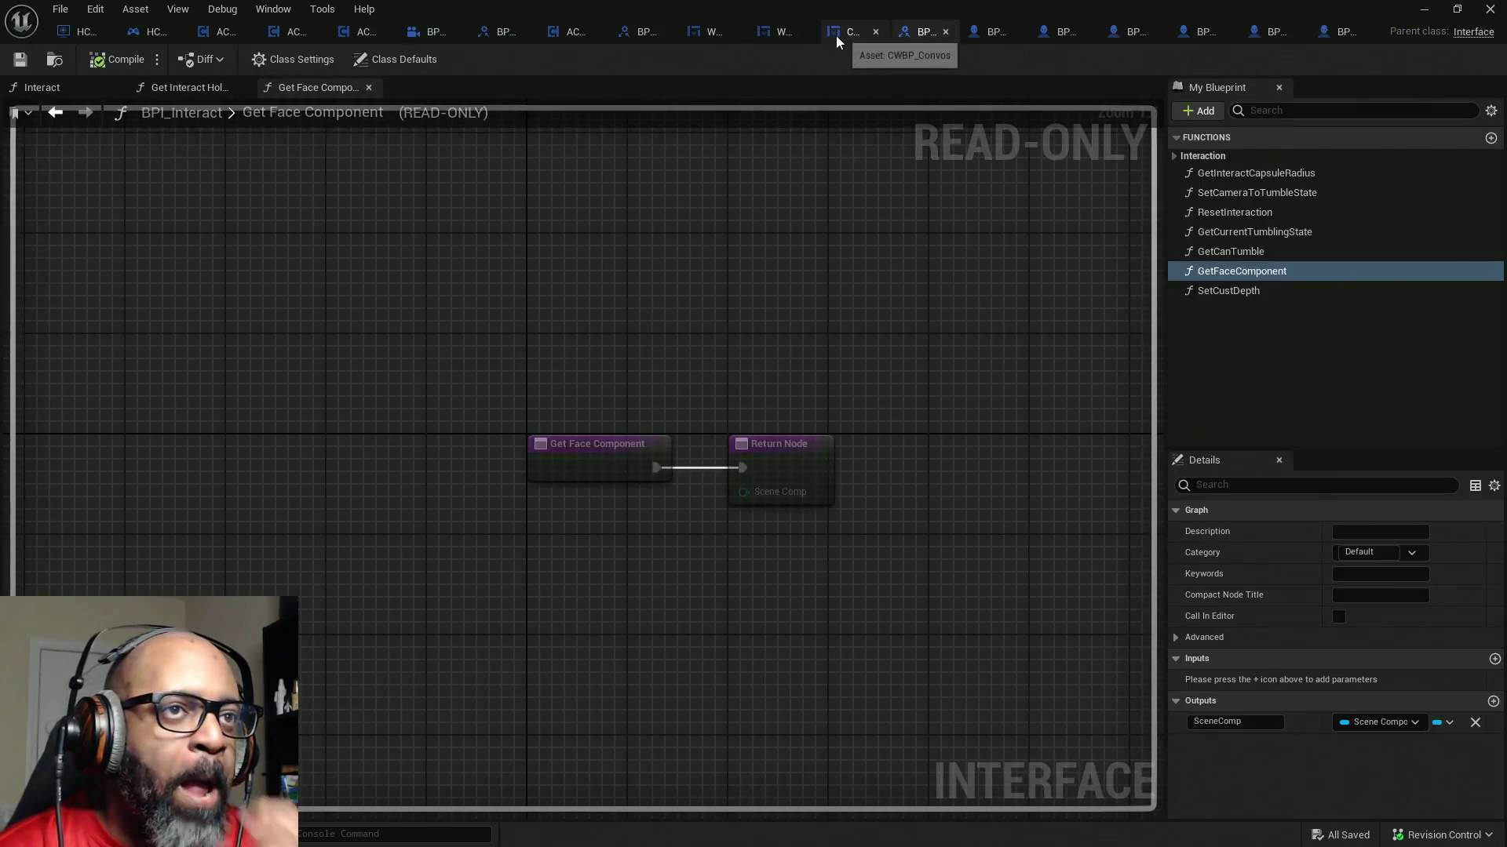
left_click(1233, 271)
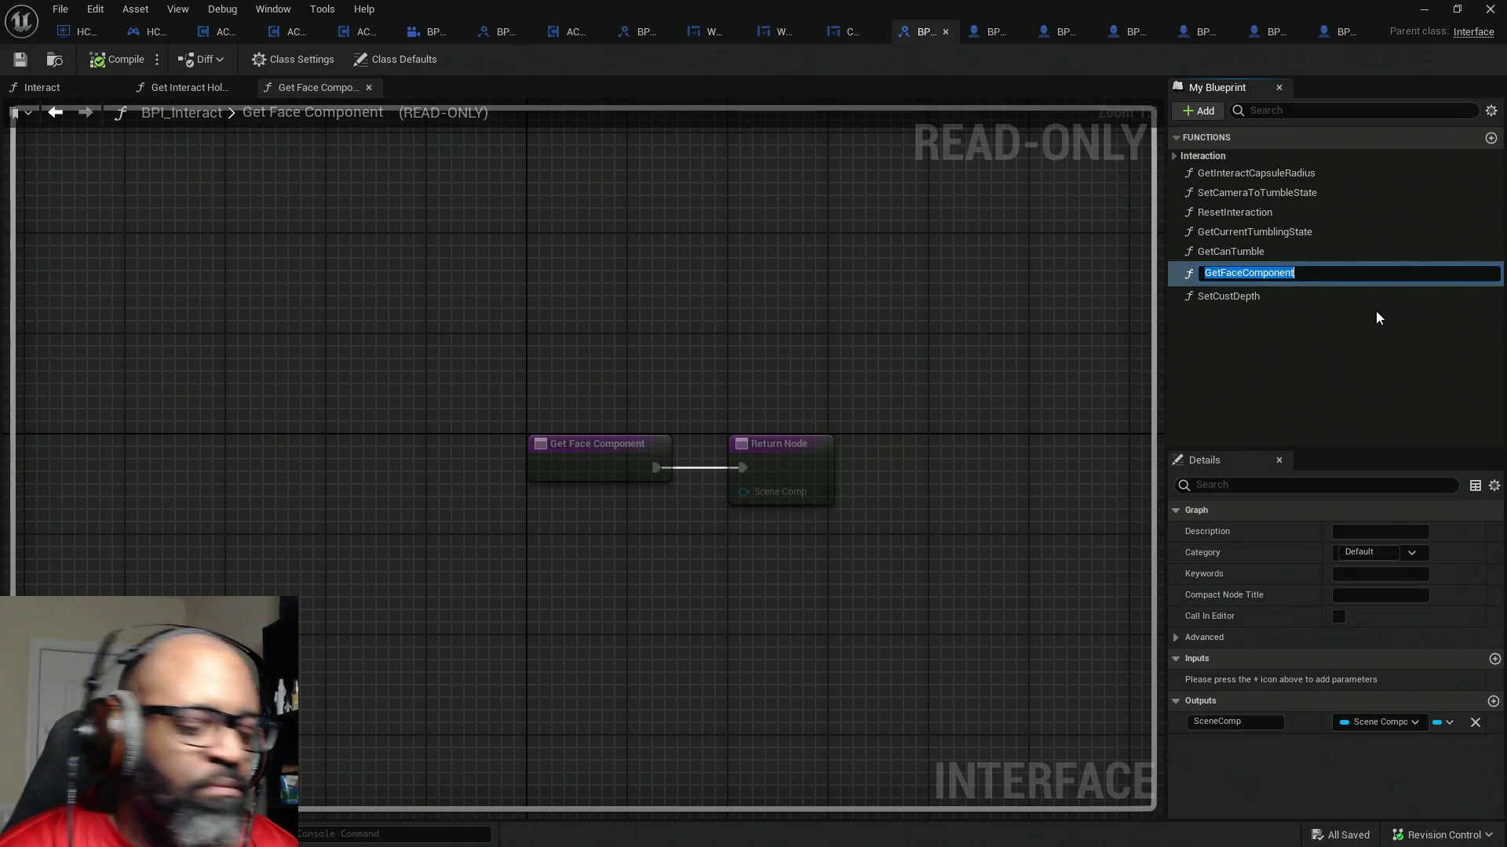
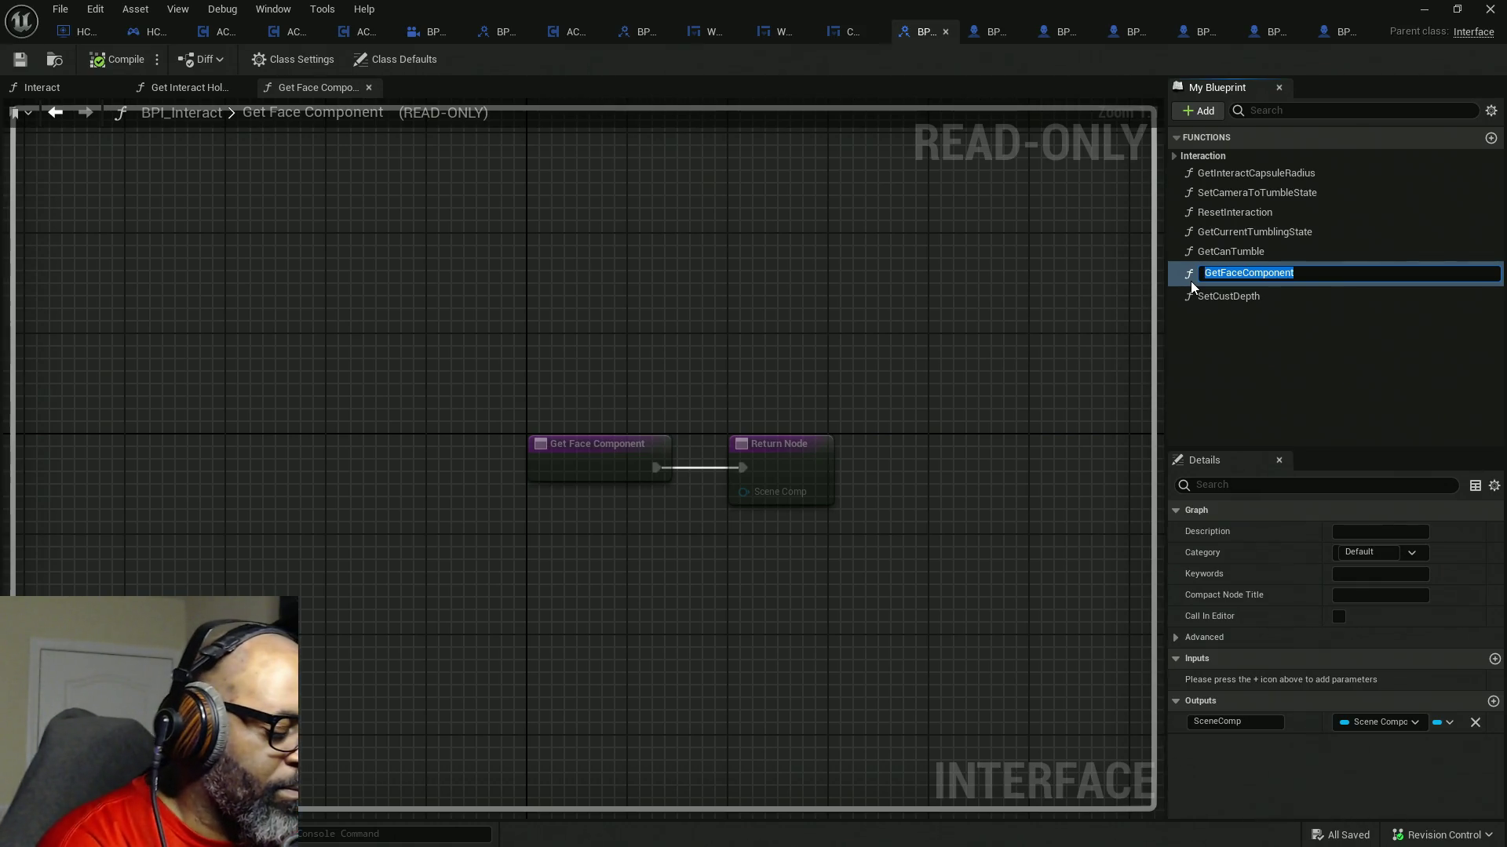
type("Get")
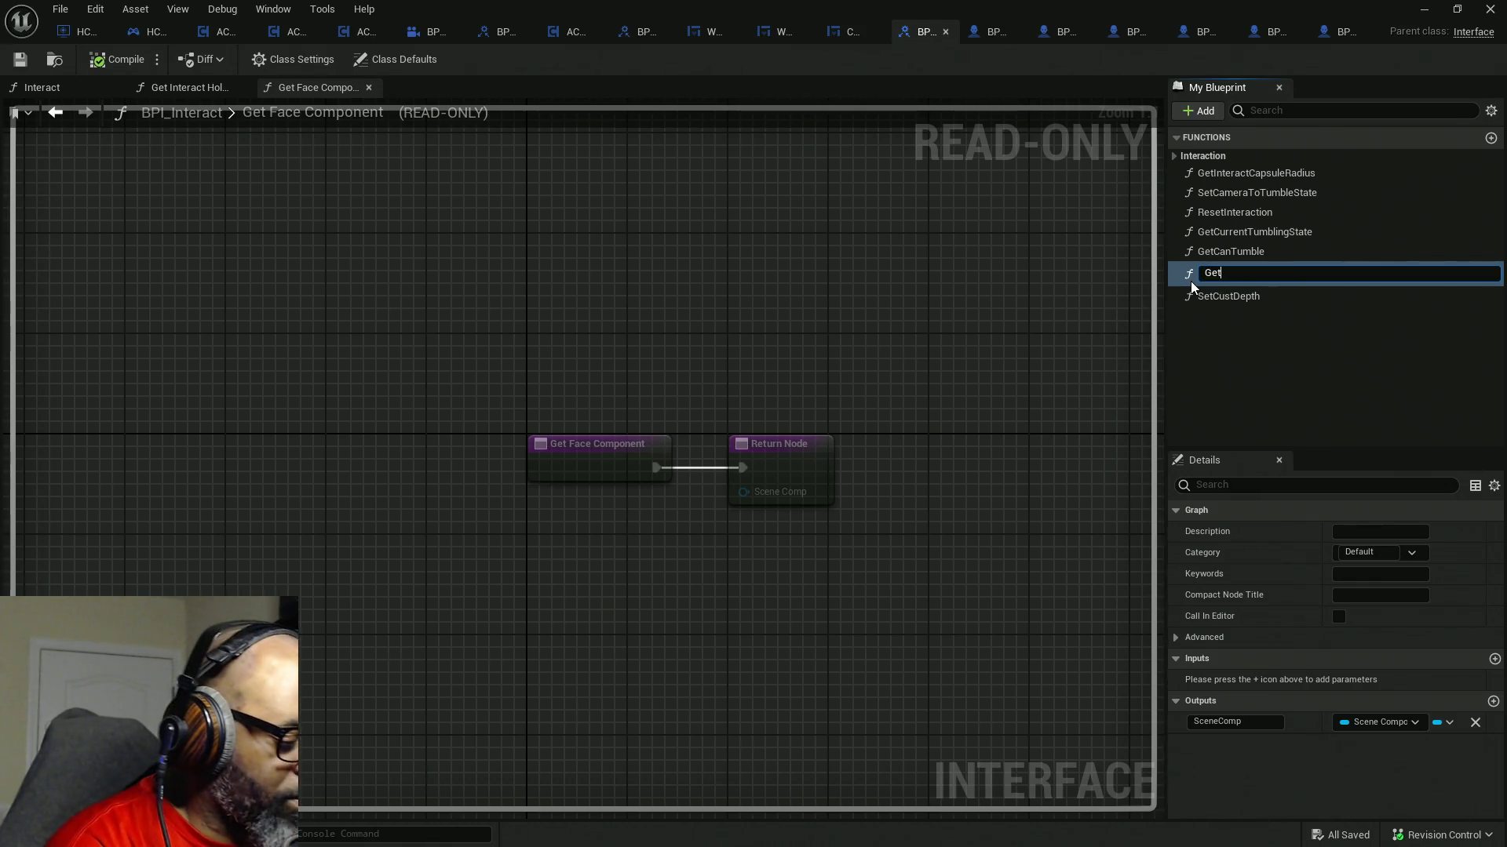
type("Convoa")
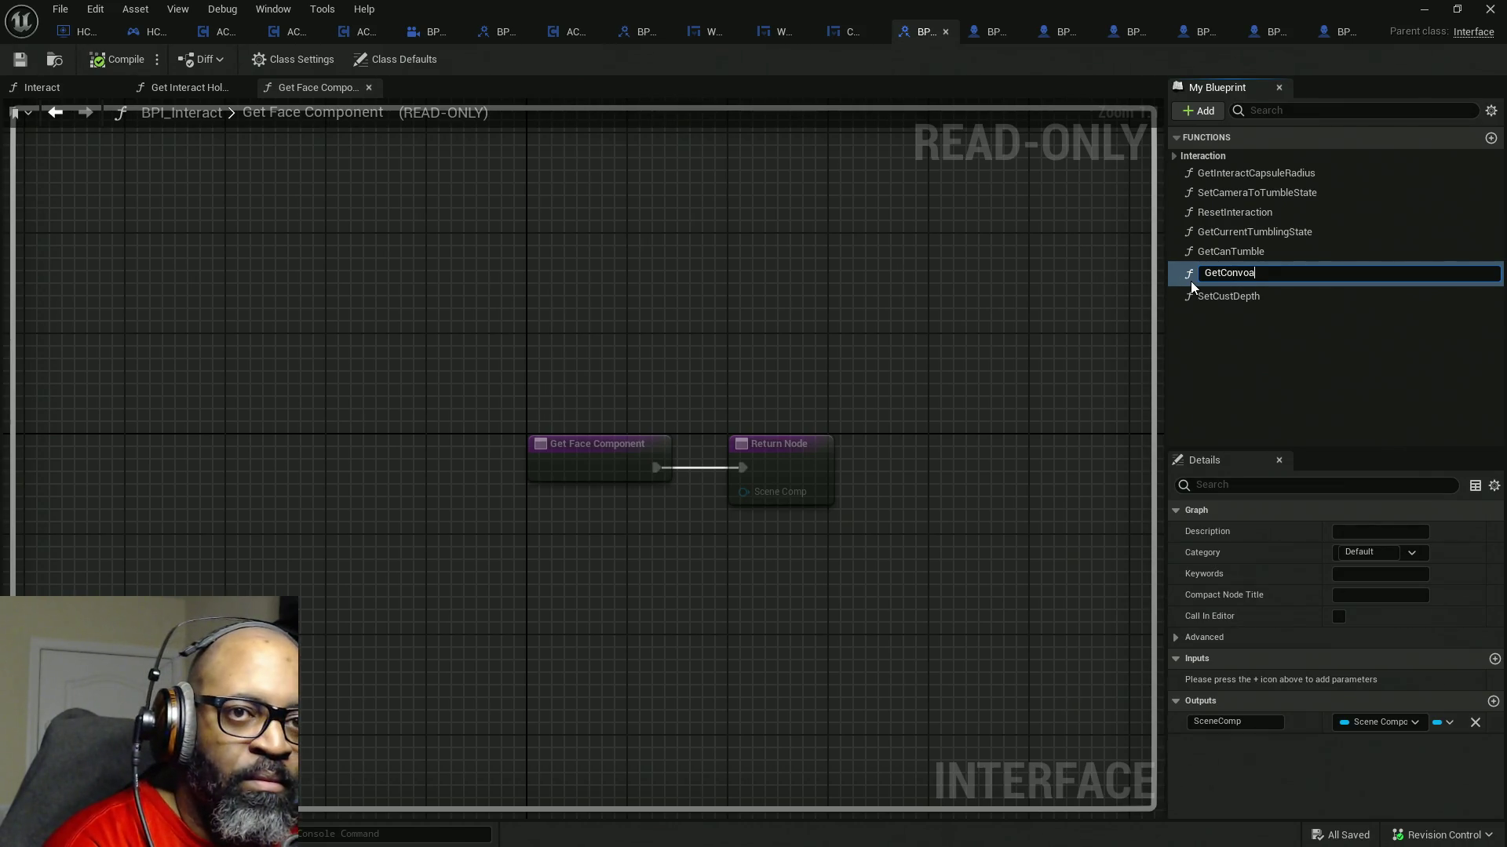
key("BackSpace")
type("CamSocket")
- Commit the name GetConvoCamSocket, compile and save BPI_Interact, dismissing the validation warning
key("Return")
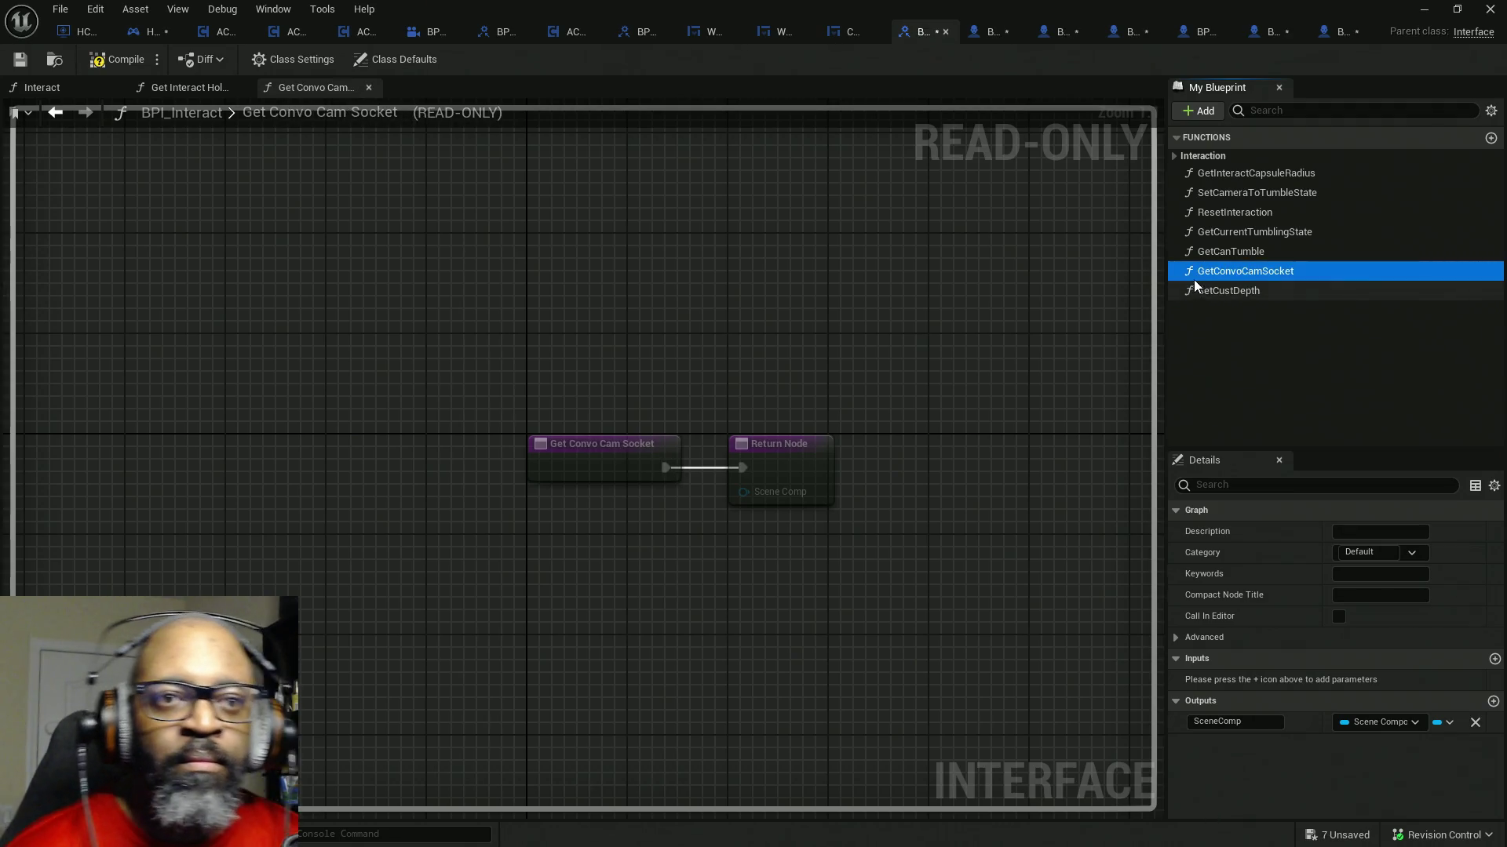
left_click(117, 59)
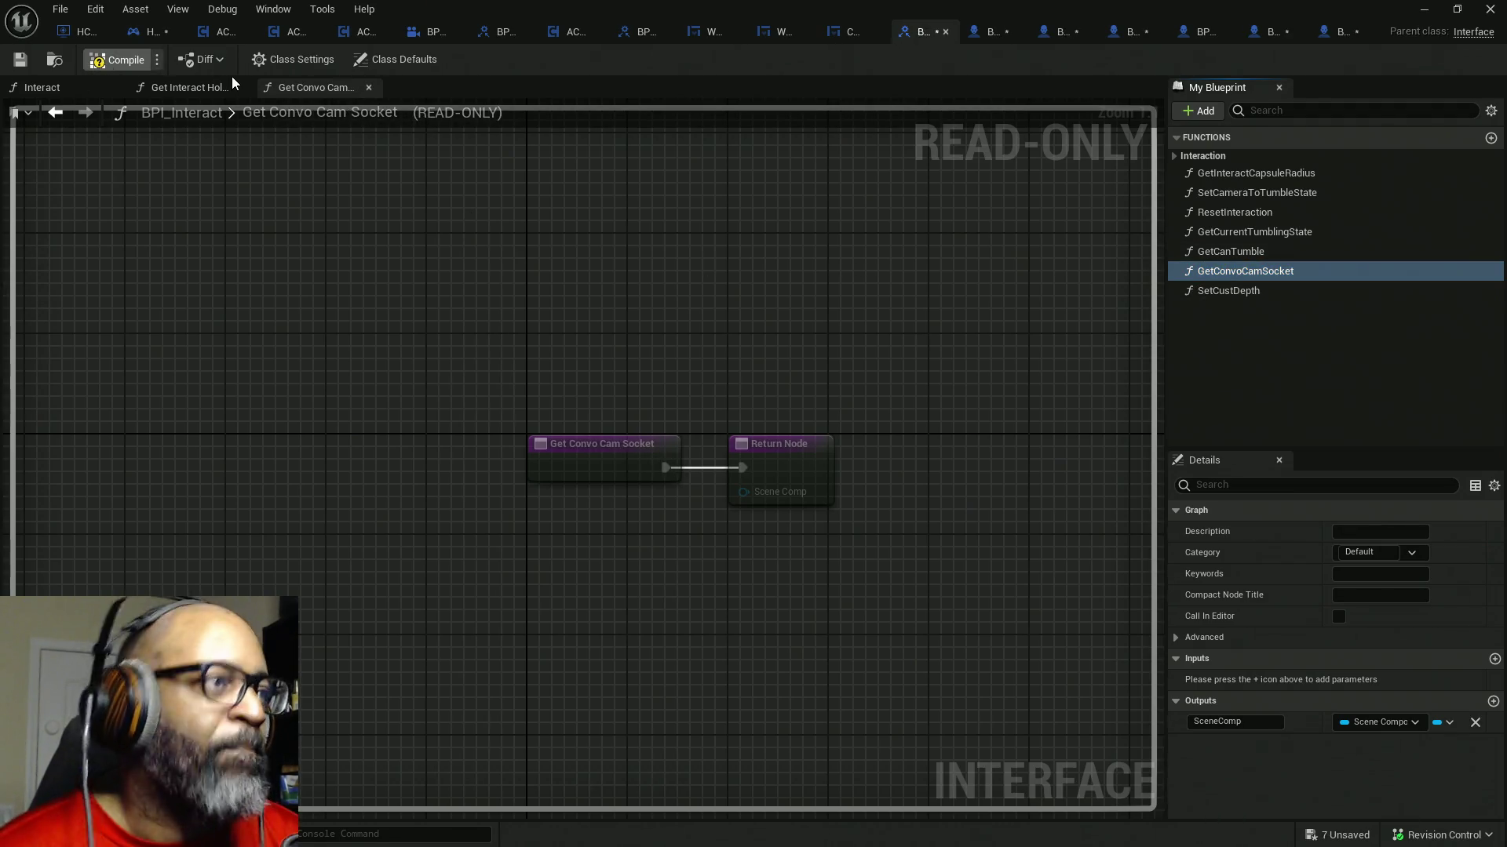
key("ctrl+shift+s")
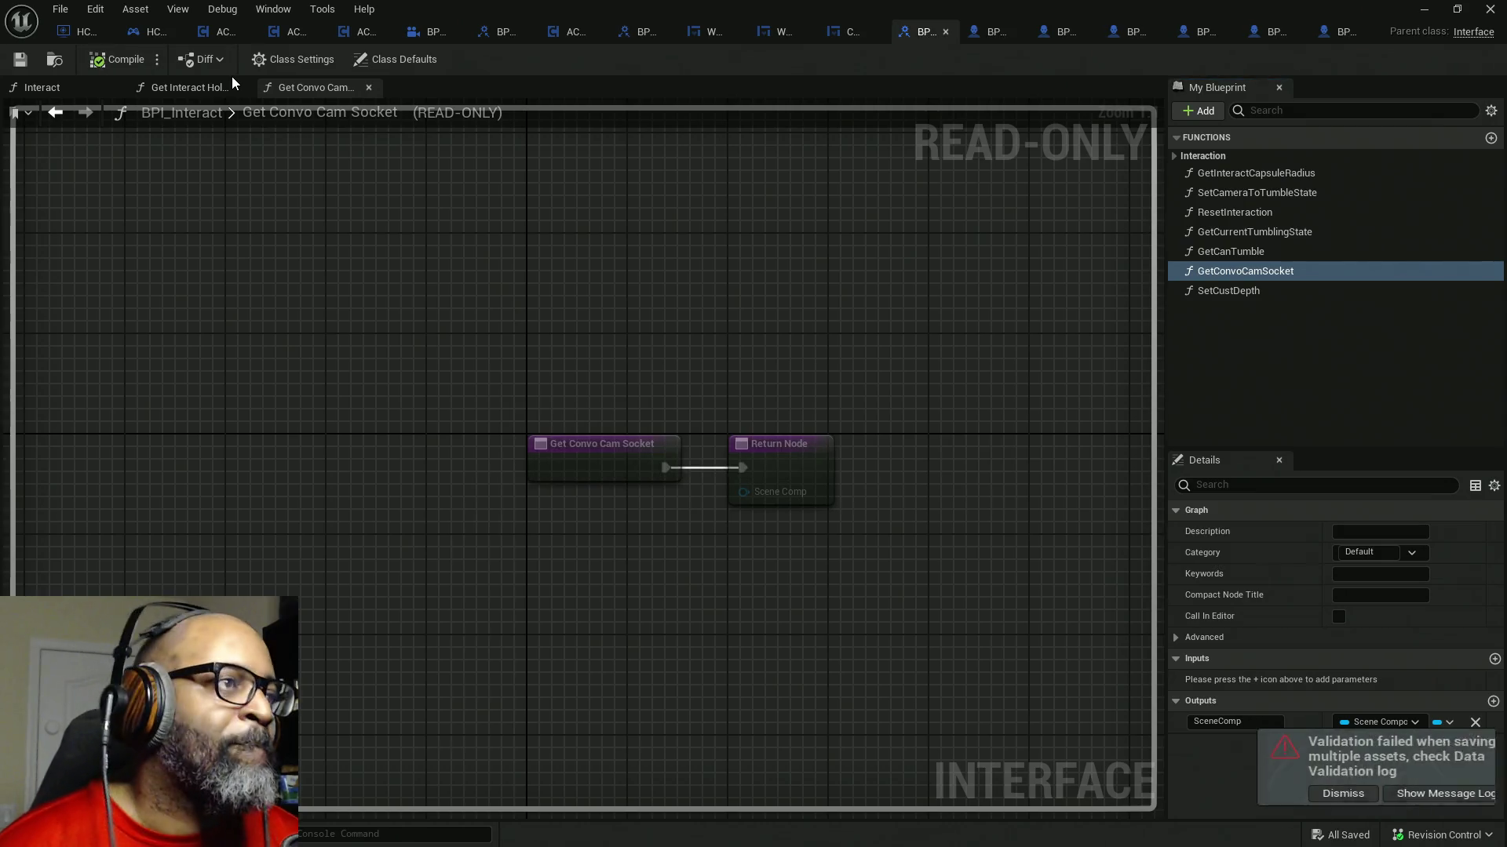
left_click(1351, 797)
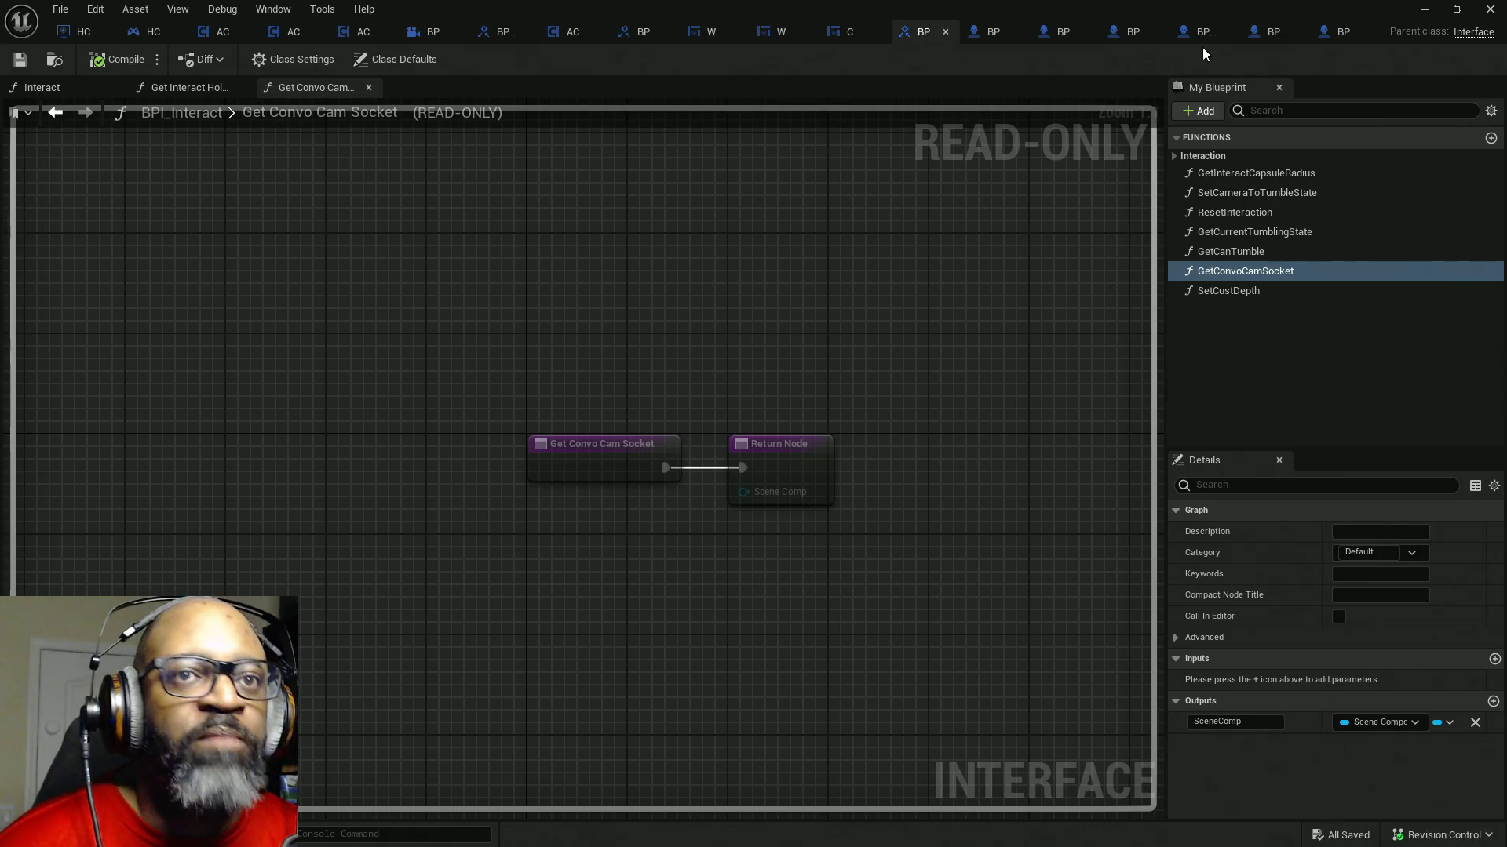
left_click(1336, 31)
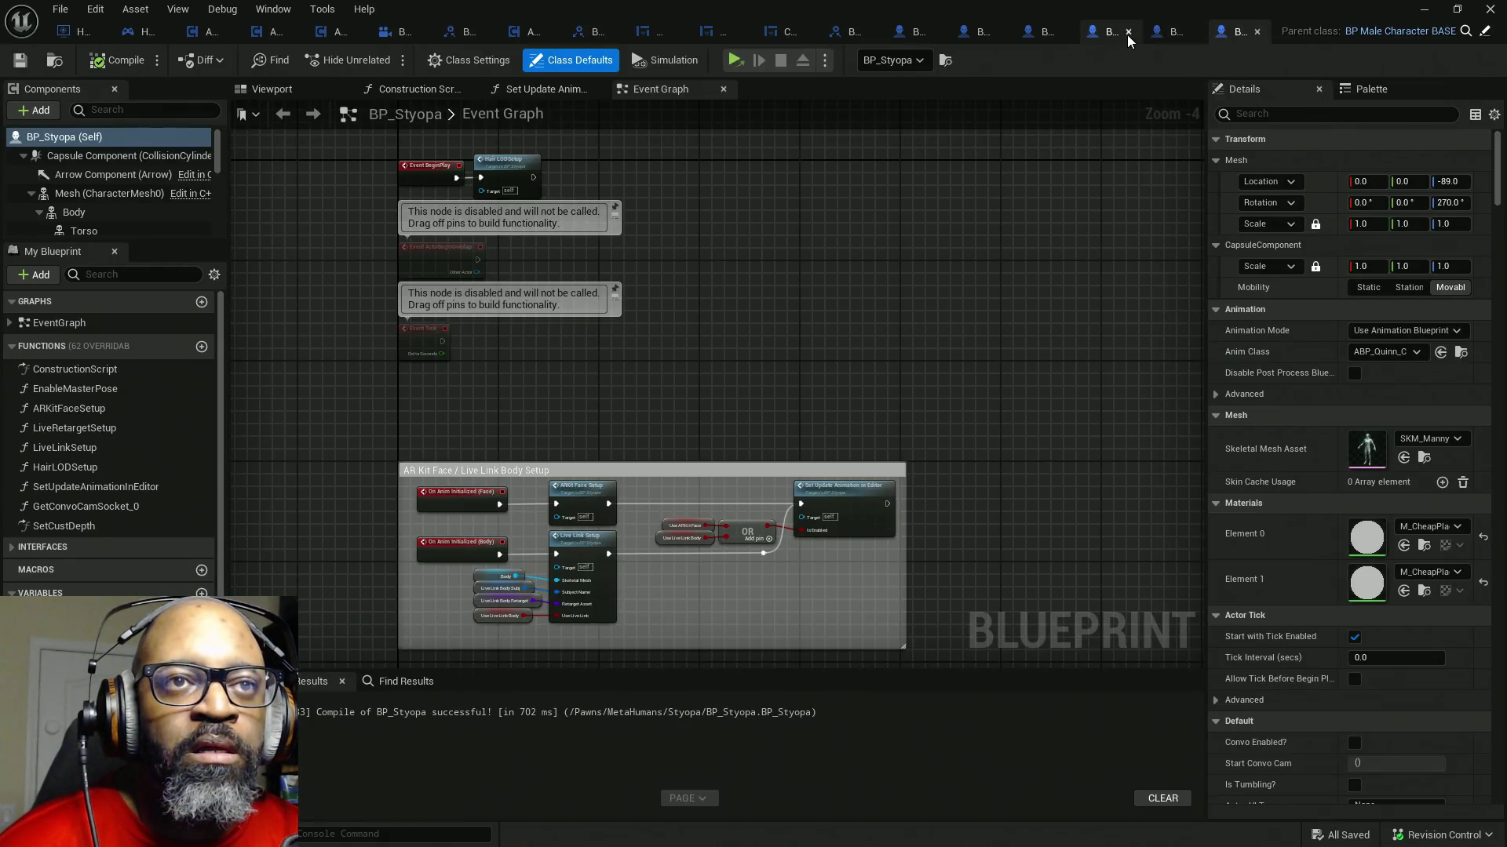
- Review BP_MenuSystemCharacter, BP_Fen and BP_Styopa and reorder the open blueprint tabs
left_click(1105, 37)
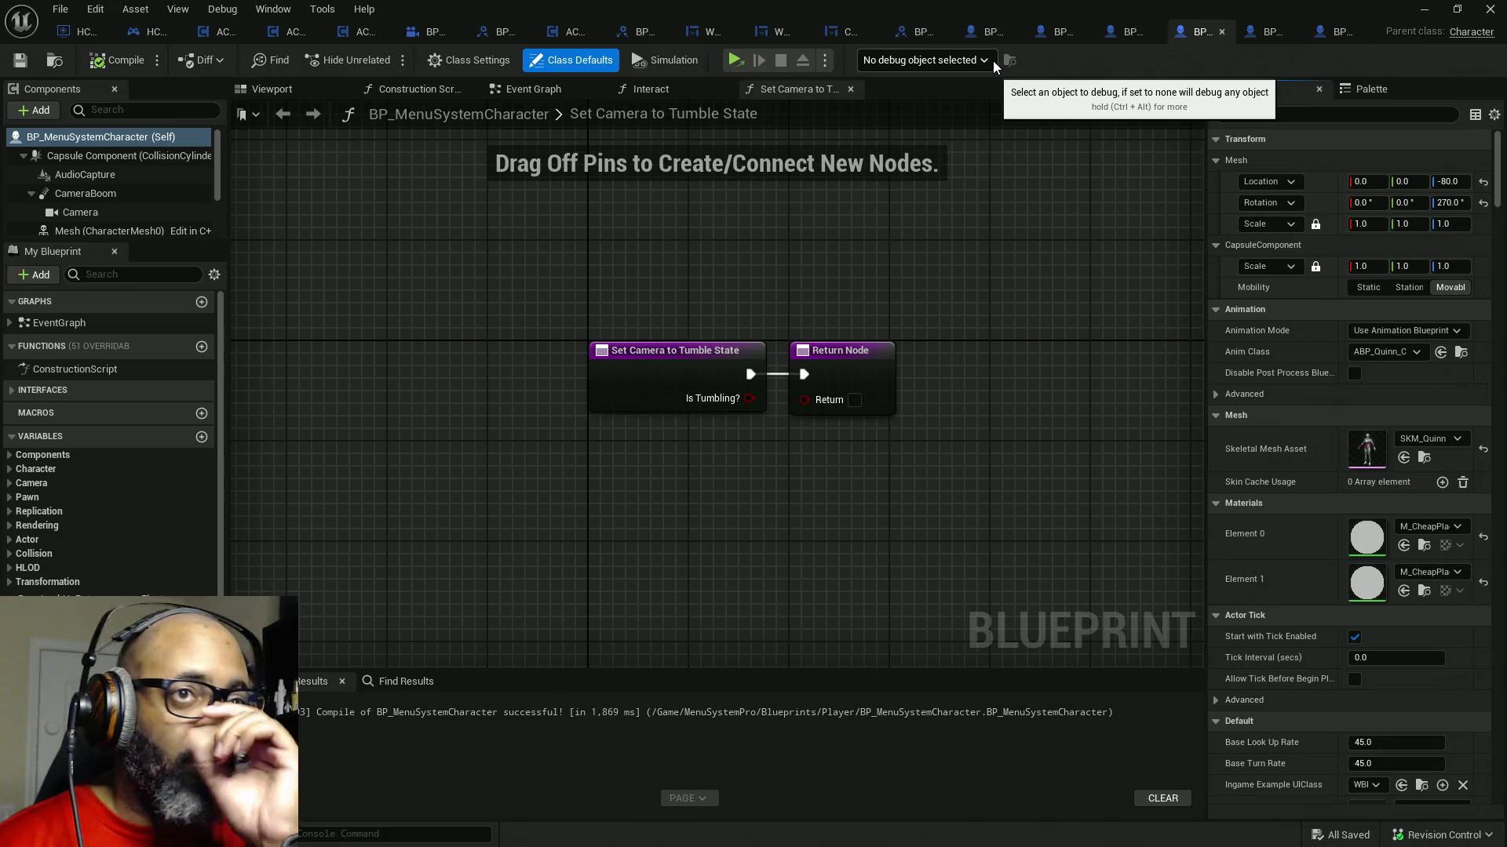
left_click(1269, 32)
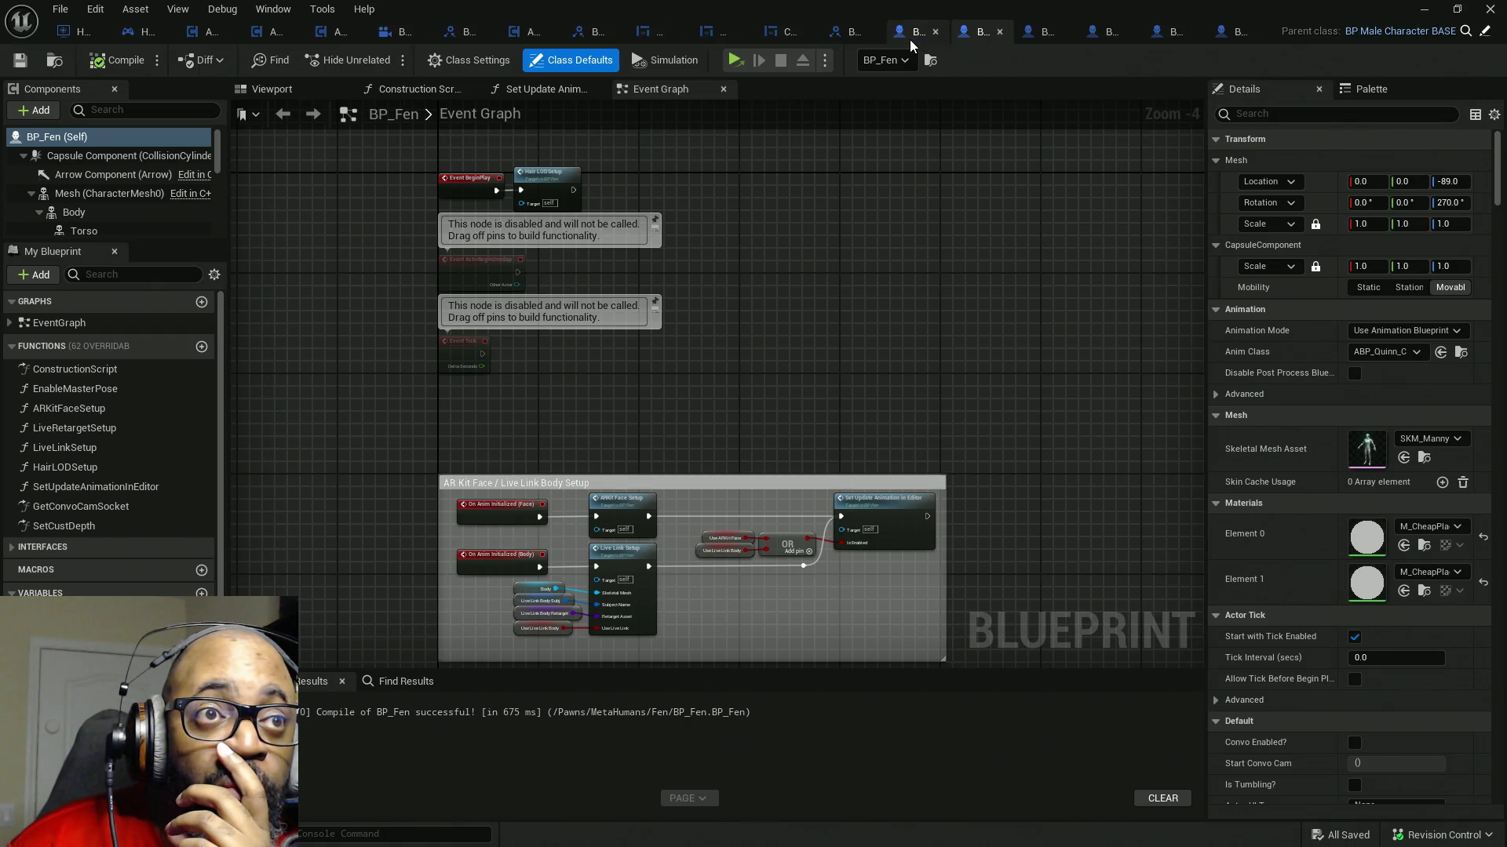
left_click(1227, 36)
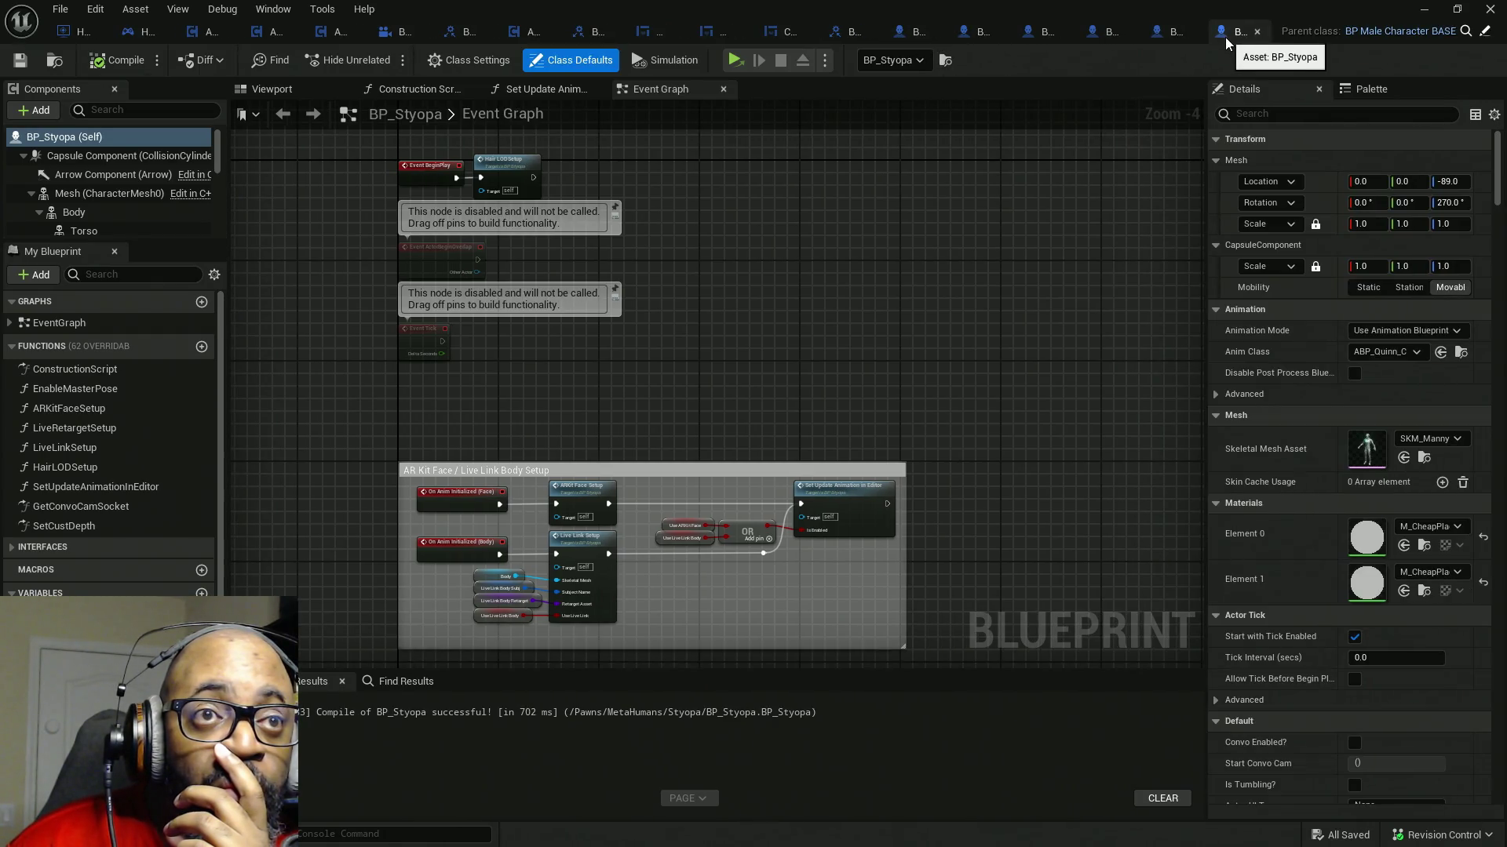
left_click_drag(1044, 38, 1045, 36)
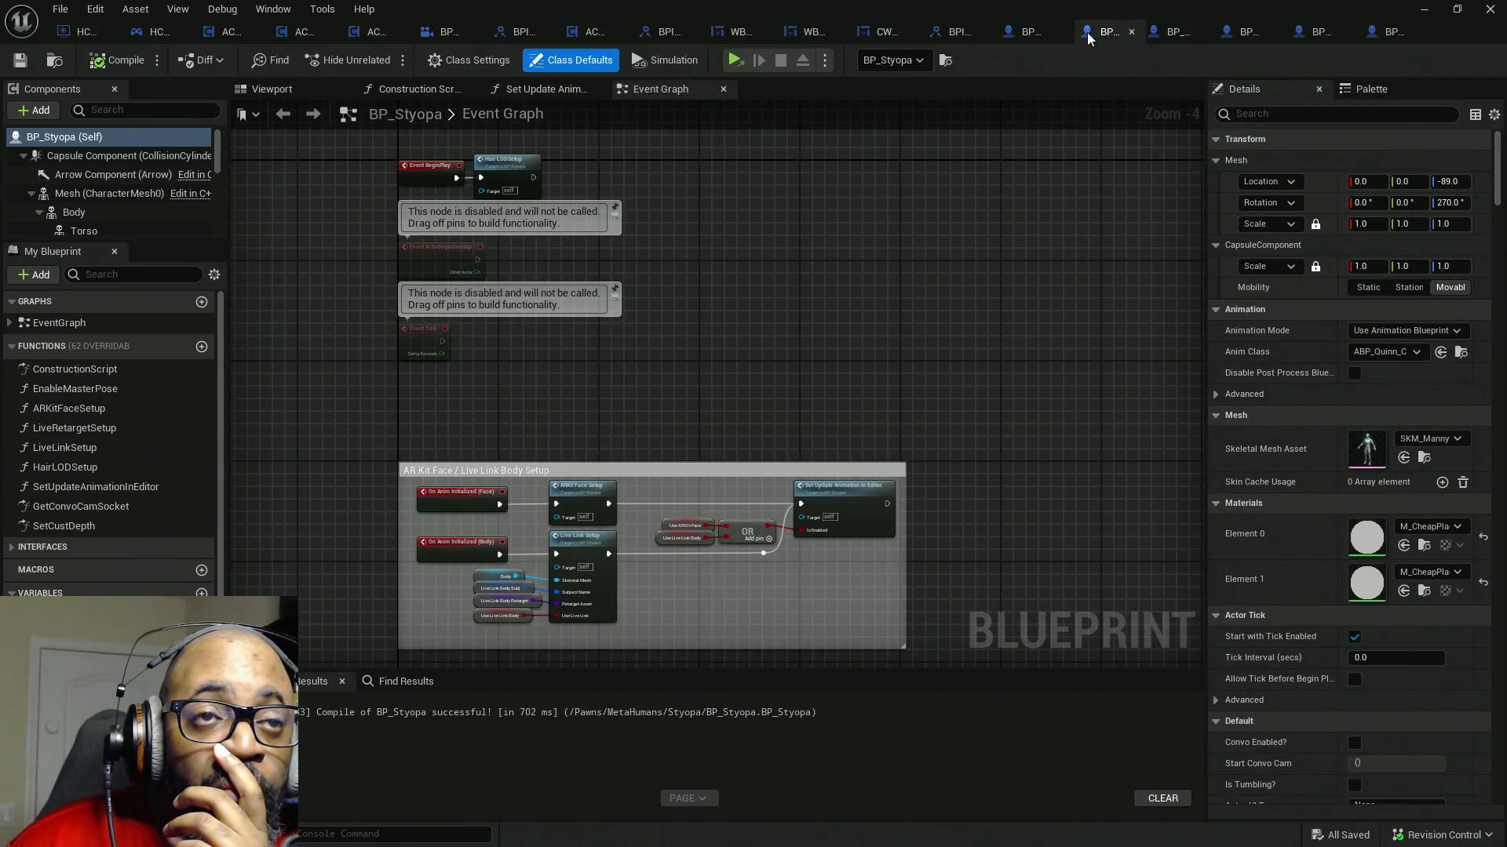
left_click_drag(1087, 33, 1132, 33)
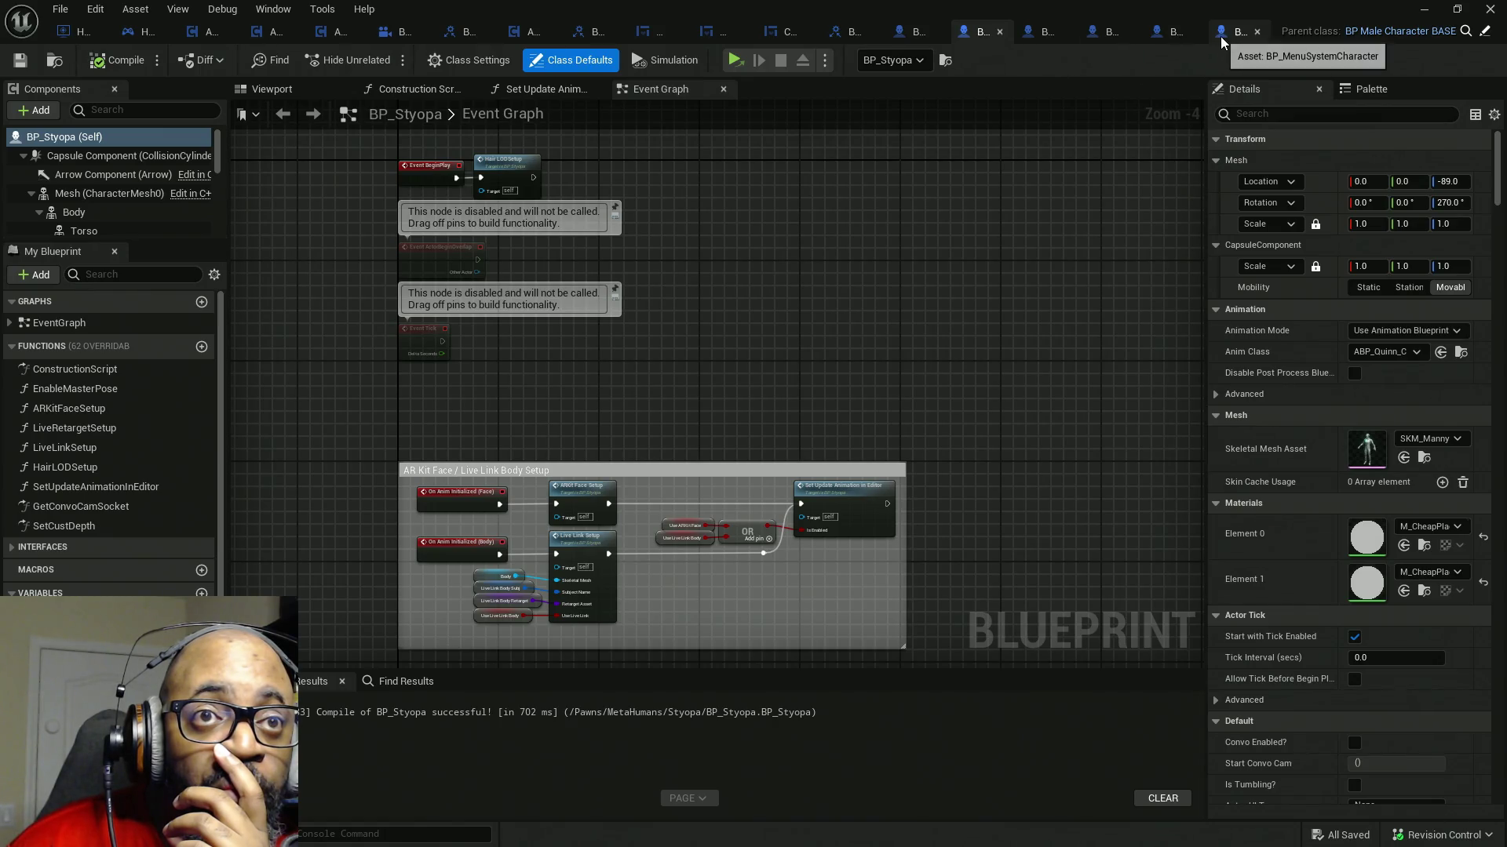
left_click(1224, 35)
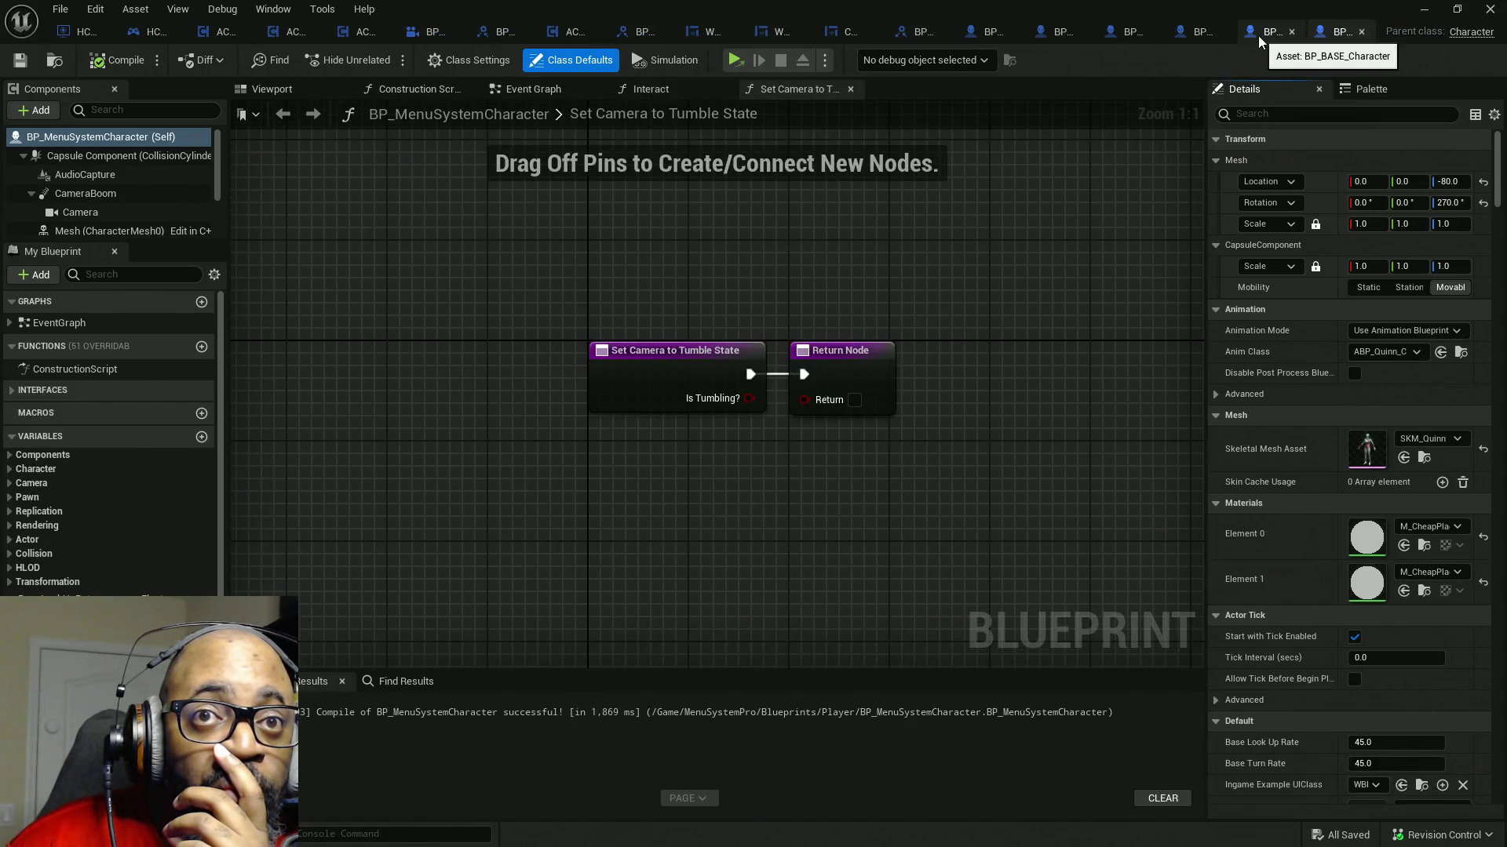
- Review BP_BASE_Character, BP_MaleCharacterBASE, BP_Fen and BP_Styopa, ending on BP_Lance's Get Convo Cam Socket
left_click(1259, 36)
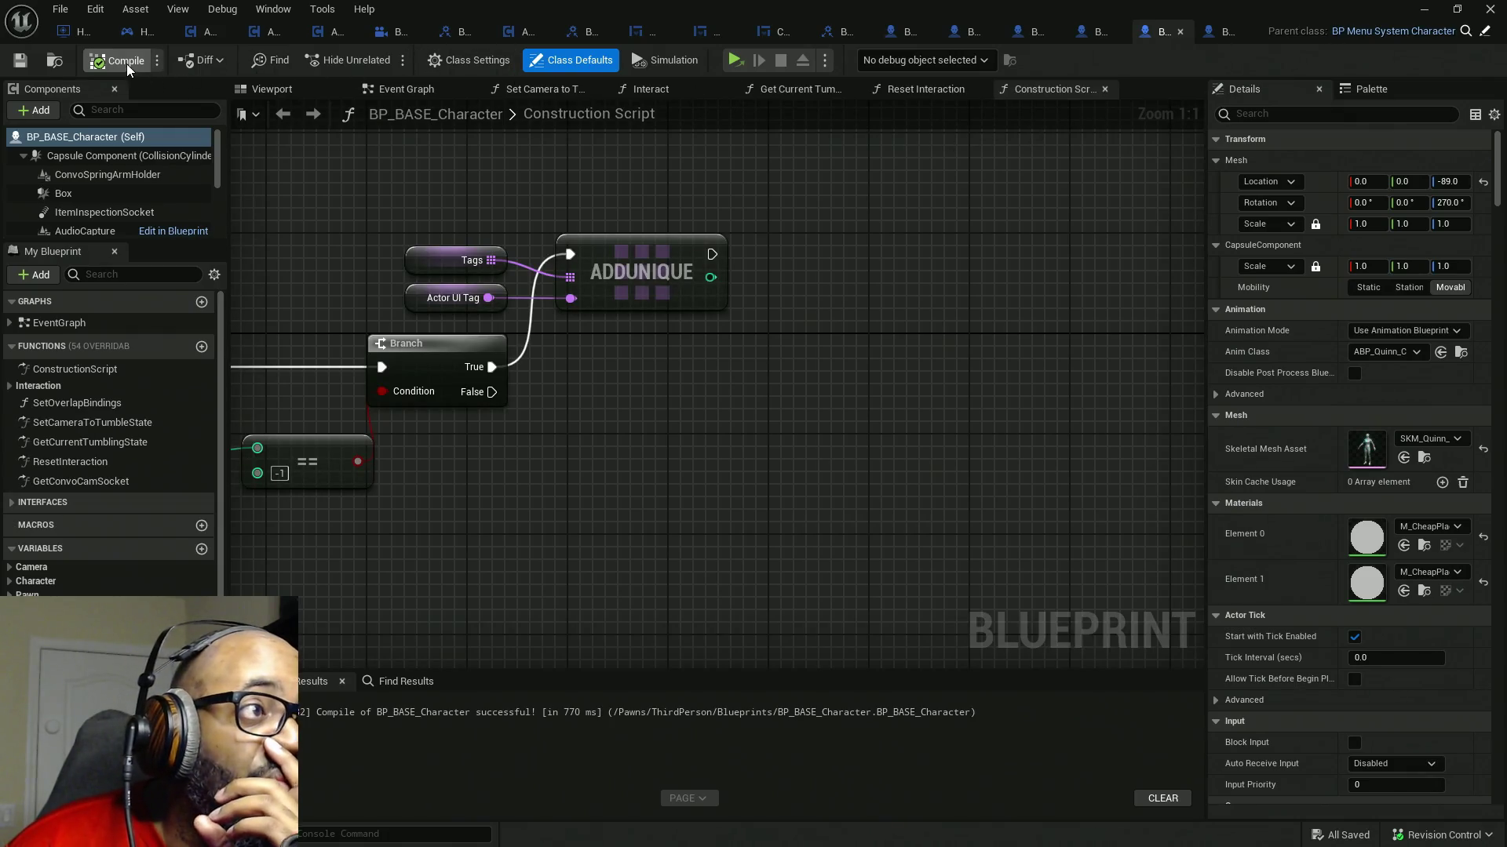
left_click(1094, 33)
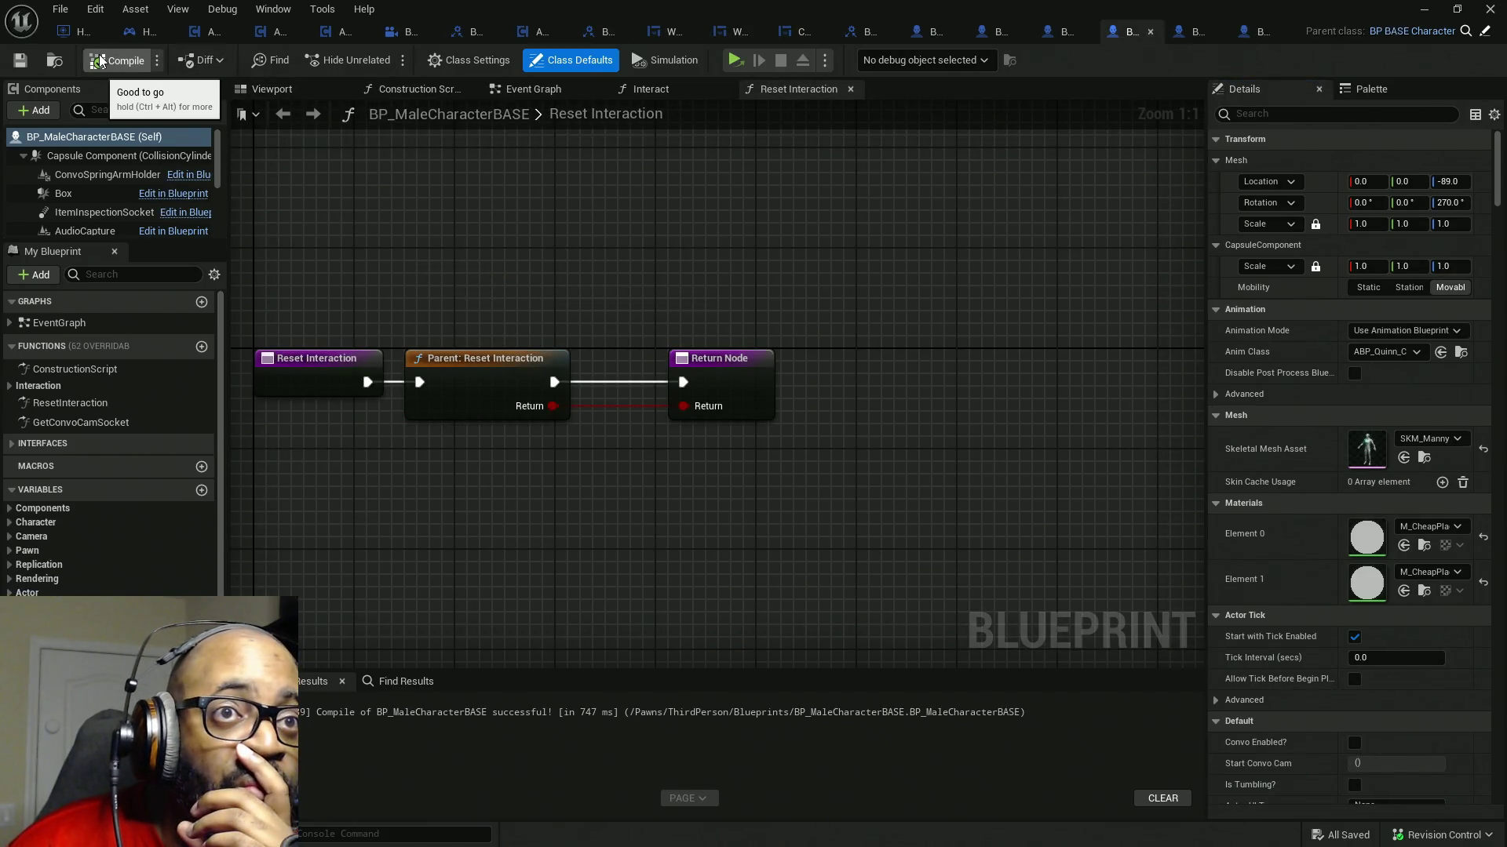
left_click(1056, 33)
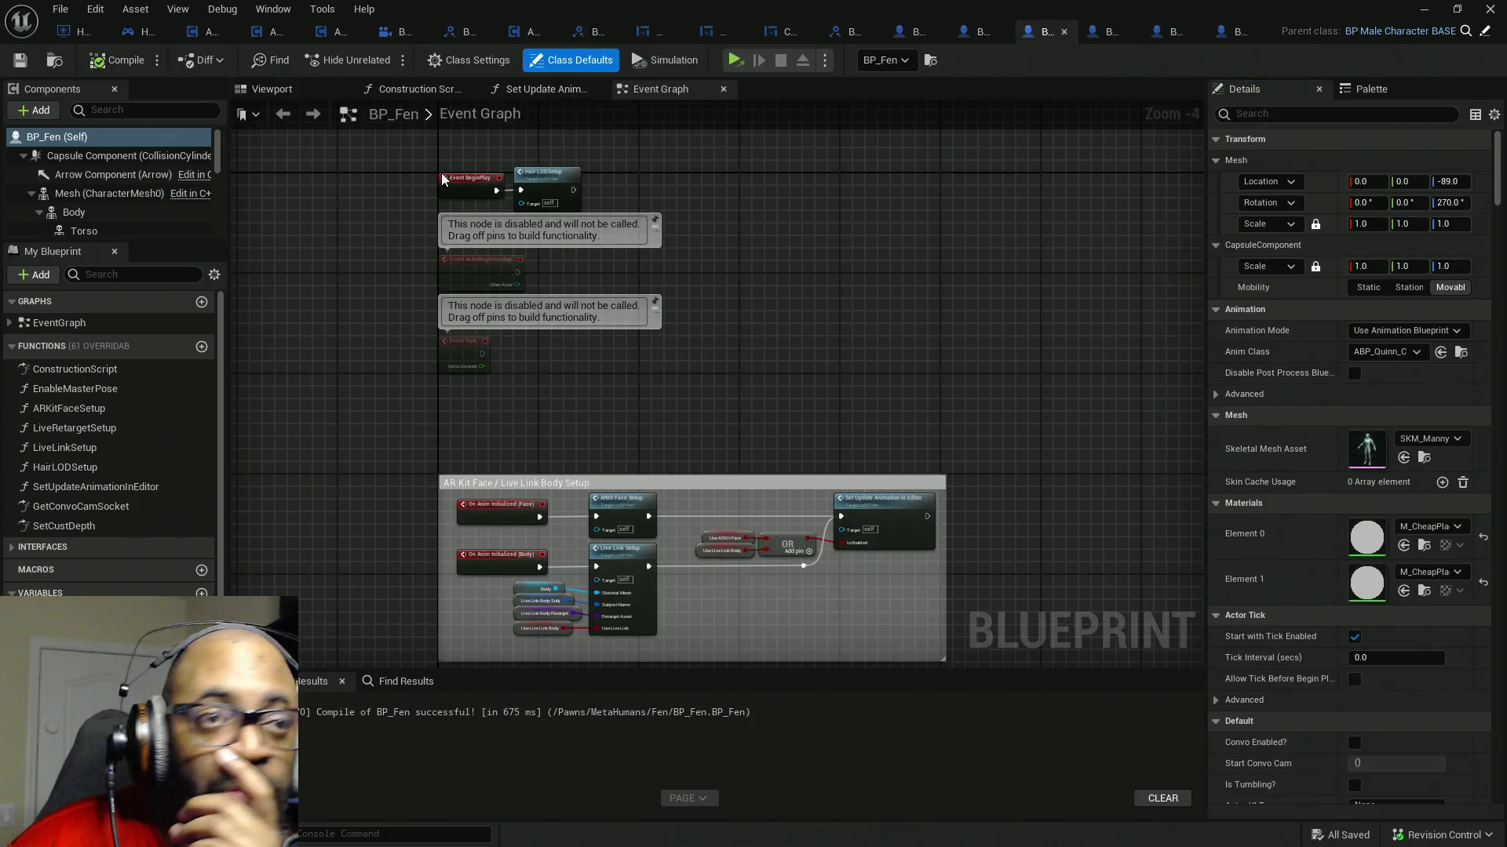
left_click(969, 37)
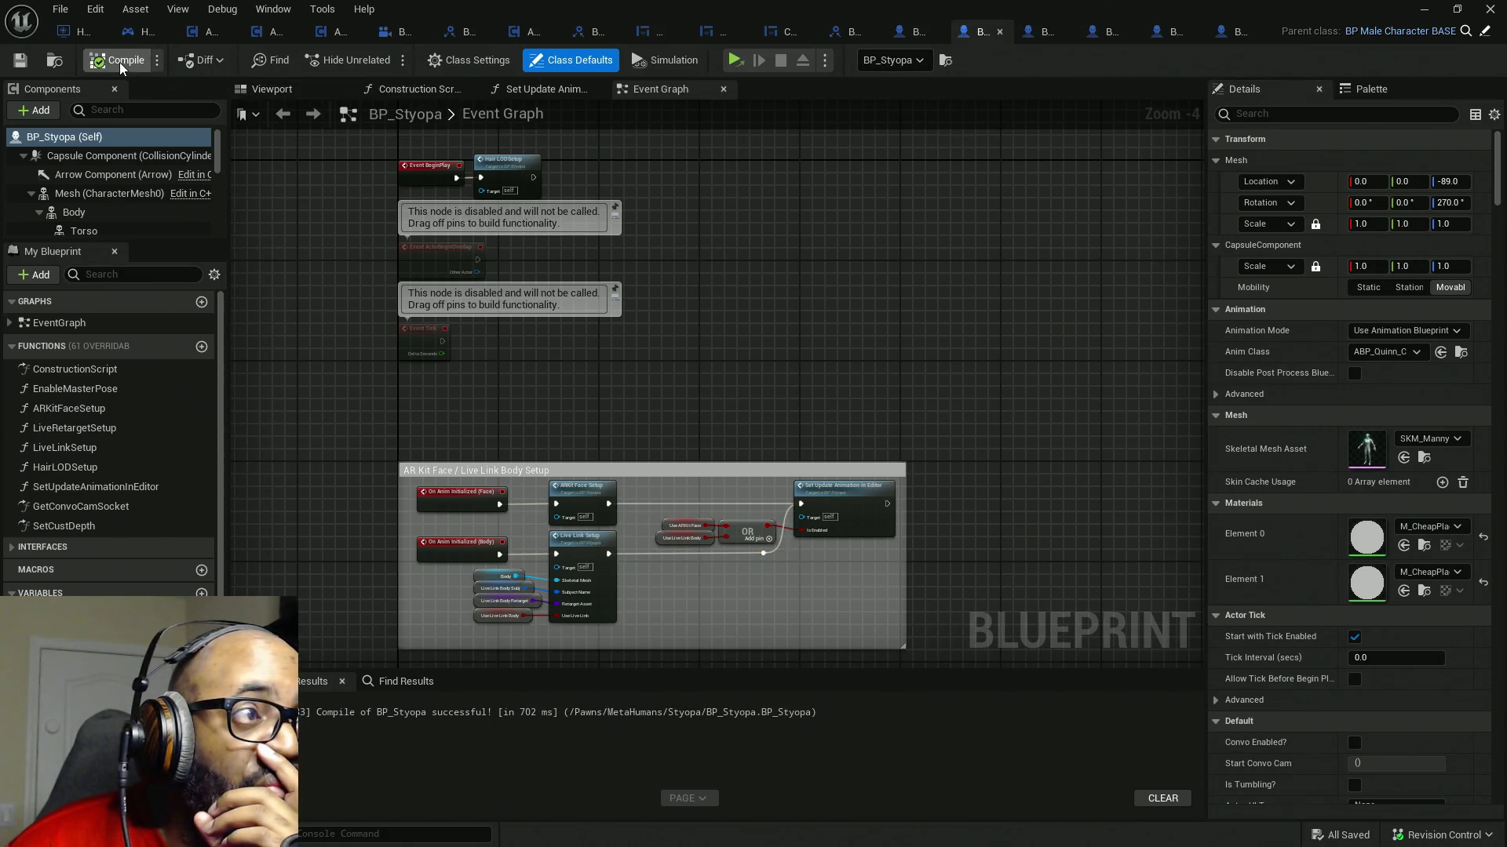
left_click(915, 39)
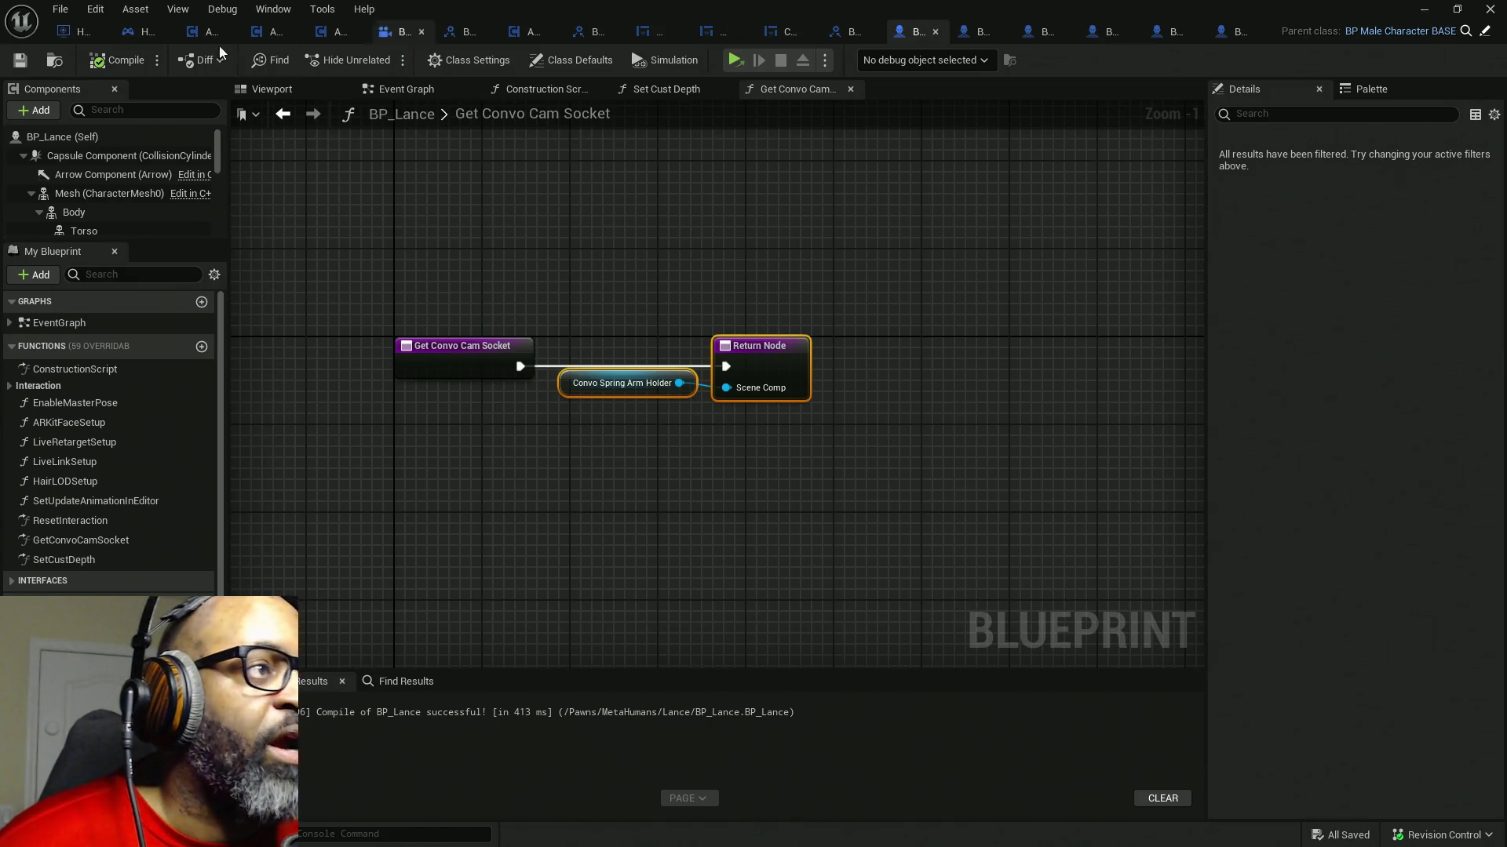
- Promote the Scene Comp output in HC_PlayerController to a new variable named thisCameraSocket
left_click(151, 31)
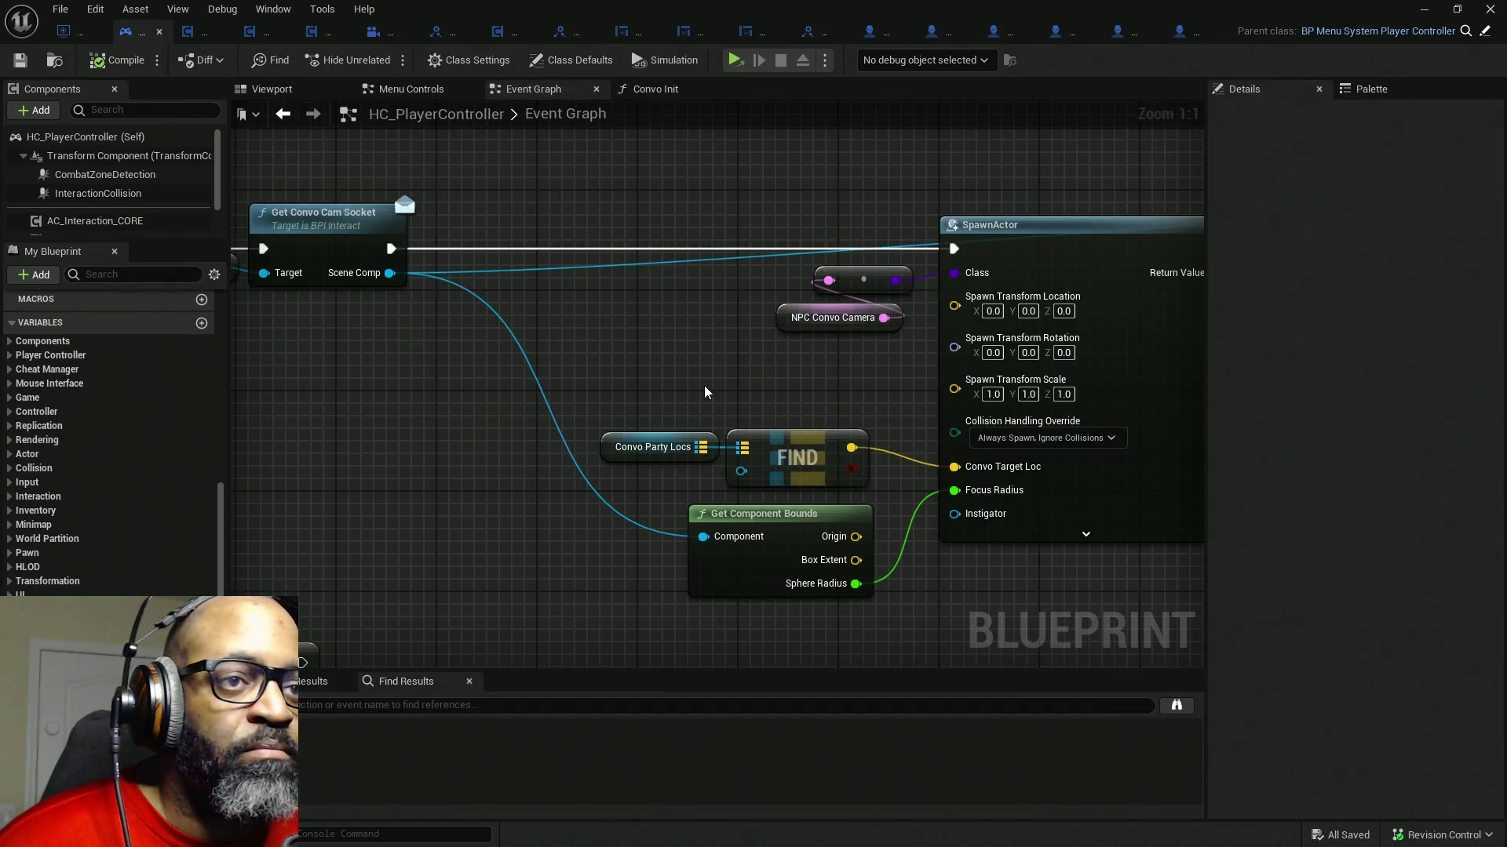
mouse_move(705, 392)
left_mouse_down()
mouse_move(798, 356)
mouse_move(790, 343)
left_mouse_up()
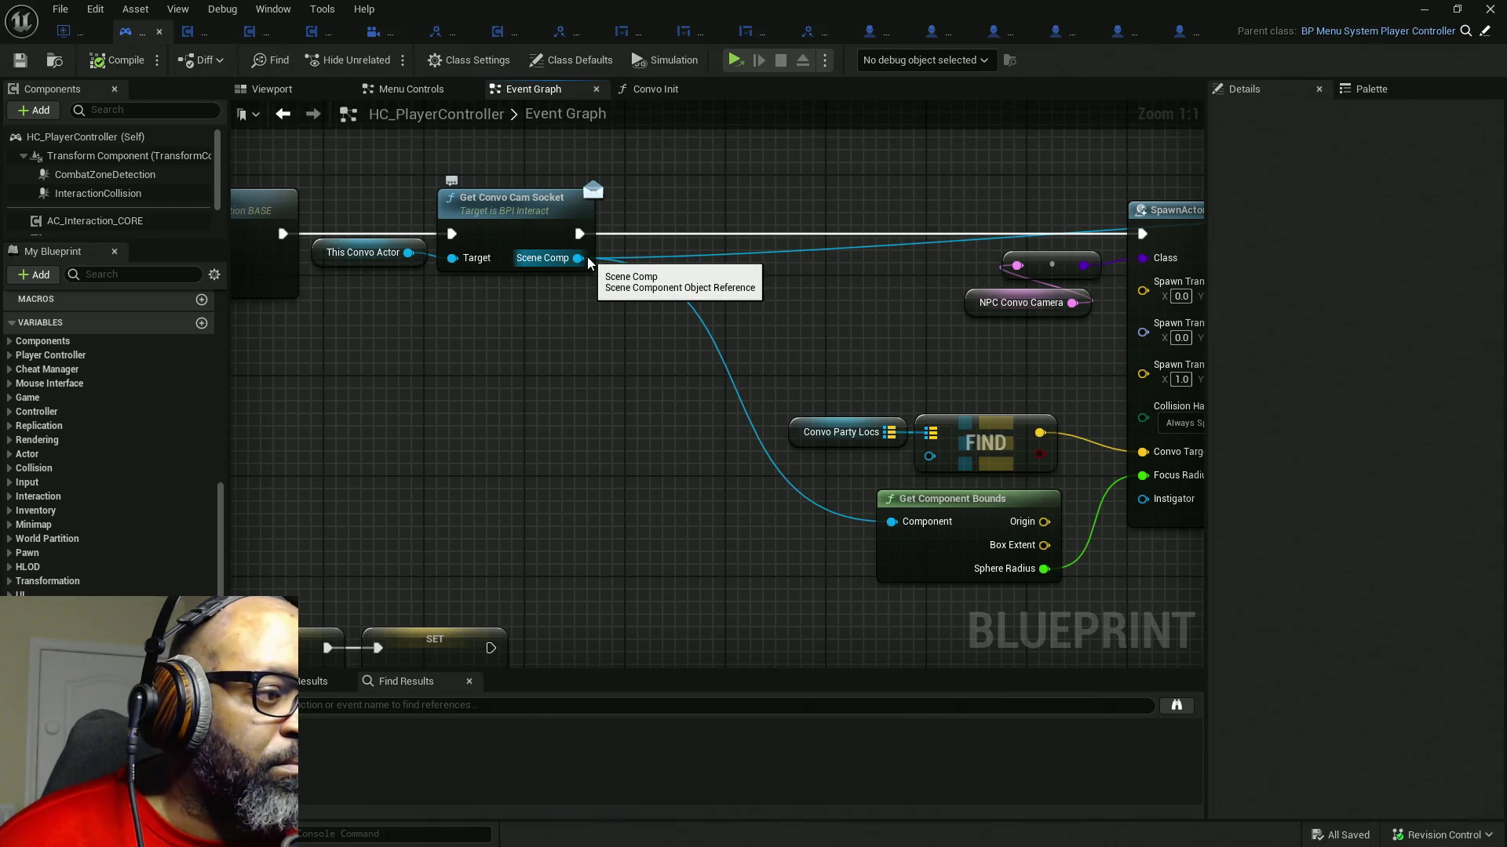
left_click_drag(577, 259, 607, 312)
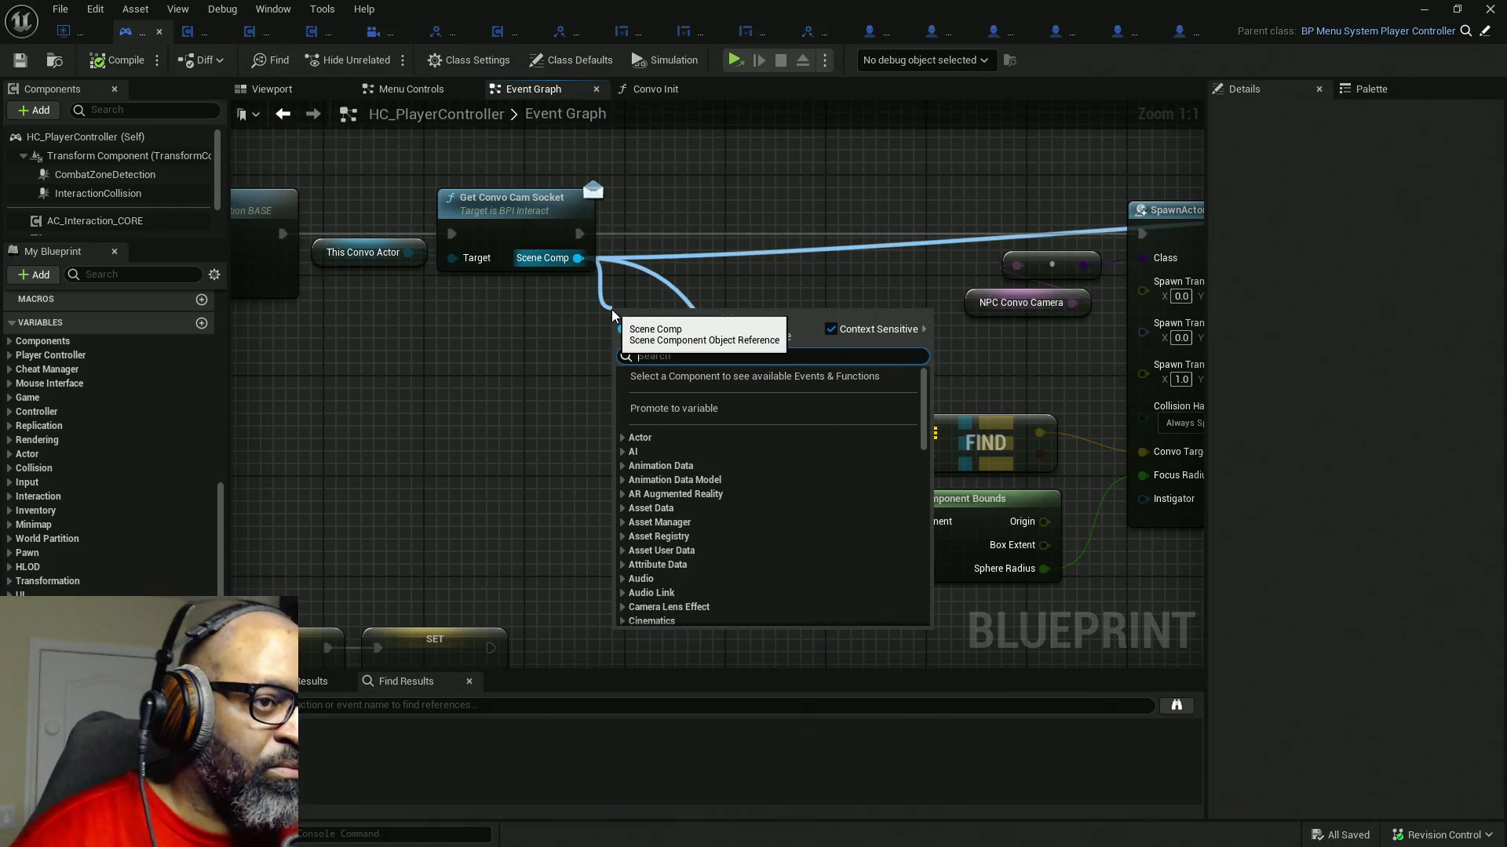
left_click(666, 407)
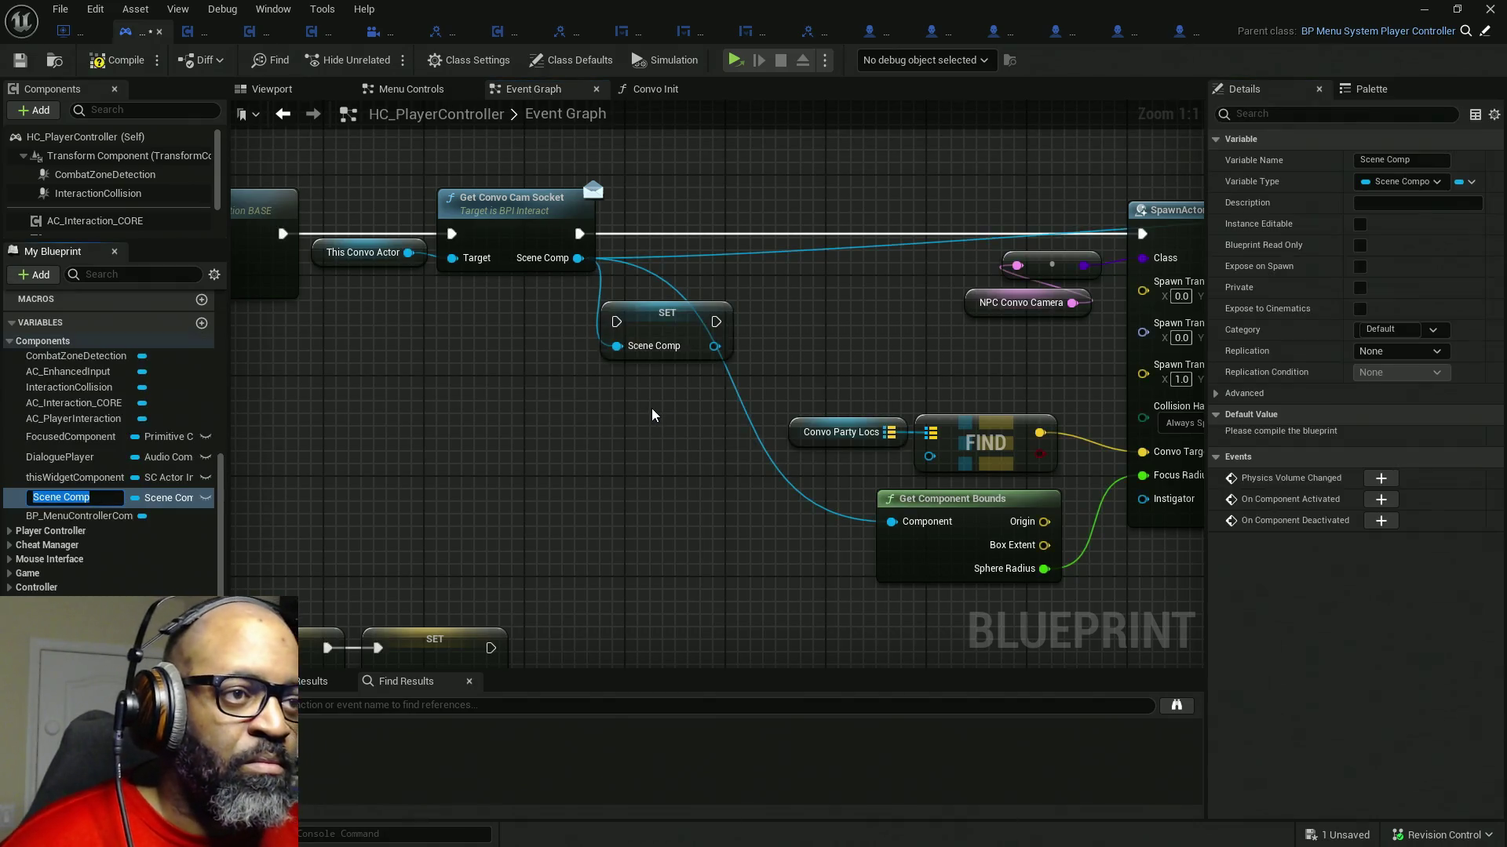
type("this")
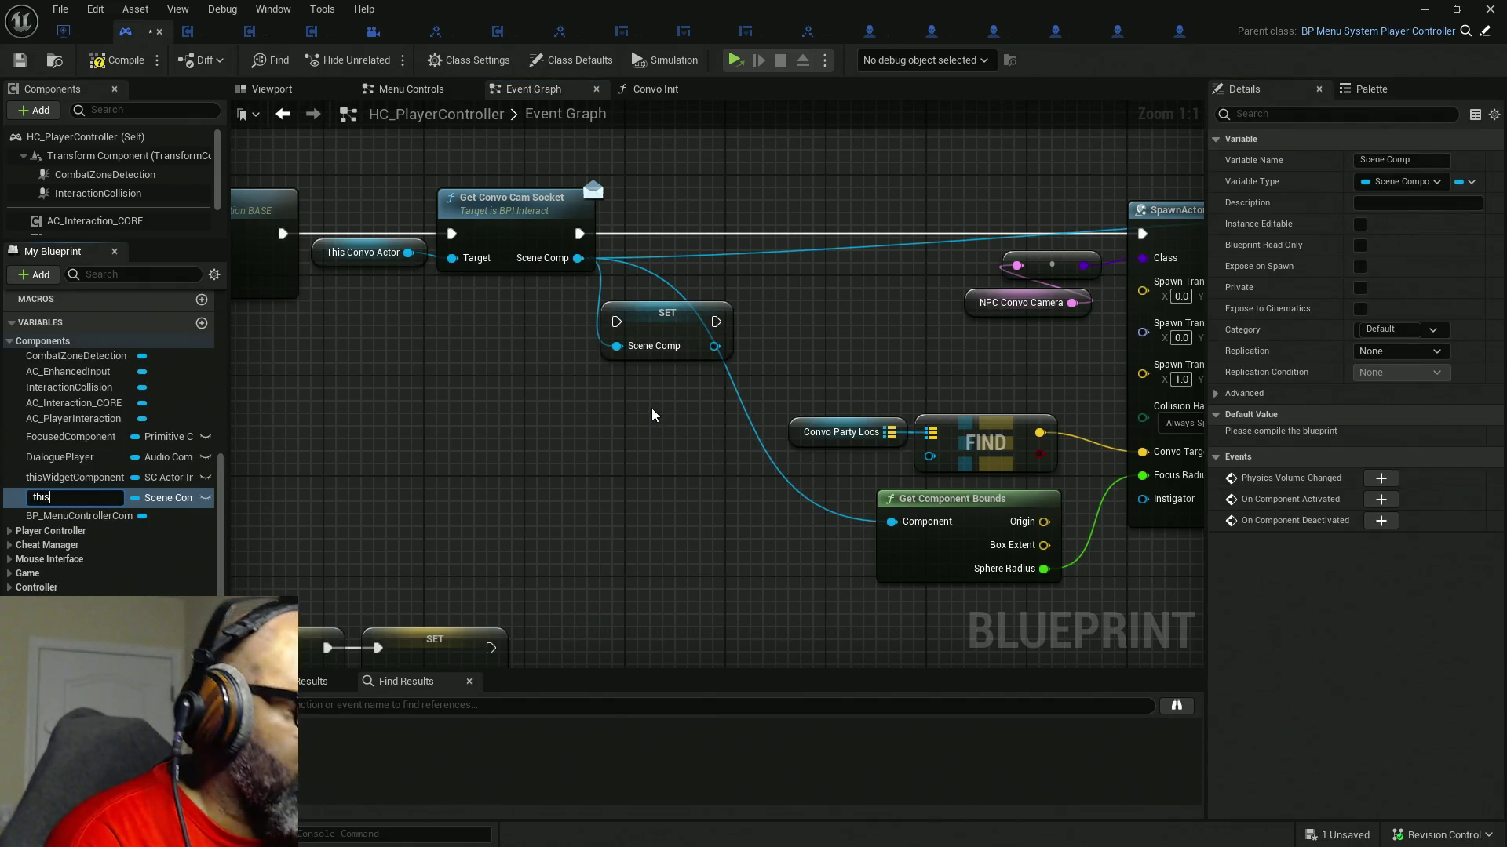
type("CameraSocket")
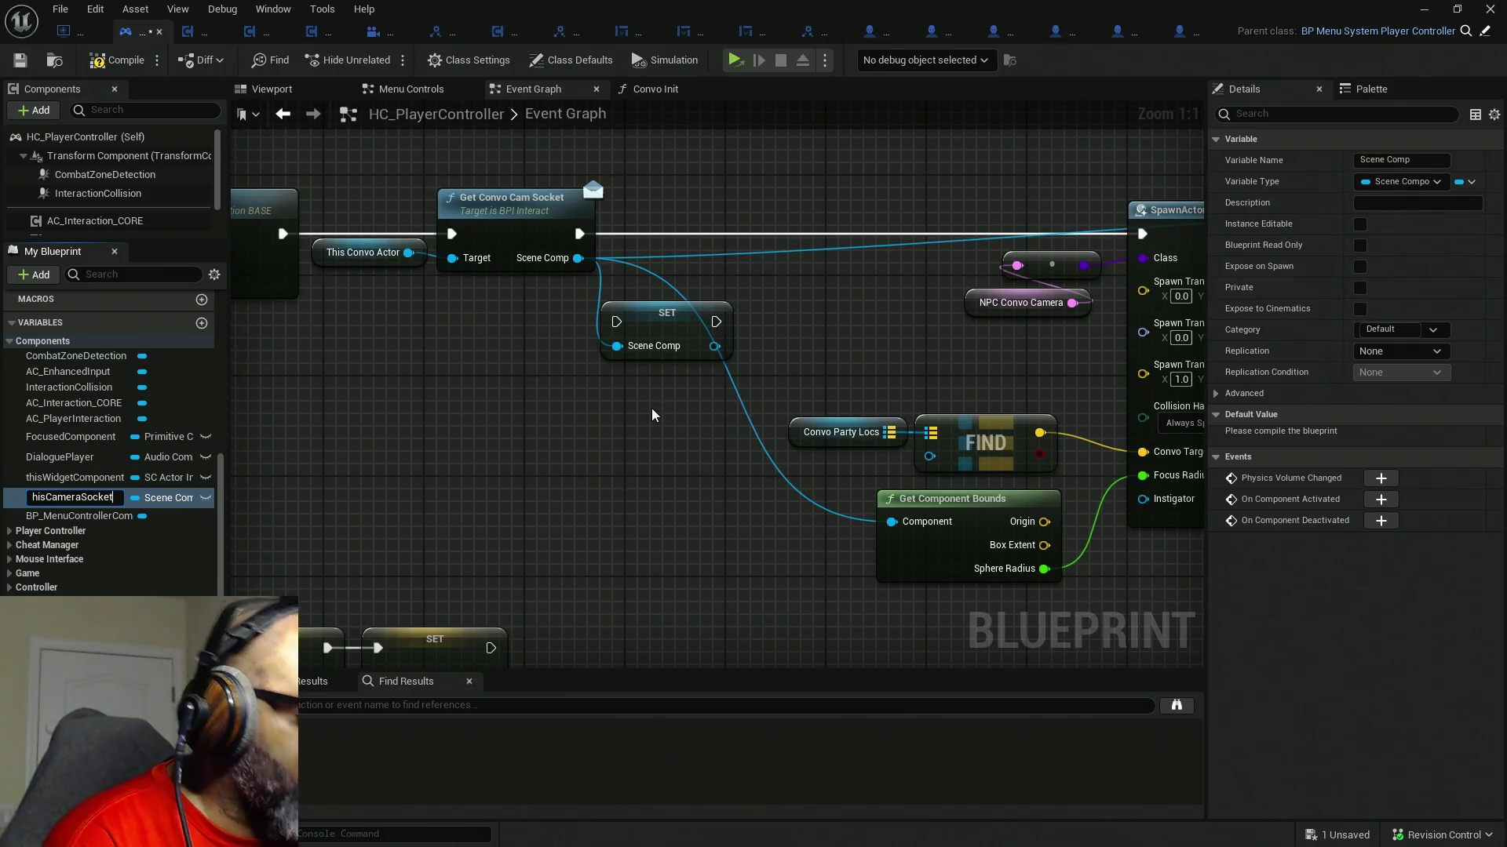
key("Return")
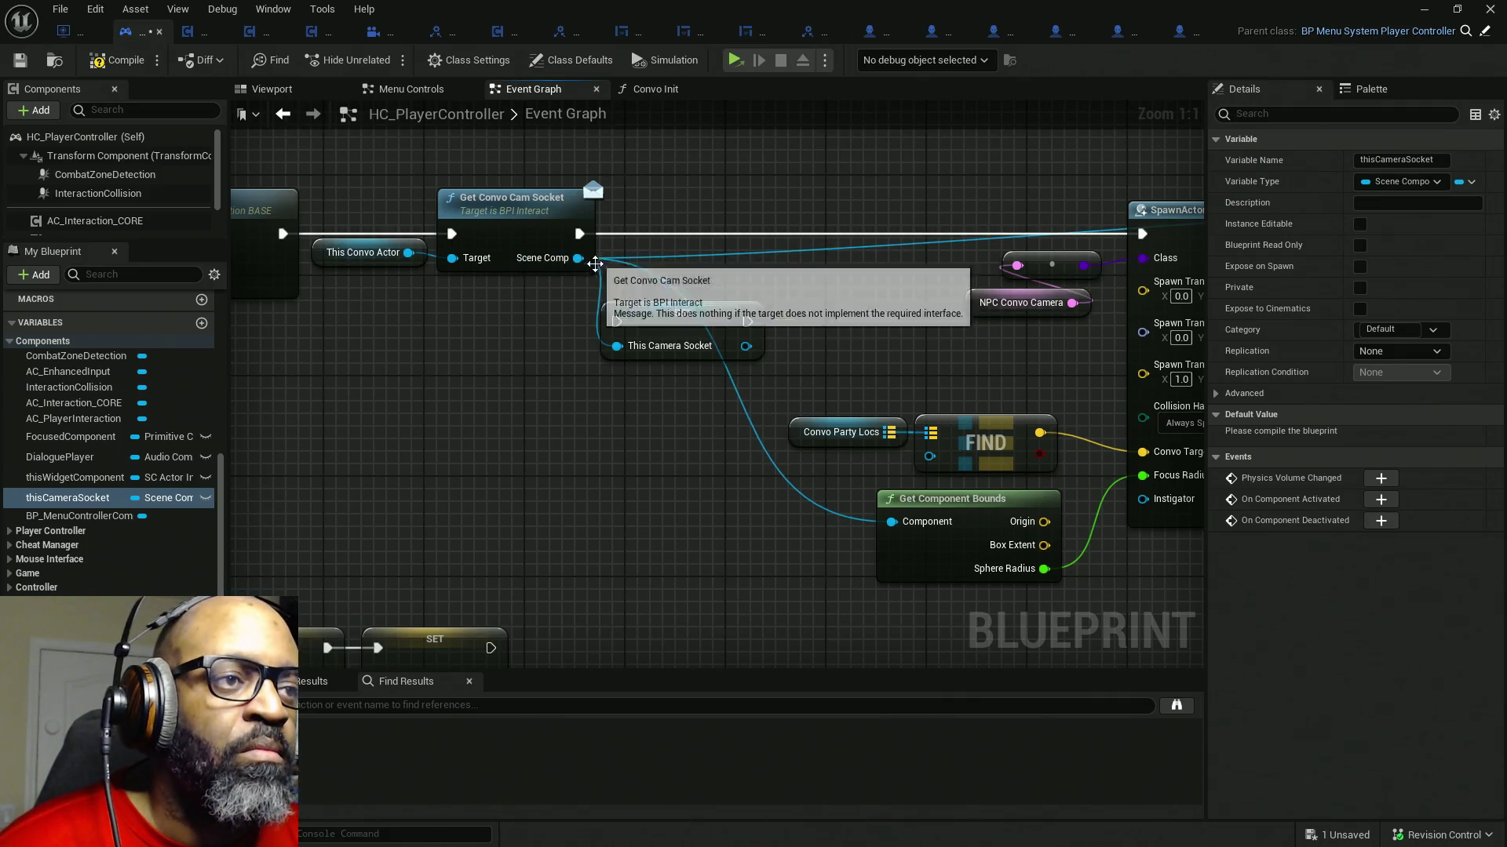
- Rewire Scene Comp through the SET node and route SpawnActor's execution through it
left_click_drag(578, 259, 746, 344)
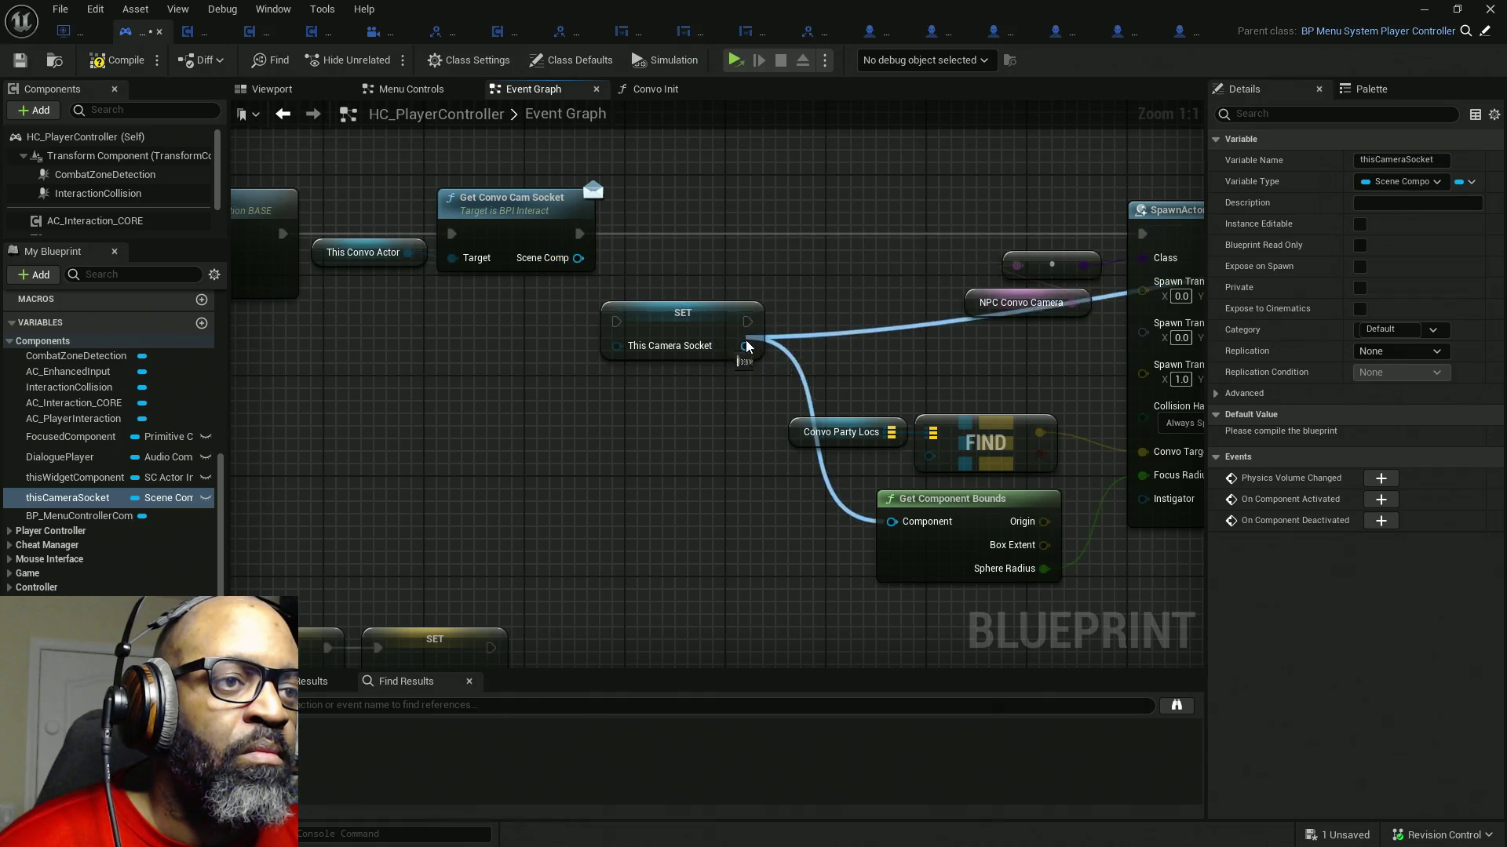
left_click(706, 332)
left_click_drag(578, 257, 617, 345)
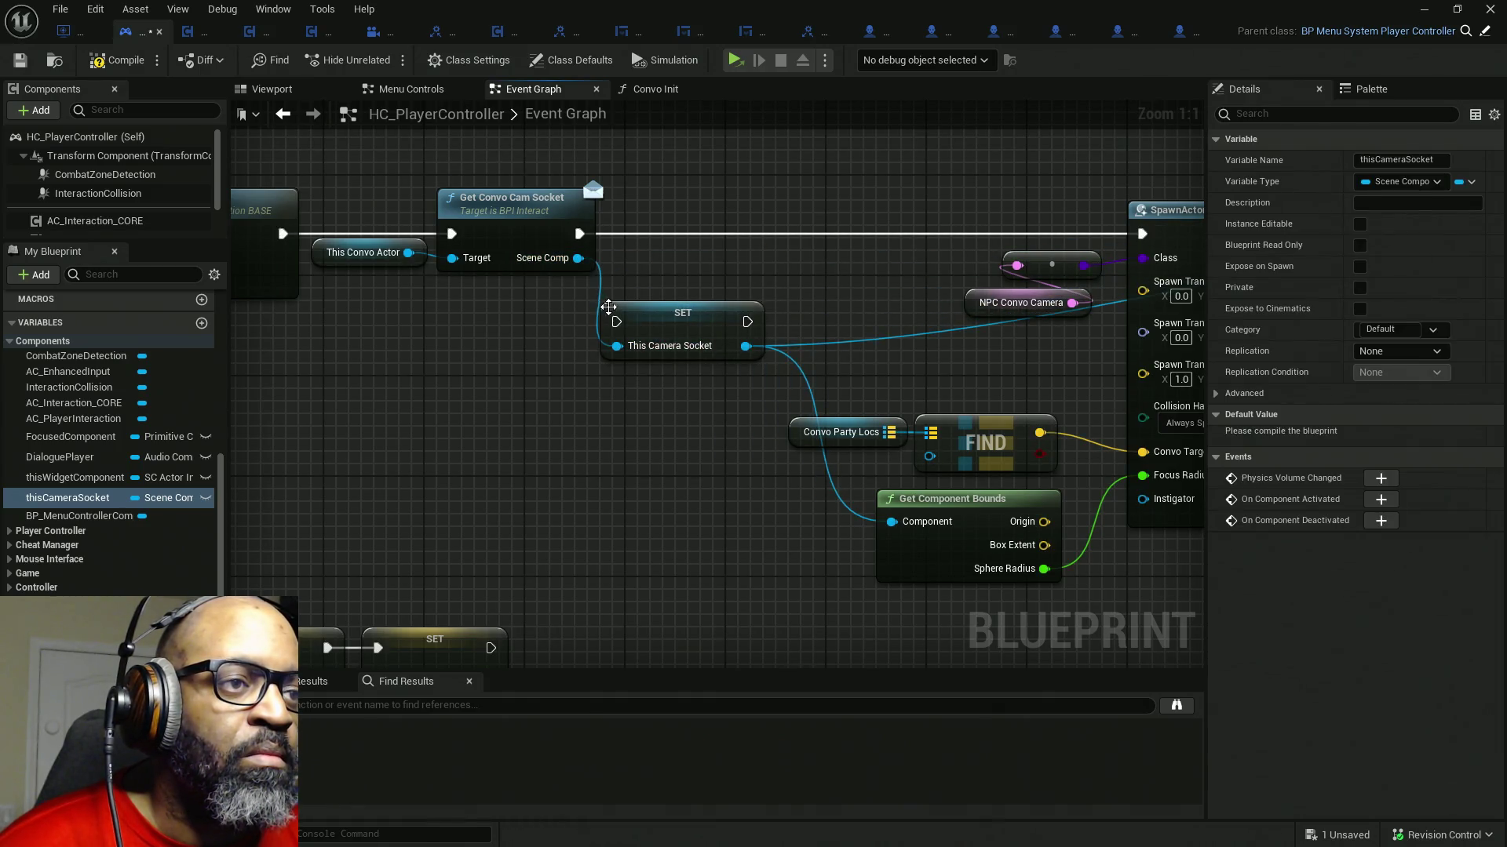
left_click_drag(580, 233, 746, 321)
mouse_move(616, 322)
left_mouse_down()
mouse_move(665, 245)
mouse_move(533, 342)
left_mouse_up()
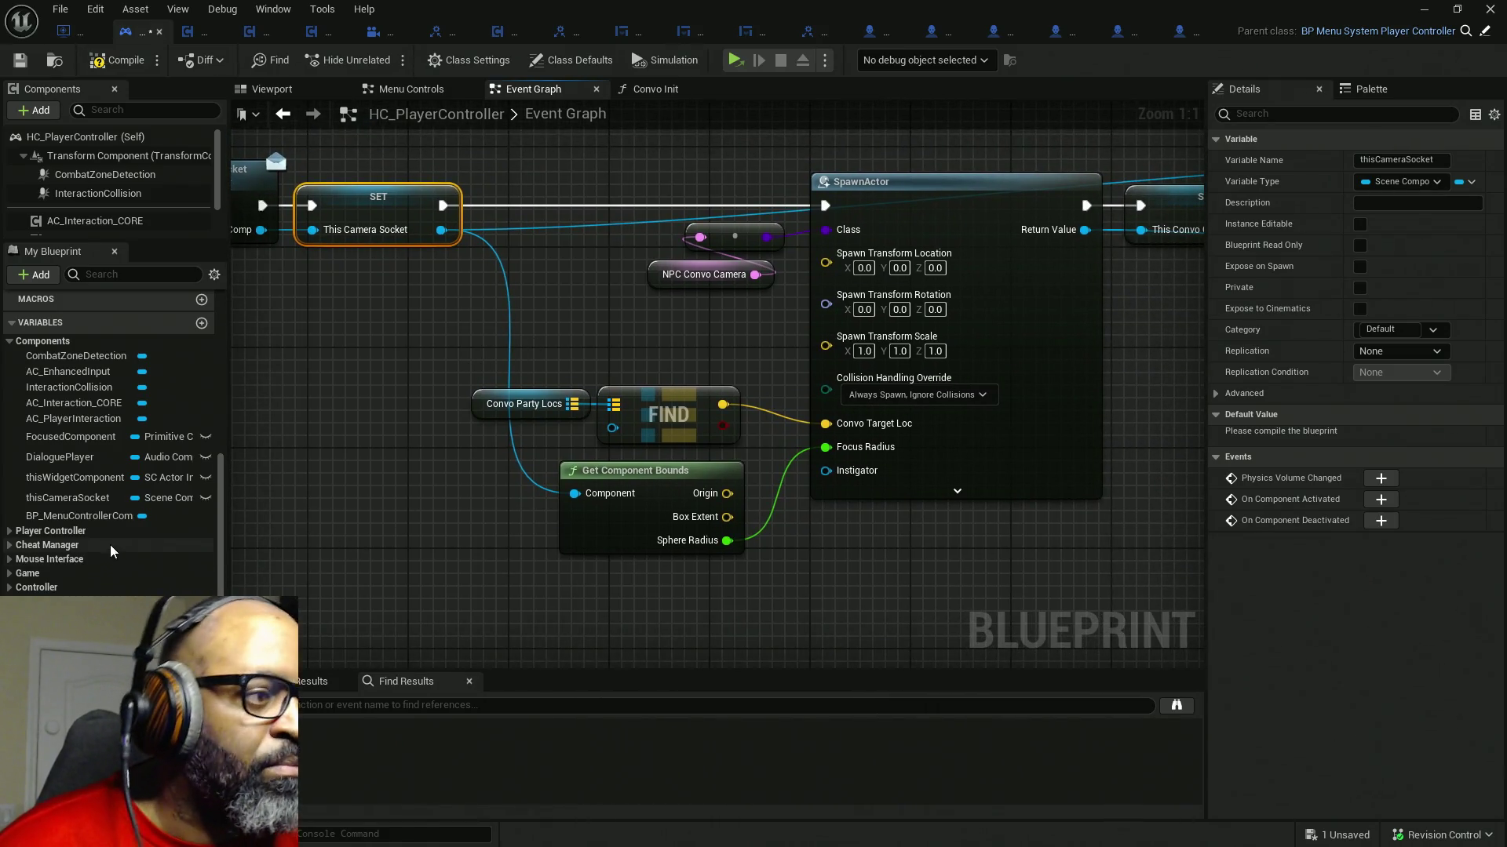
scroll(112, 448, "down", 3)
- Remove the This Convo Camera getter from the graph and compile
left_click(72, 635)
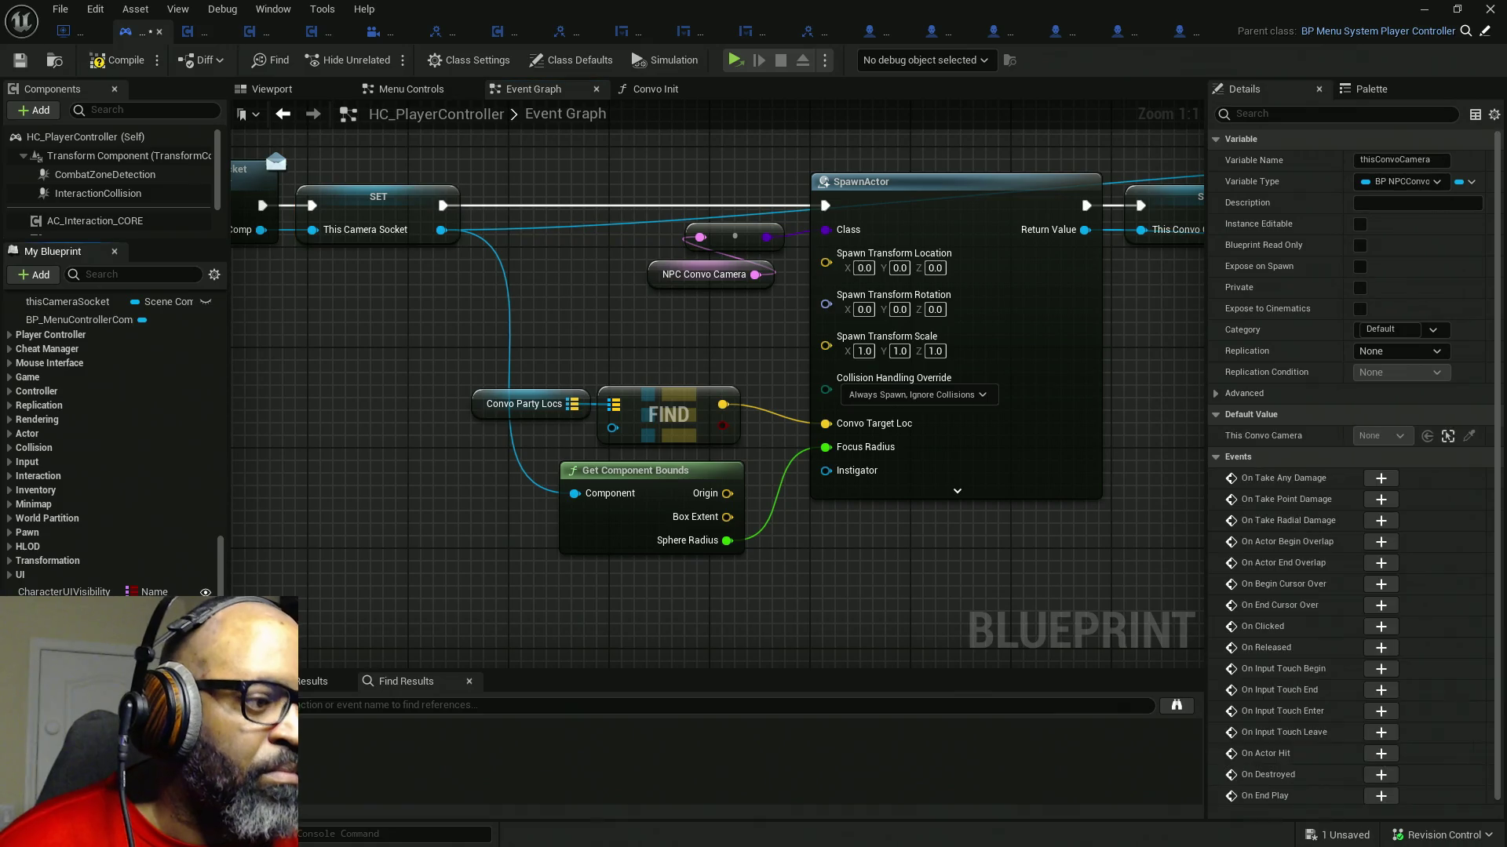
mouse_move(72, 636)
left_mouse_down()
mouse_move(441, 506)
mouse_move(409, 509)
left_mouse_up()
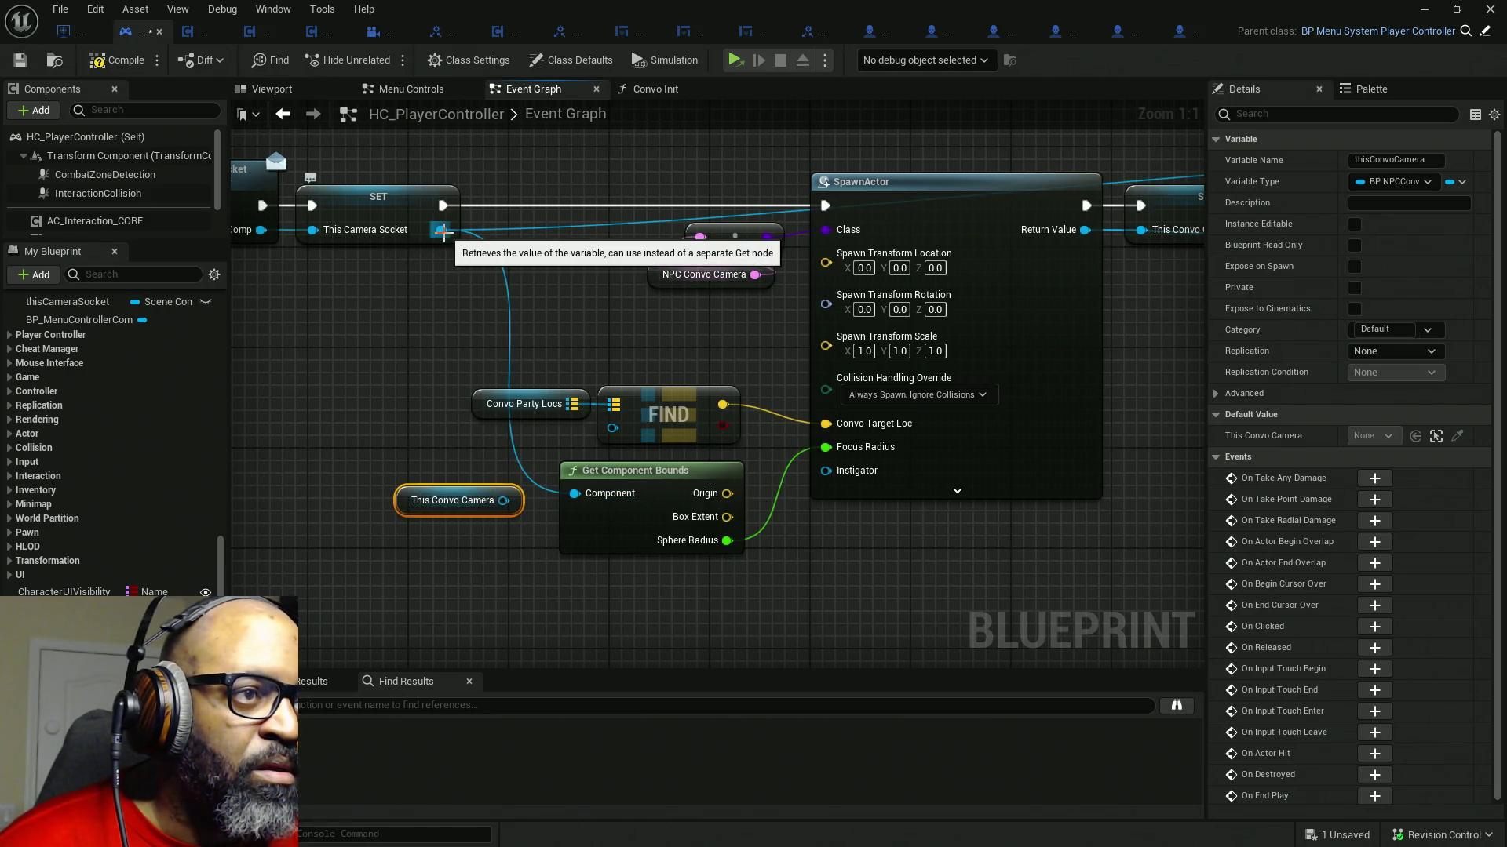
left_click_drag(248, 238, 453, 232)
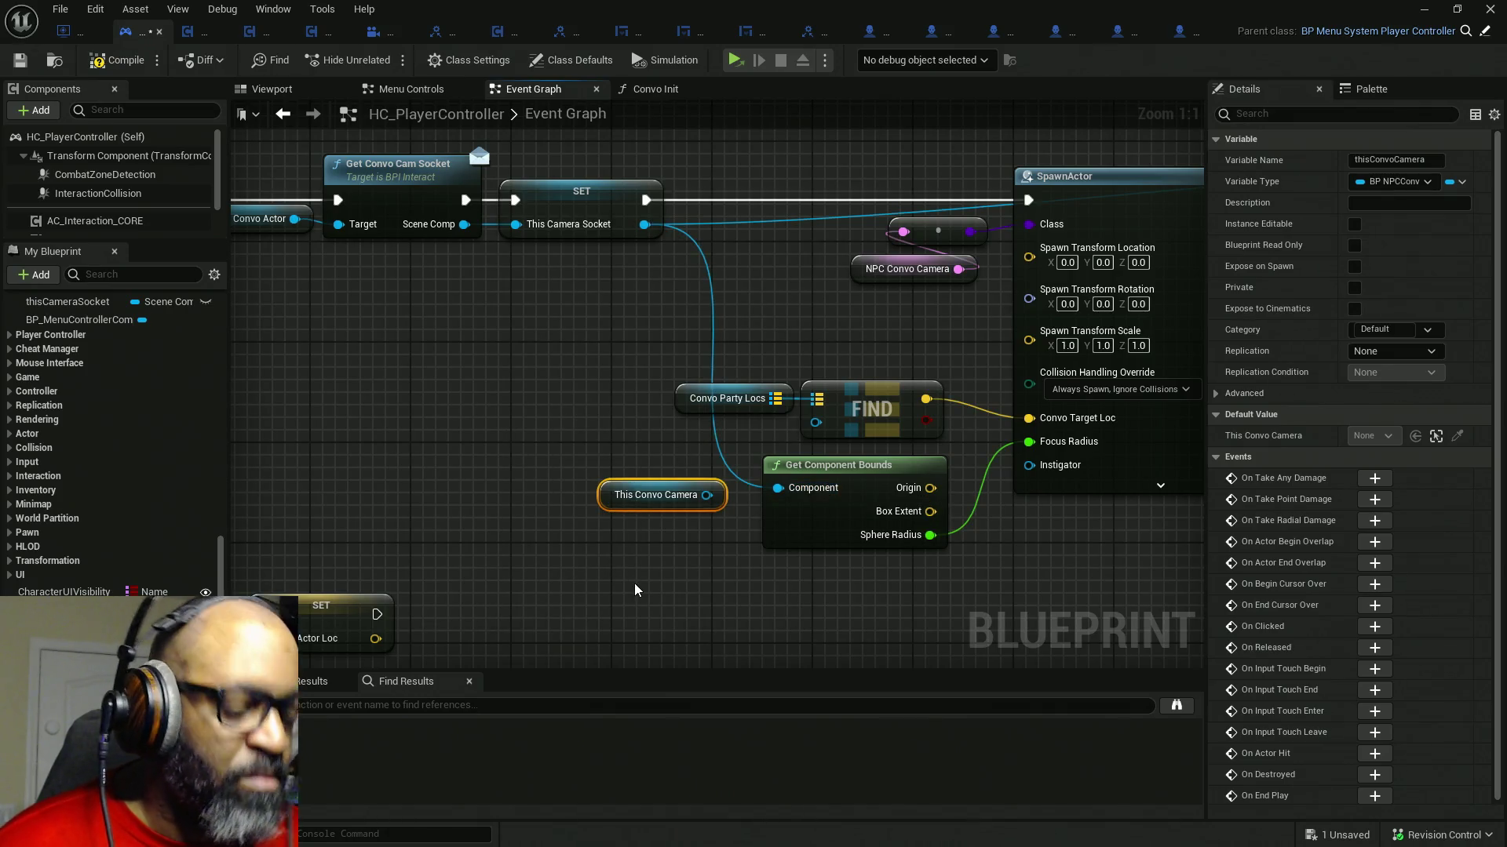
key("Delete")
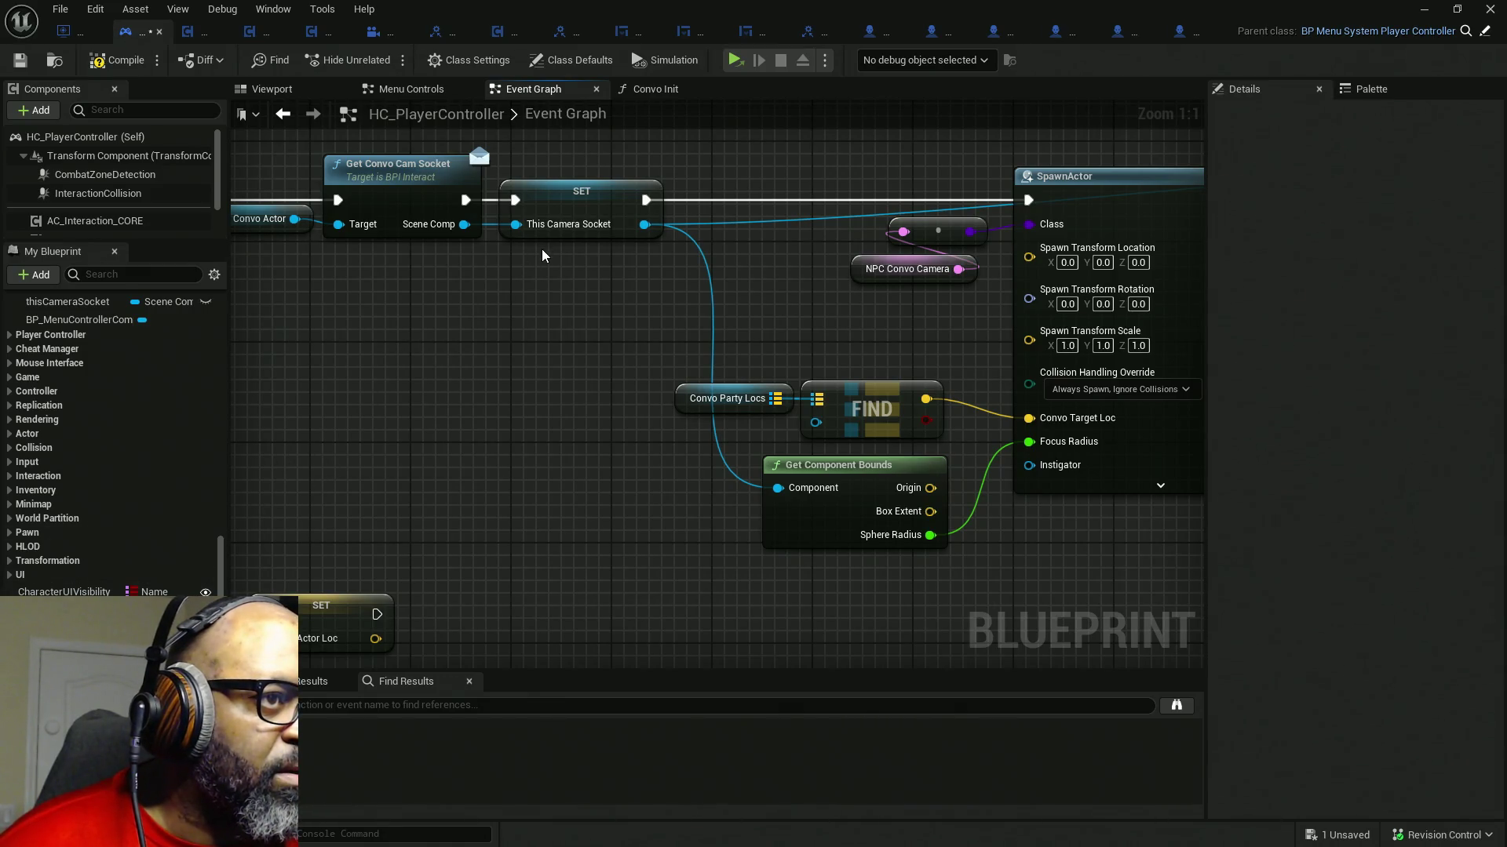
left_click_drag(541, 255, 594, 255)
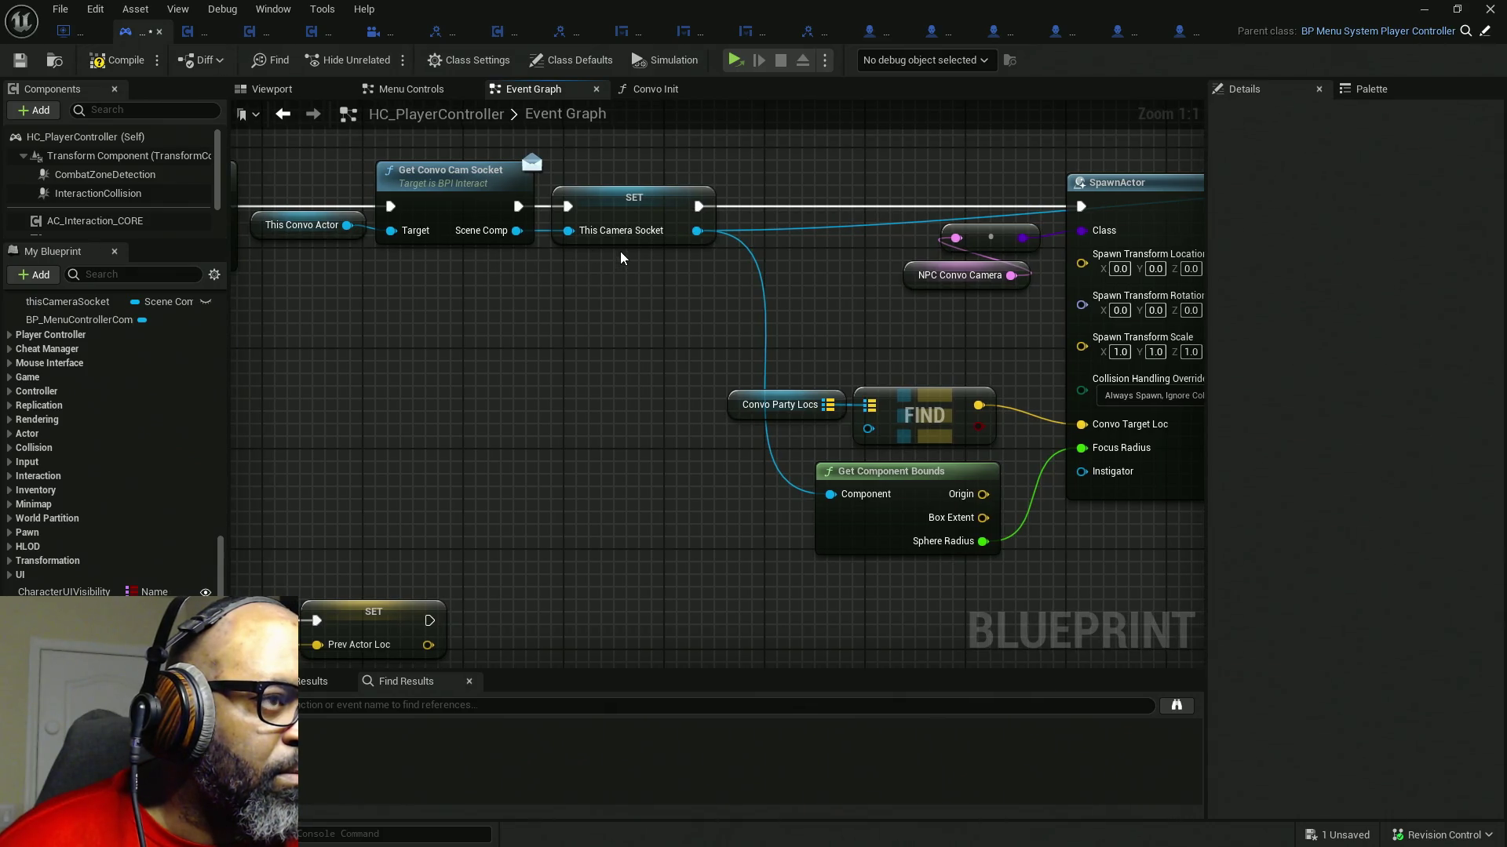
left_click(128, 62)
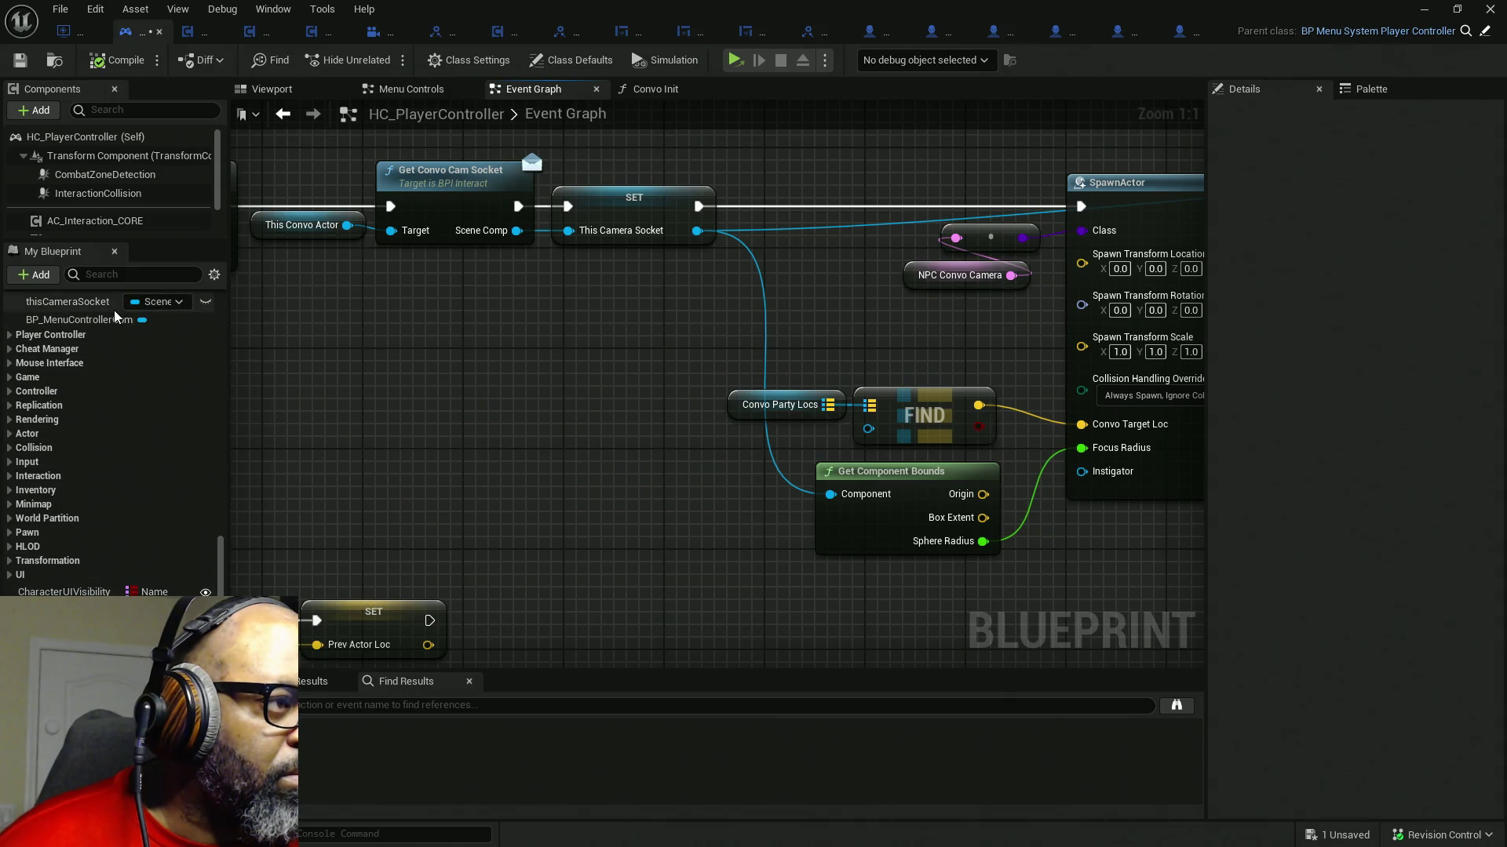
scroll(100, 322, "up", 2)
- Feed a thisCameraSocket getter into Get Component Bounds' Component pin
left_click_drag(90, 353, 613, 493)
left_click_drag(708, 500, 831, 494)
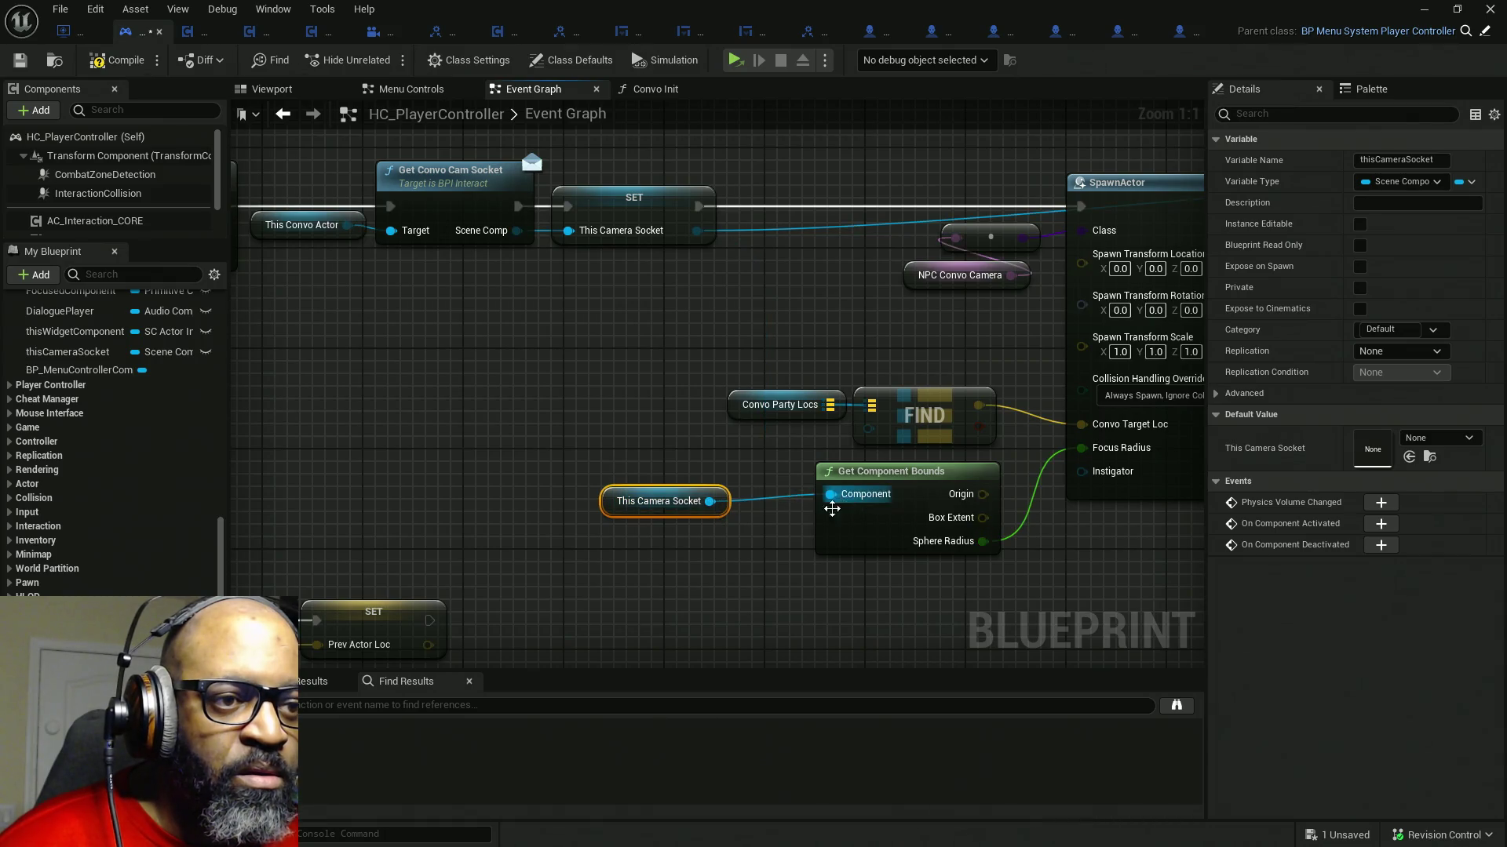
left_click_drag(635, 514, 710, 497)
mouse_move(745, 552)
left_mouse_down()
mouse_move(752, 563)
mouse_move(522, 572)
left_mouse_up()
mouse_move(731, 478)
left_mouse_down()
mouse_move(975, 461)
mouse_move(409, 477)
left_mouse_up()
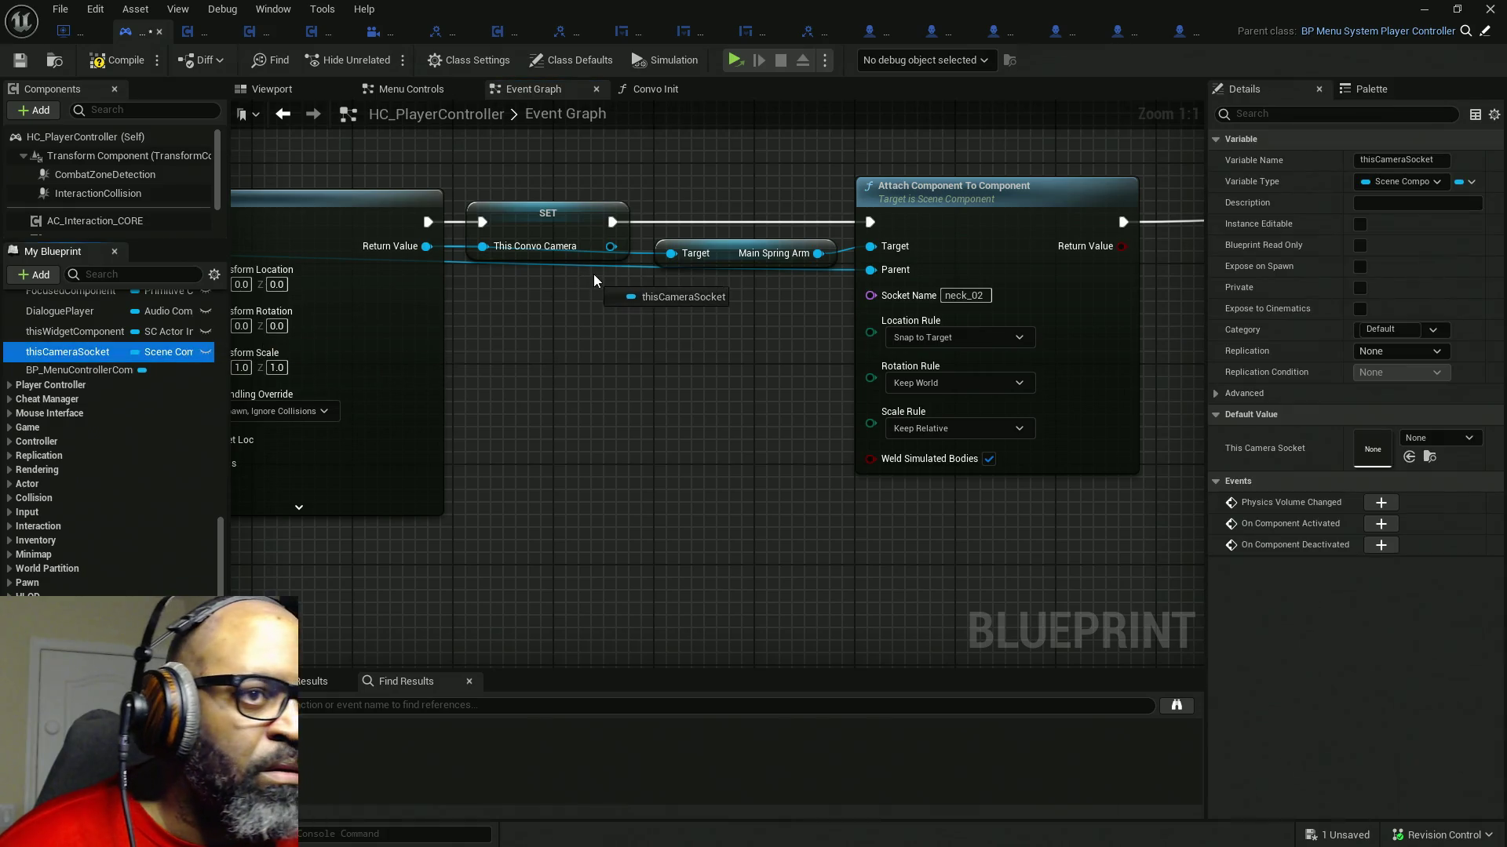
- Wire a thisCameraSocket getter into Attach Component To Component's Parent pin and compile
left_click_drag(64, 354, 662, 282)
left_click_drag(764, 290, 869, 270)
mouse_move(743, 344)
left_mouse_down()
mouse_move(845, 340)
mouse_move(789, 364)
mouse_move(976, 358)
left_mouse_up()
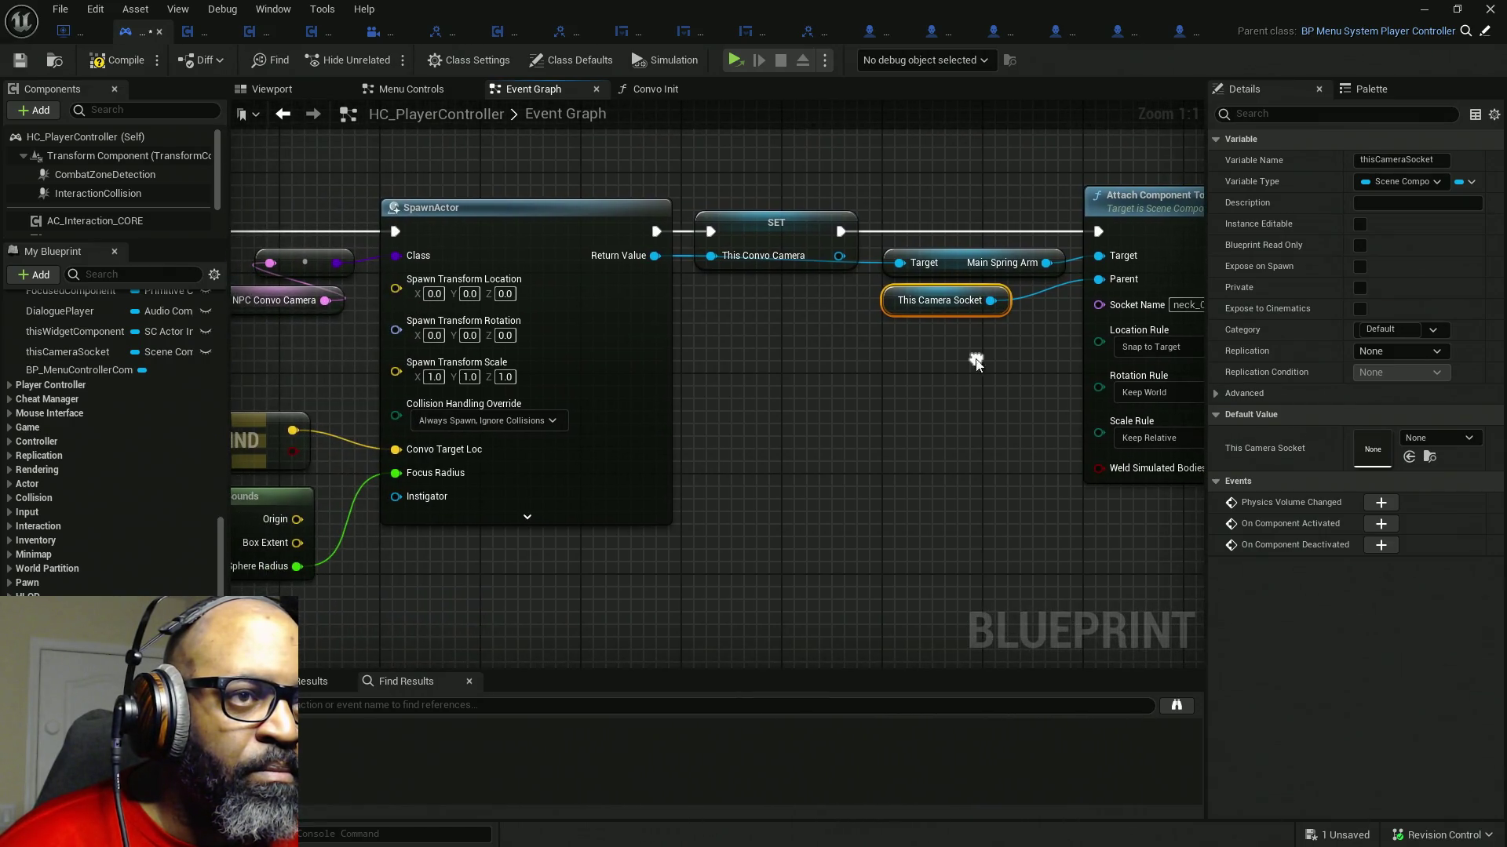
left_click_drag(877, 265, 708, 295)
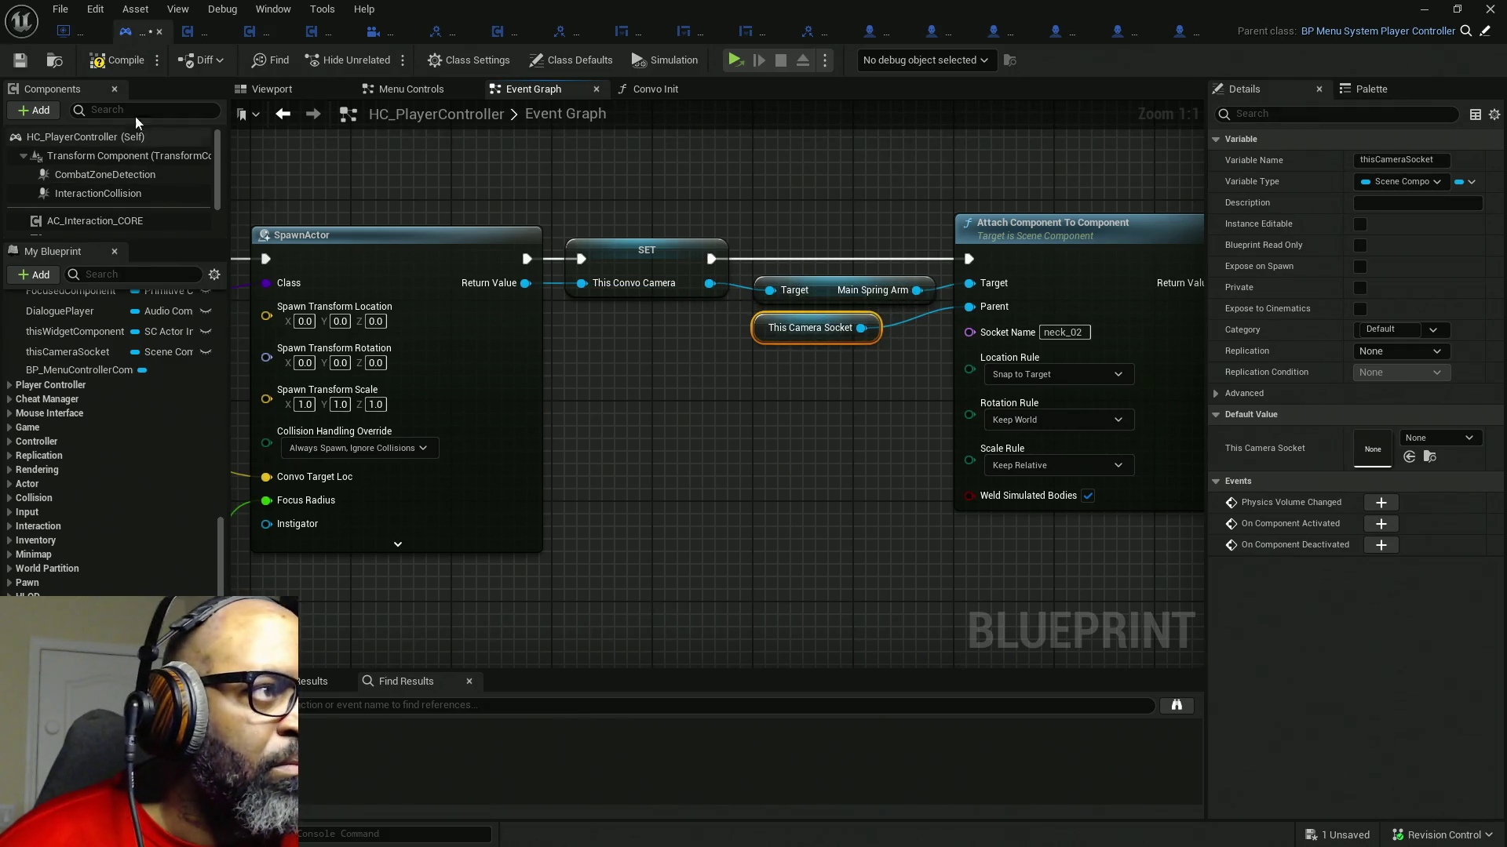
left_click(125, 61)
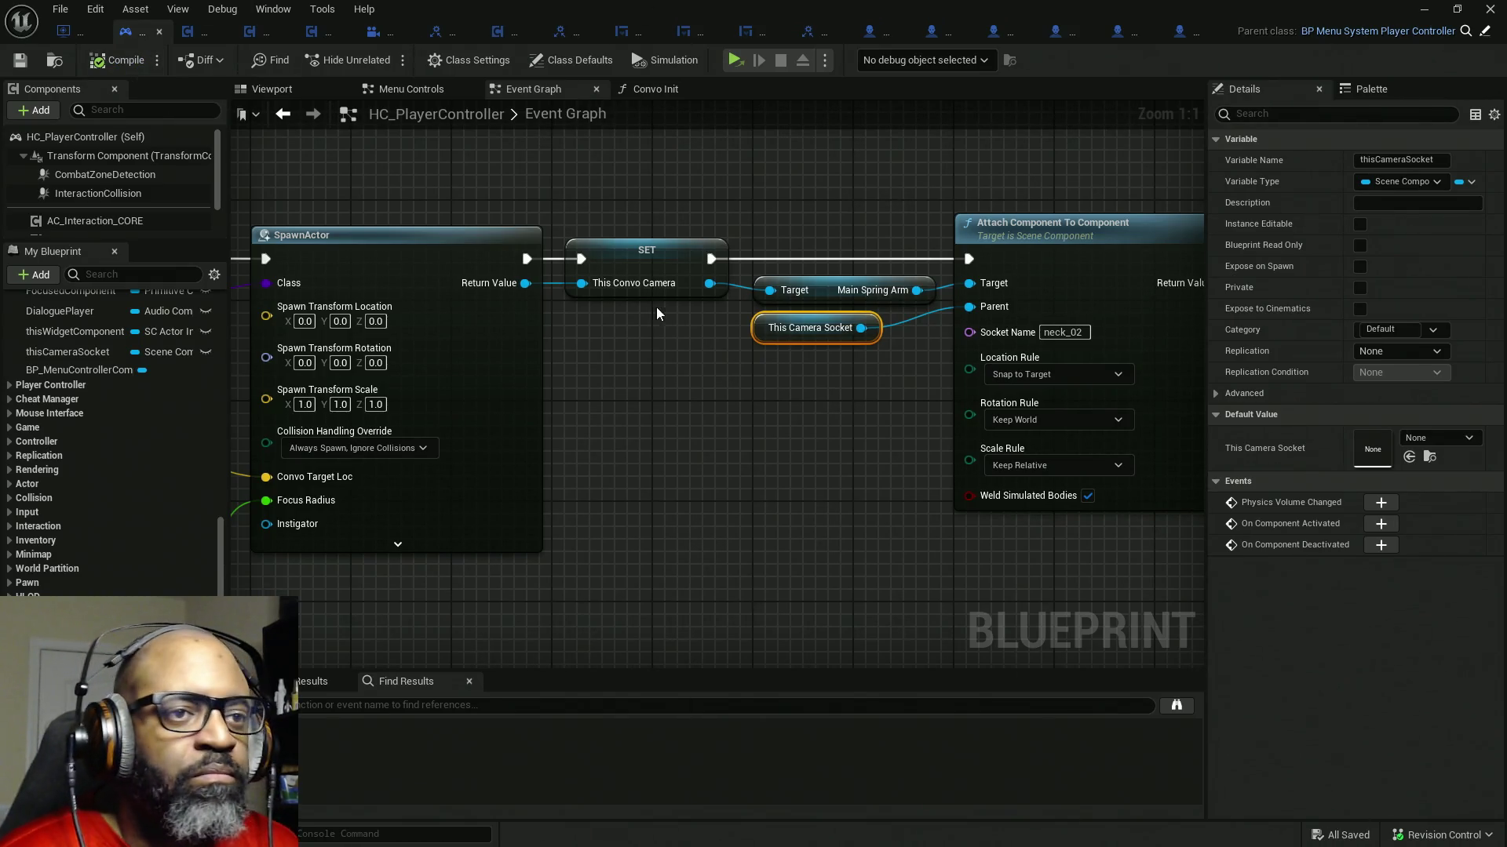
- Regroup the FIND, This Camera Socket and Get Component Bounds nodes neatly beside SpawnActor
left_click_drag(652, 307, 1113, 407)
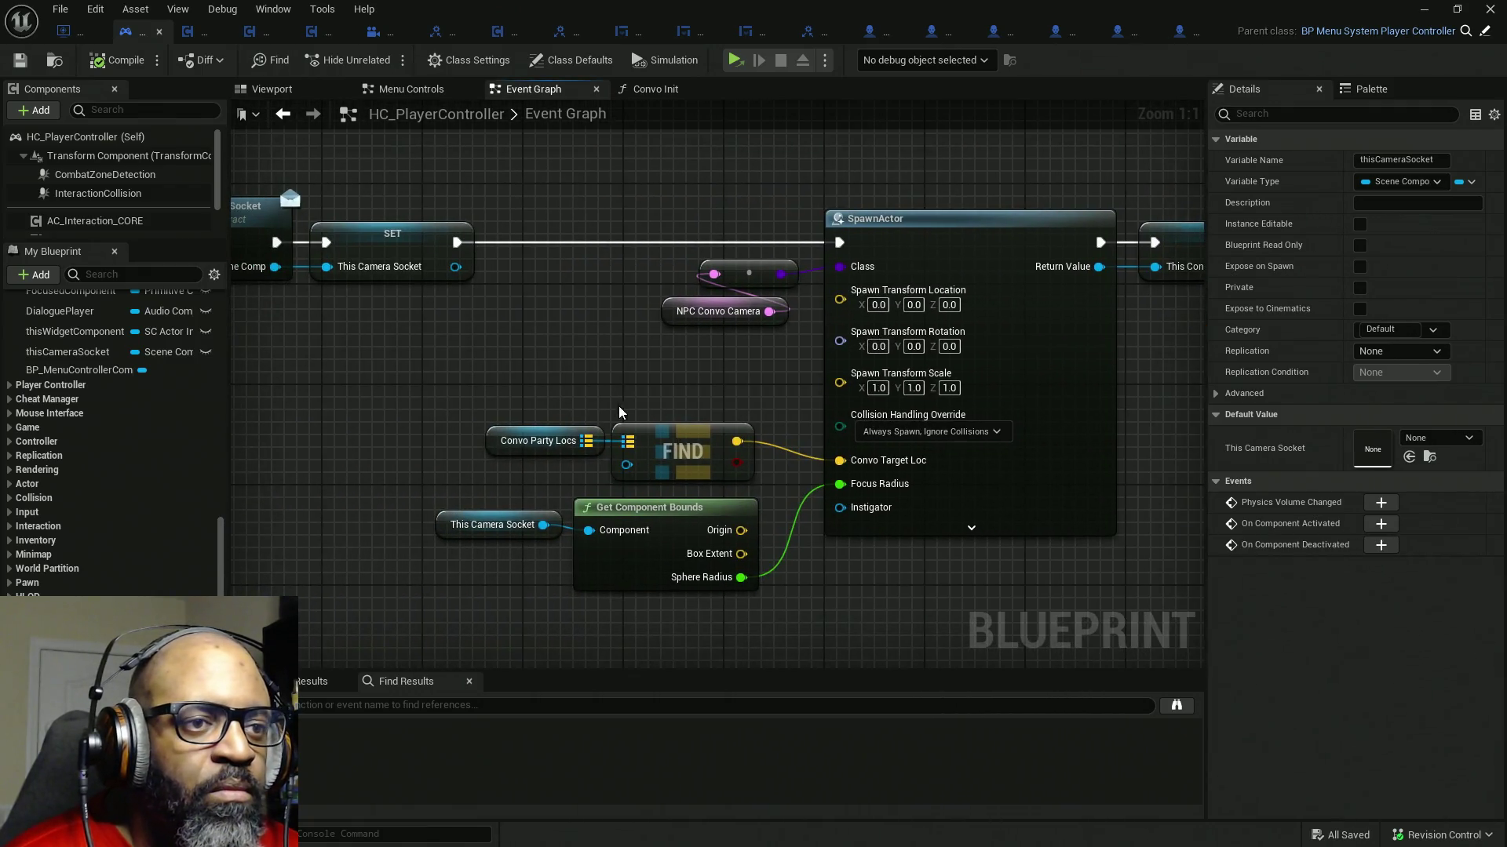
left_click_drag(624, 413, 699, 369)
mouse_move(555, 377)
left_mouse_down()
mouse_move(847, 443)
mouse_move(506, 418)
mouse_move(475, 447)
left_mouse_up()
left_click_drag(706, 589, 531, 471)
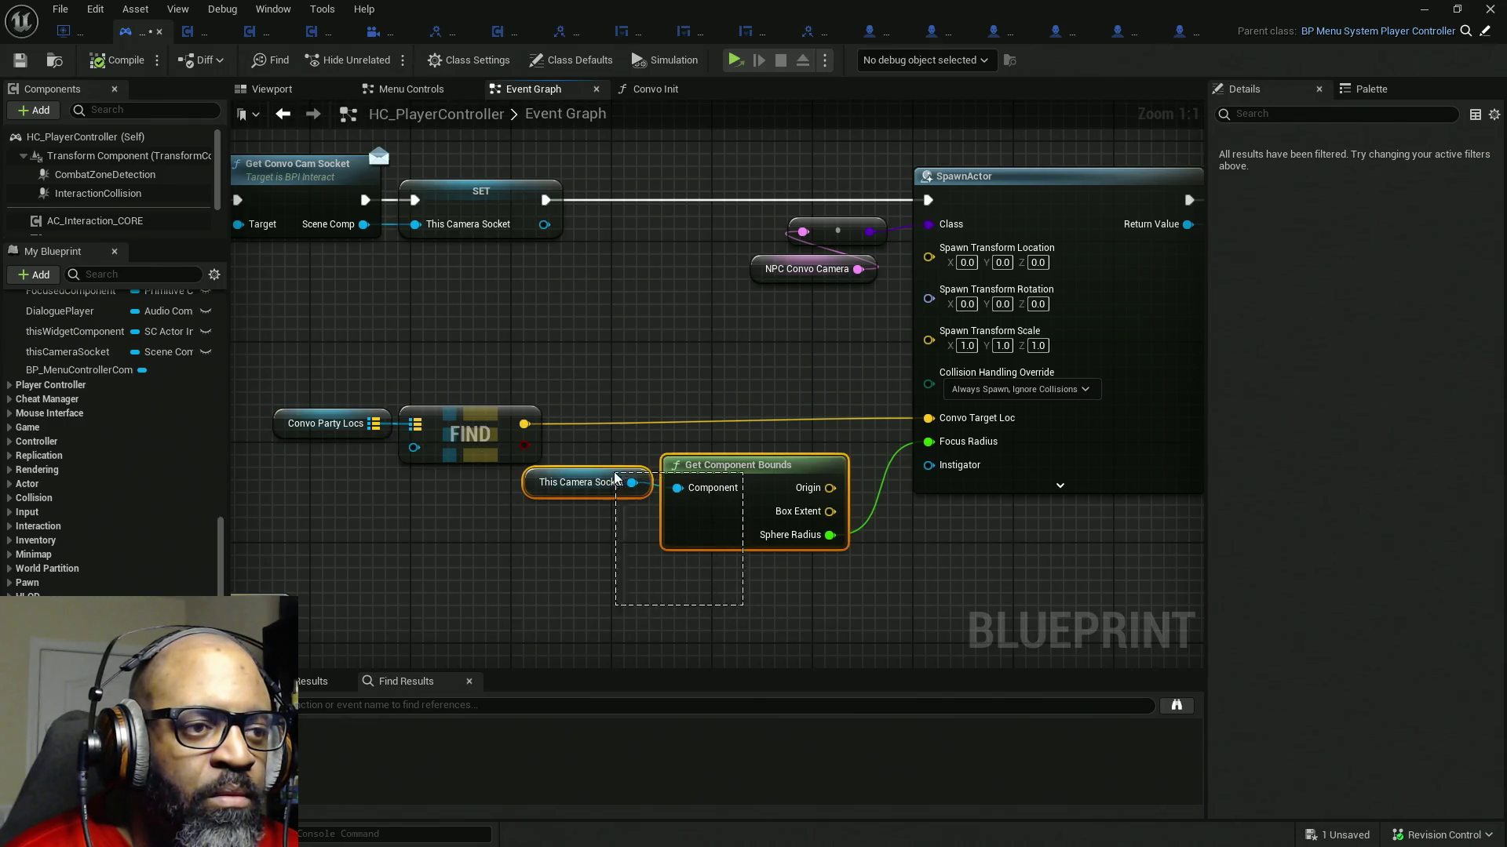
left_click_drag(665, 501, 755, 499)
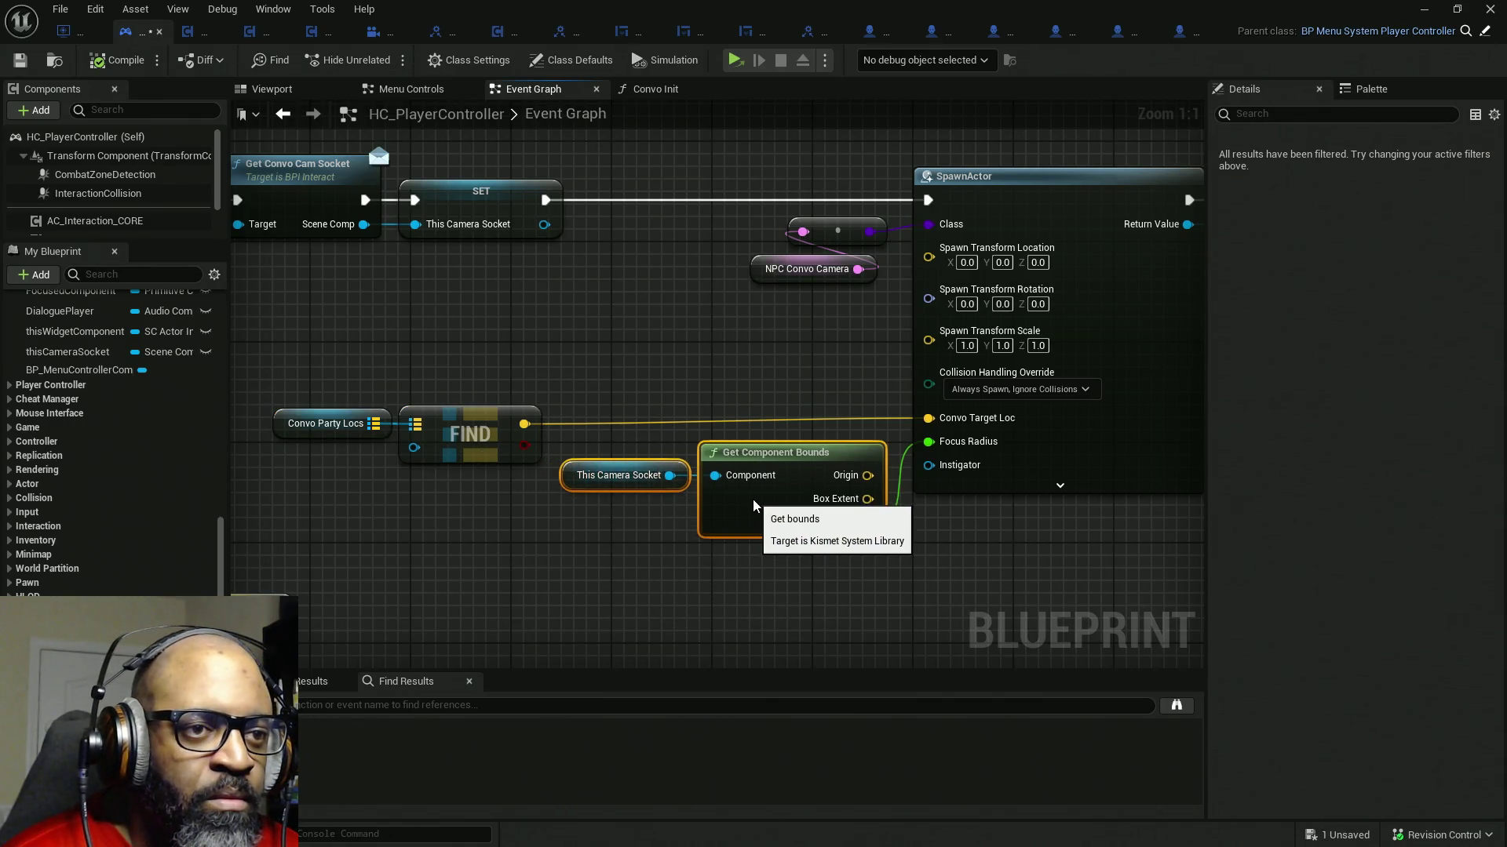
mouse_move(282, 342)
left_mouse_down()
mouse_move(539, 474)
mouse_move(531, 439)
left_mouse_up()
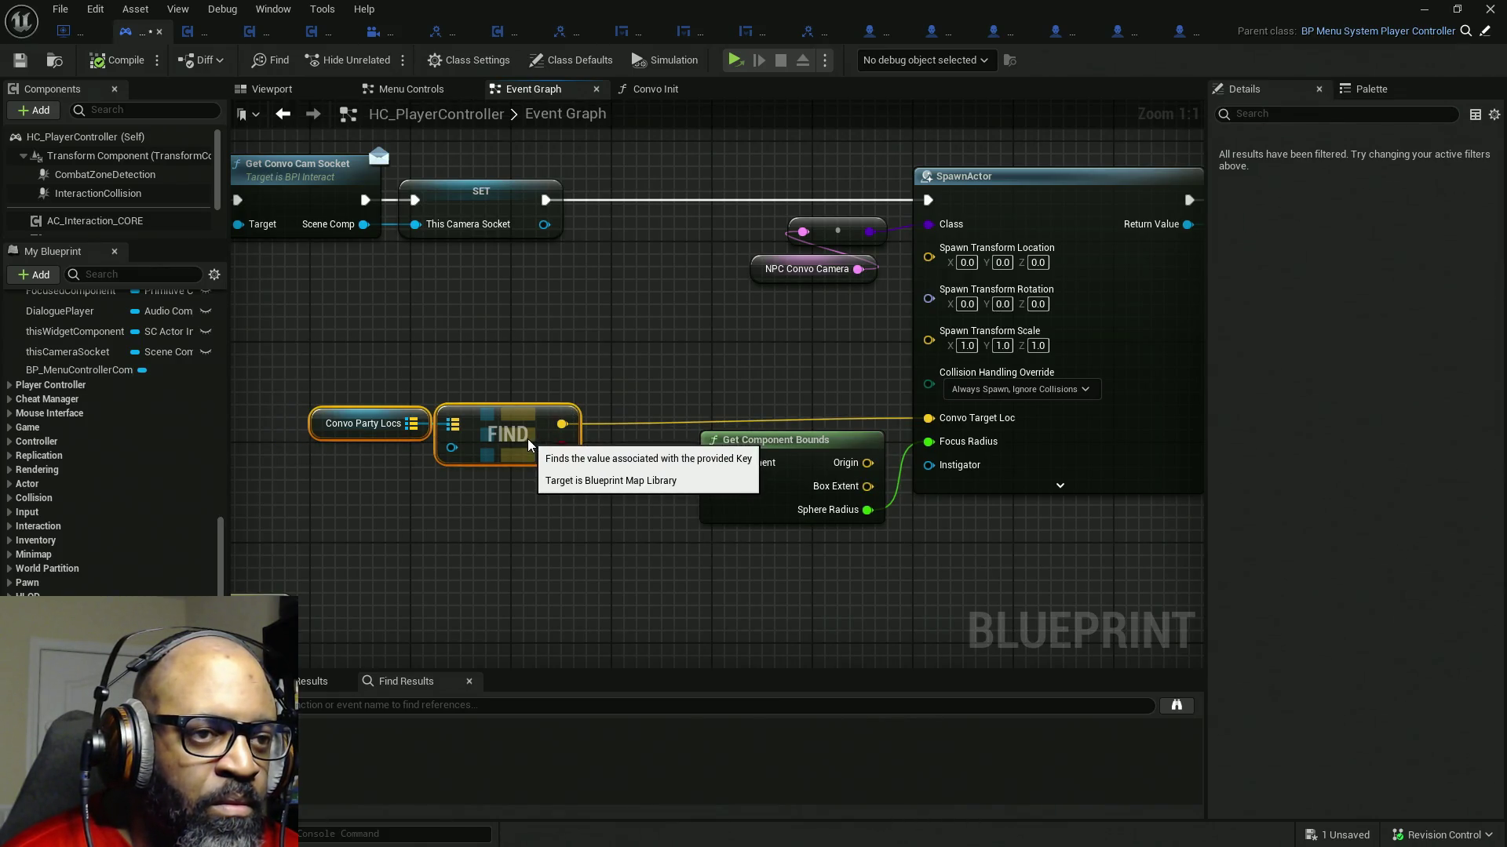
mouse_move(754, 551)
left_mouse_down()
mouse_move(756, 513)
mouse_move(887, 532)
left_mouse_up()
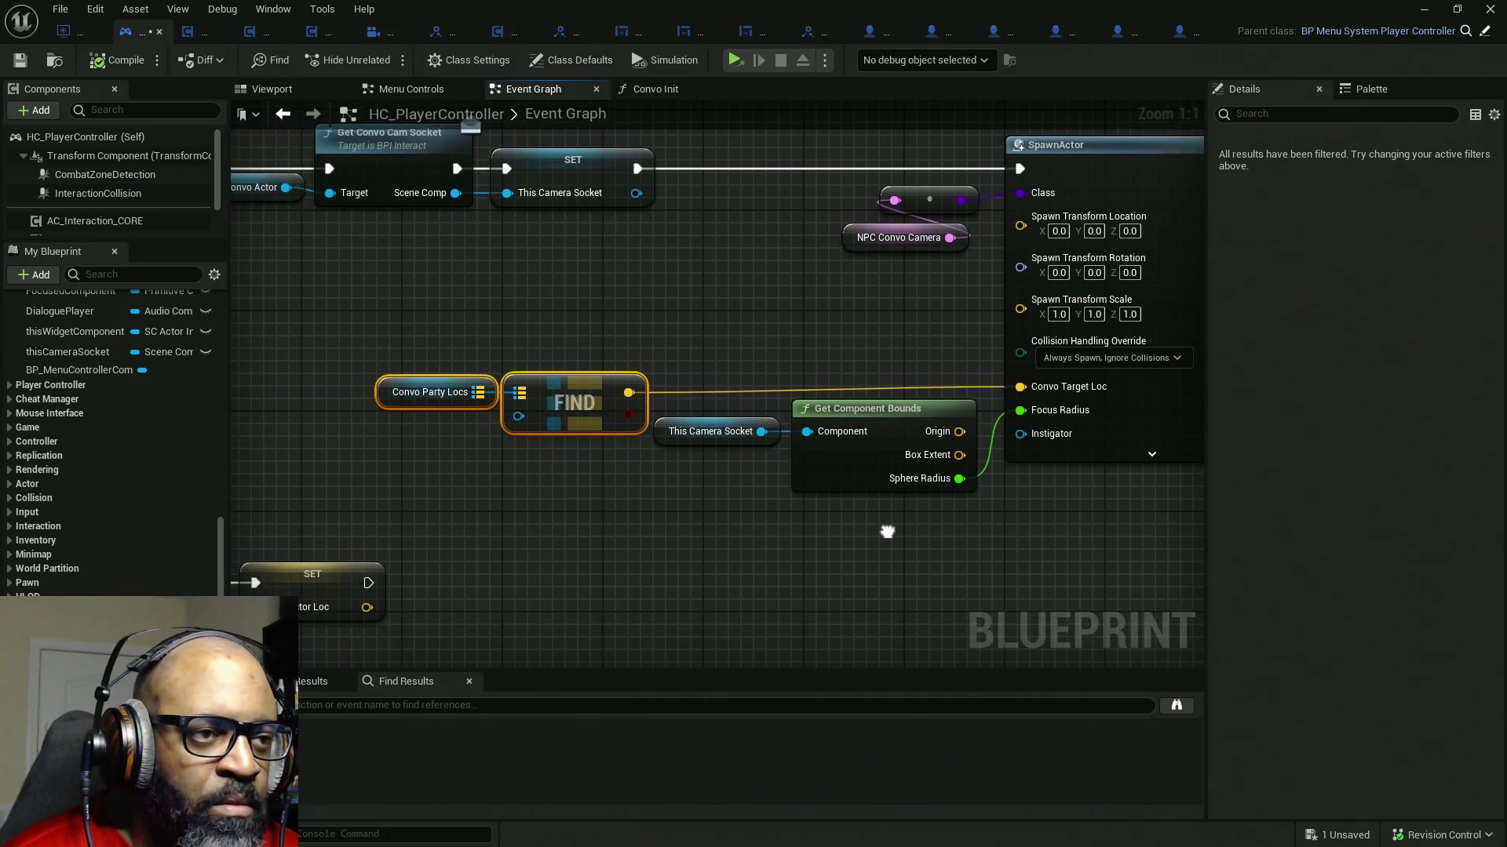
left_click_drag(573, 325, 985, 416)
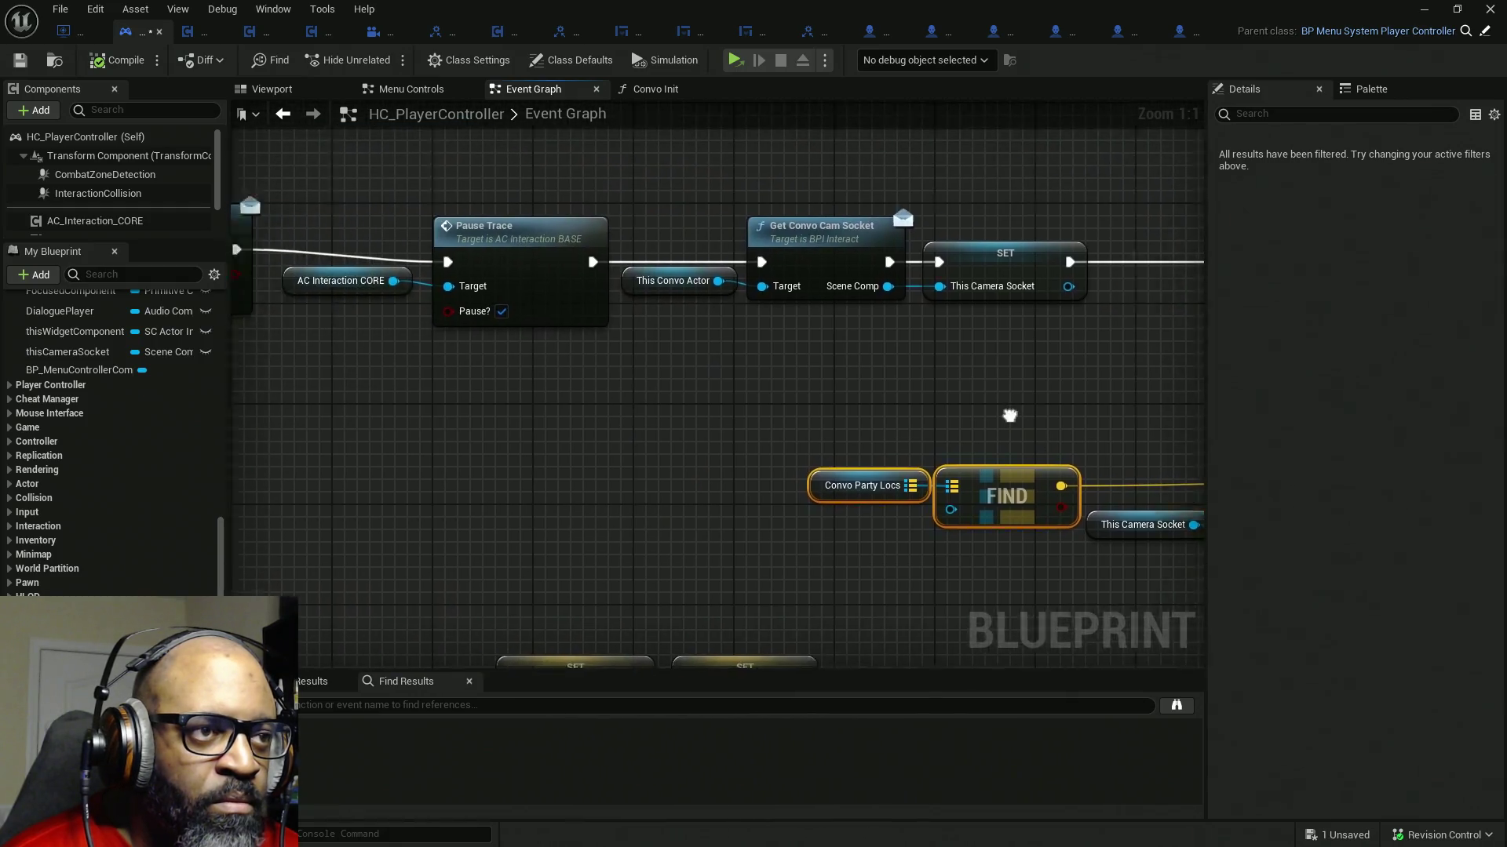
left_click_drag(491, 421, 972, 413)
scroll(972, 414, "down", 2)
scroll(859, 407, "down", 2)
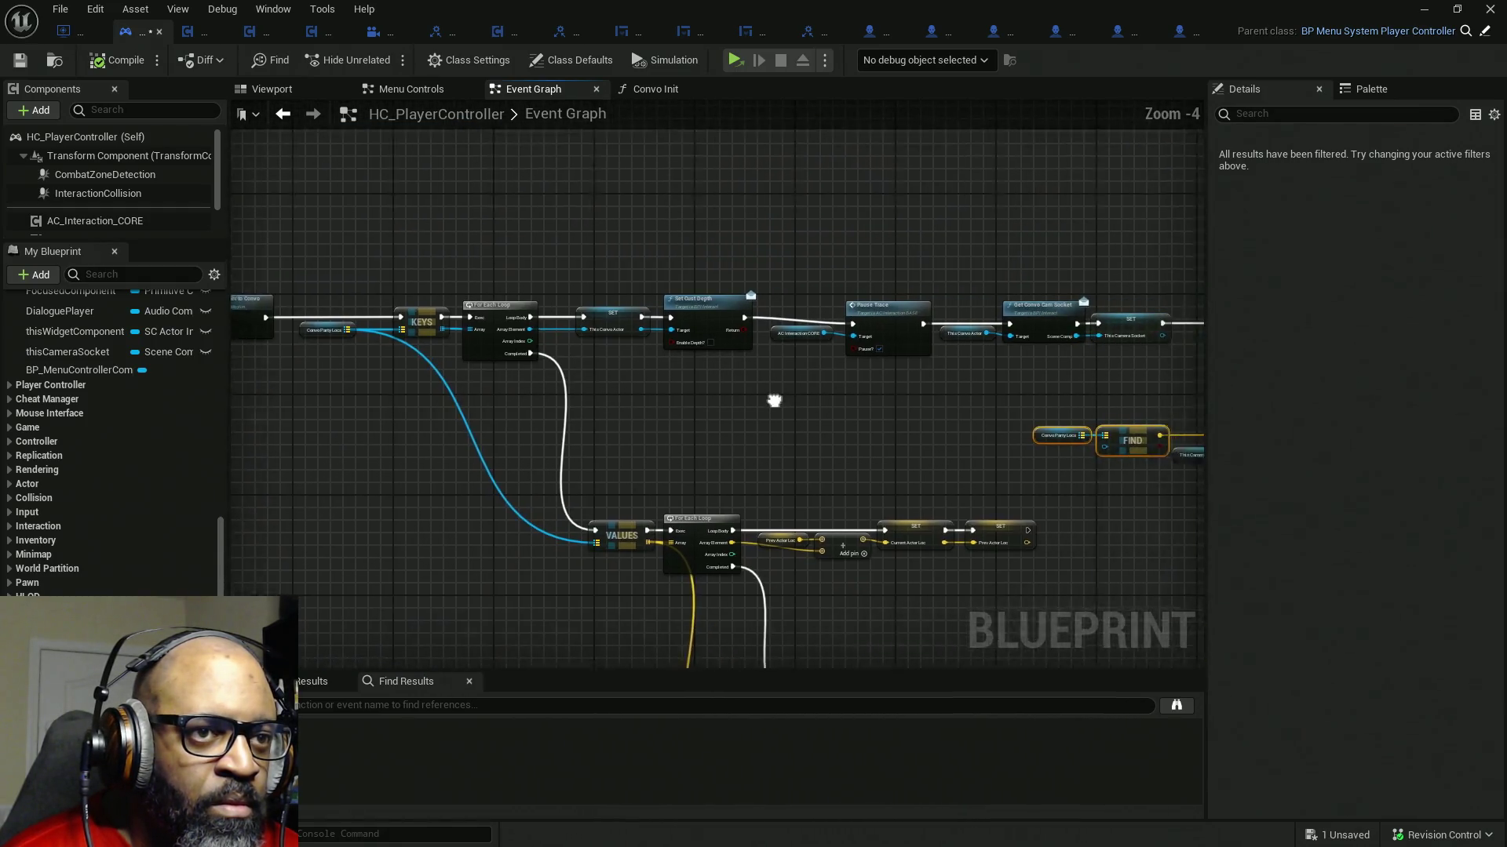
- Shift the Pause Trace, SpawnActor, SET and Attach node groups left to close gaps
left_click_drag(784, 403, 682, 393)
mouse_move(1089, 282)
left_mouse_down()
mouse_move(806, 334)
mouse_move(758, 375)
mouse_move(462, 261)
left_mouse_up()
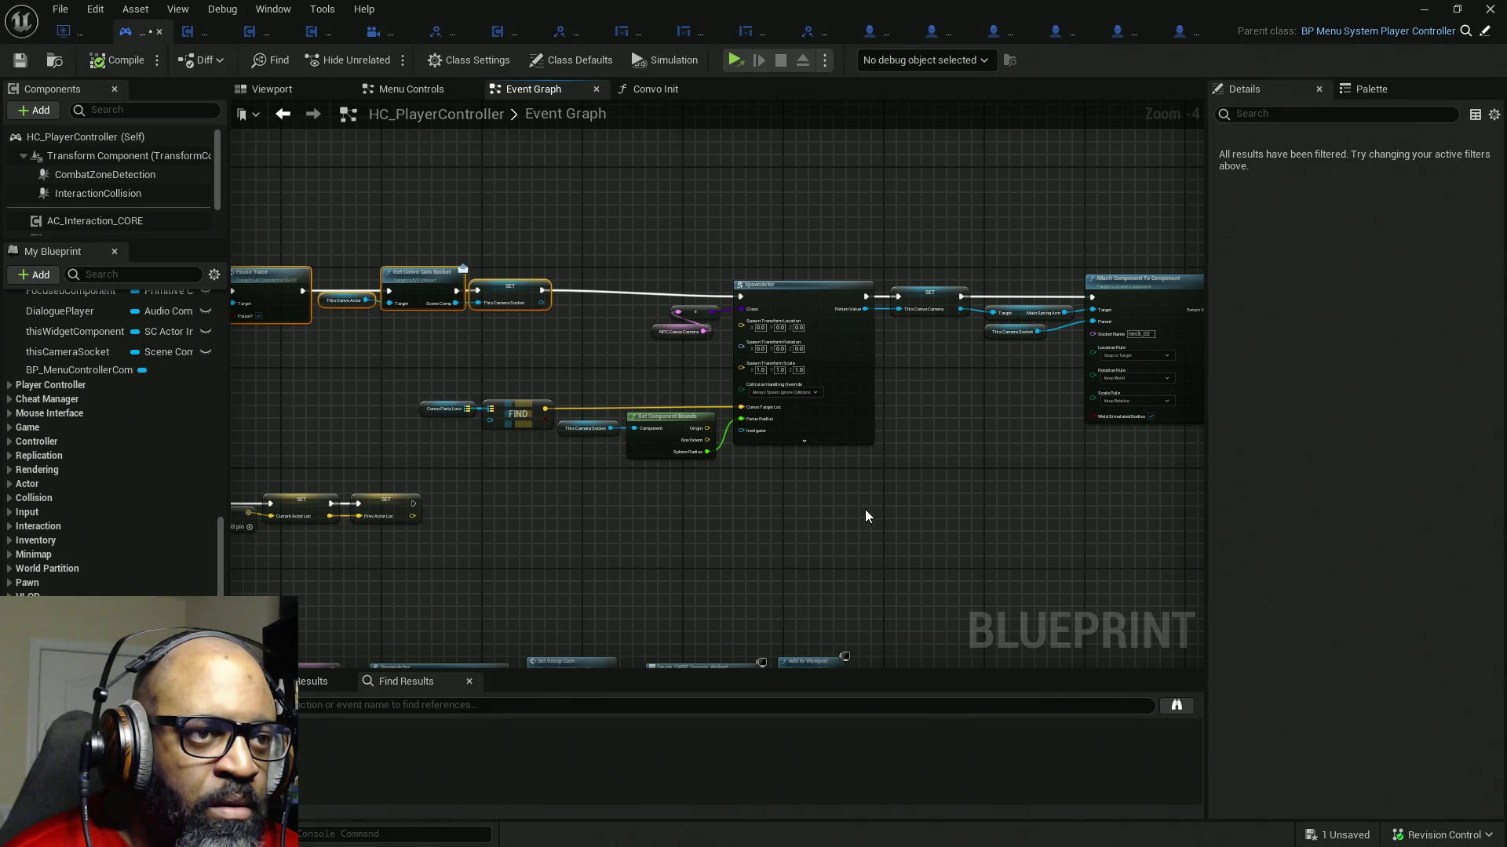
left_click_drag(866, 517, 665, 300)
mouse_move(379, 355)
left_mouse_down("shift")
mouse_move(638, 482)
mouse_move(612, 482)
left_mouse_up("shift")
left_click_drag(835, 404, 740, 397)
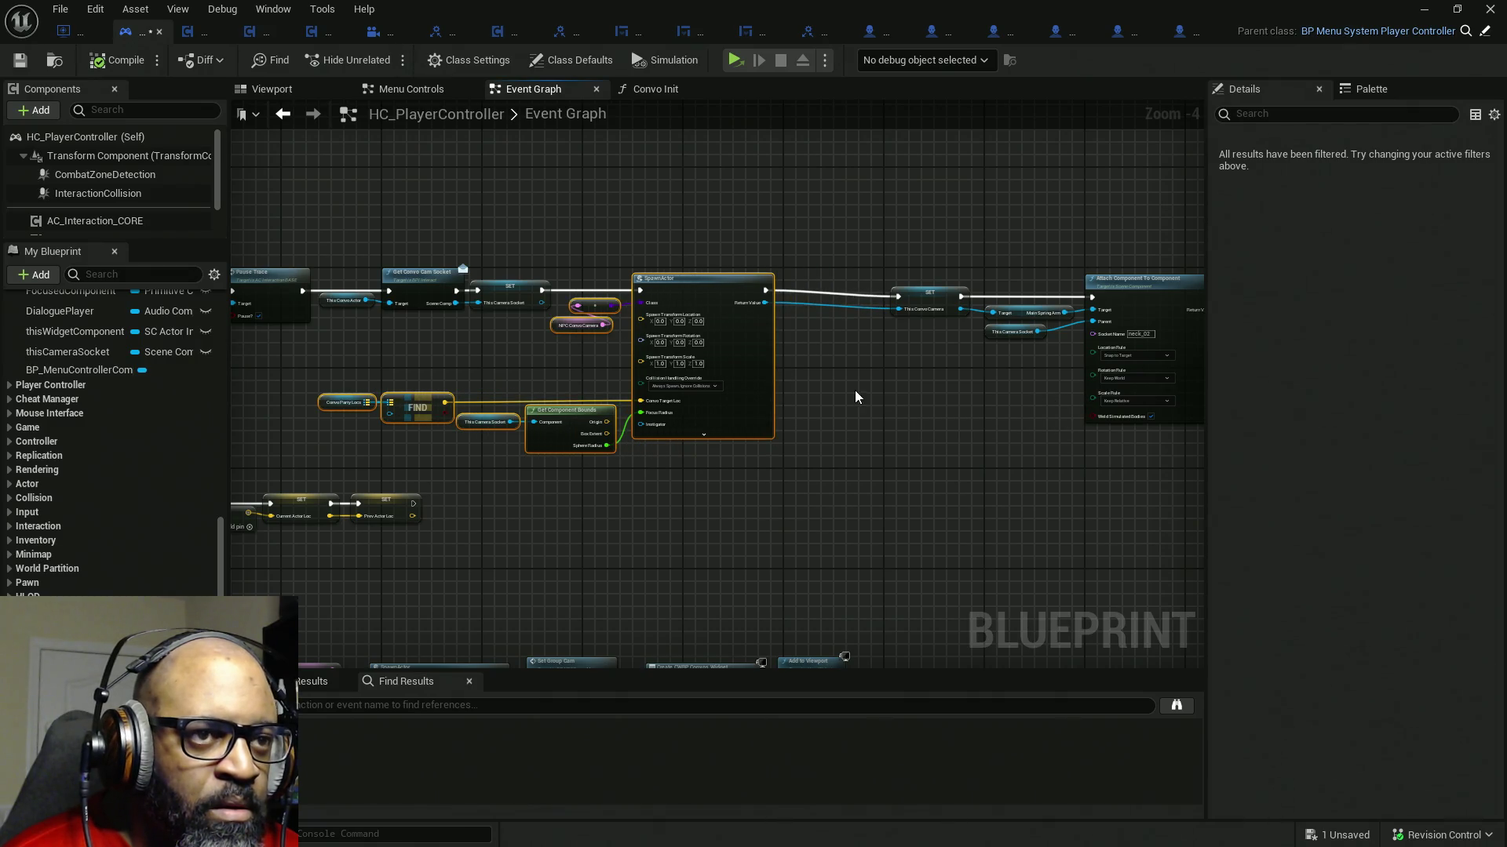
scroll(737, 390, "up", 1)
scroll(627, 274, "up", 1)
left_click_drag(554, 205, 948, 398)
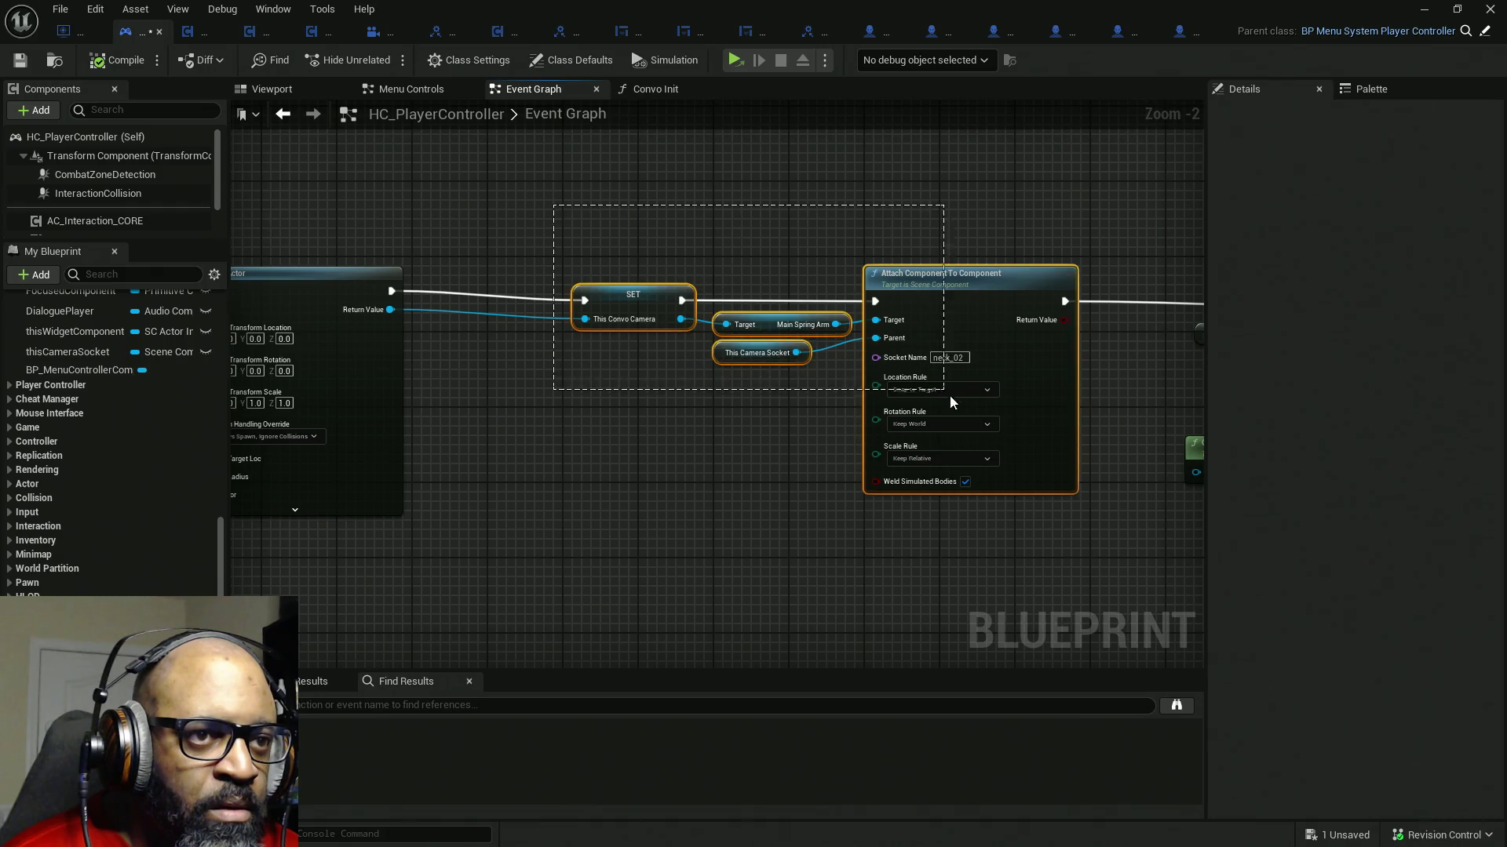
left_click_drag(1016, 447, 868, 449)
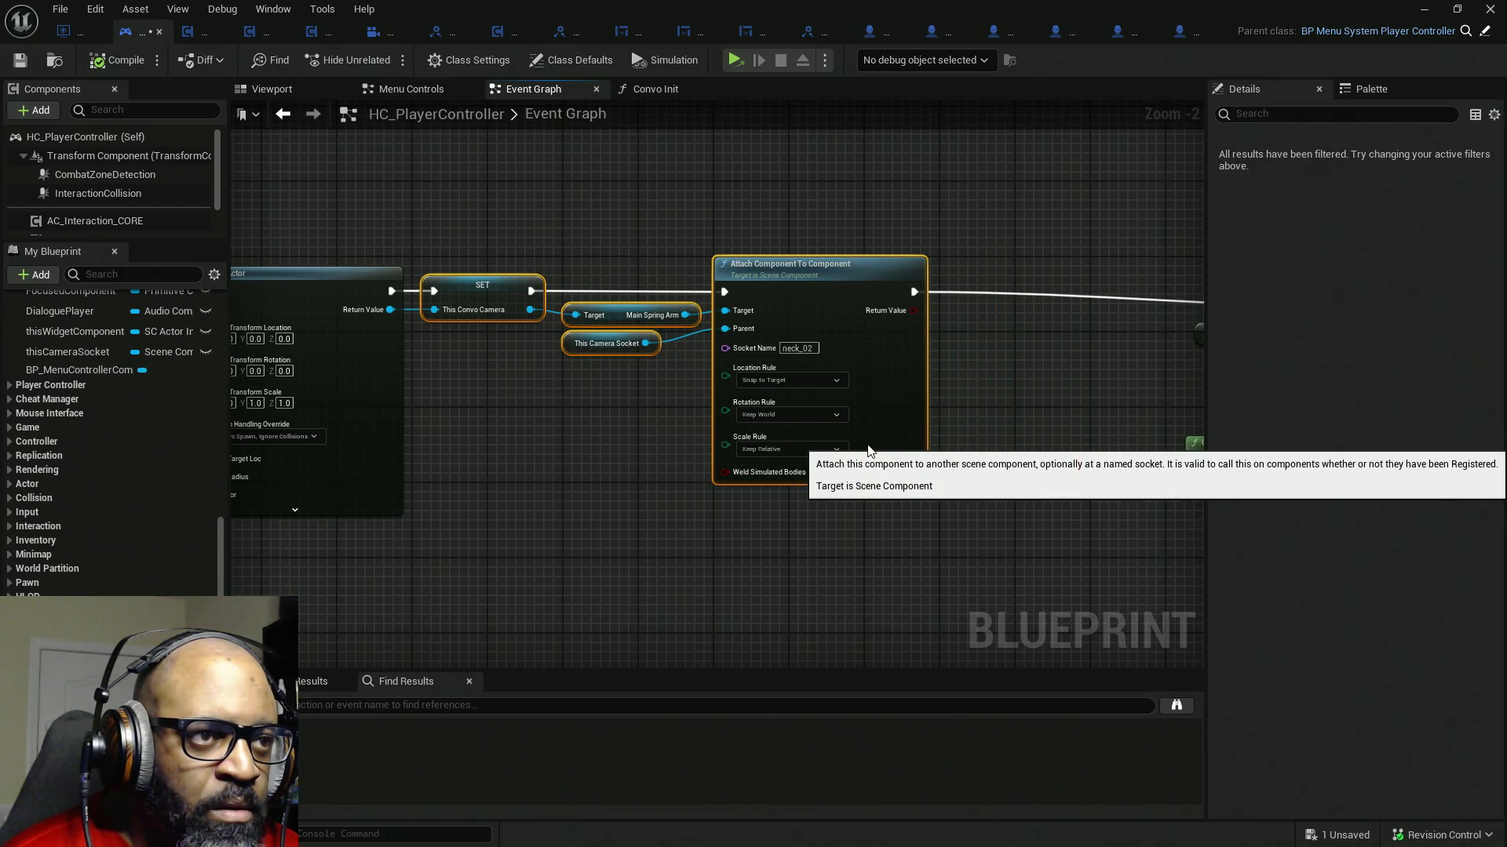
left_click(1063, 428)
- Move the comparison, Branch, Get Controlled Pawn and Do Once groups left and up together
left_click_drag(1063, 429, 671, 360)
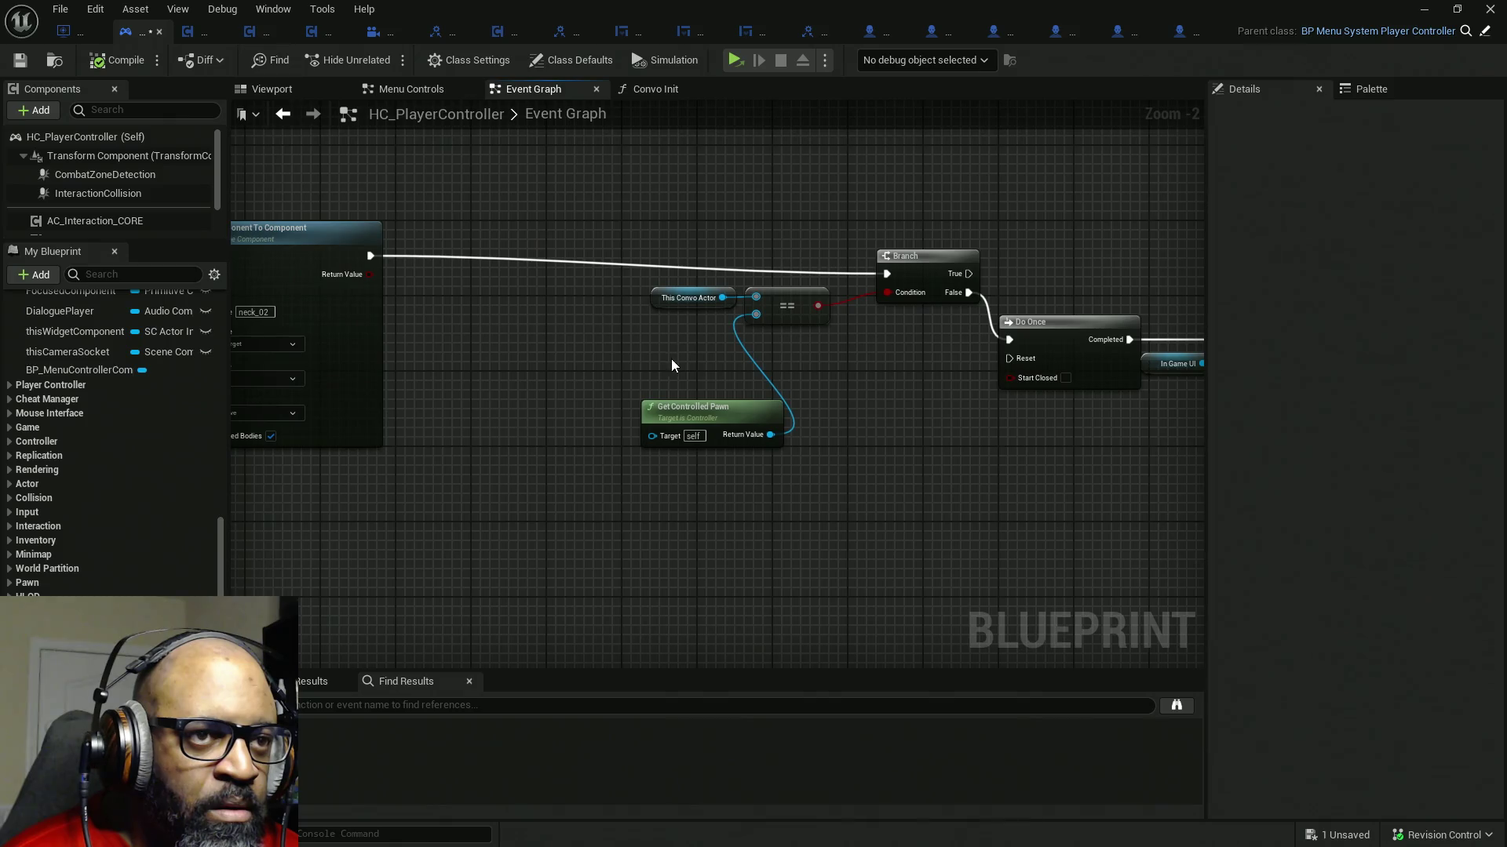
left_click_drag(564, 219, 955, 391)
left_click(832, 463)
left_click_drag(743, 412, 774, 352)
mouse_move(980, 418)
left_mouse_down()
mouse_move(898, 333)
mouse_move(672, 229)
left_mouse_up()
left_click_drag(929, 273, 678, 253)
scroll(767, 379, "down", 1)
scroll(767, 386, "down", 2)
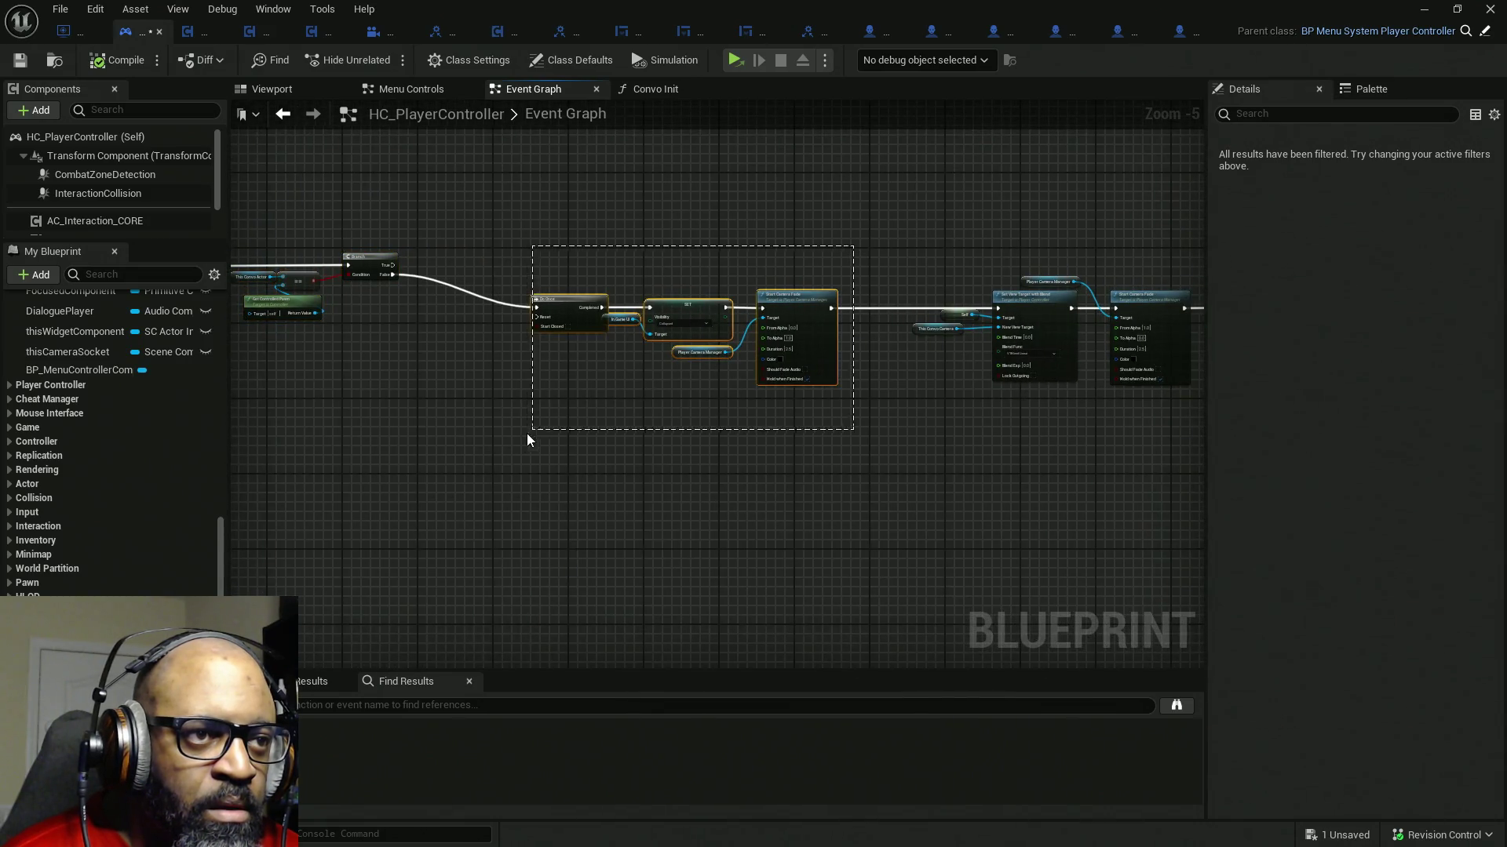
left_click_drag(859, 247, 529, 432)
scroll(839, 319, "up", 4)
left_click_drag(852, 266, 603, 276)
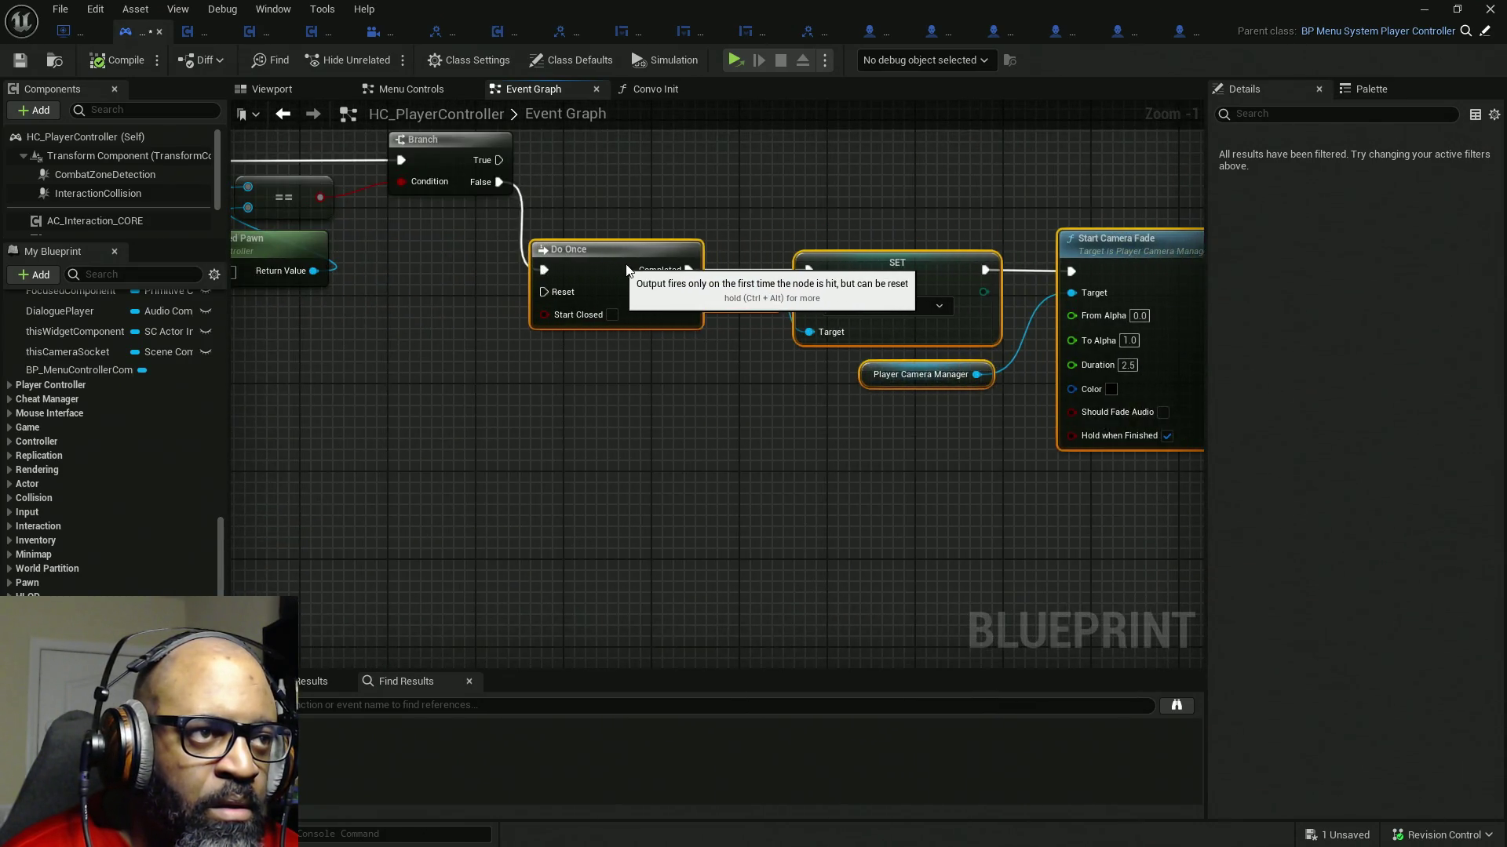
left_click(789, 448)
- Select the Start Camera Fade and Set View Target with Blend nodes and bring up their actions
left_click_drag(776, 461, 460, 445)
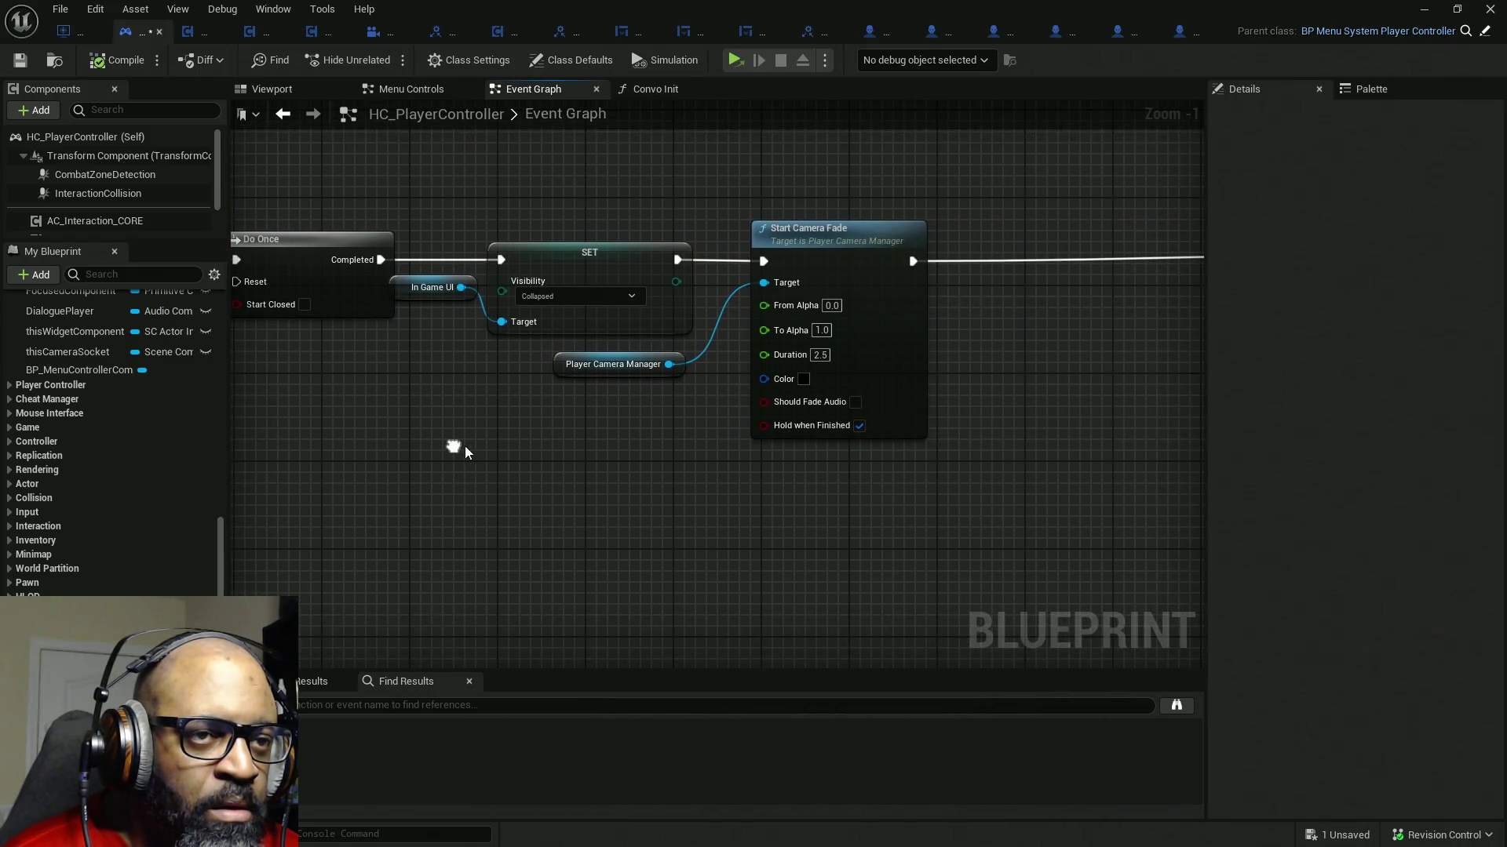
scroll(997, 457, "down", 3)
left_click_drag(997, 457, 599, 418)
scroll(884, 410, "down", 2)
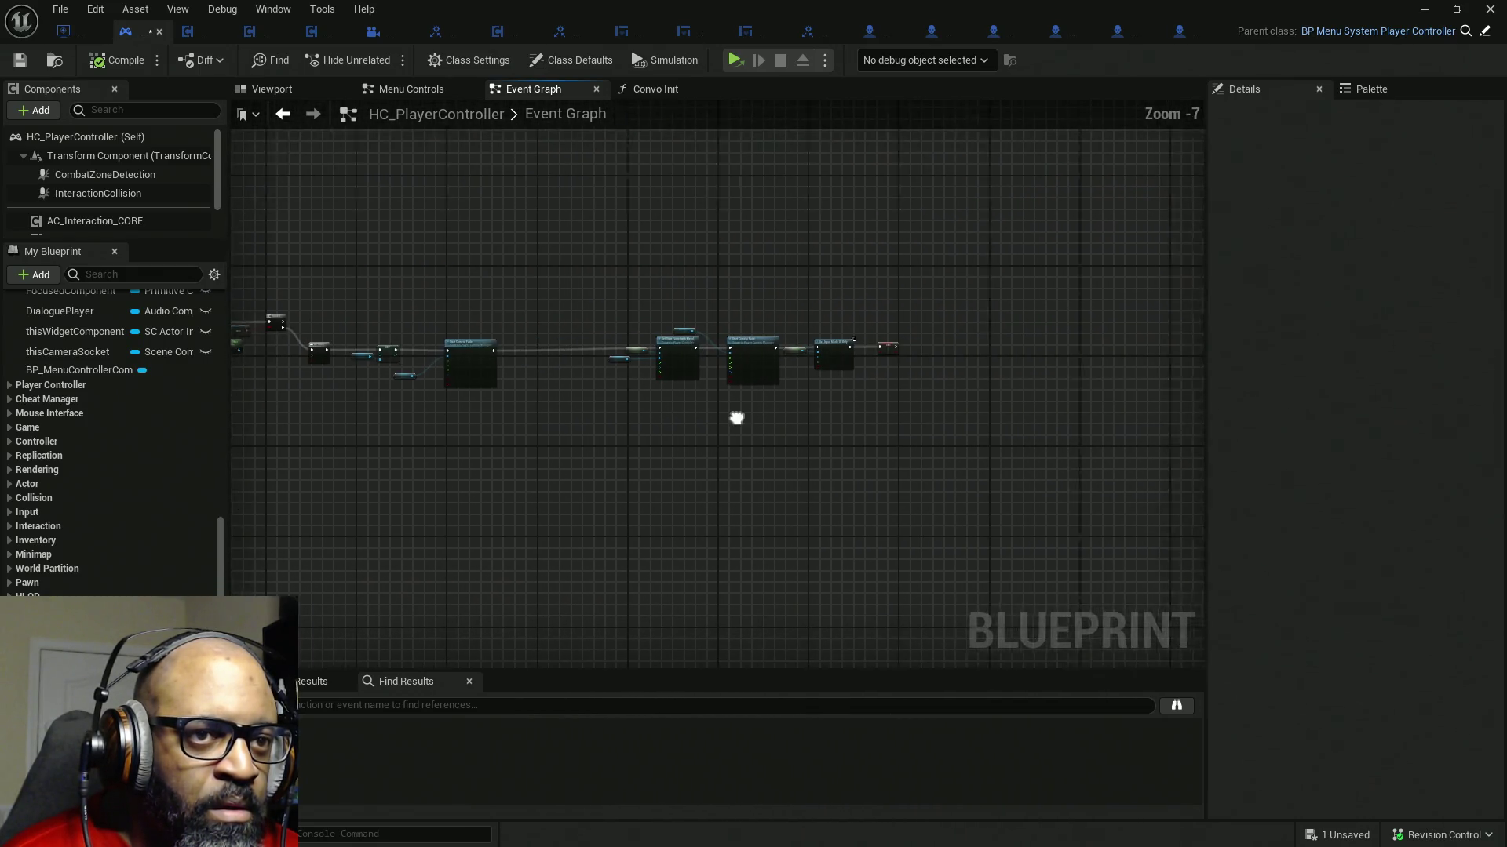
left_click_drag(858, 347, 602, 437)
scroll(601, 437, "up", 3)
left_click_drag(941, 373, 737, 253)
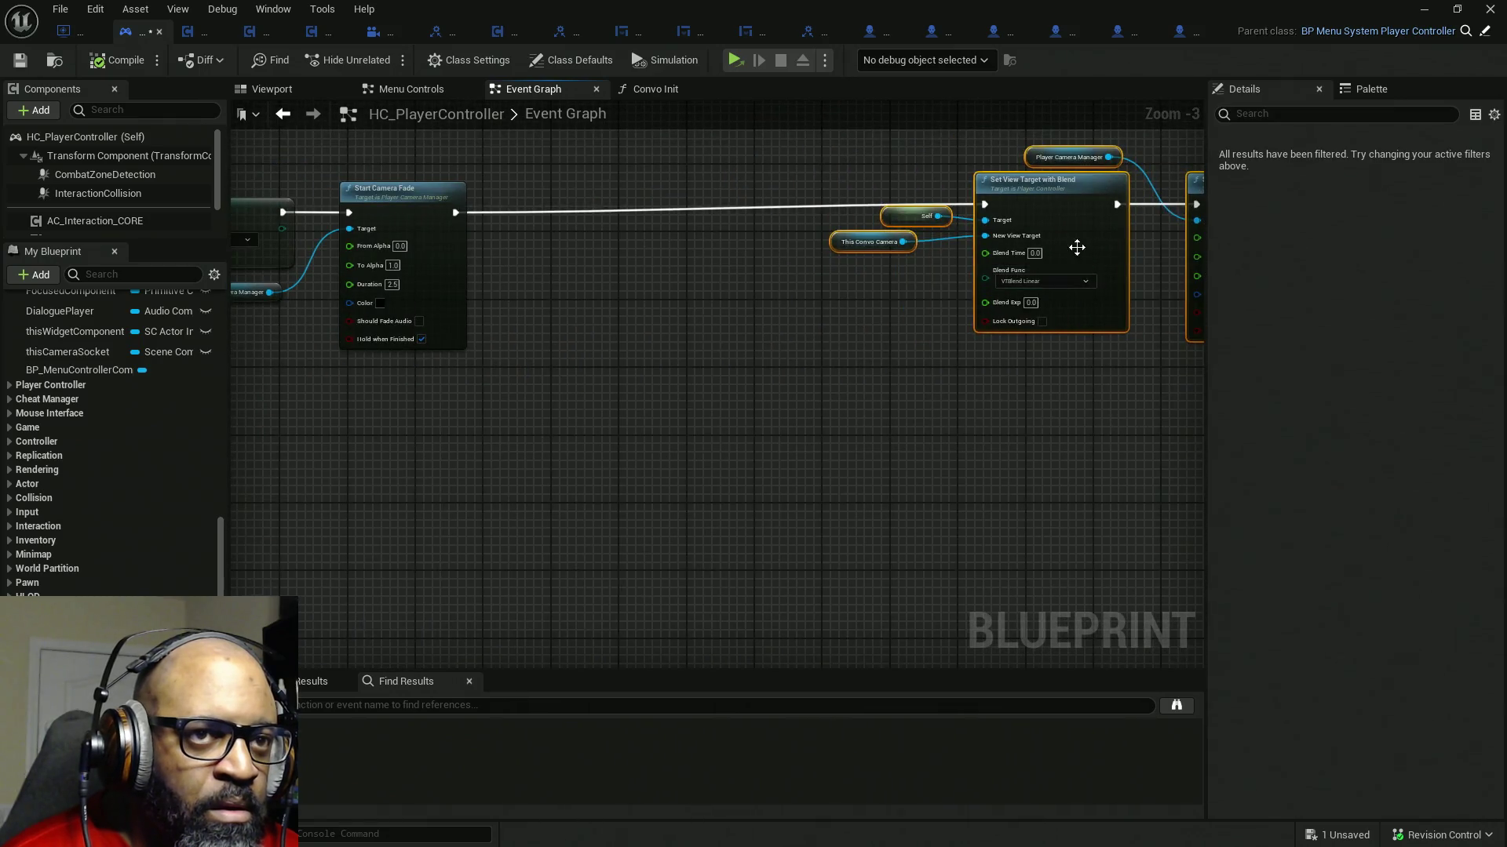
scroll(686, 362, "down", 1)
scroll(618, 473, "down", 1)
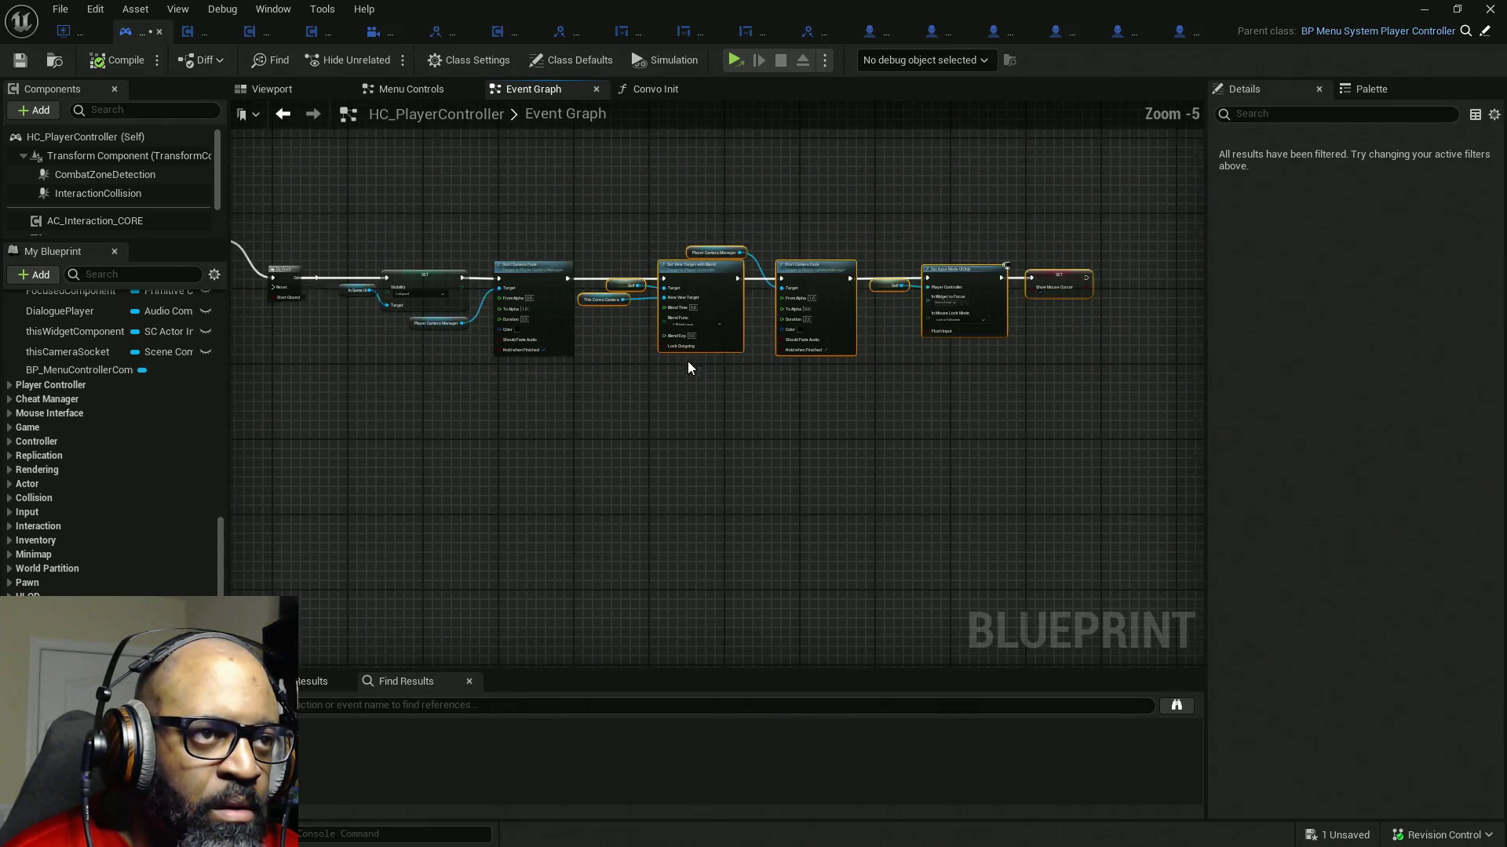
scroll(941, 350, "up", 2)
mouse_move(1034, 496)
left_mouse_down()
mouse_move(606, 424)
mouse_move(957, 425)
mouse_move(679, 432)
mouse_move(950, 440)
left_mouse_up()
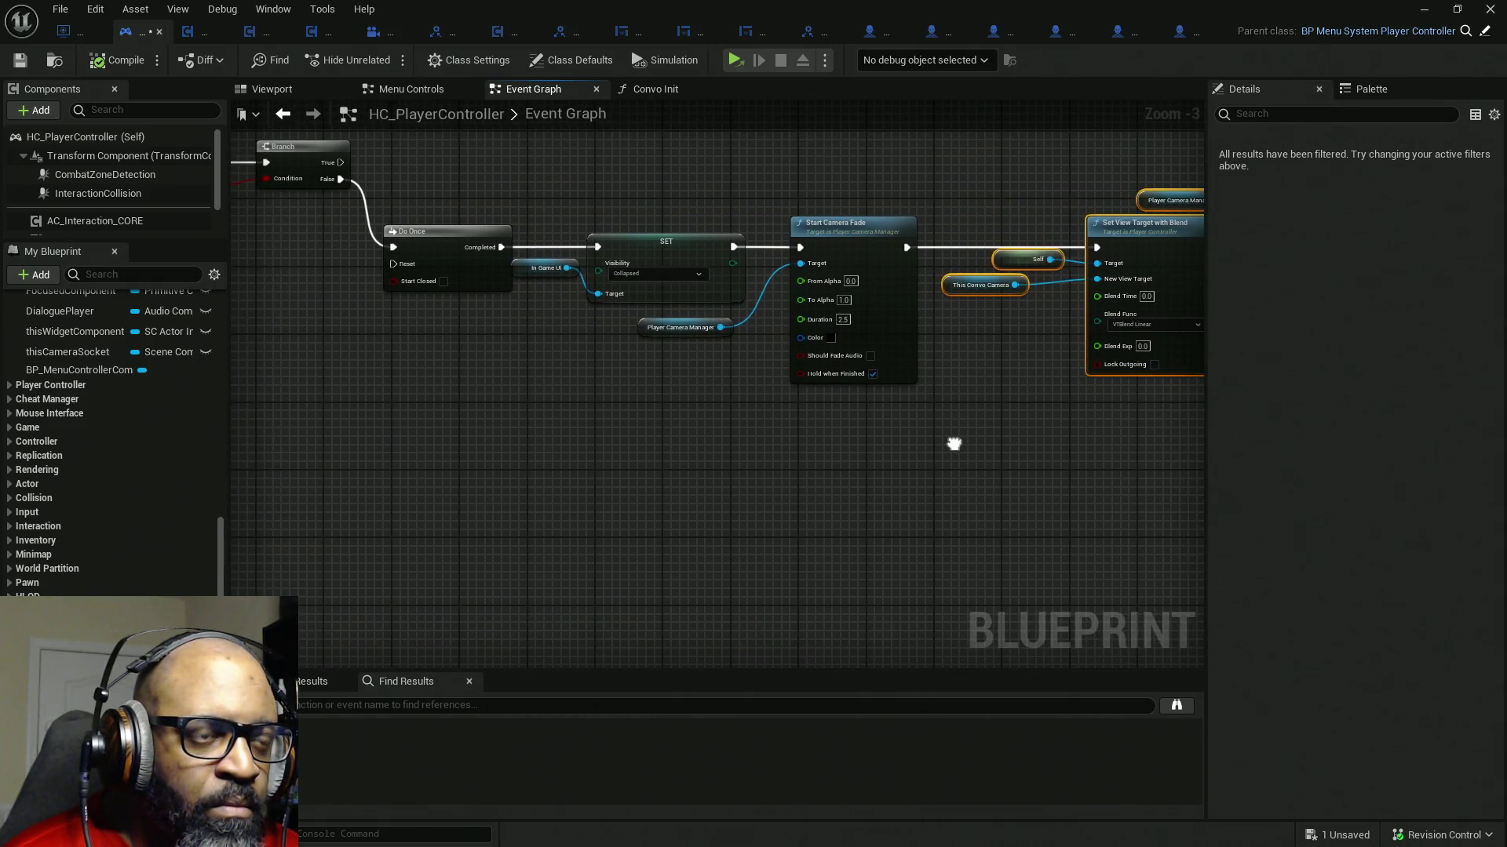
scroll(952, 444, "up", 1)
mouse_move(904, 506)
left_mouse_down()
mouse_move(619, 492)
mouse_move(666, 491)
left_mouse_up()
right_click(749, 343)
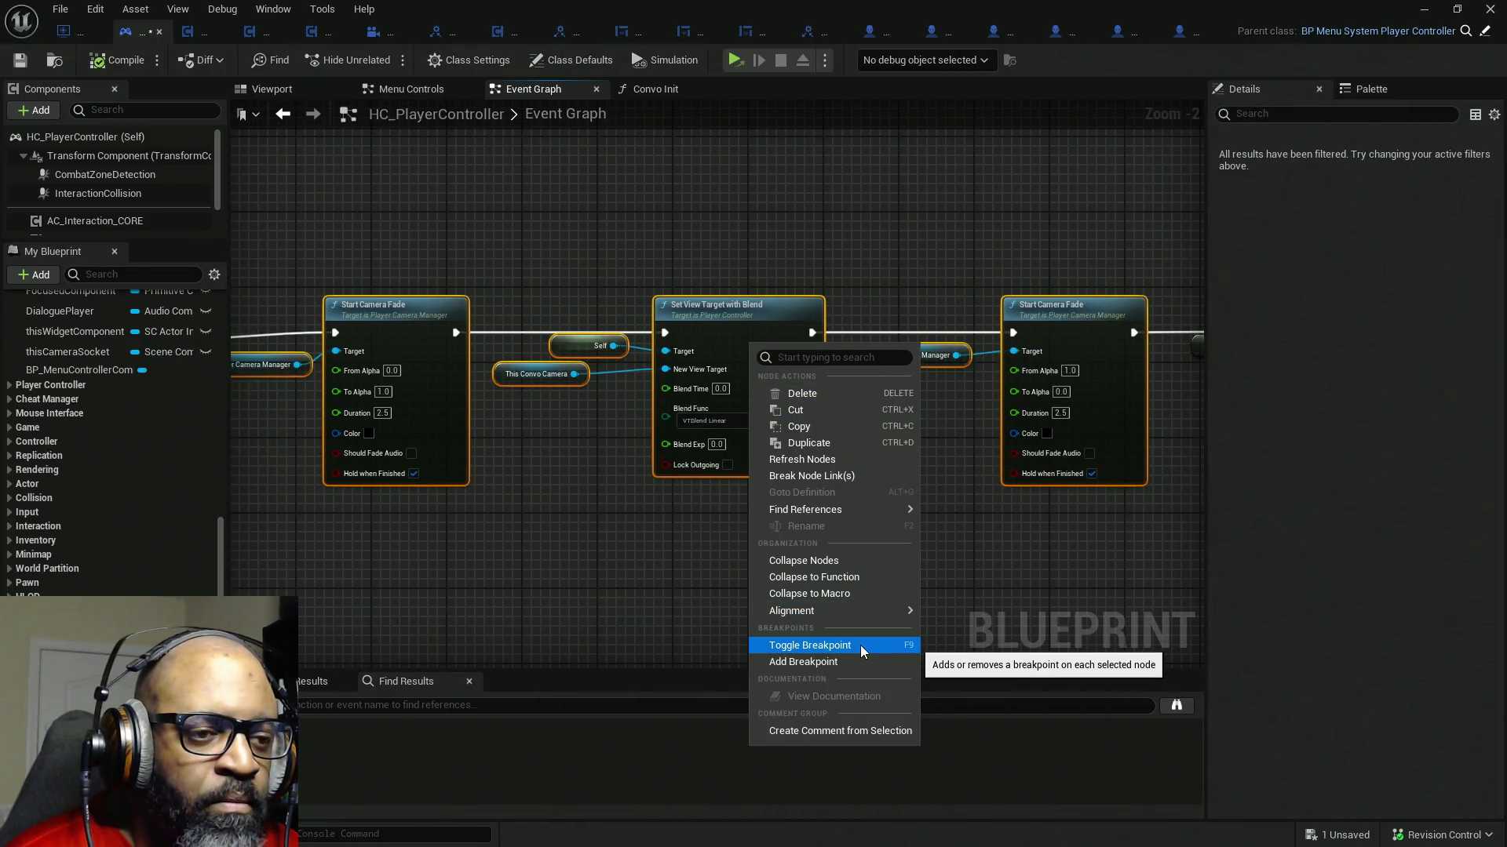
- Collapse the selected camera nodes into a function named FadeCamSetViewTarget
left_click(853, 579)
type("FadeCamSetViewTarget")
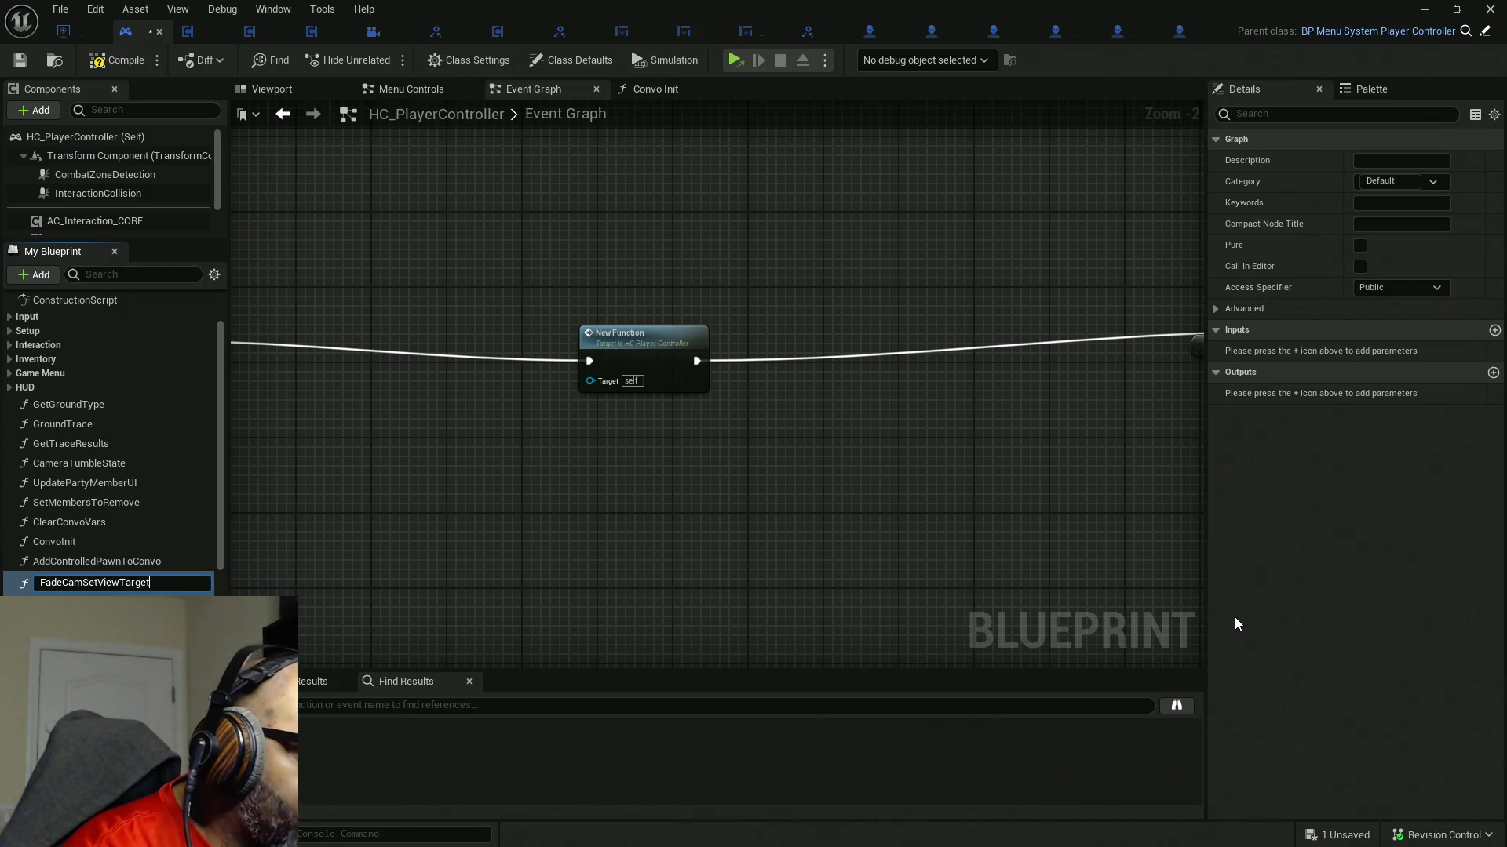
key("Return")
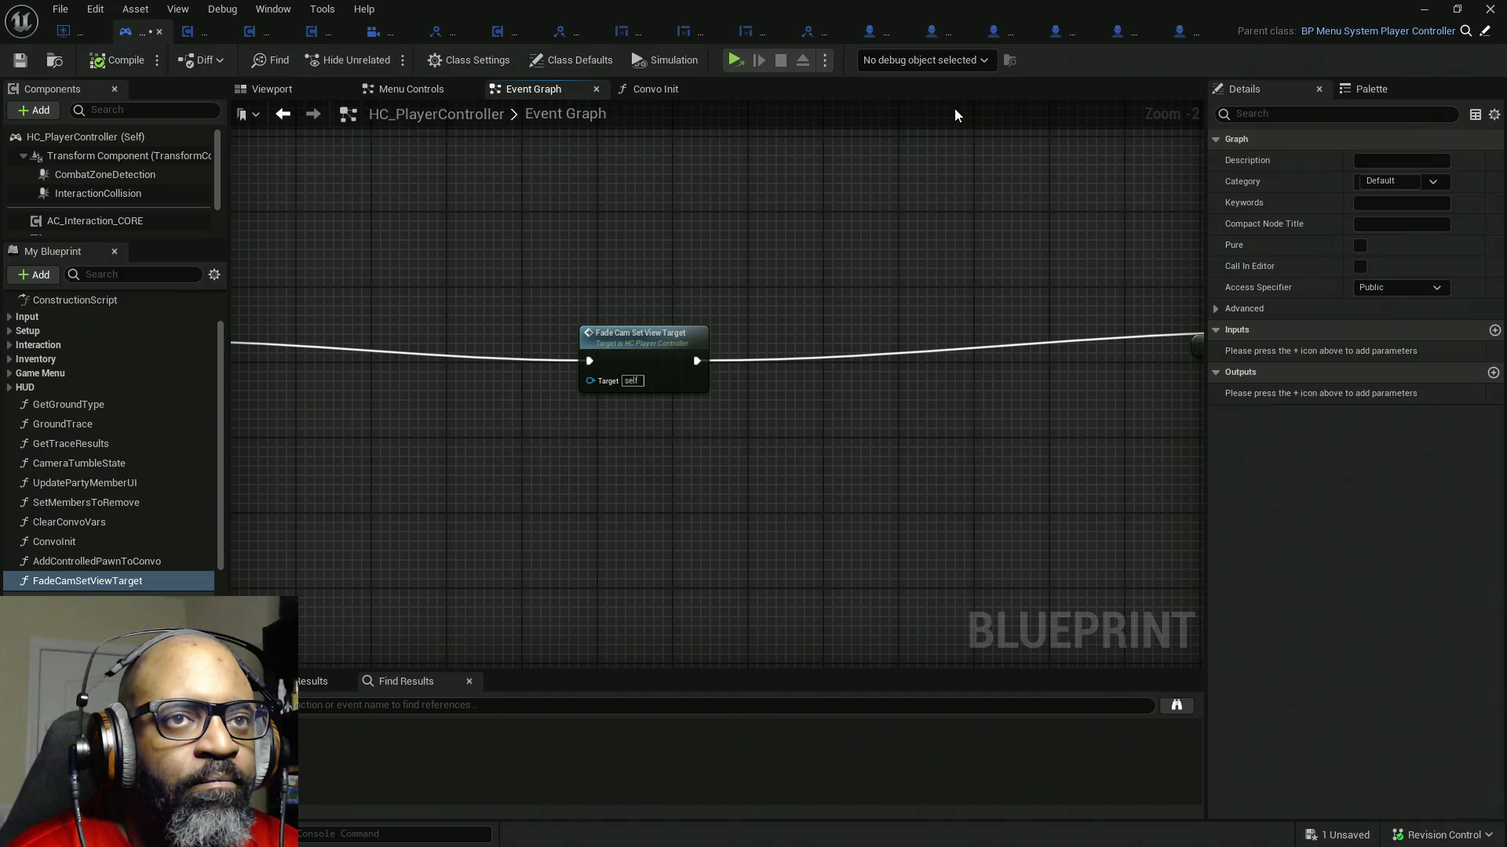
- Save HC_PlayerController with the new FadeCamSetViewTarget call in place
key("ctrl+s")
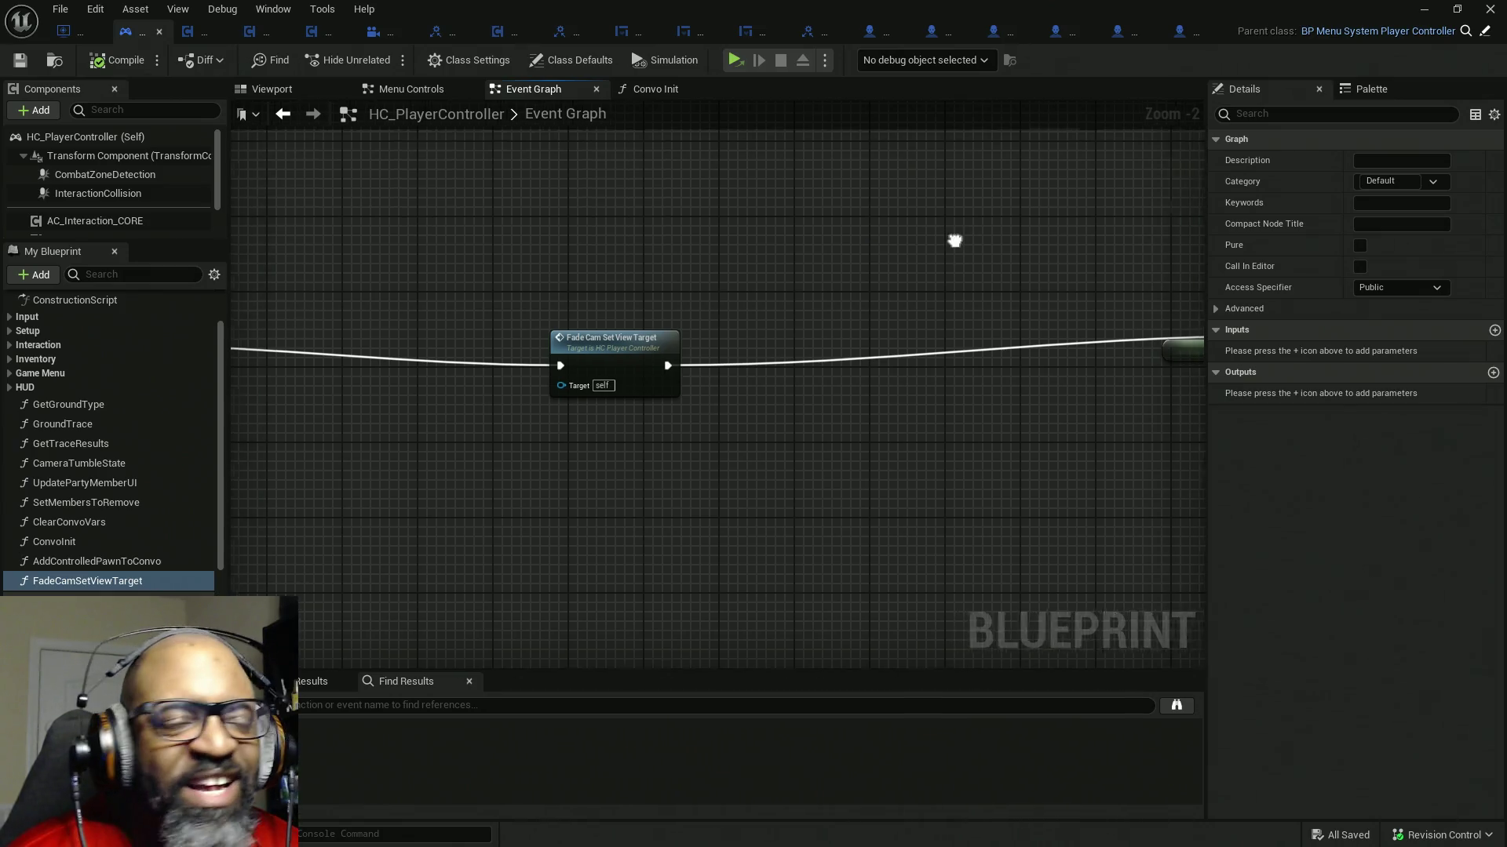
- Move Fade Cam Set View Target and the trailing input-mode nodes up beside the SET node
left_click_drag(958, 239, 860, 256)
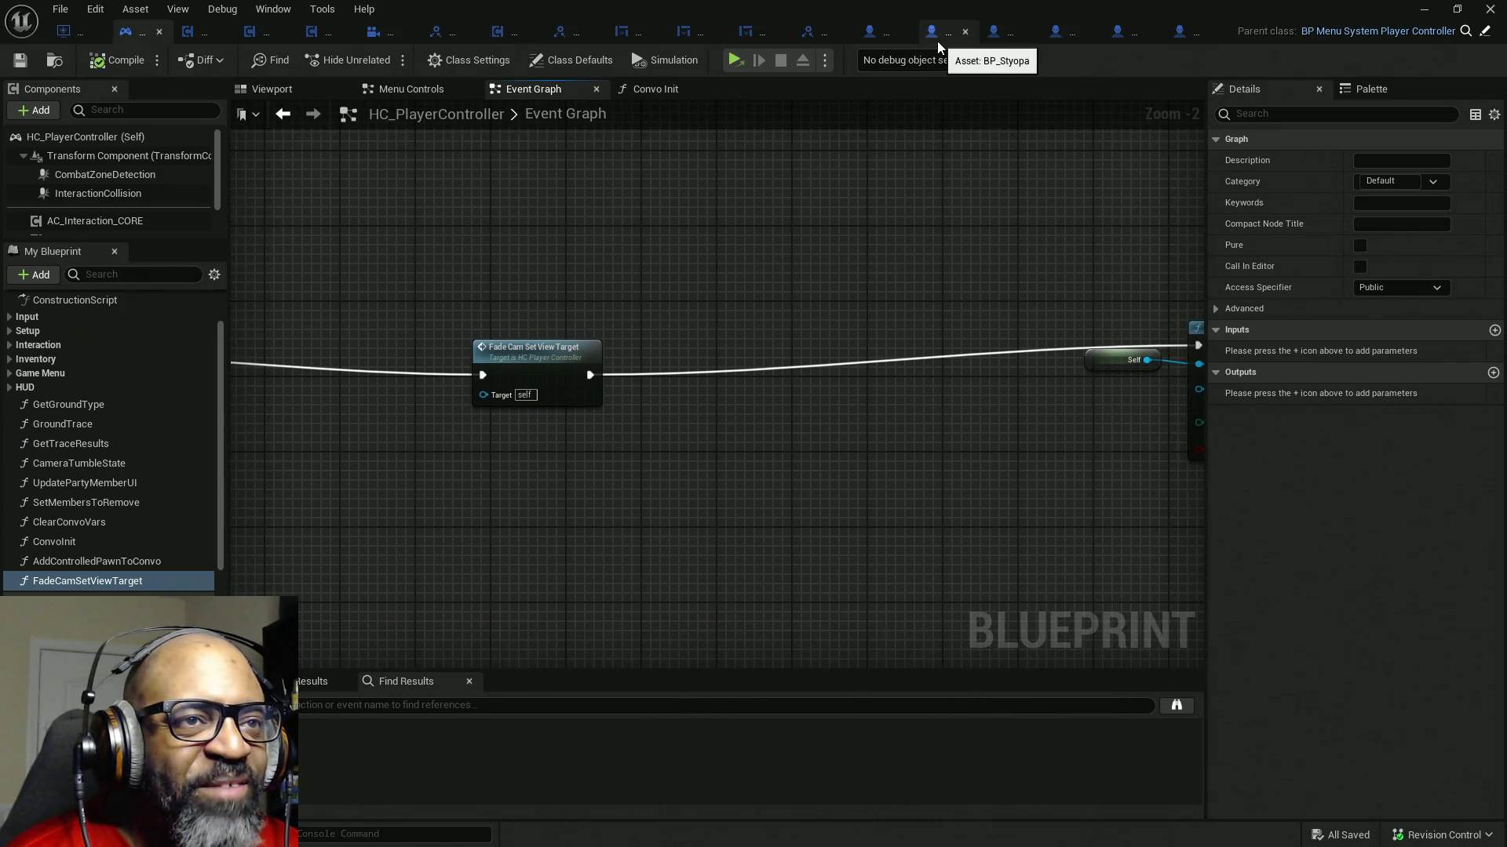
left_click_drag(618, 131, 879, 120)
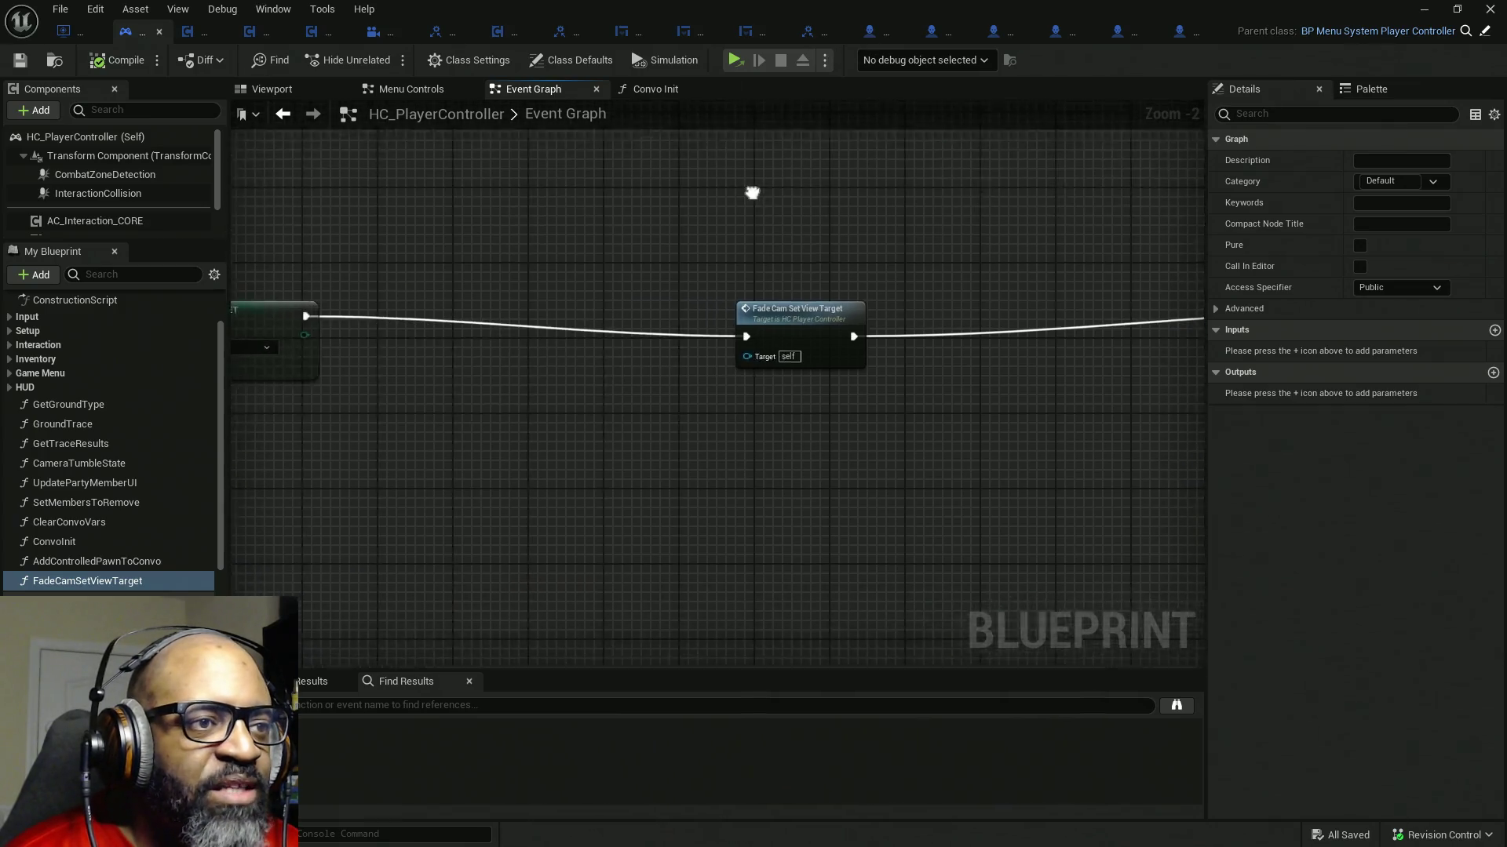
left_click_drag(1037, 287, 622, 274)
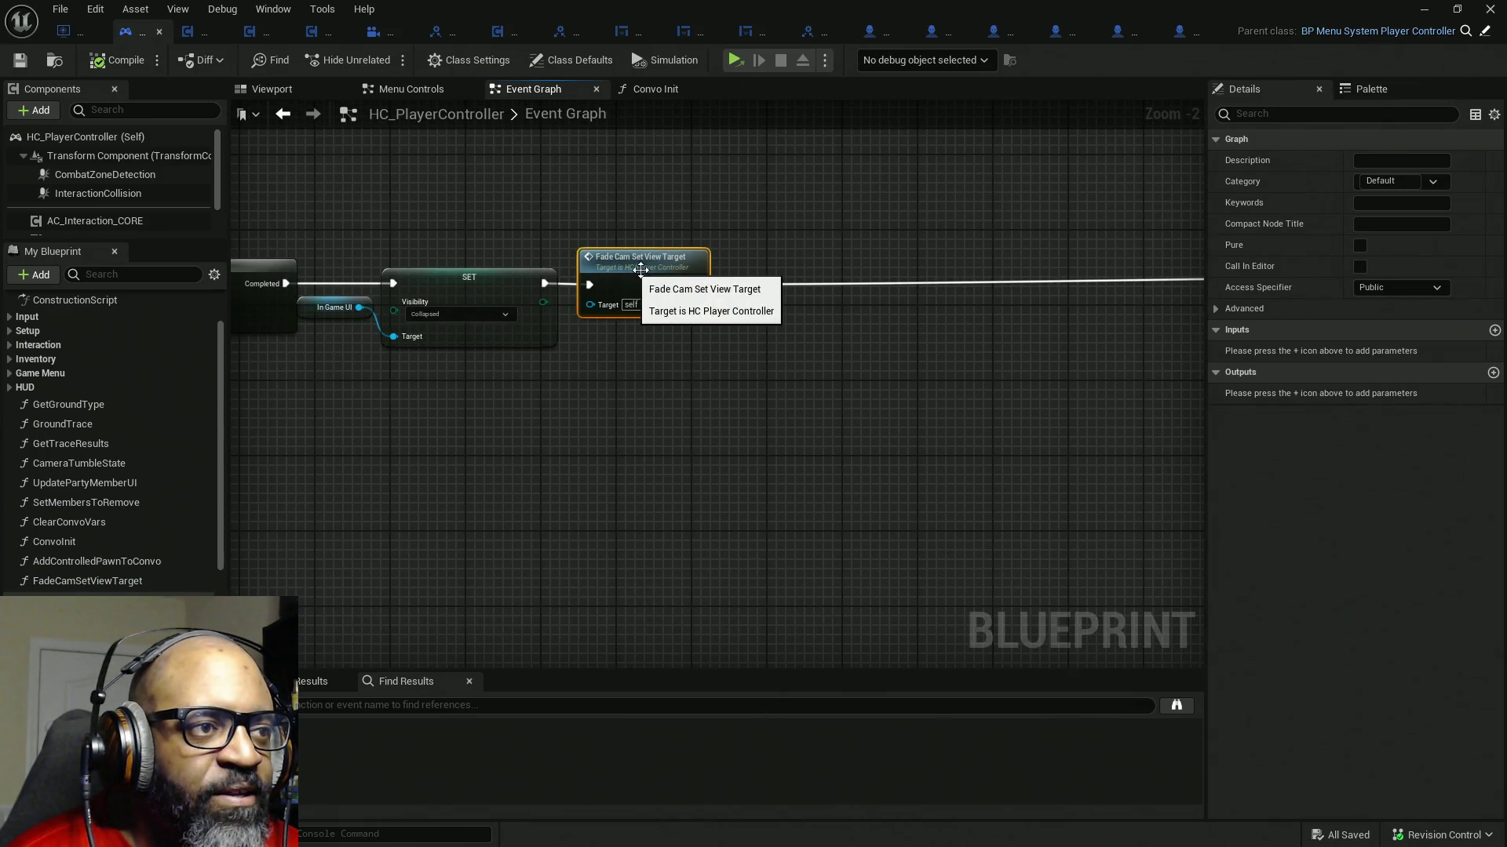
scroll(969, 302, "down", 3)
left_click_drag(822, 189, 1086, 343)
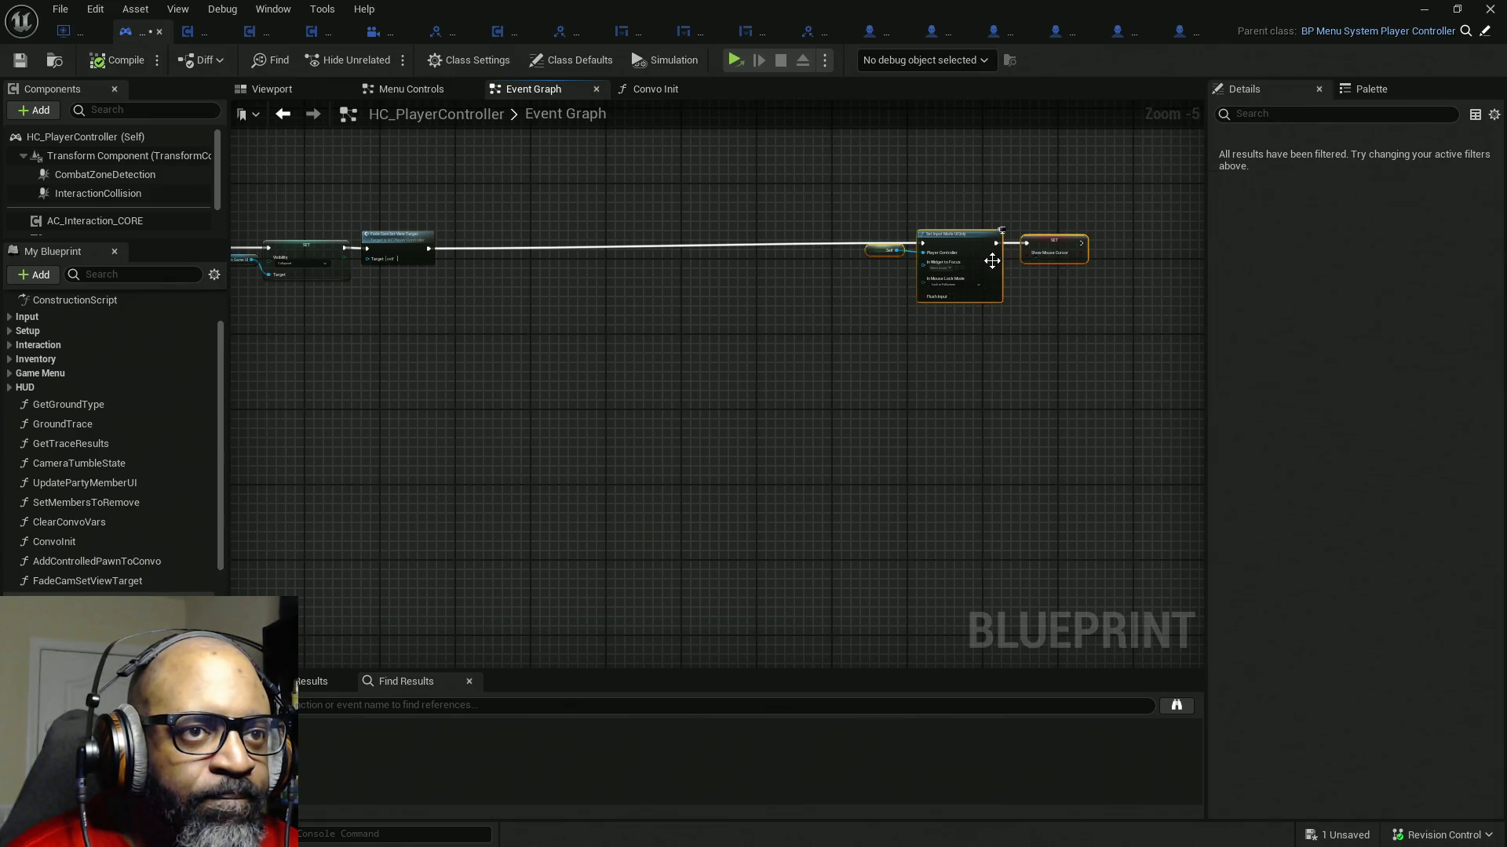
left_click_drag(996, 252, 570, 264)
- Review the Branch, DoOnce and Attach Component chain, then reach the play mode options
left_click_drag(474, 331, 649, 332)
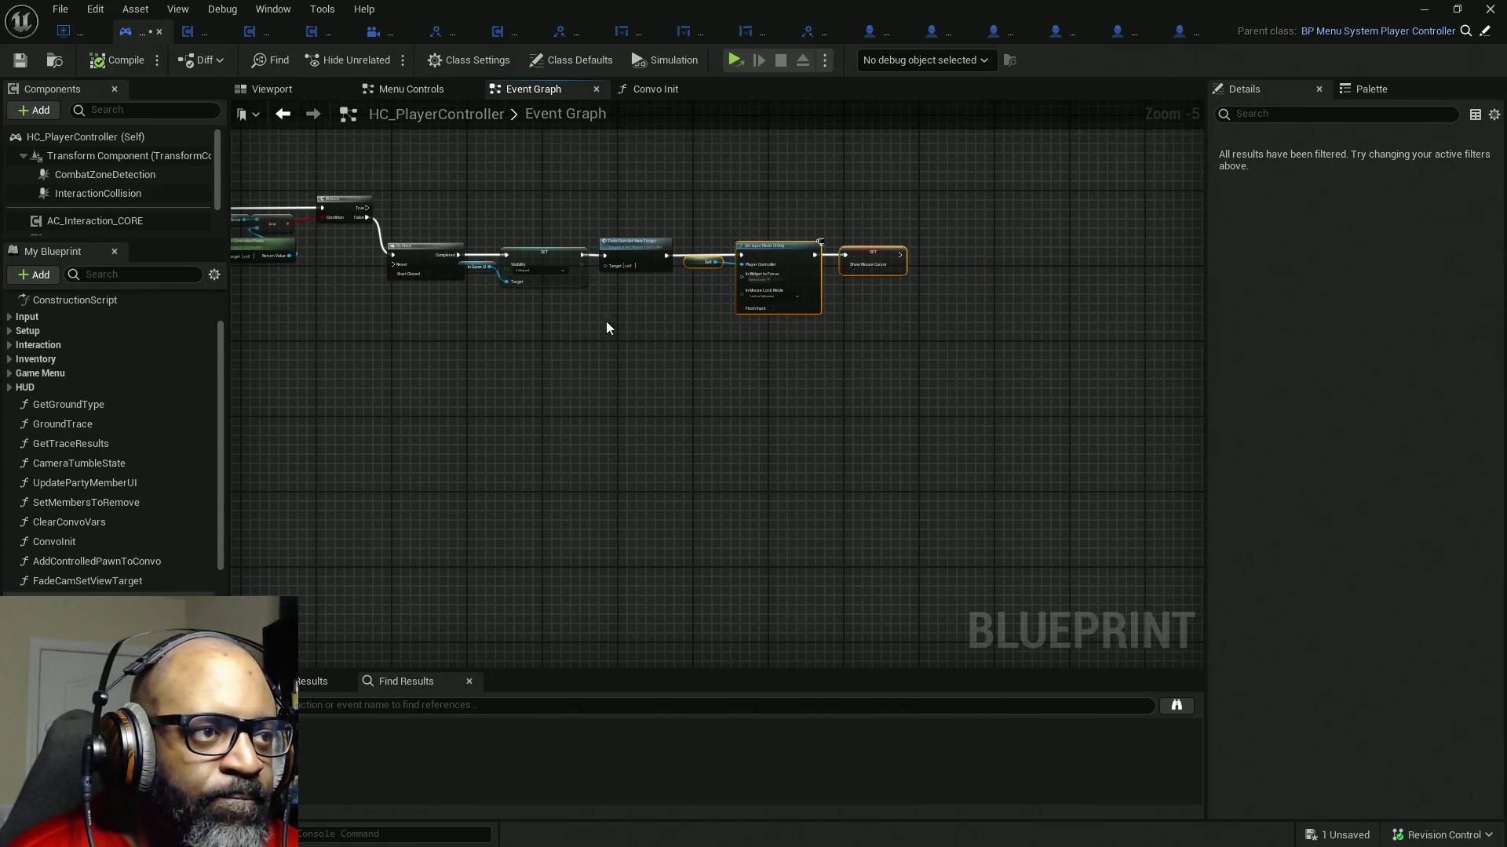
left_click_drag(352, 263, 607, 351)
scroll(530, 299, "up", 2)
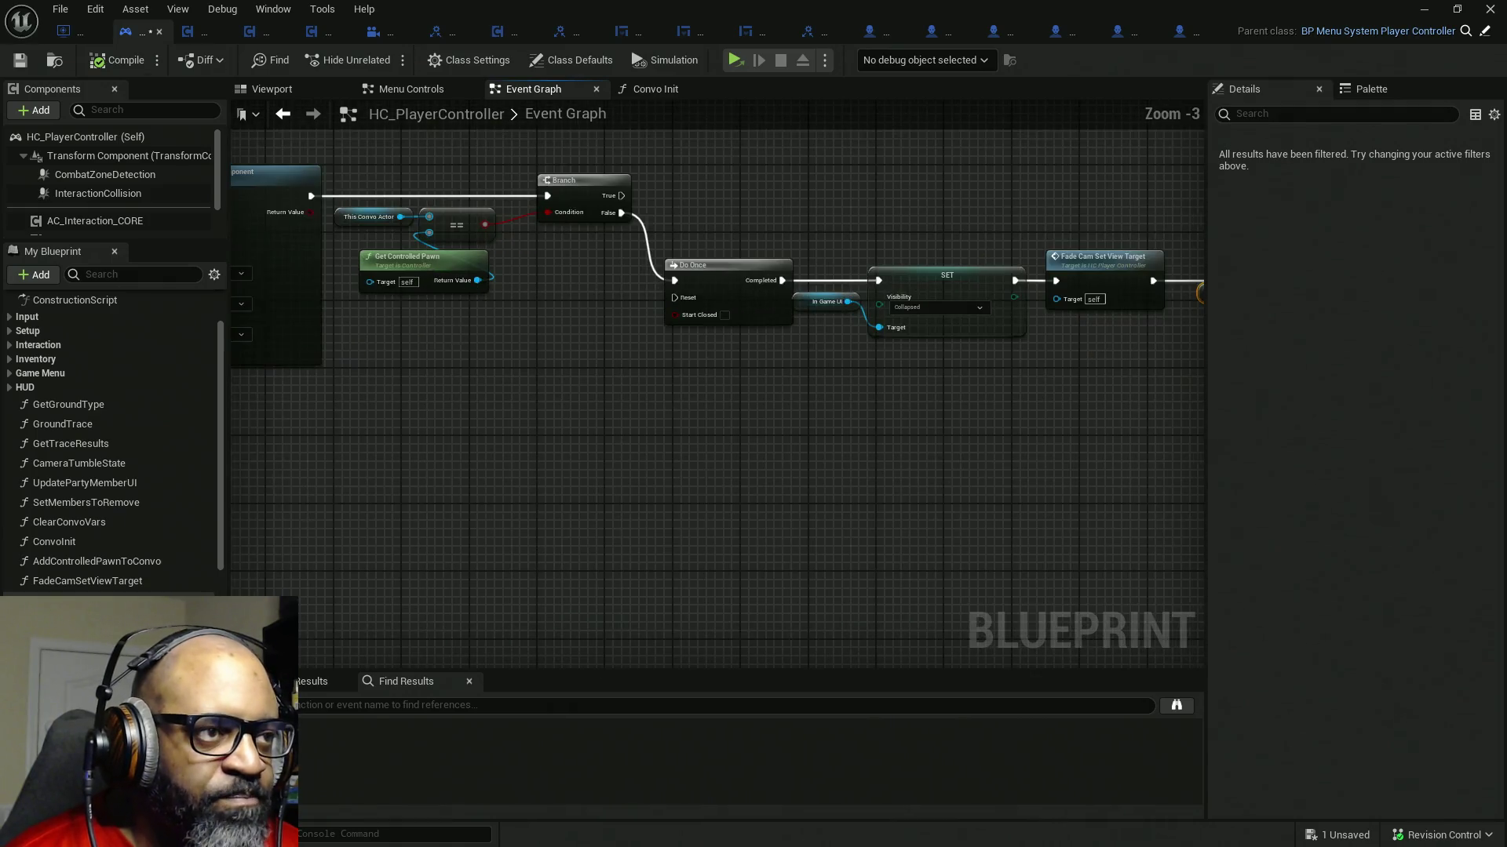
left_click_drag(530, 300, 754, 345)
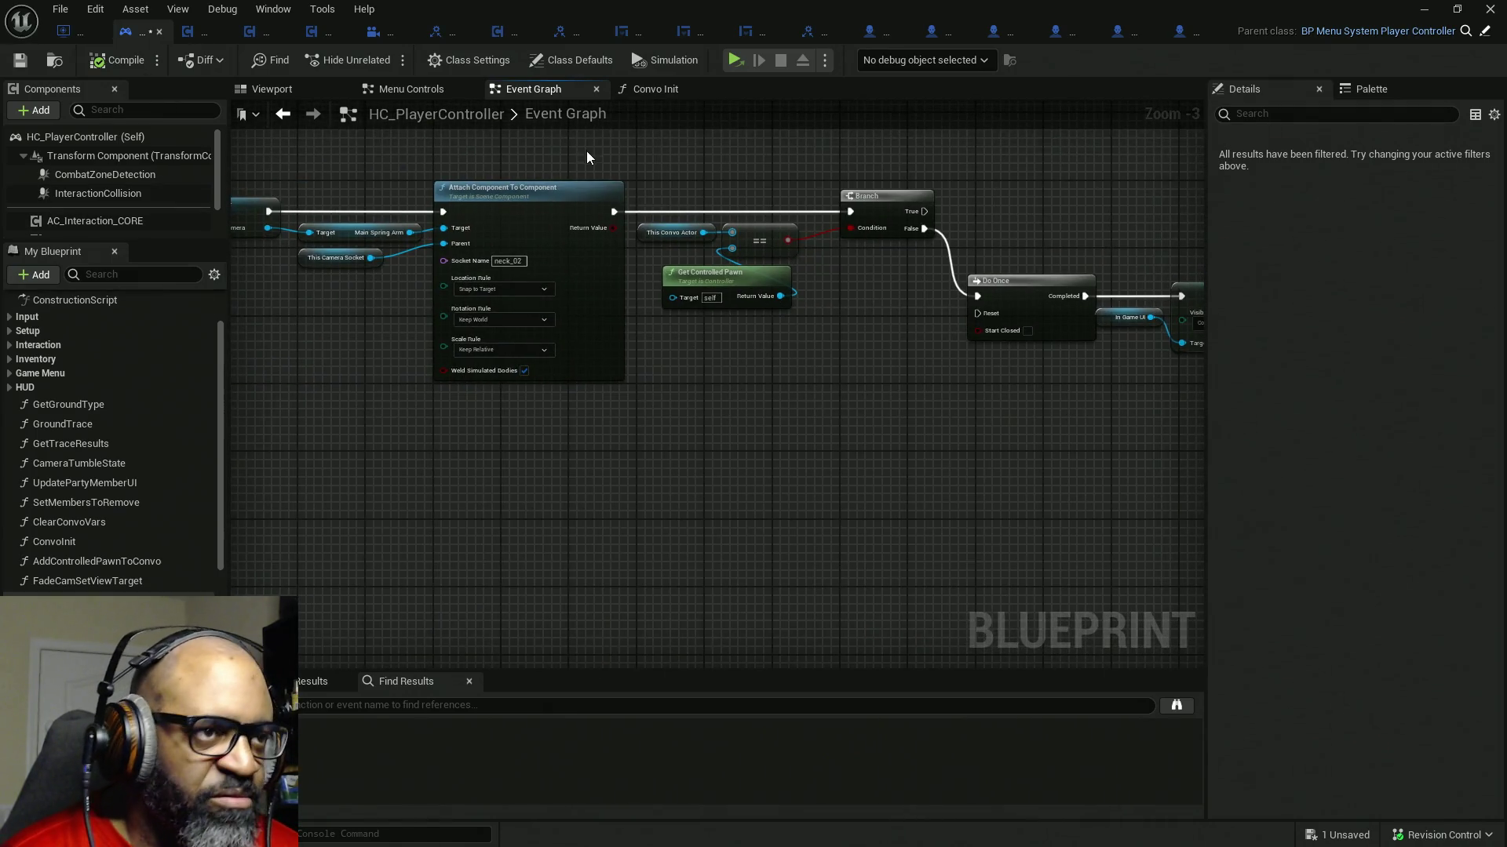
left_click_drag(586, 150, 817, 176)
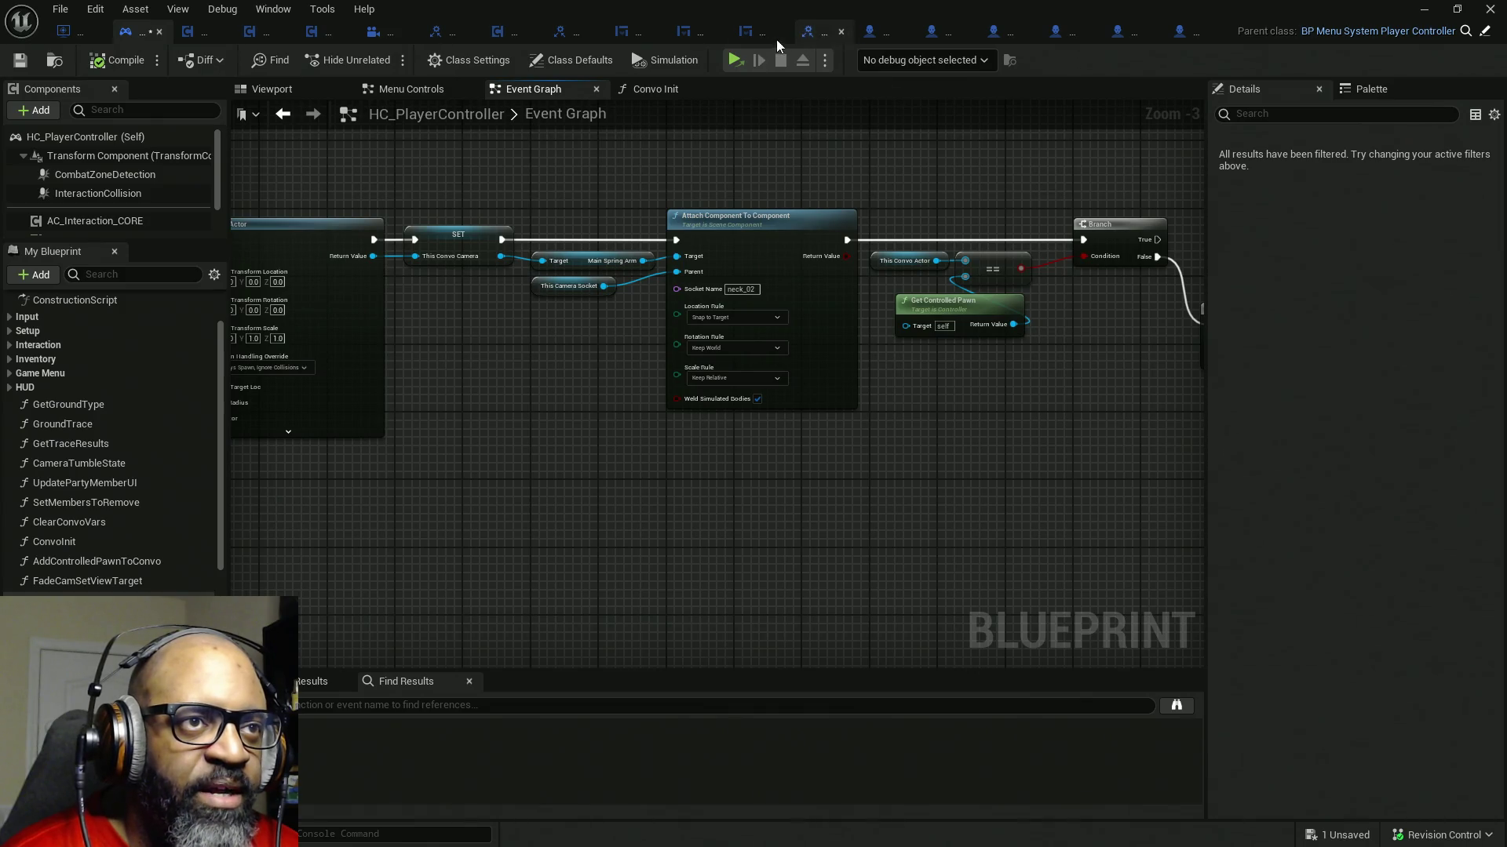
left_click(824, 58)
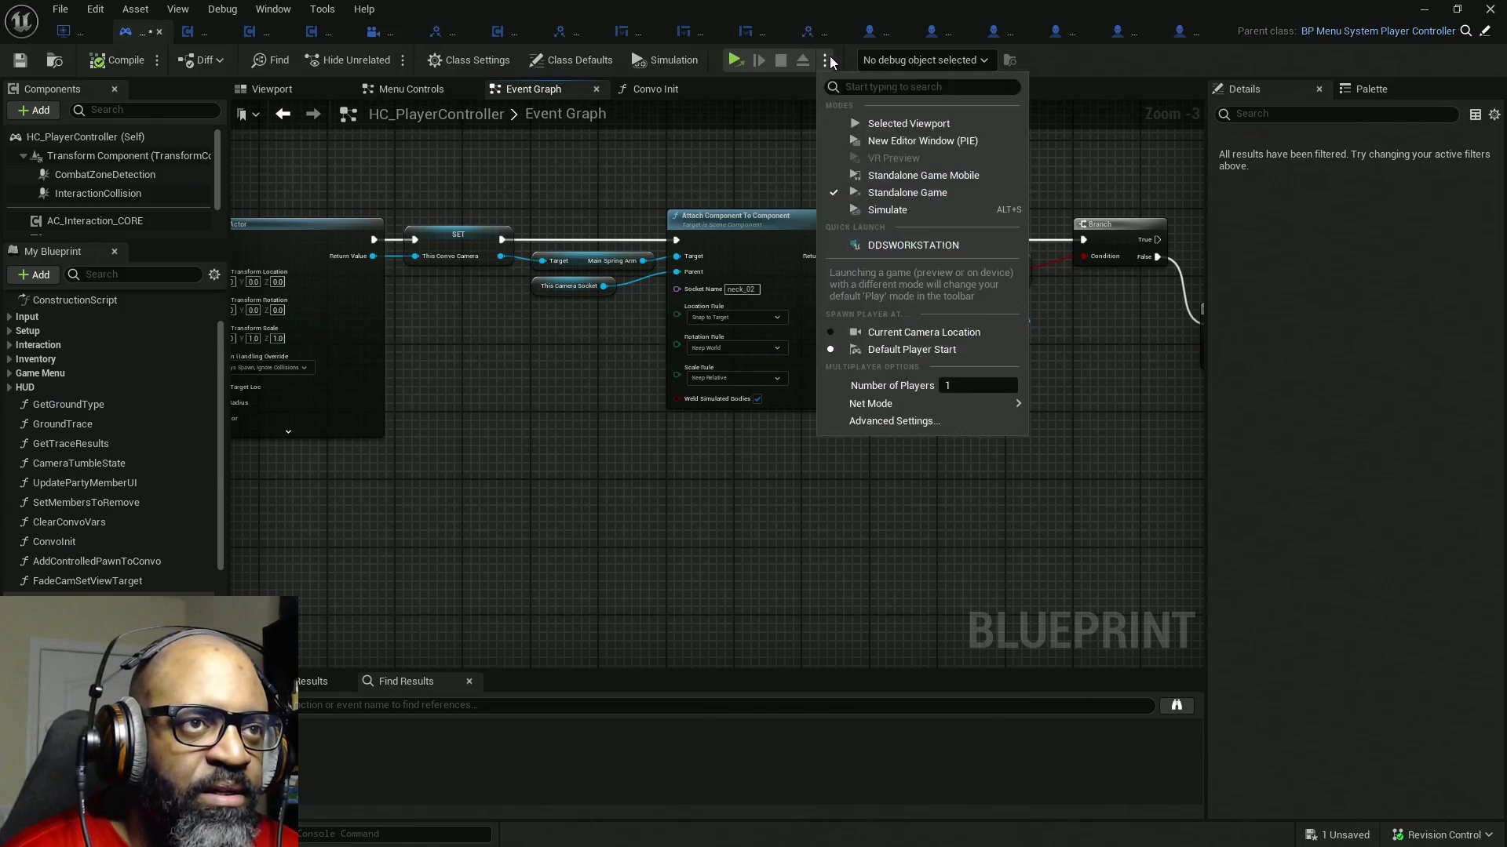
- Play in a new editor window, walk to the two NPCs and start a conversation with E
left_click(895, 141)
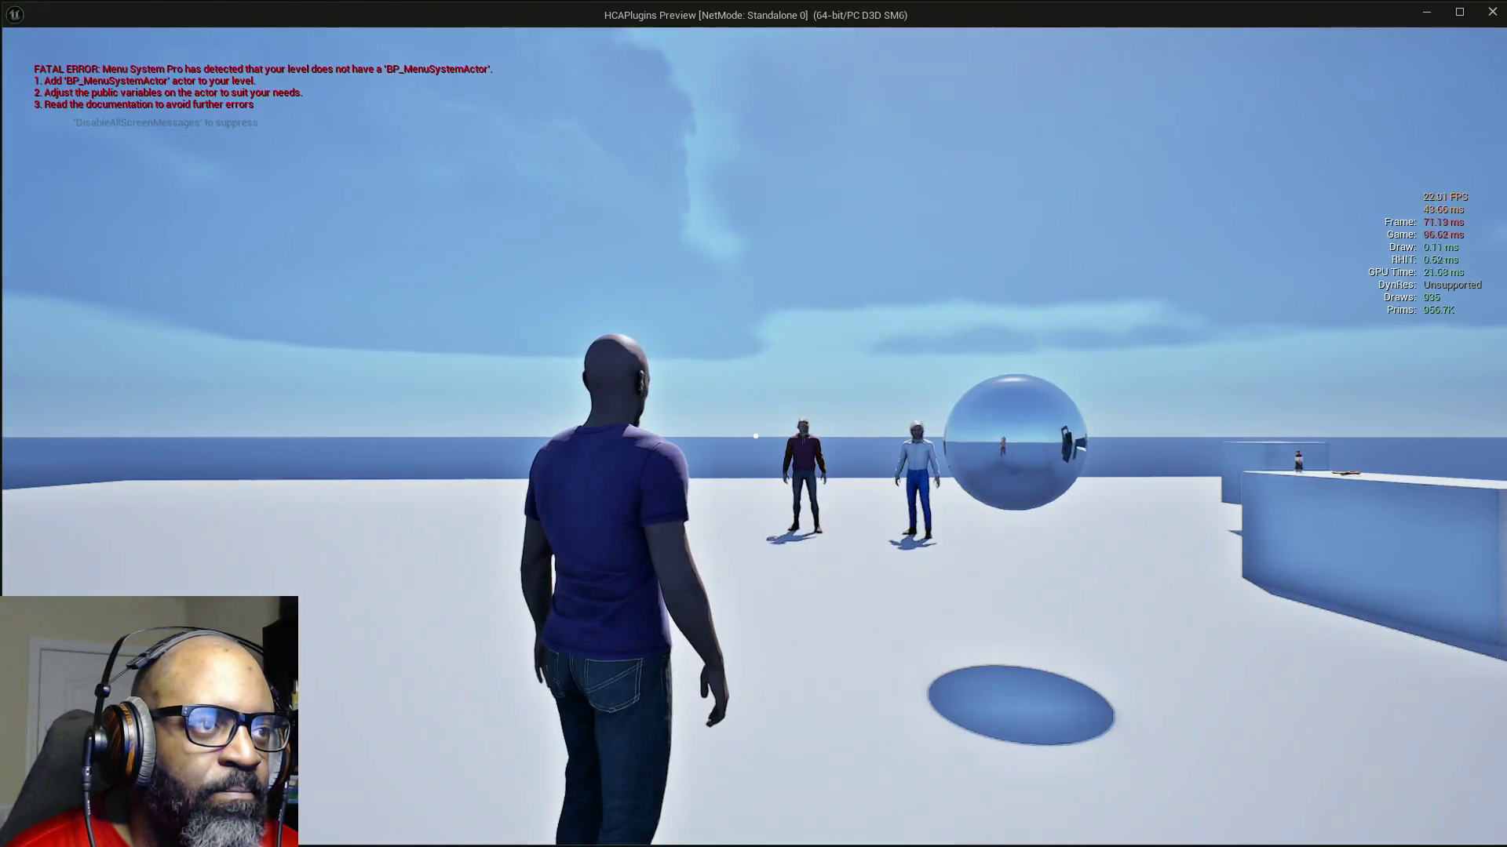
key("w")
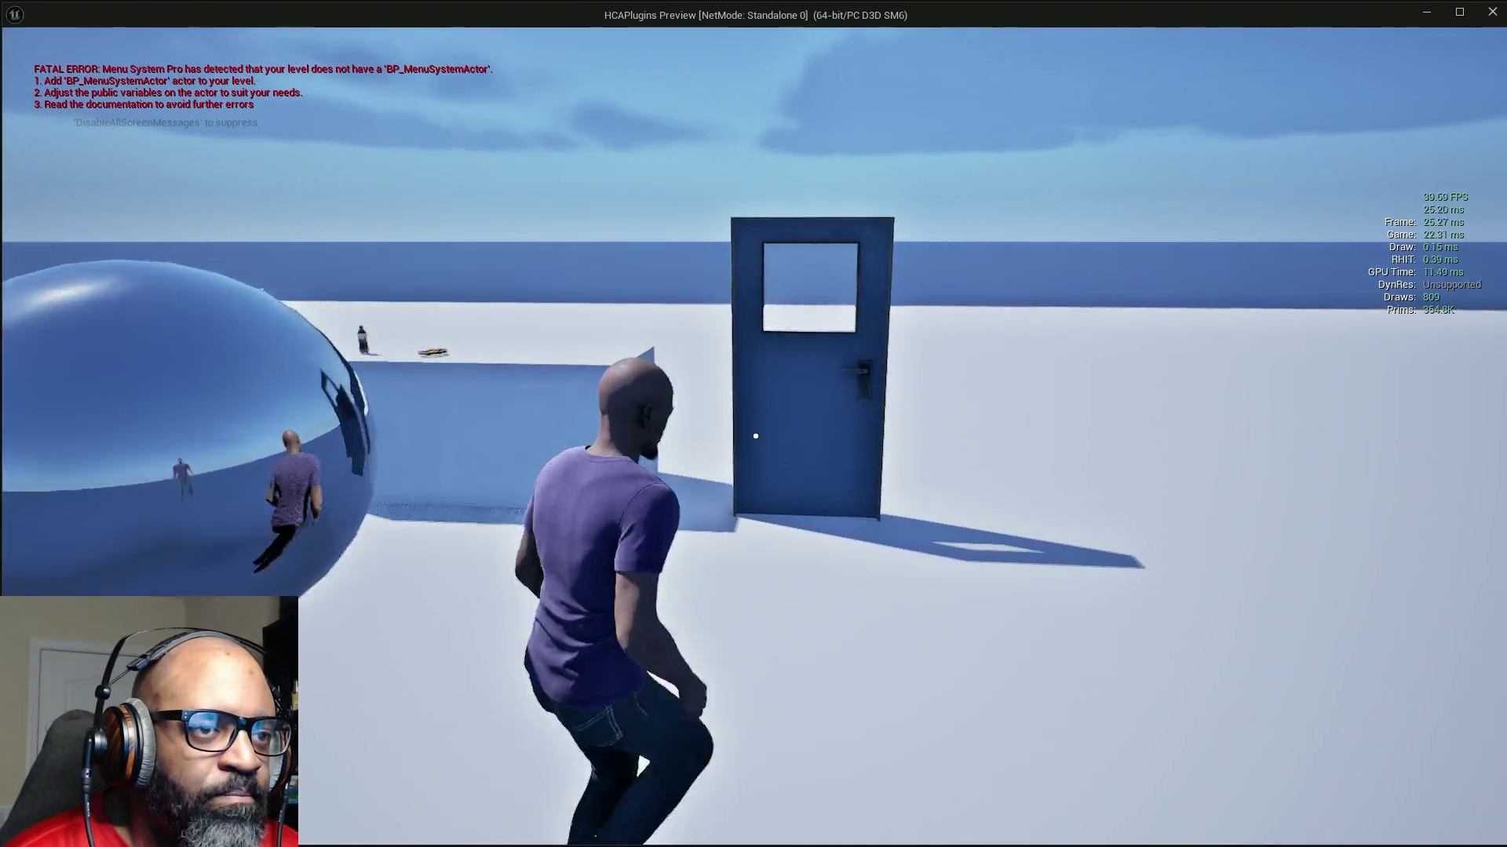
key("w")
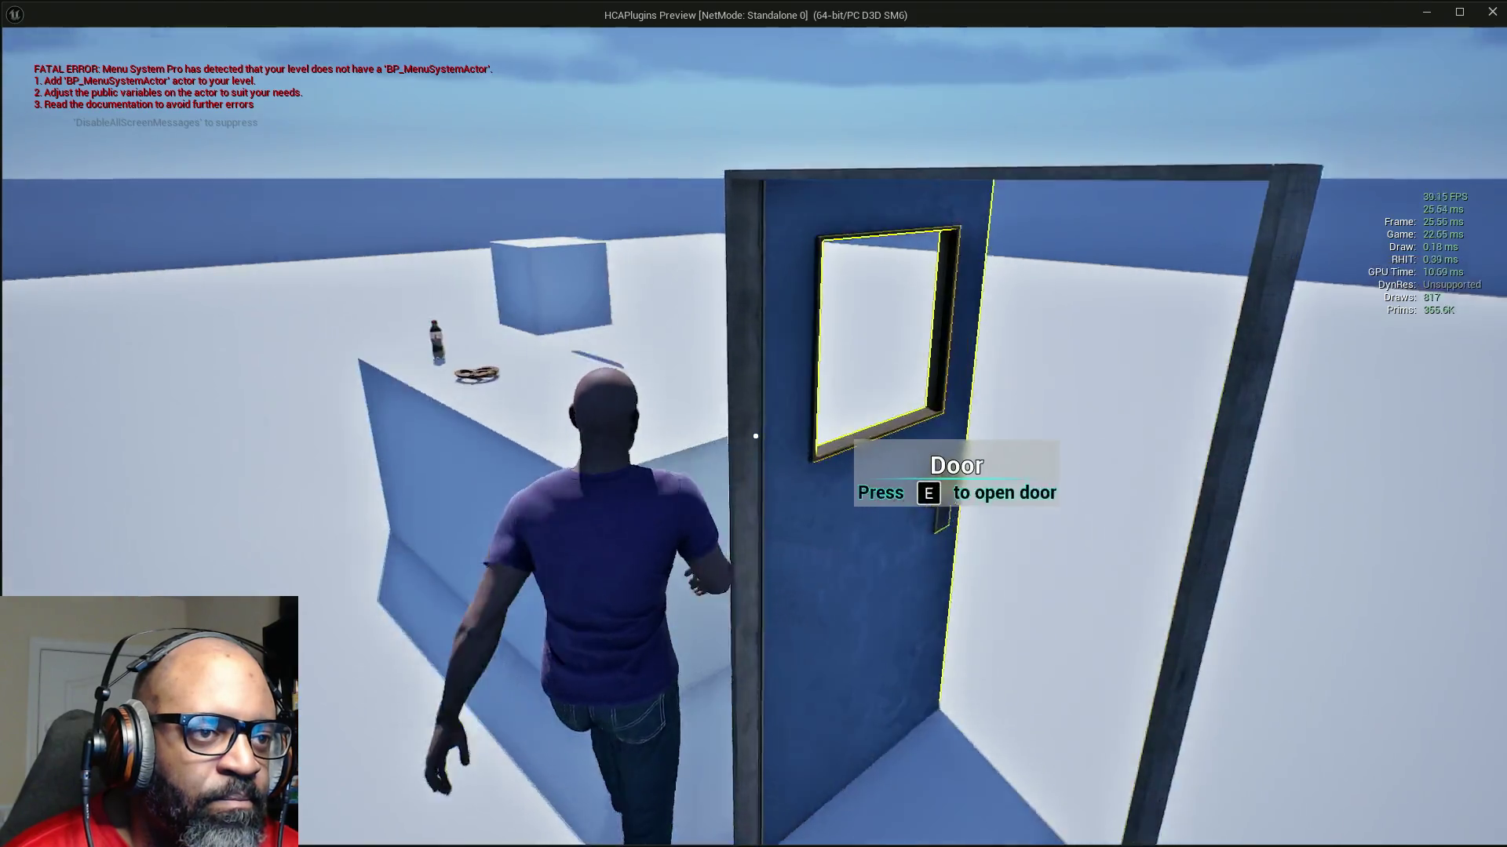
key("w")
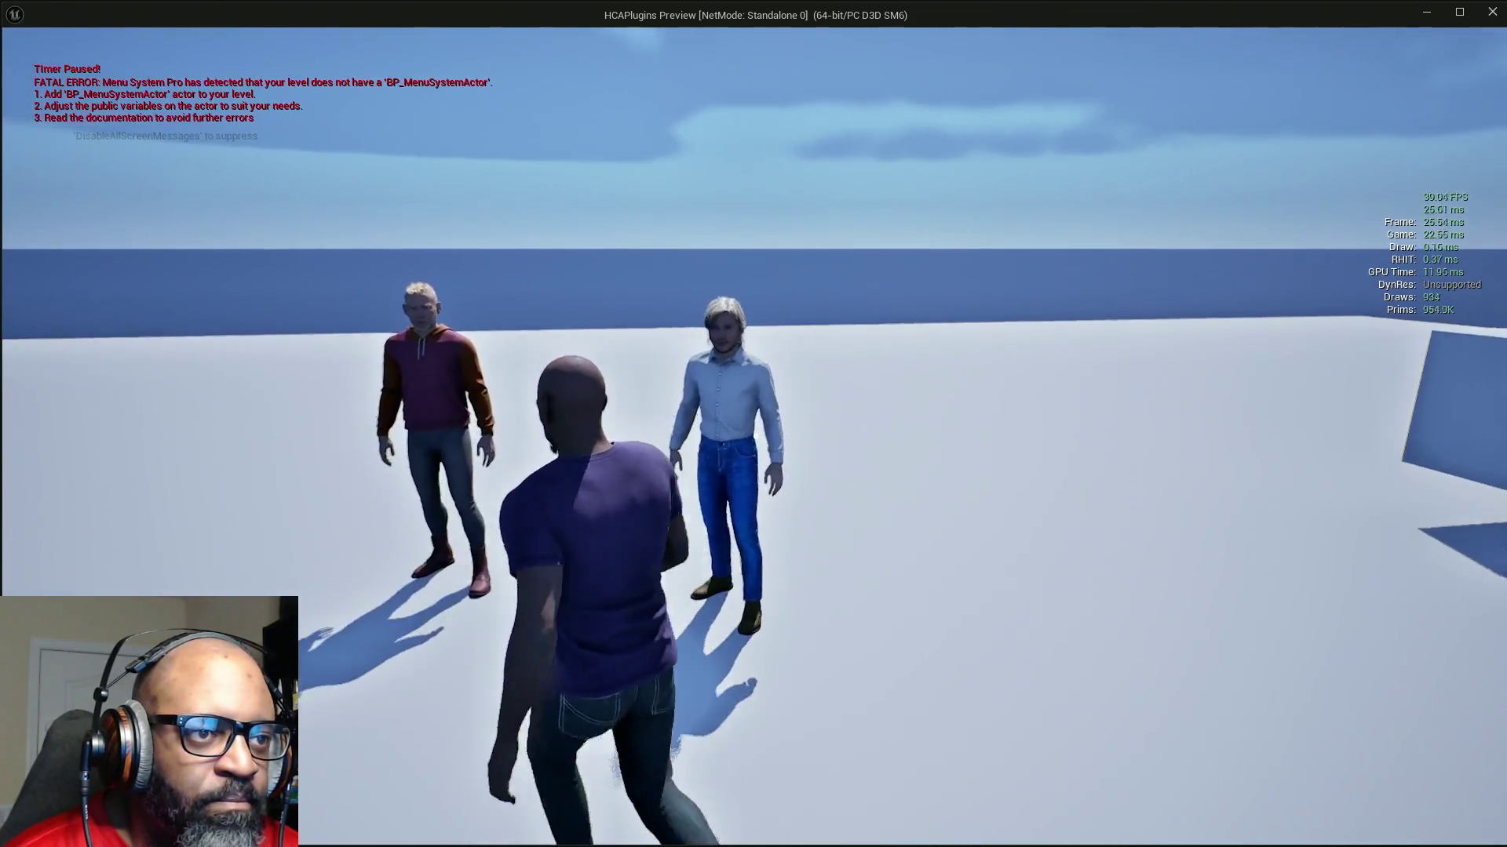
key("e")
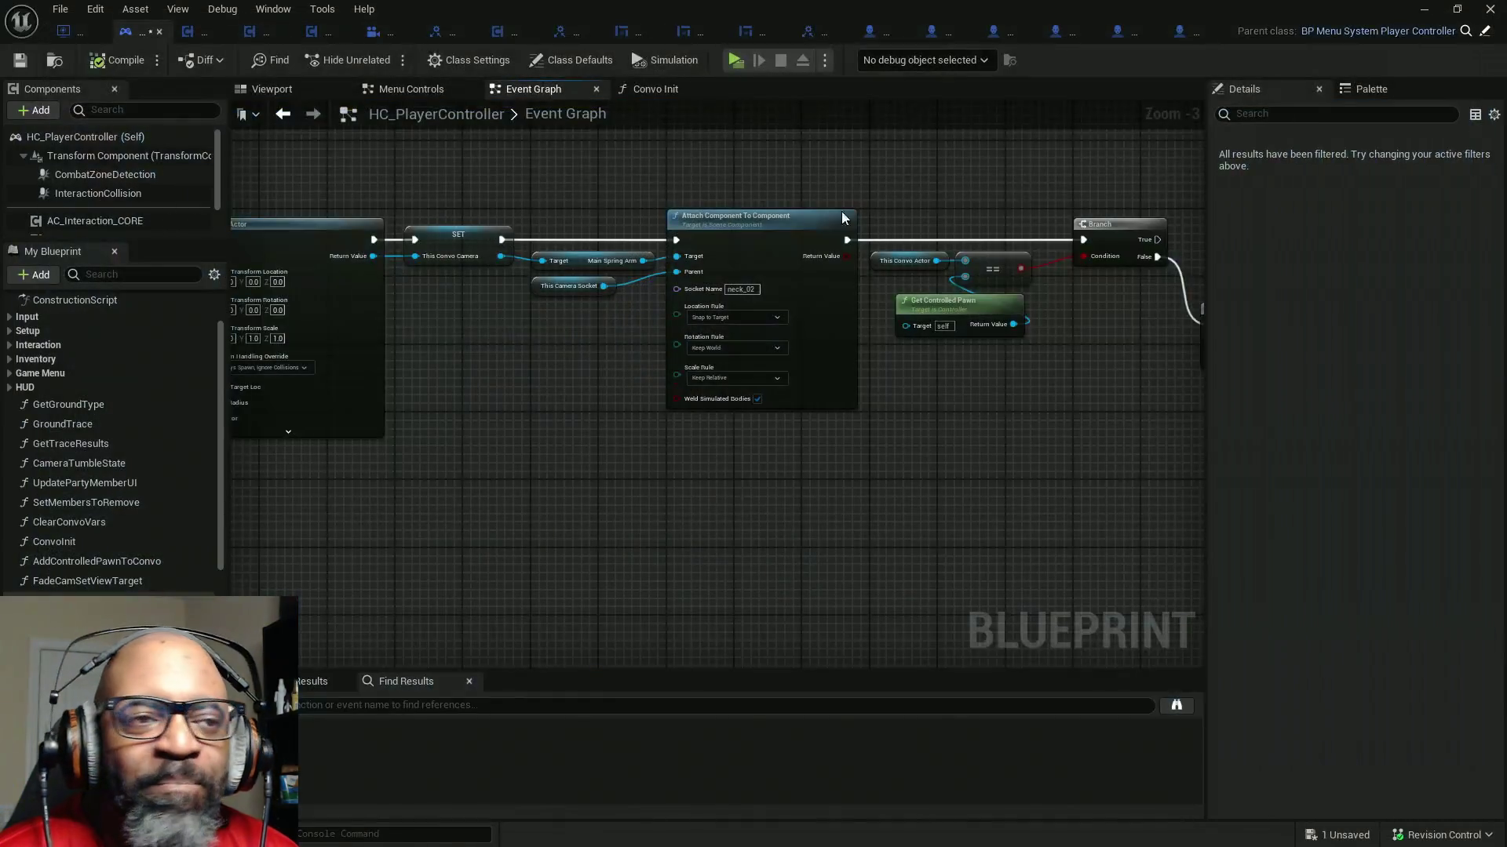
- Marquee-select the VALUES, For Each Loop, Add and SET nodes and bring up their node actions
left_click_drag(512, 391, 1107, 402)
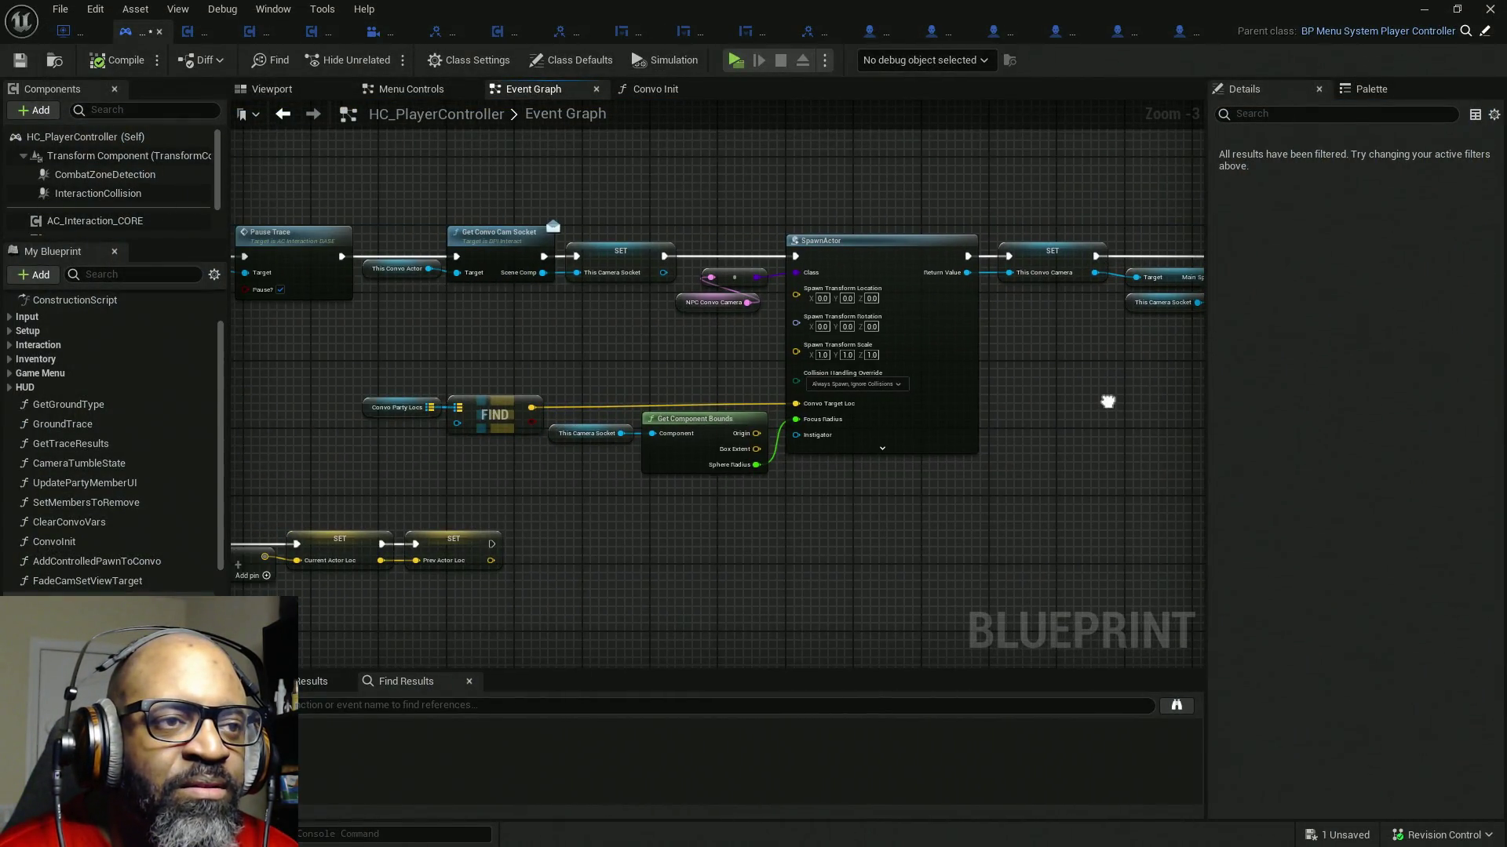
mouse_move(338, 405)
left_mouse_down()
mouse_move(690, 294)
mouse_move(713, 342)
mouse_move(922, 228)
left_mouse_up()
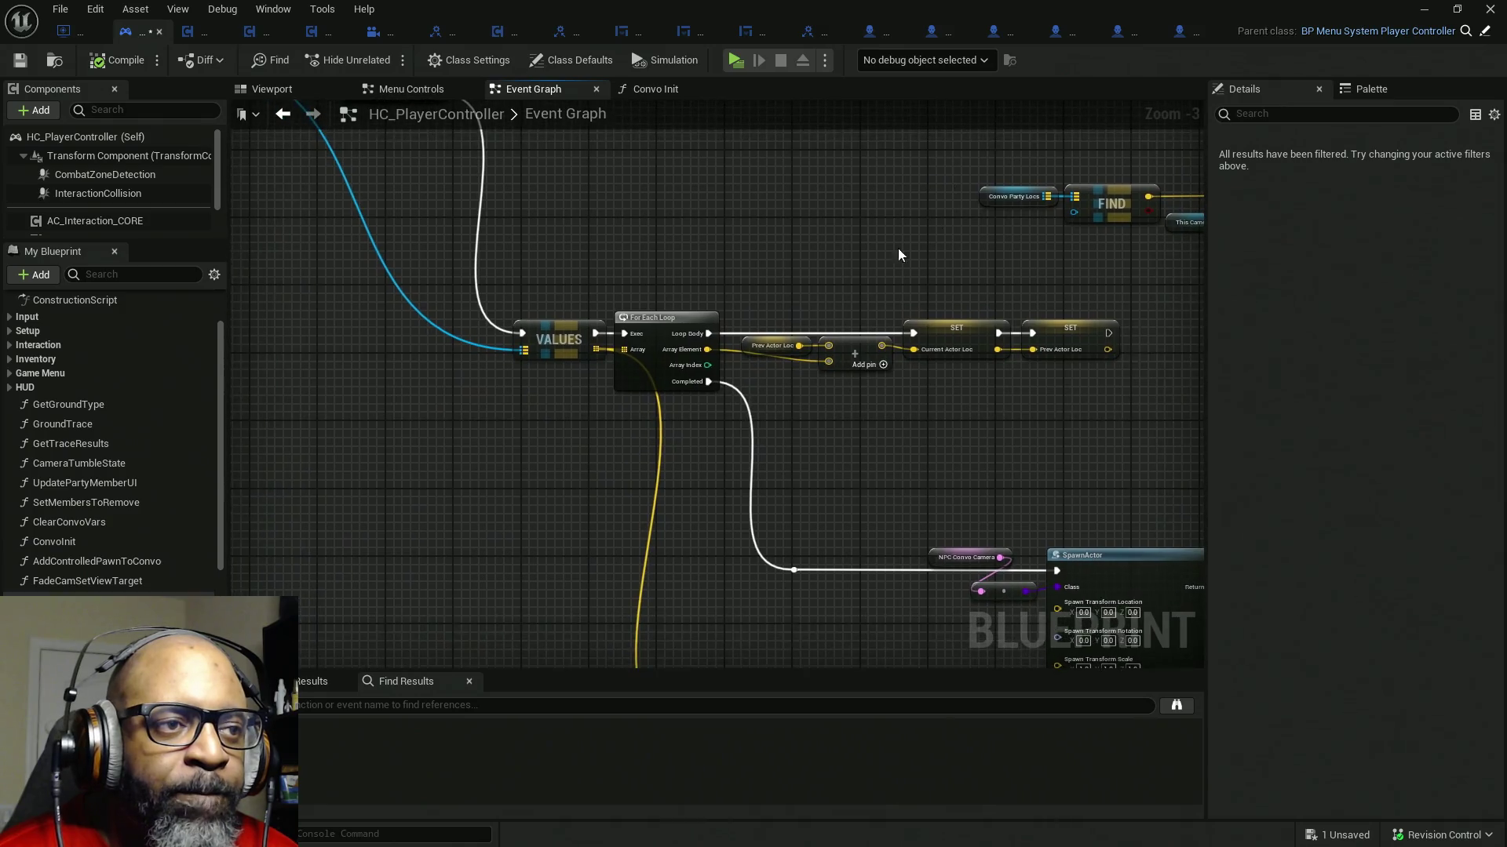
scroll(664, 383, "down", 1)
scroll(664, 383, "up", 1)
scroll(624, 380, "down", 1)
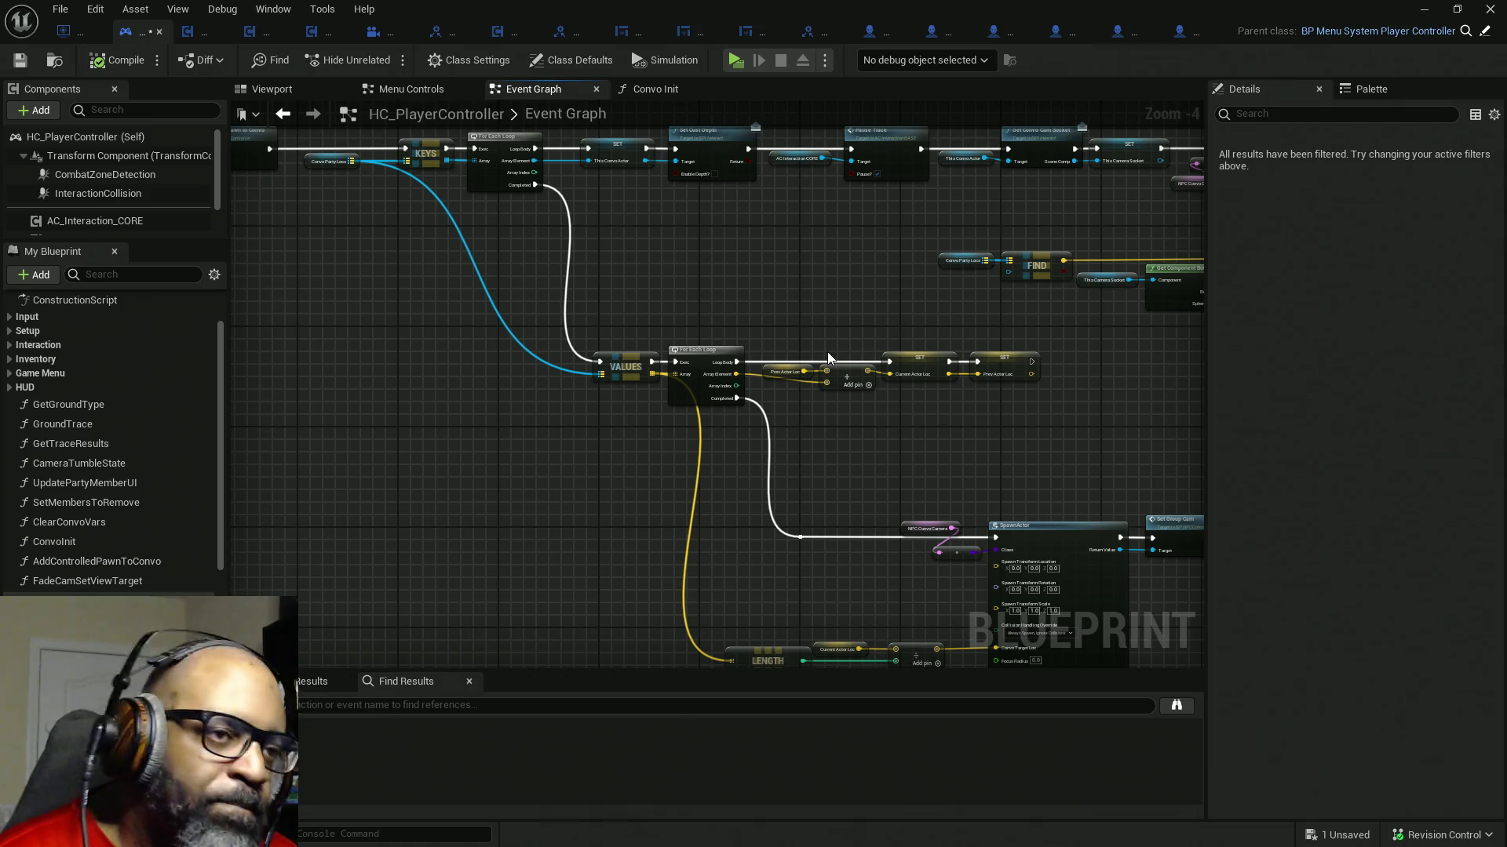
scroll(827, 352, "up", 2)
scroll(917, 409, "up", 1)
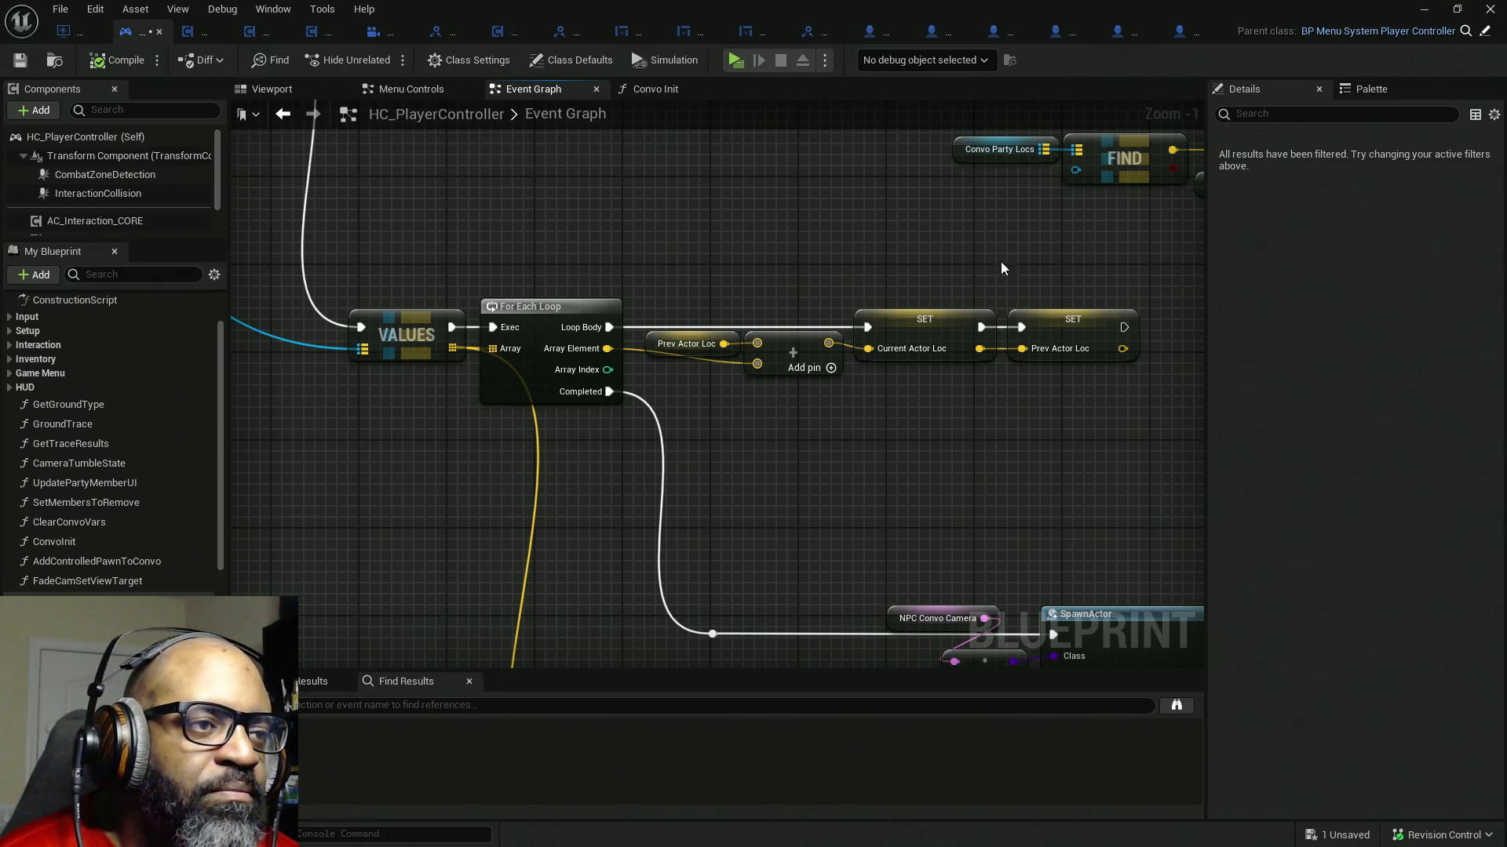
left_click_drag(1136, 238, 355, 434)
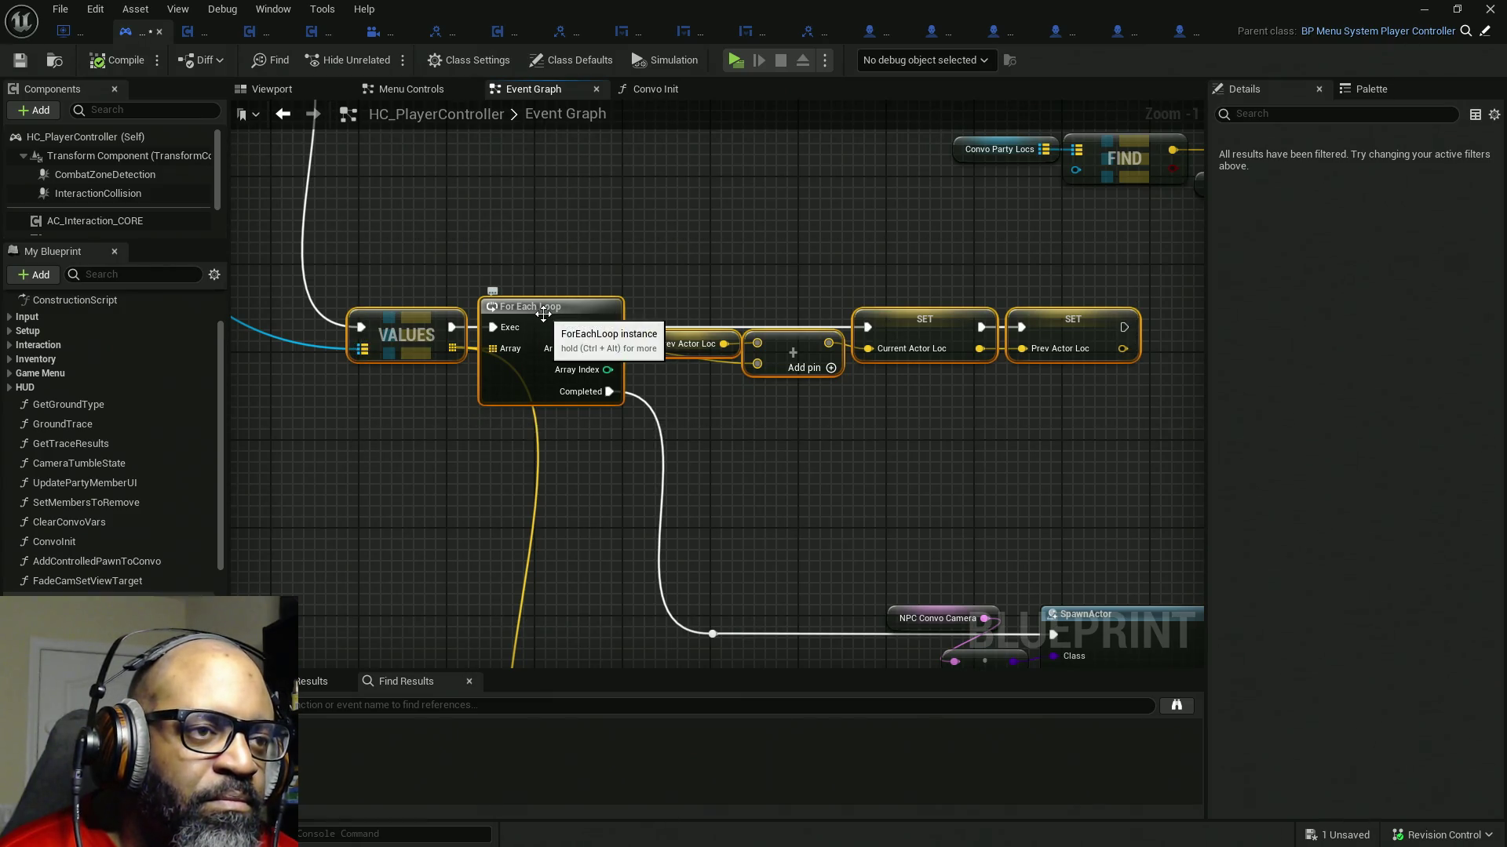
right_click(544, 314)
mouse_move(587, 598)
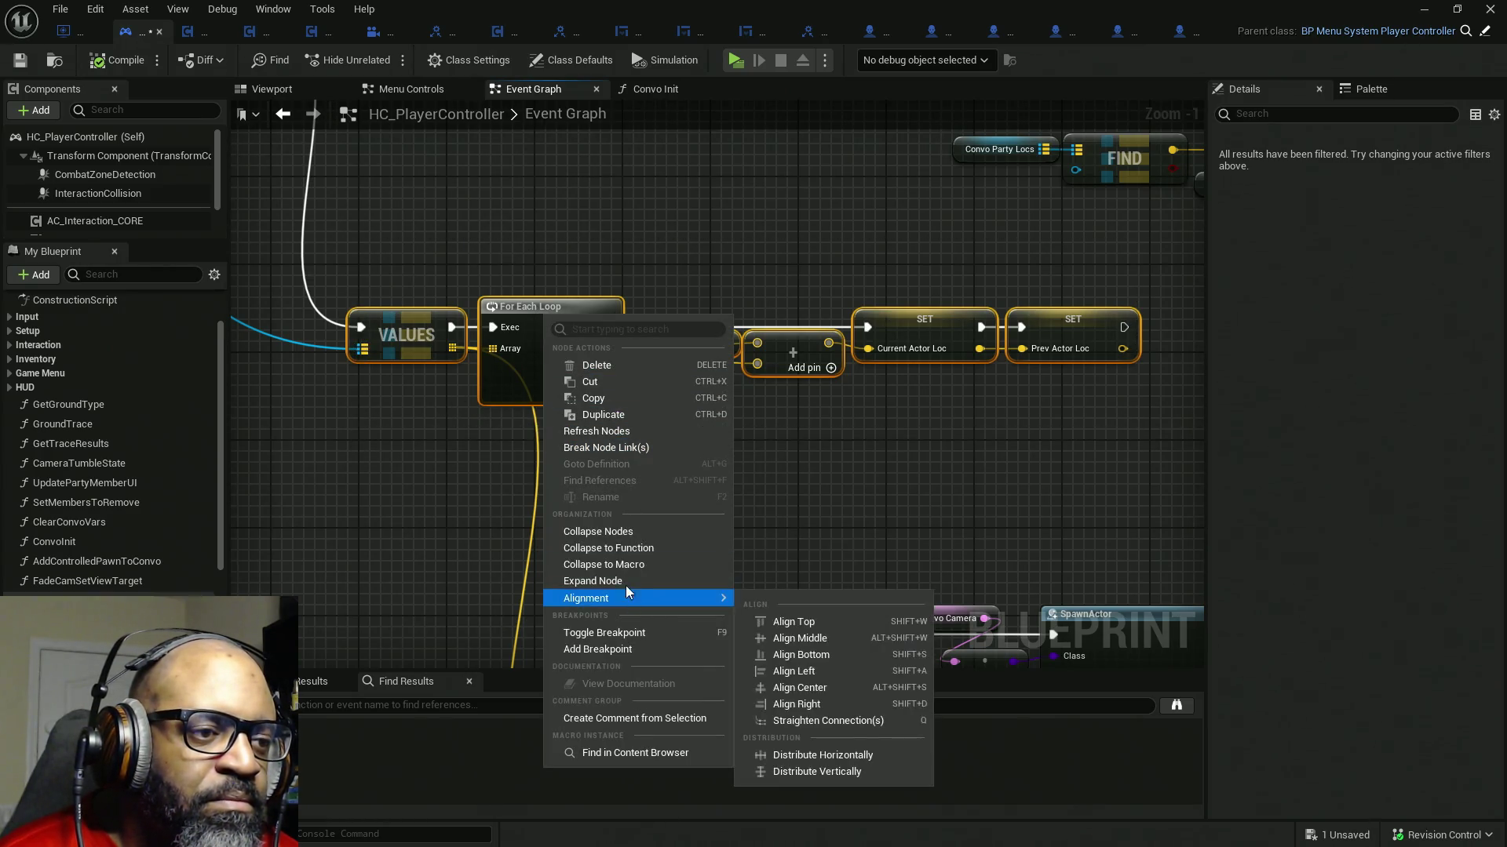
- Collapse the loop nodes into a new Add Convo Actor Locs function and open its graph
left_click(635, 549)
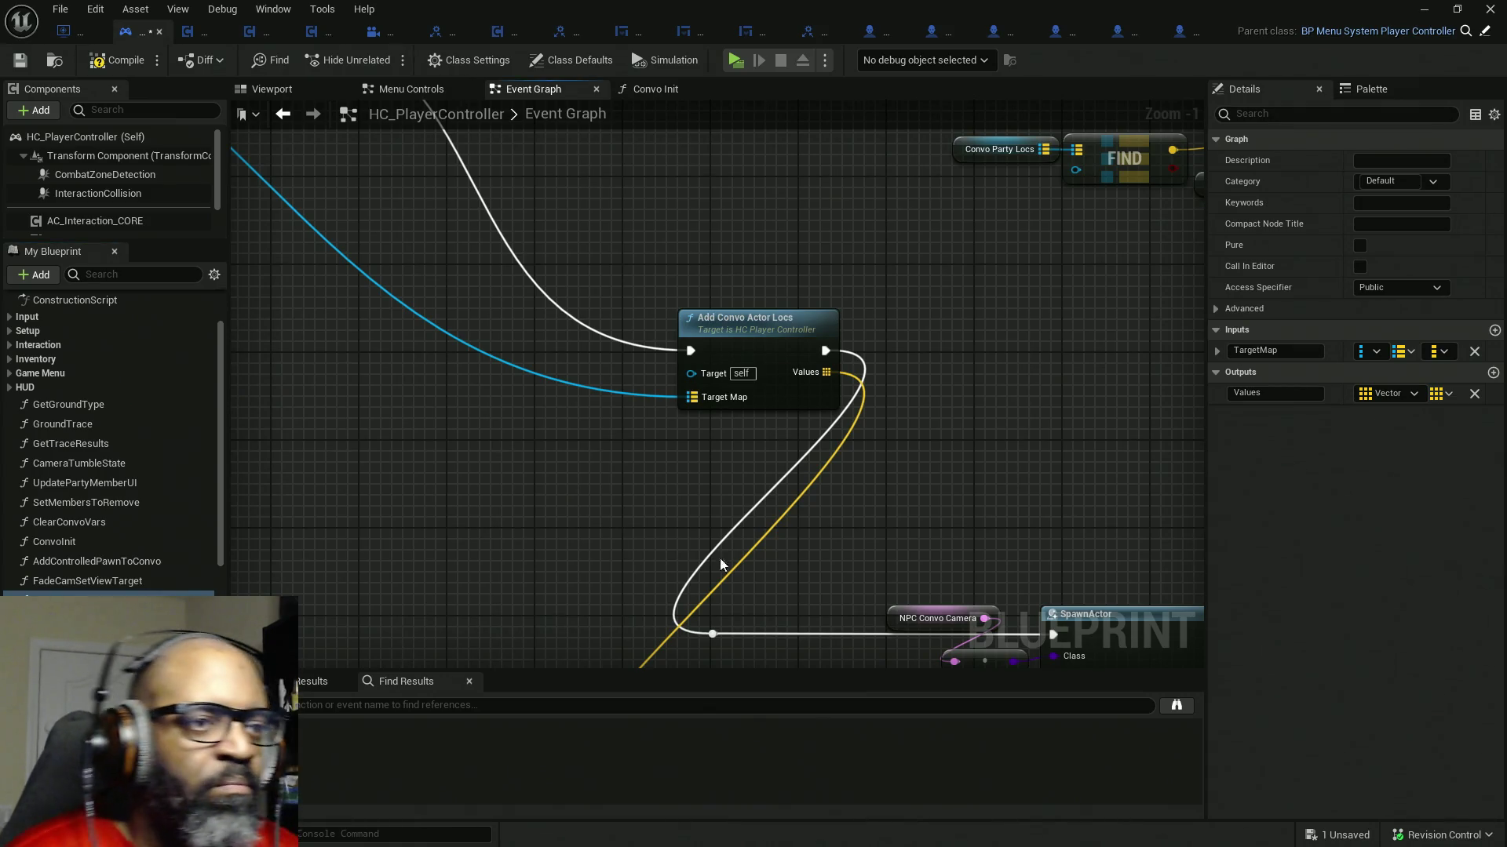
mouse_move(764, 320)
left_mouse_down()
mouse_move(739, 298)
mouse_move(600, 283)
left_mouse_up()
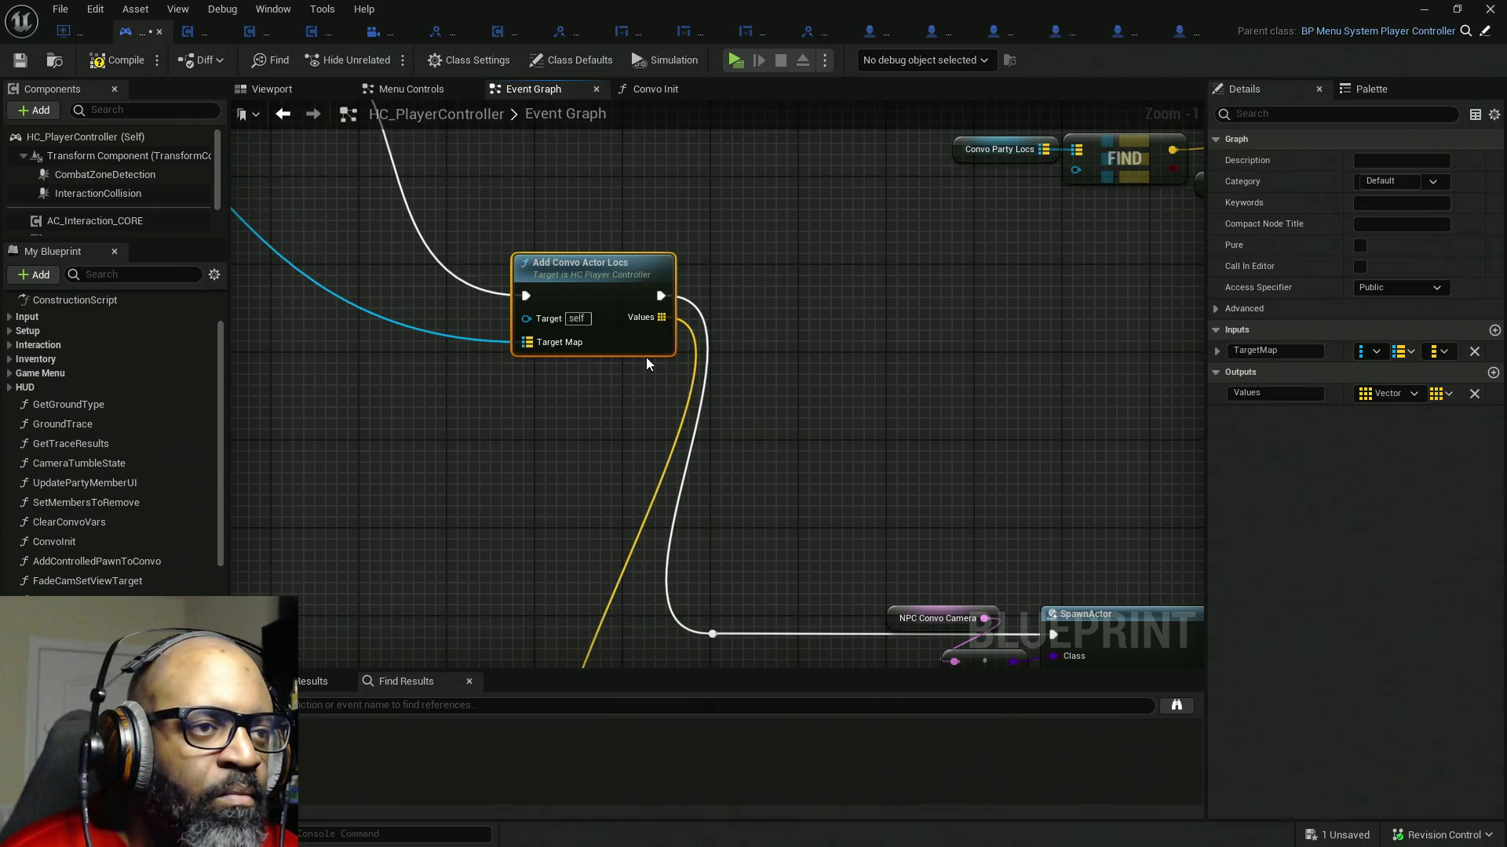
double_click(666, 296)
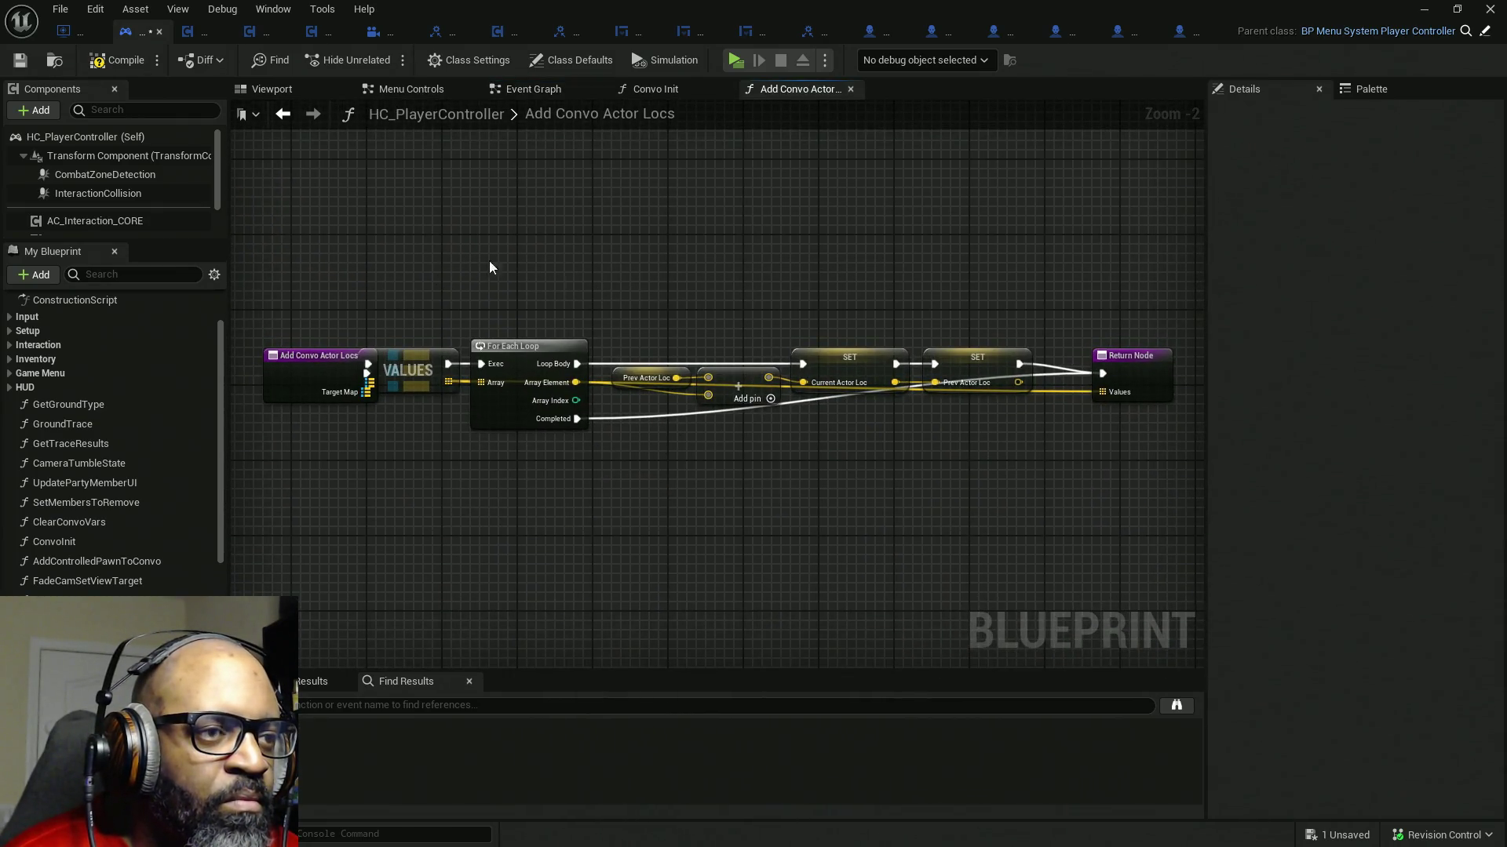
- Move the Return Node down beneath the For Each Loop and nudge the loop-and-setter row
left_click_drag(1095, 390, 1060, 588)
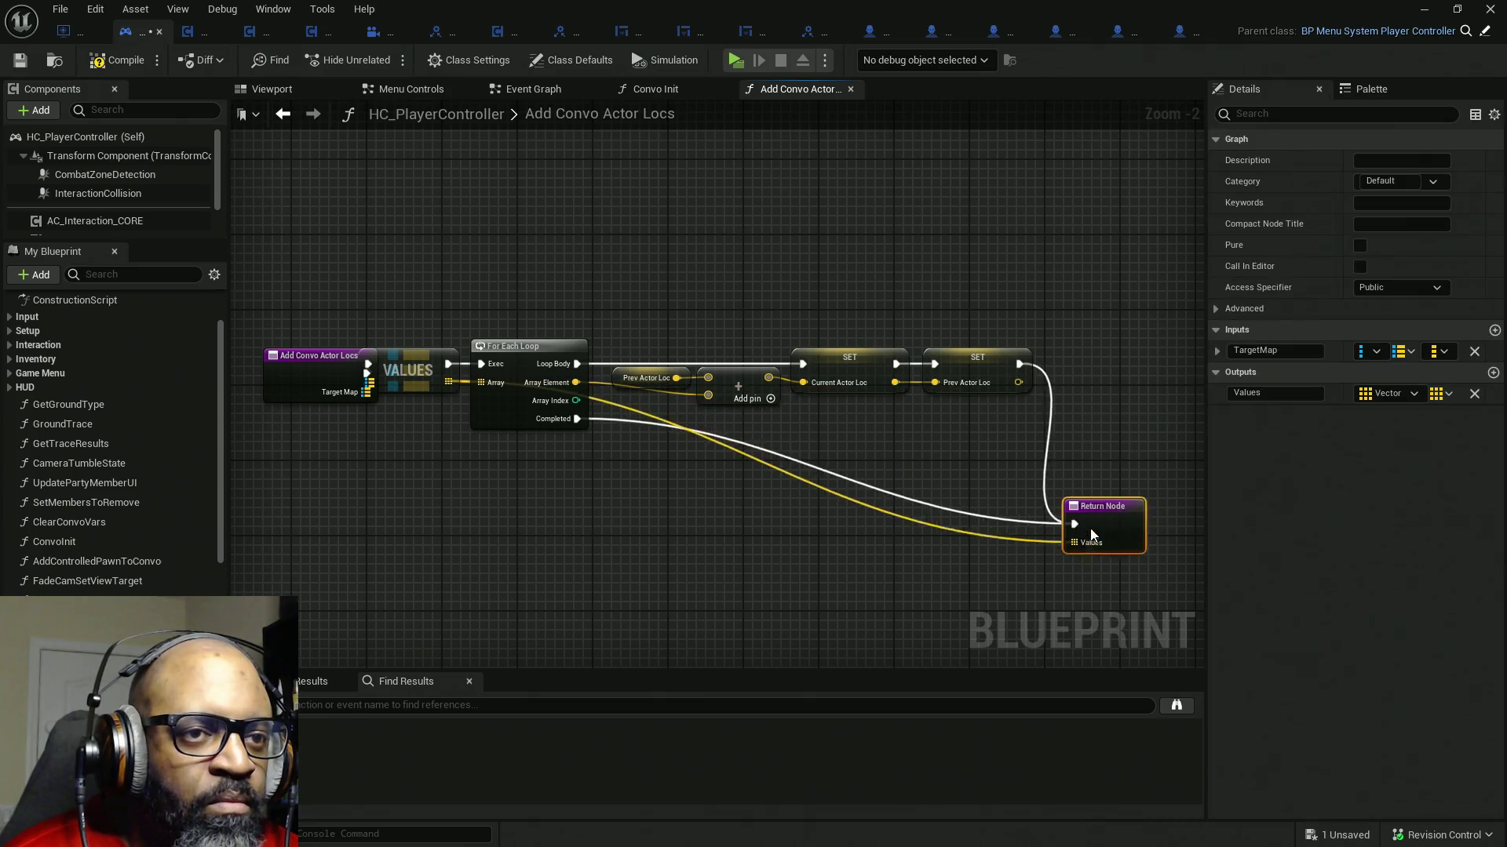
left_click(999, 372)
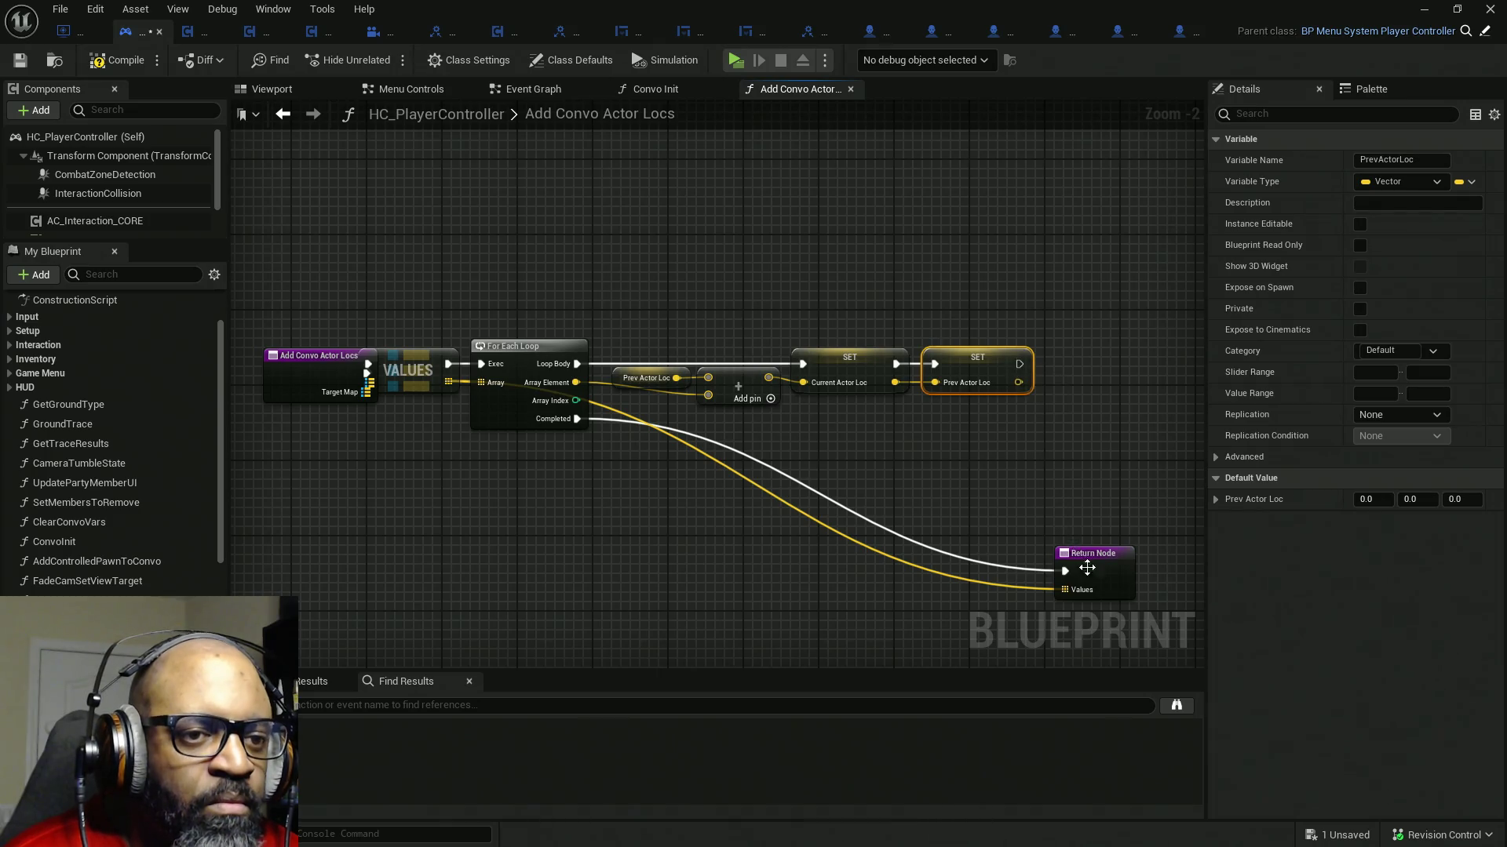
left_click_drag(1084, 566, 640, 558)
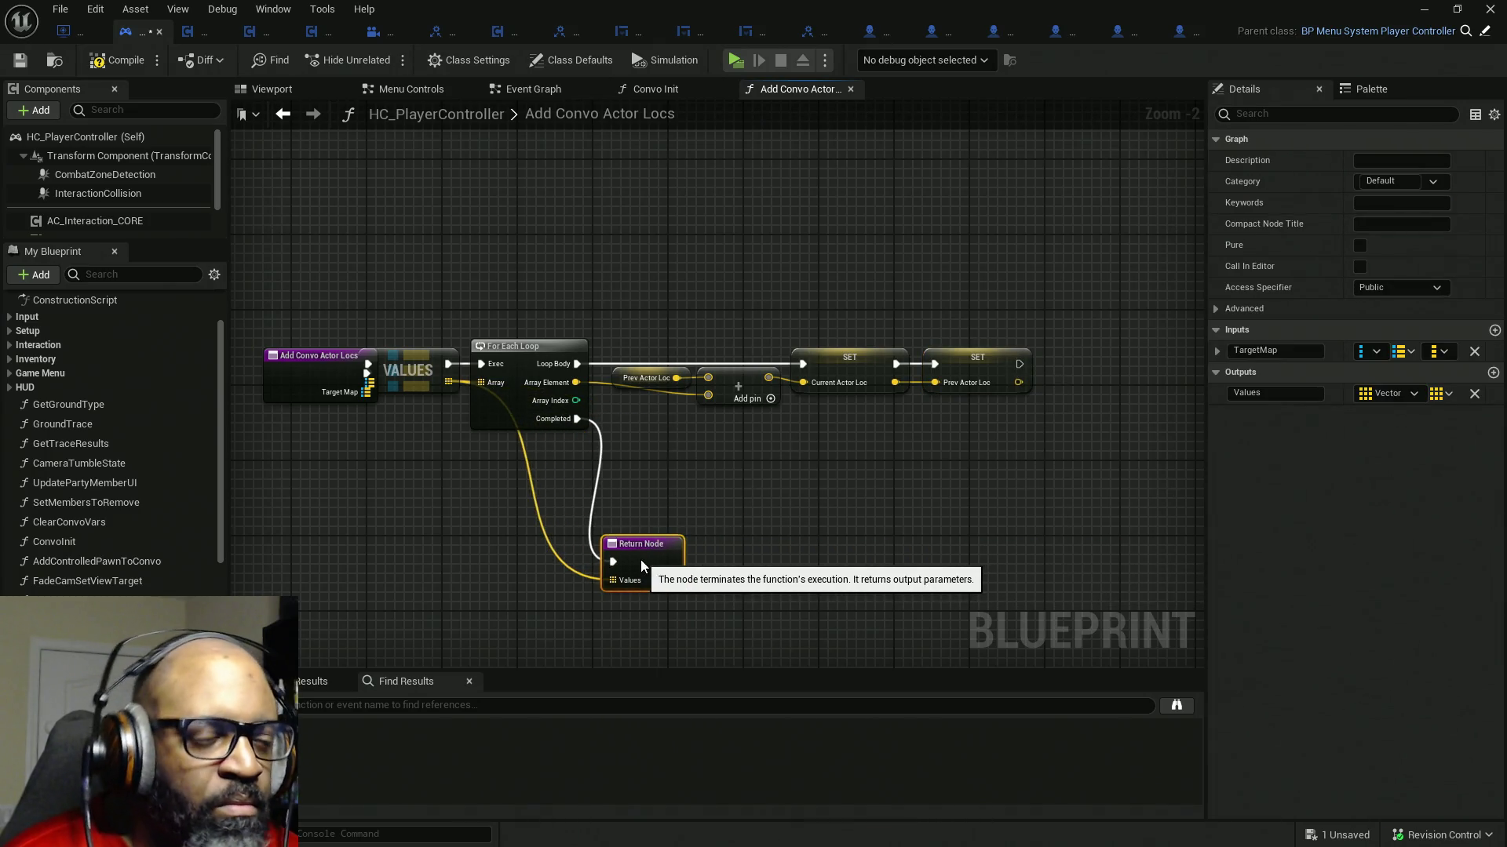
left_click_drag(364, 429, 464, 443)
left_click_drag(1190, 307, 514, 434)
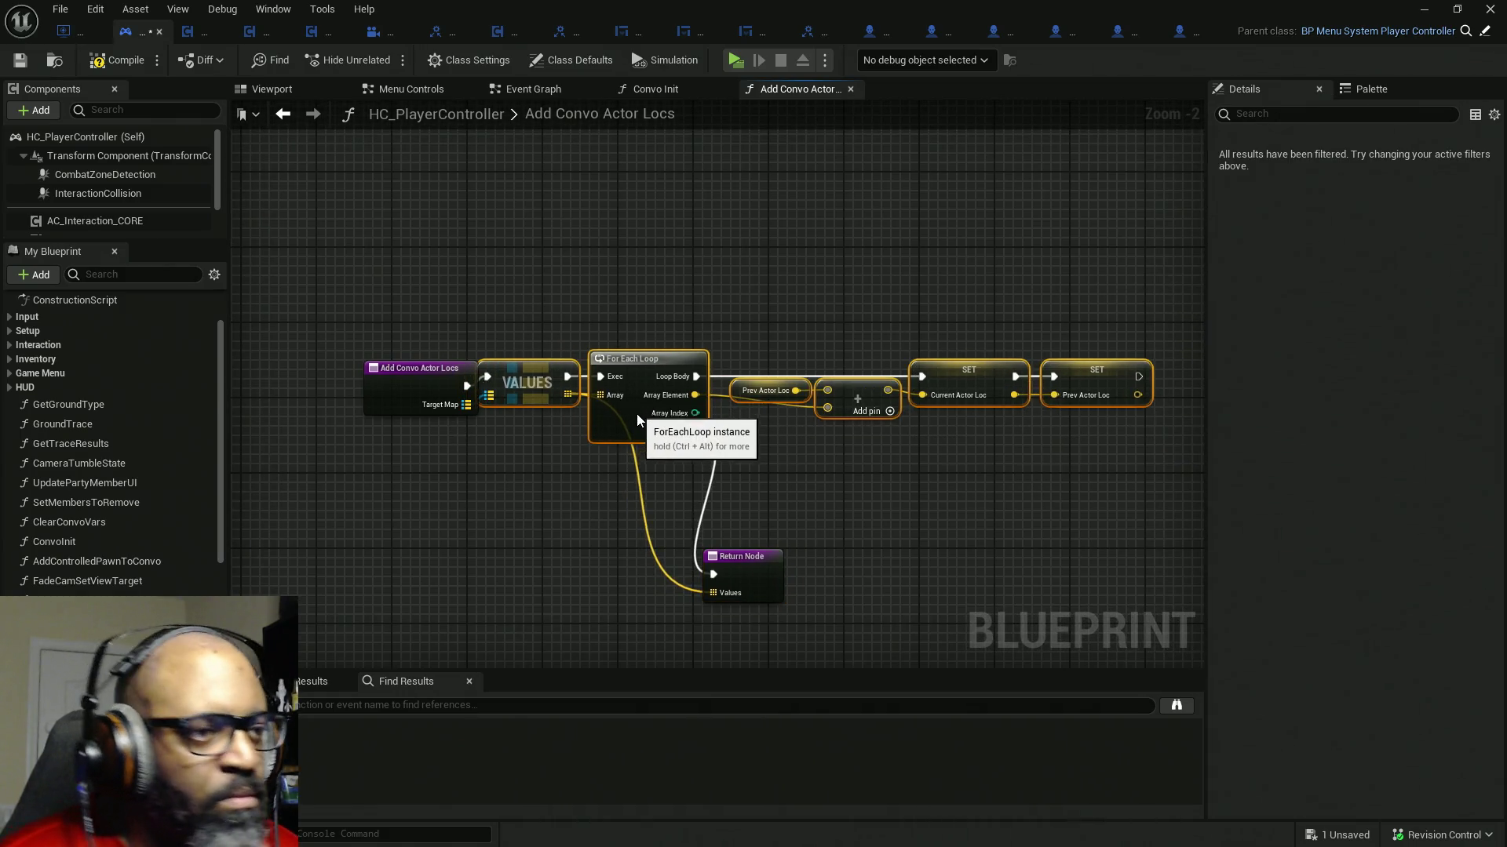
left_click_drag(636, 414, 645, 413)
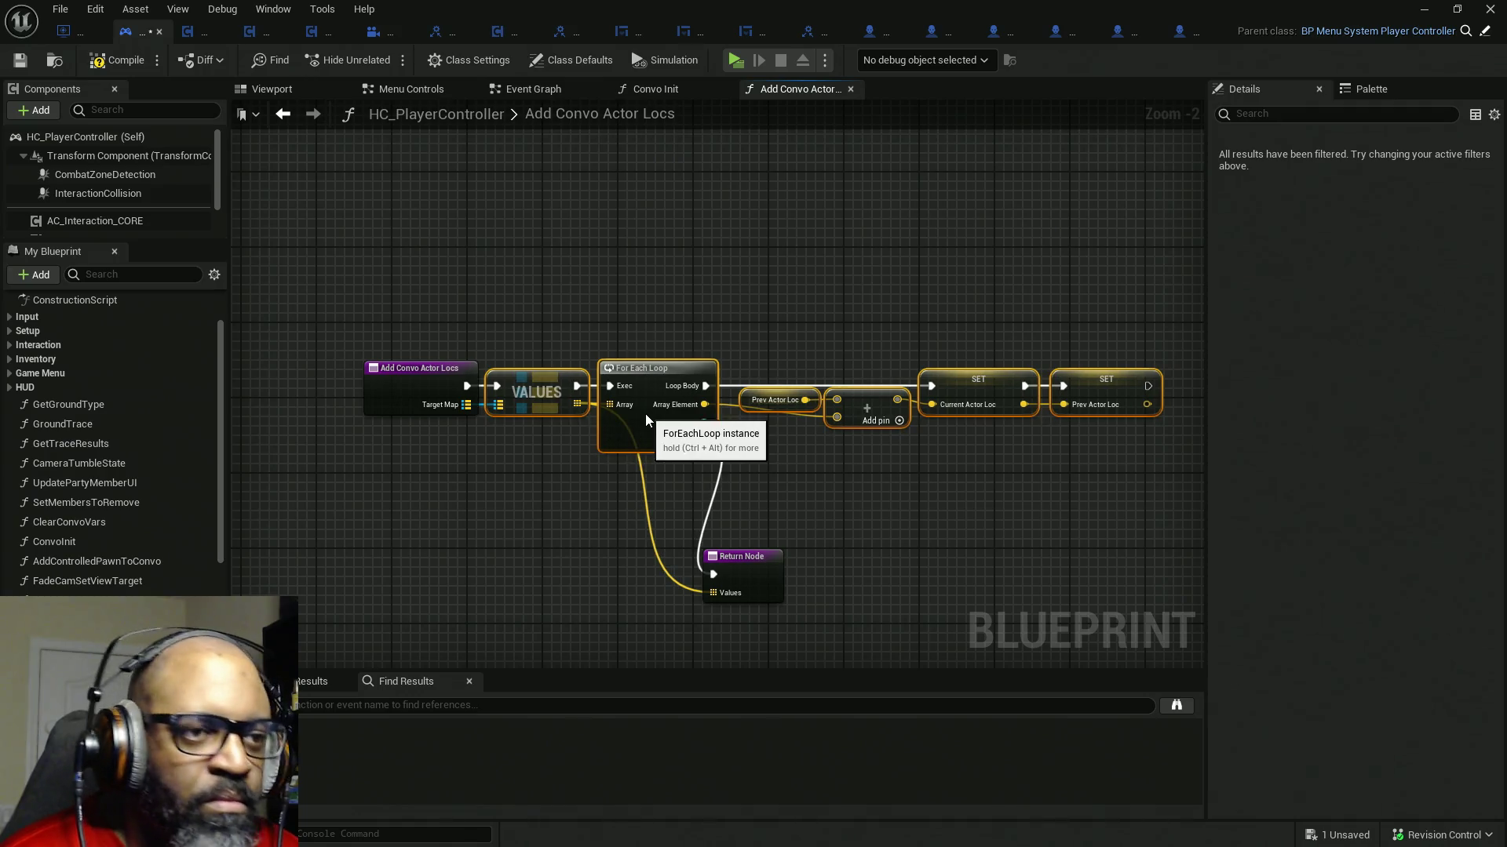
left_click(847, 362)
- Swap the Add node inputs: Array Element on the top pin, Prev Actor Loc on the bottom
left_click_drag(882, 460, 764, 435)
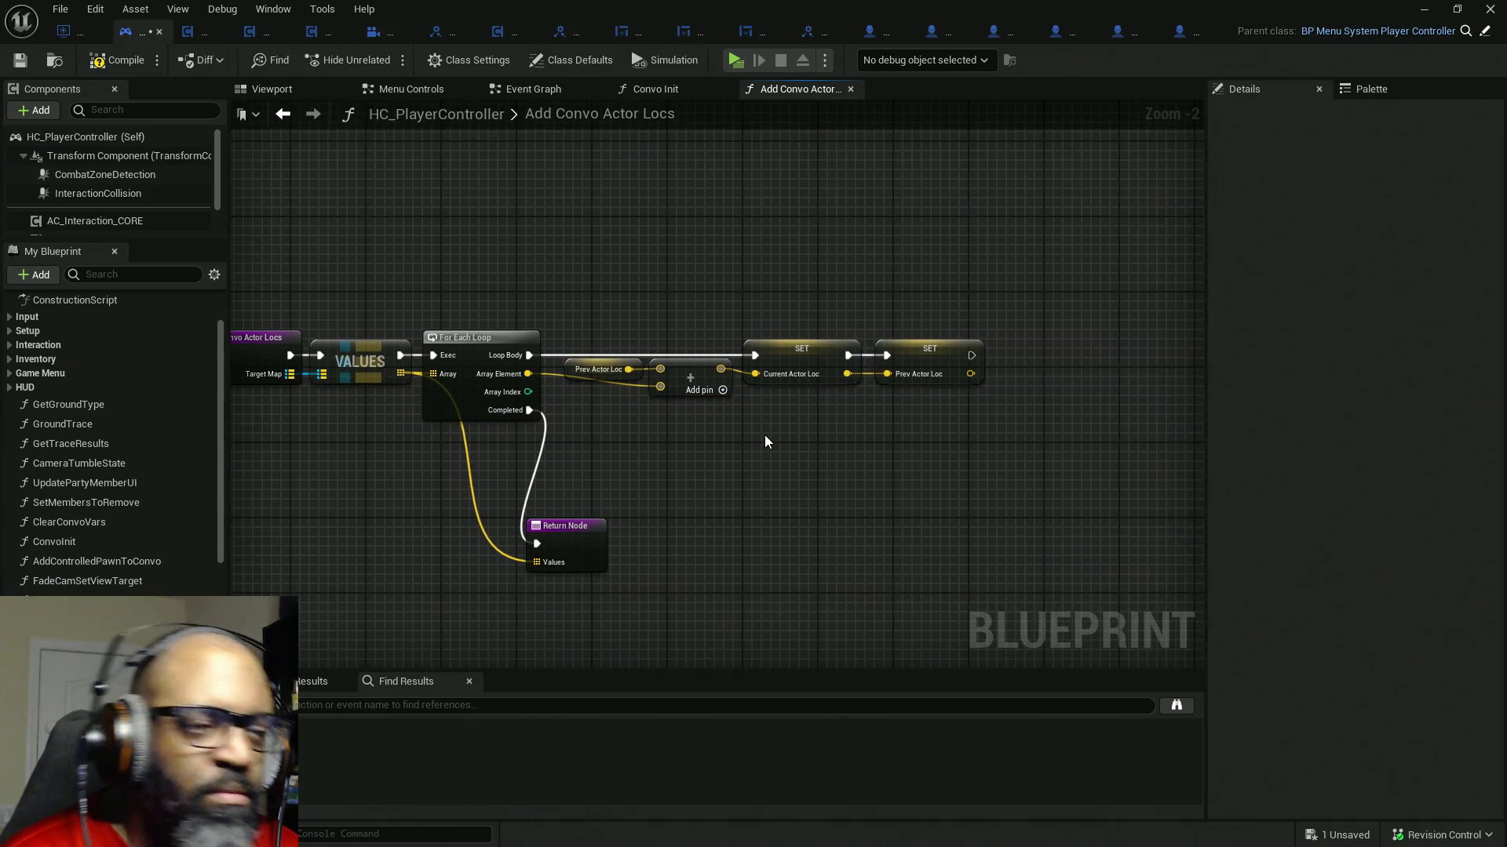
left_click(660, 387, "alt")
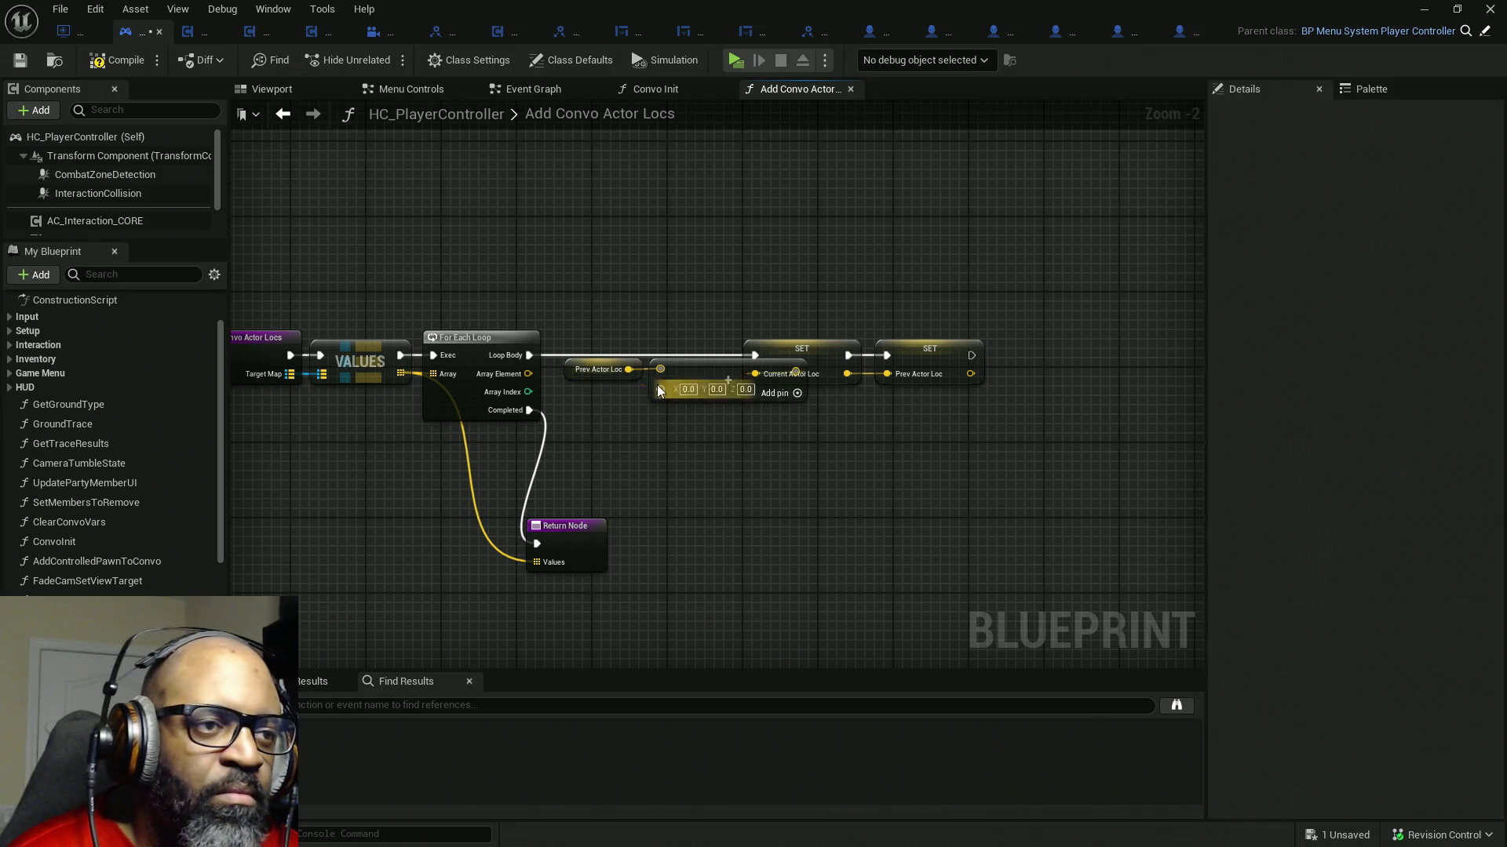
left_click(661, 368, "alt")
mouse_move(624, 370)
left_mouse_down()
mouse_move(618, 398)
mouse_move(660, 394)
mouse_move(621, 454)
mouse_move(660, 390)
left_mouse_up()
left_click_drag(527, 373, 659, 370)
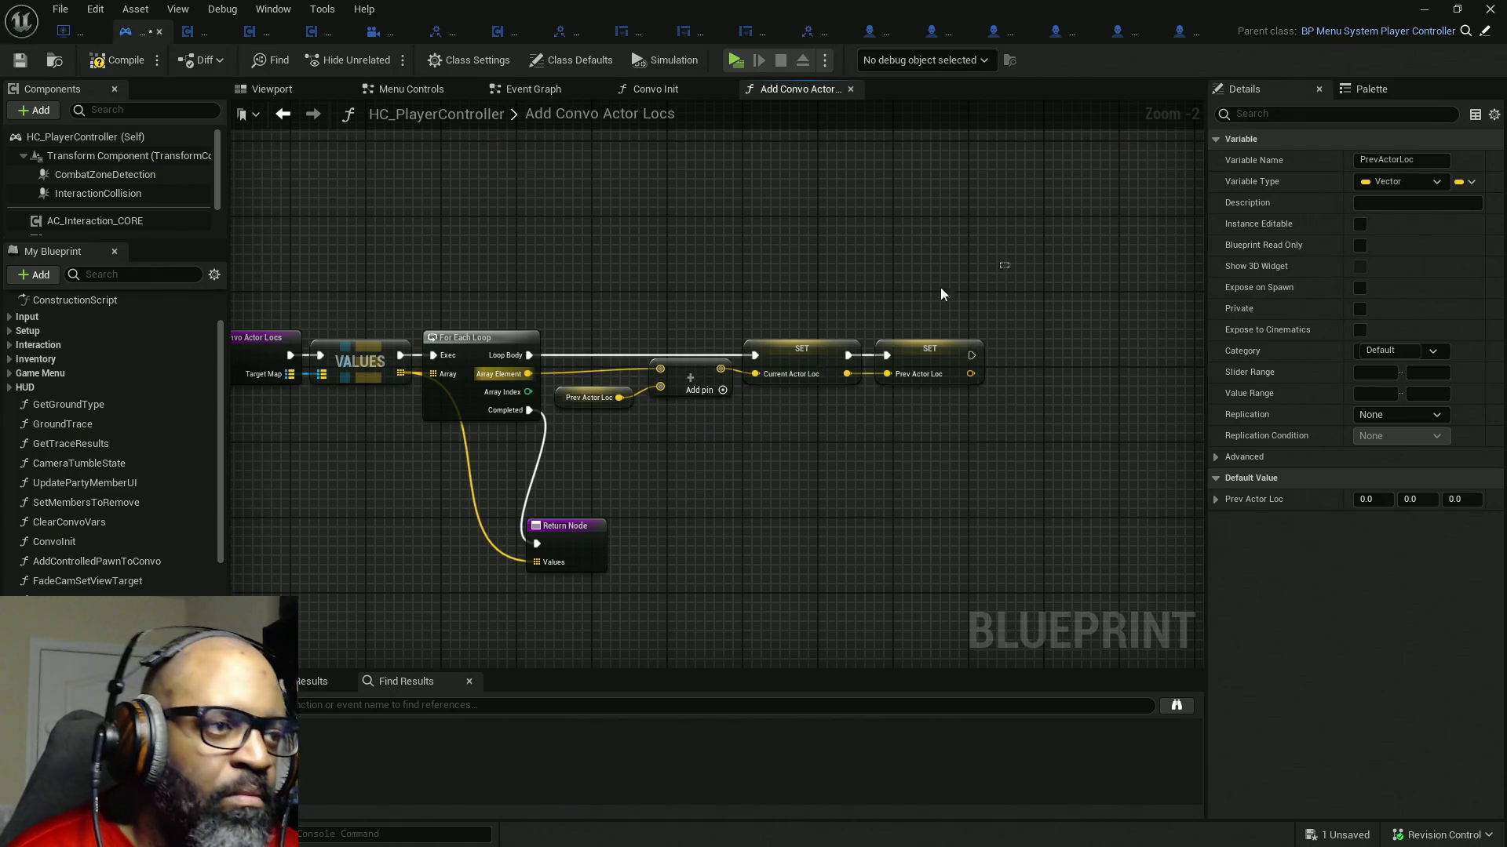
- Select the entry, loop, Add and setter row and straighten its connections with Q
left_click_drag(977, 273, 290, 363)
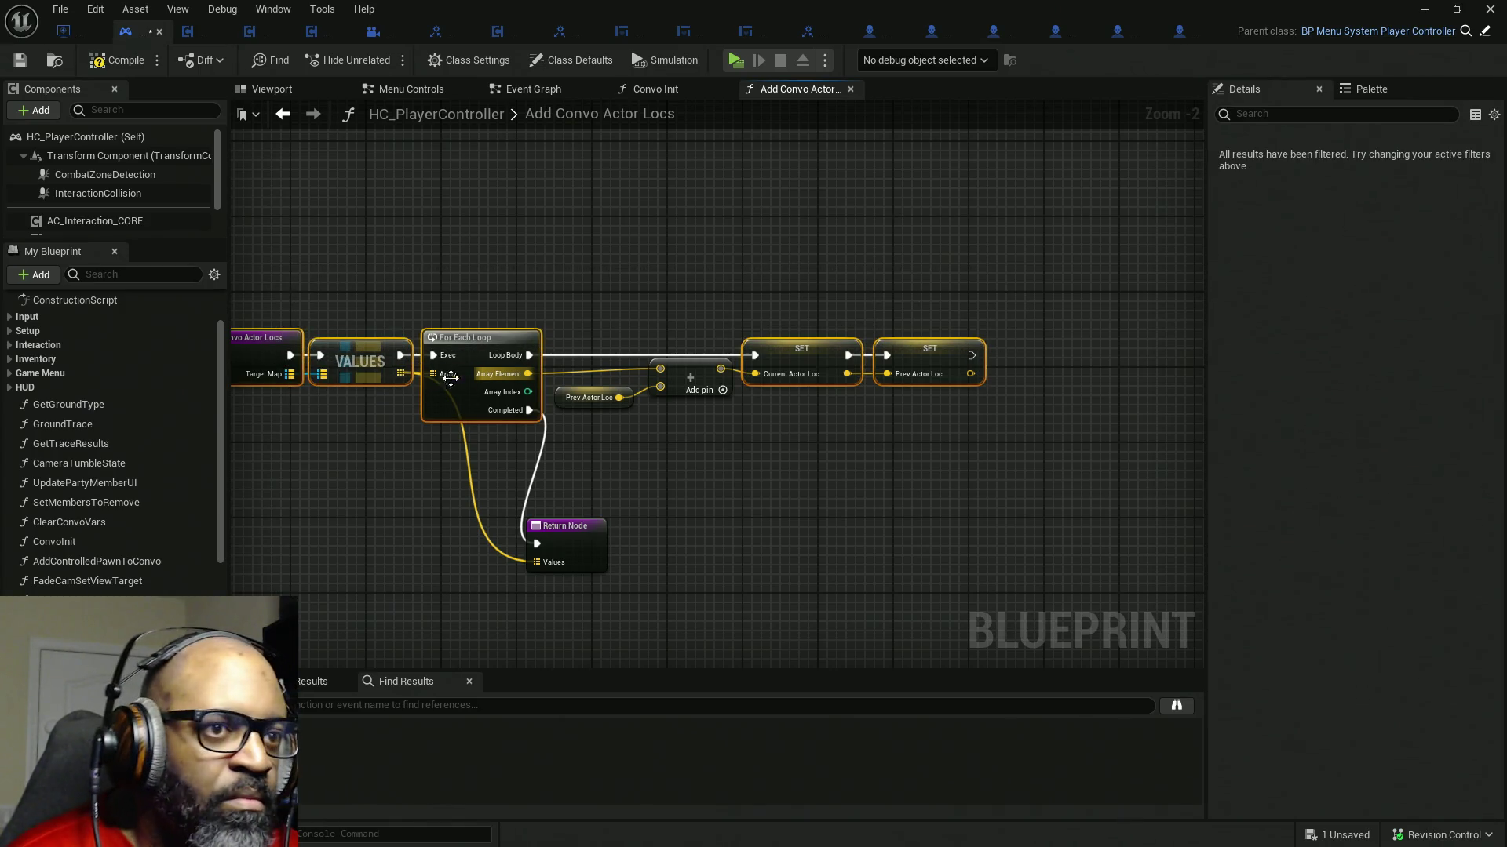
left_click_drag(791, 317, 805, 306)
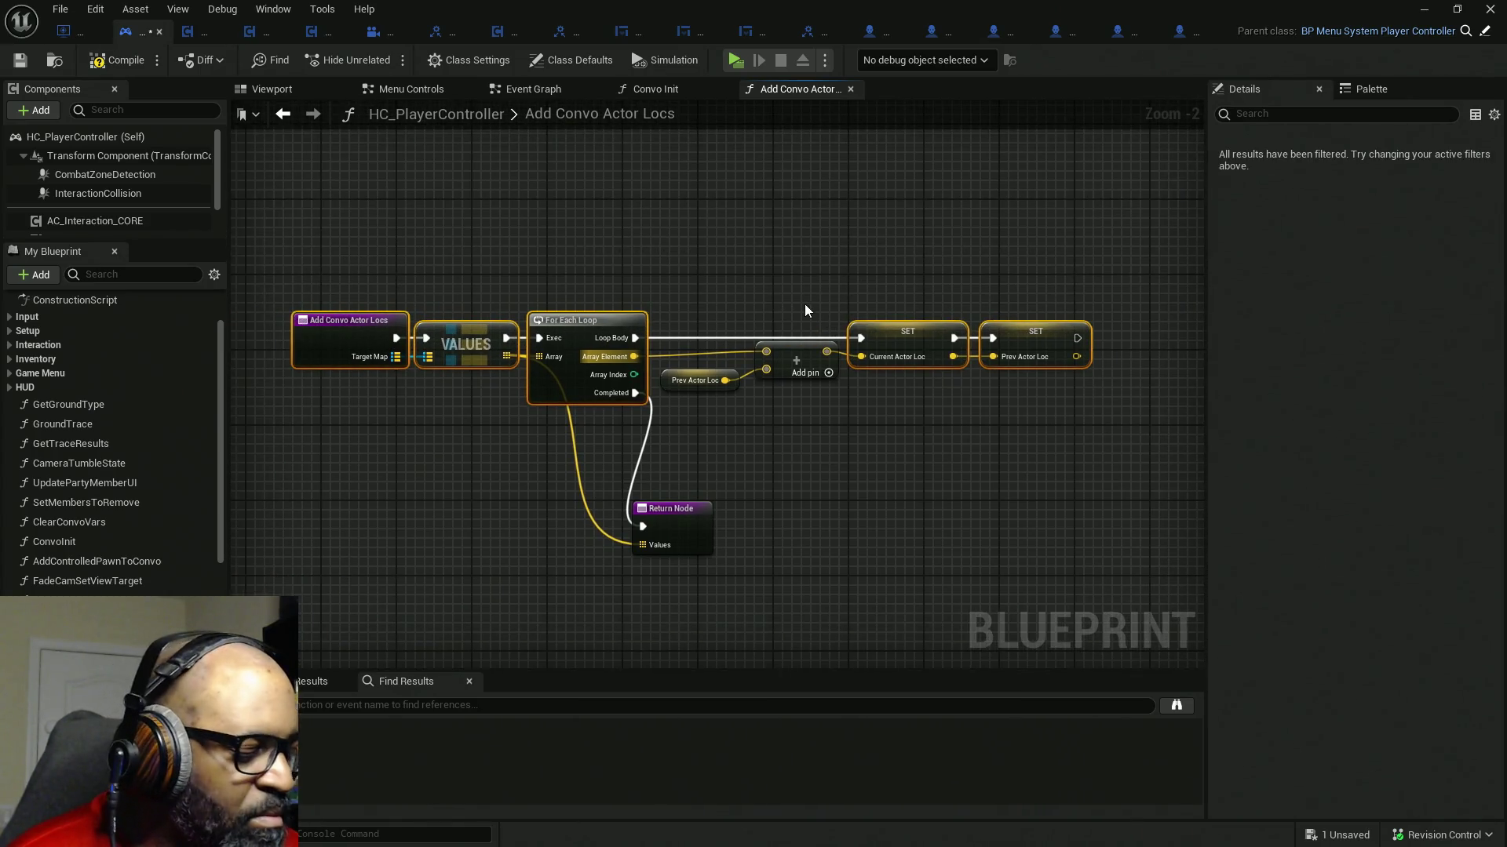
scroll(805, 310, "up", 1)
scroll(820, 359, "up", 1)
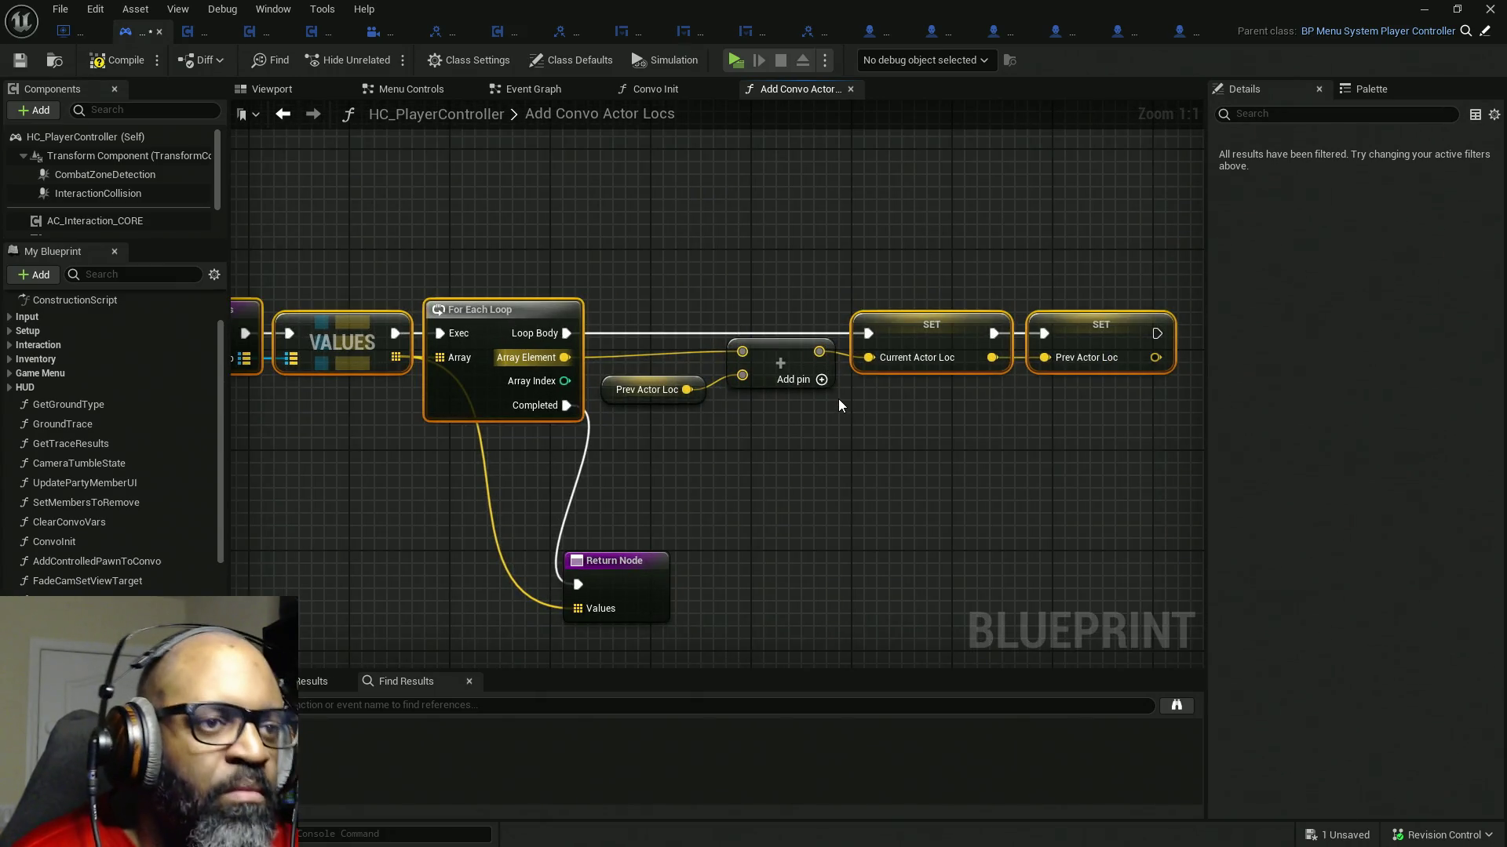
mouse_move(795, 361)
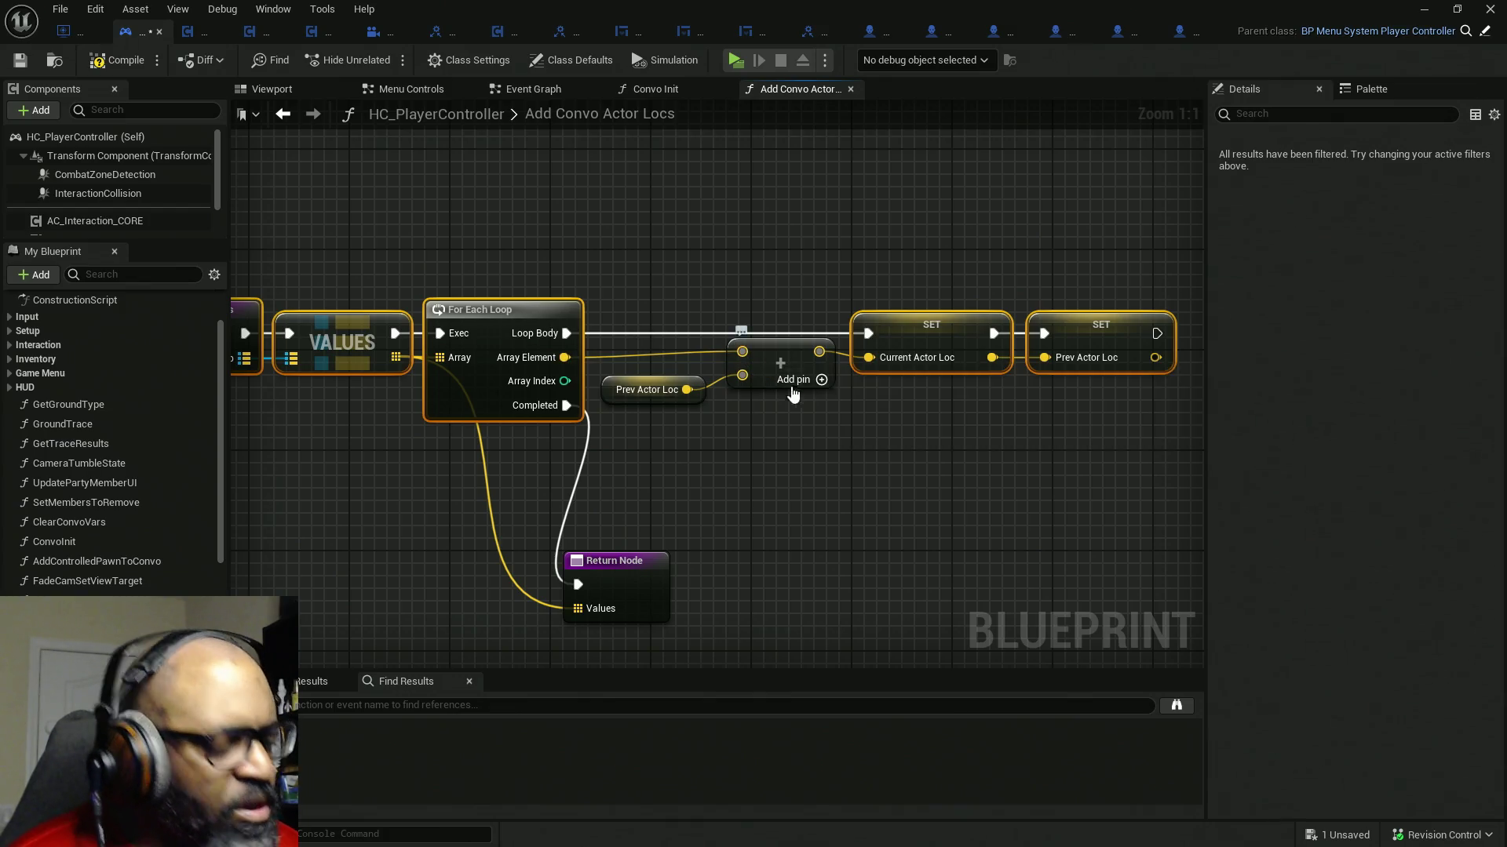
scroll(789, 374, "down", 1)
scroll(826, 387, "up", 1)
left_click_drag(787, 428, 695, 354)
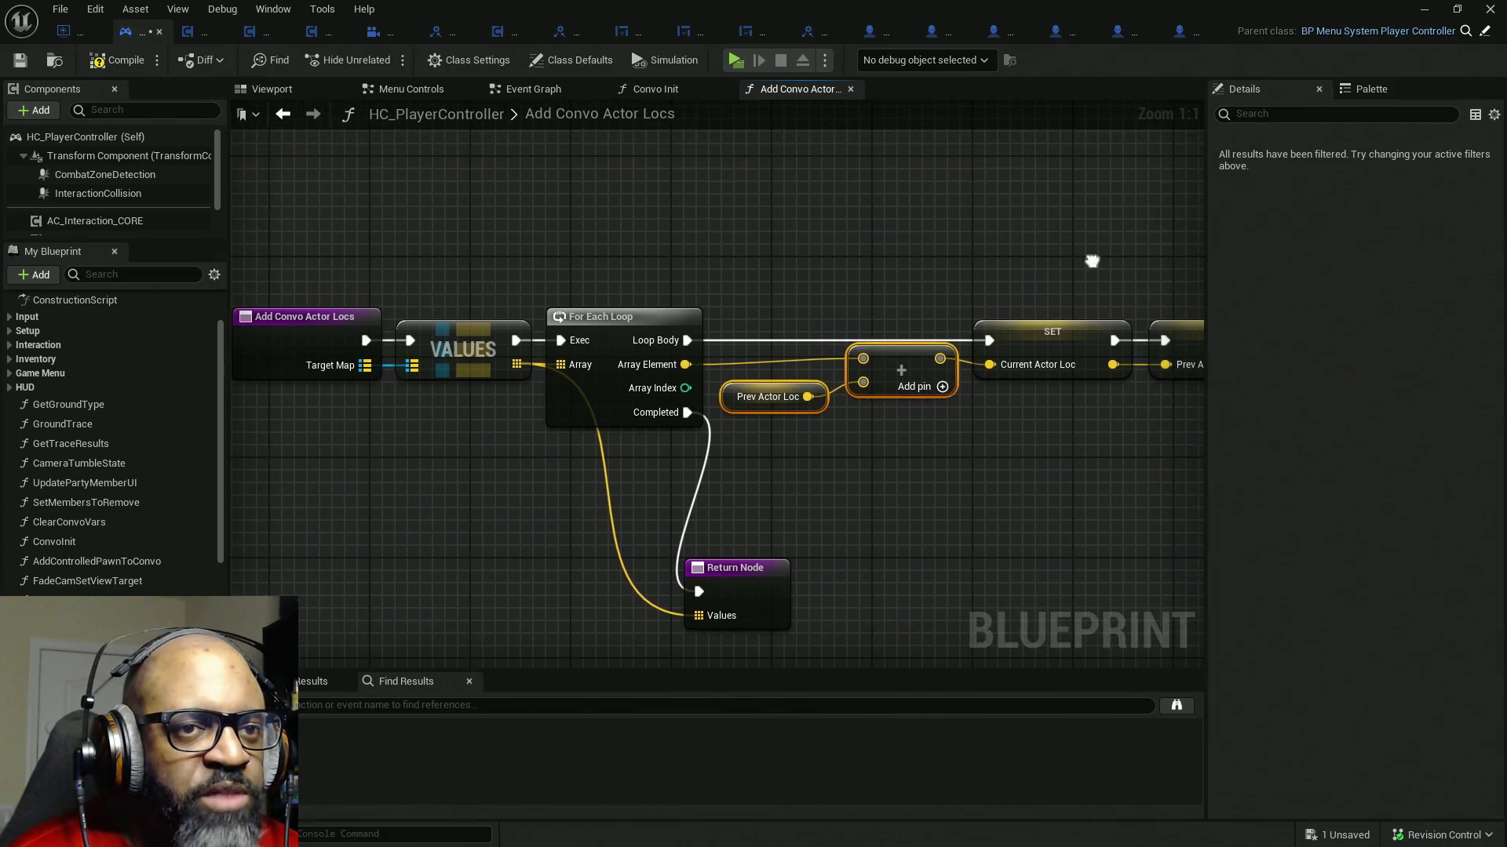
left_click_drag(1172, 269, 400, 363)
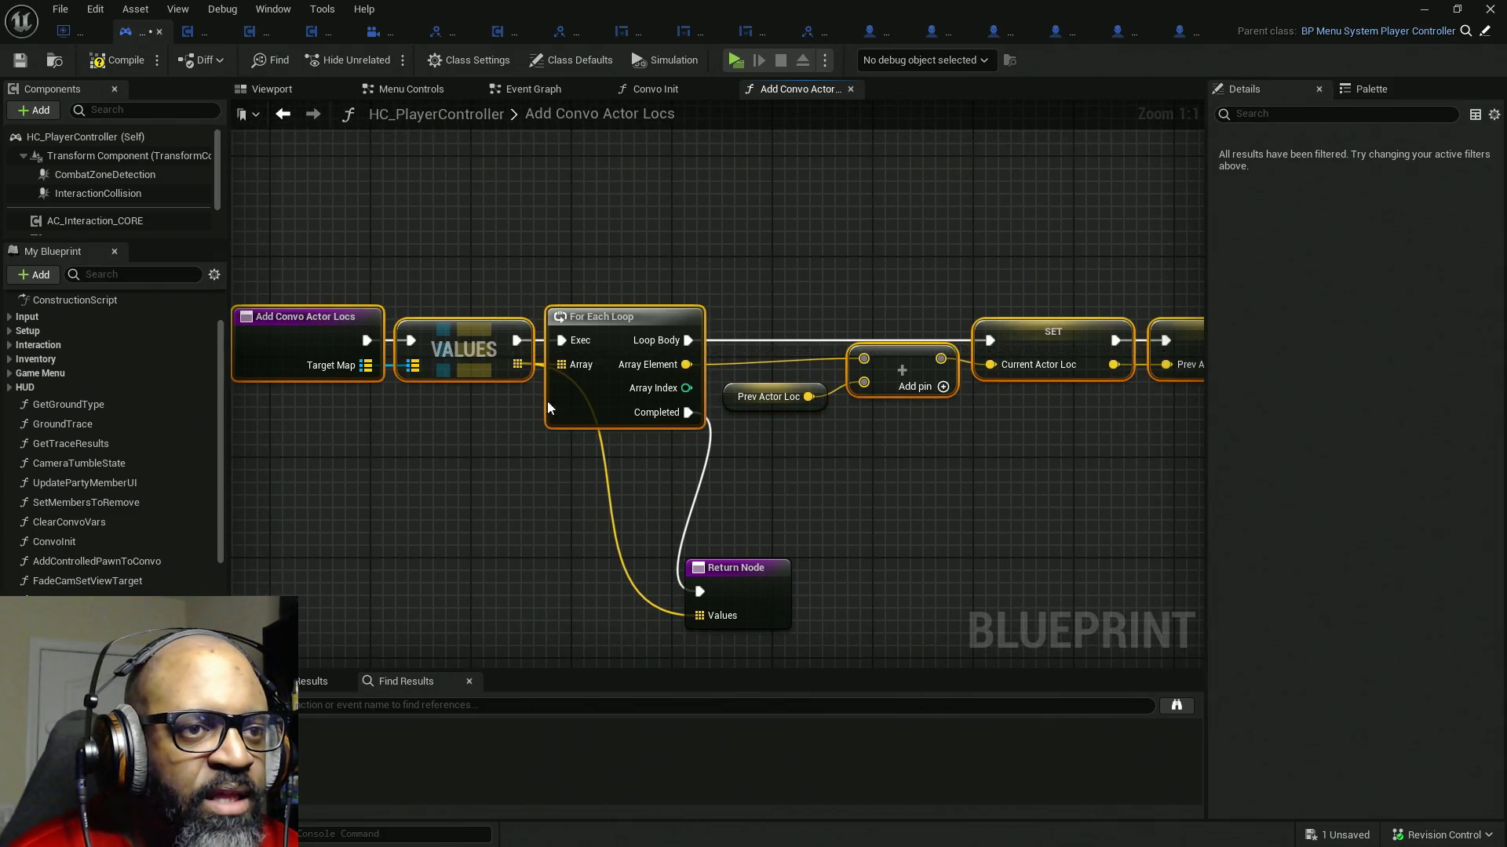
left_click(818, 432)
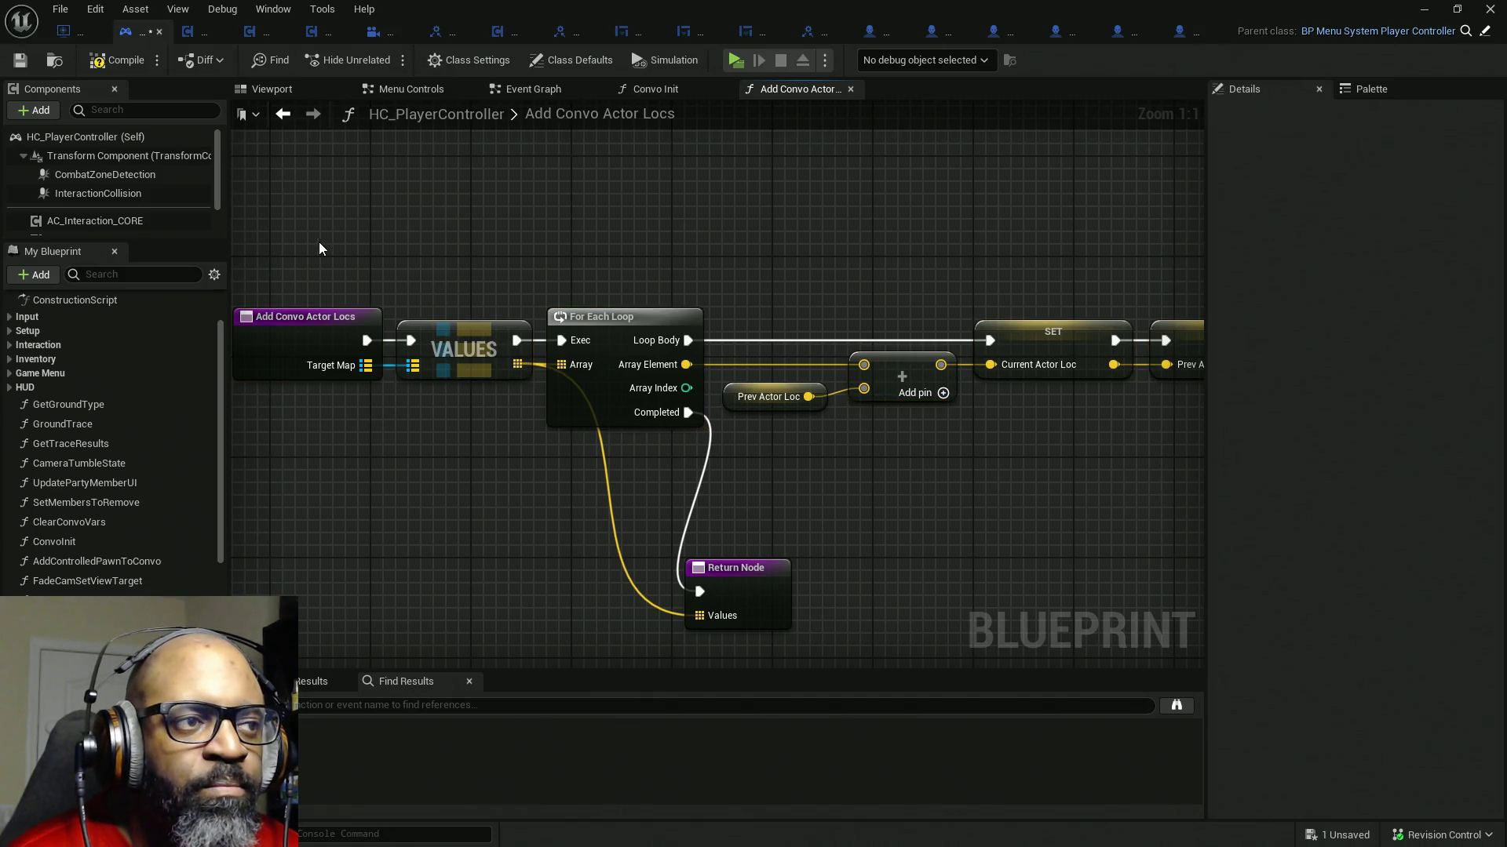
left_click_drag(322, 247, 1149, 394)
key("q")
- Slide the Return Node right and start a reroute point on the Values wire
left_click(936, 456)
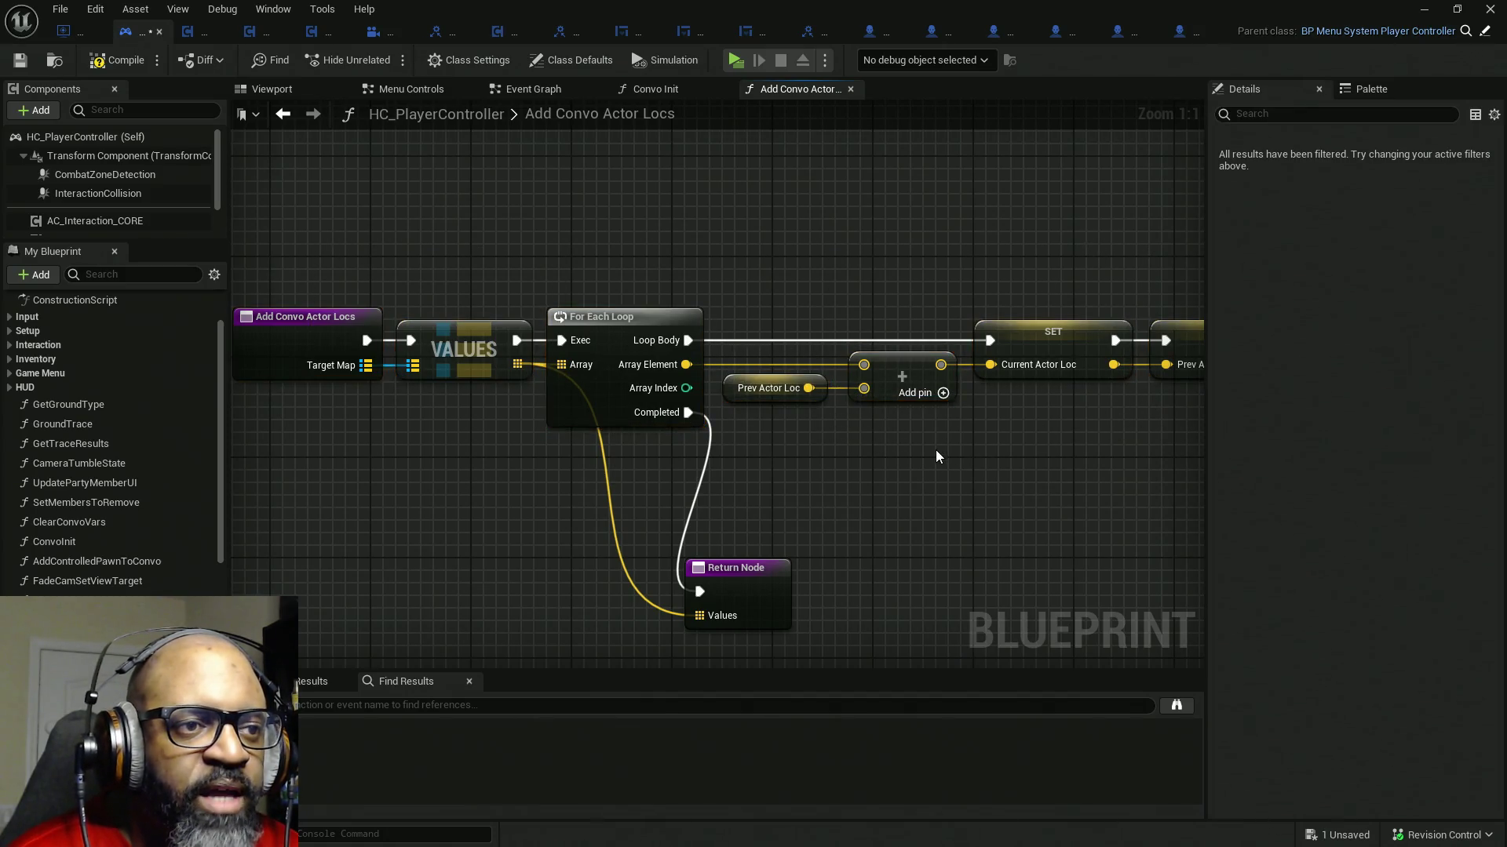
left_click_drag(663, 503, 734, 503)
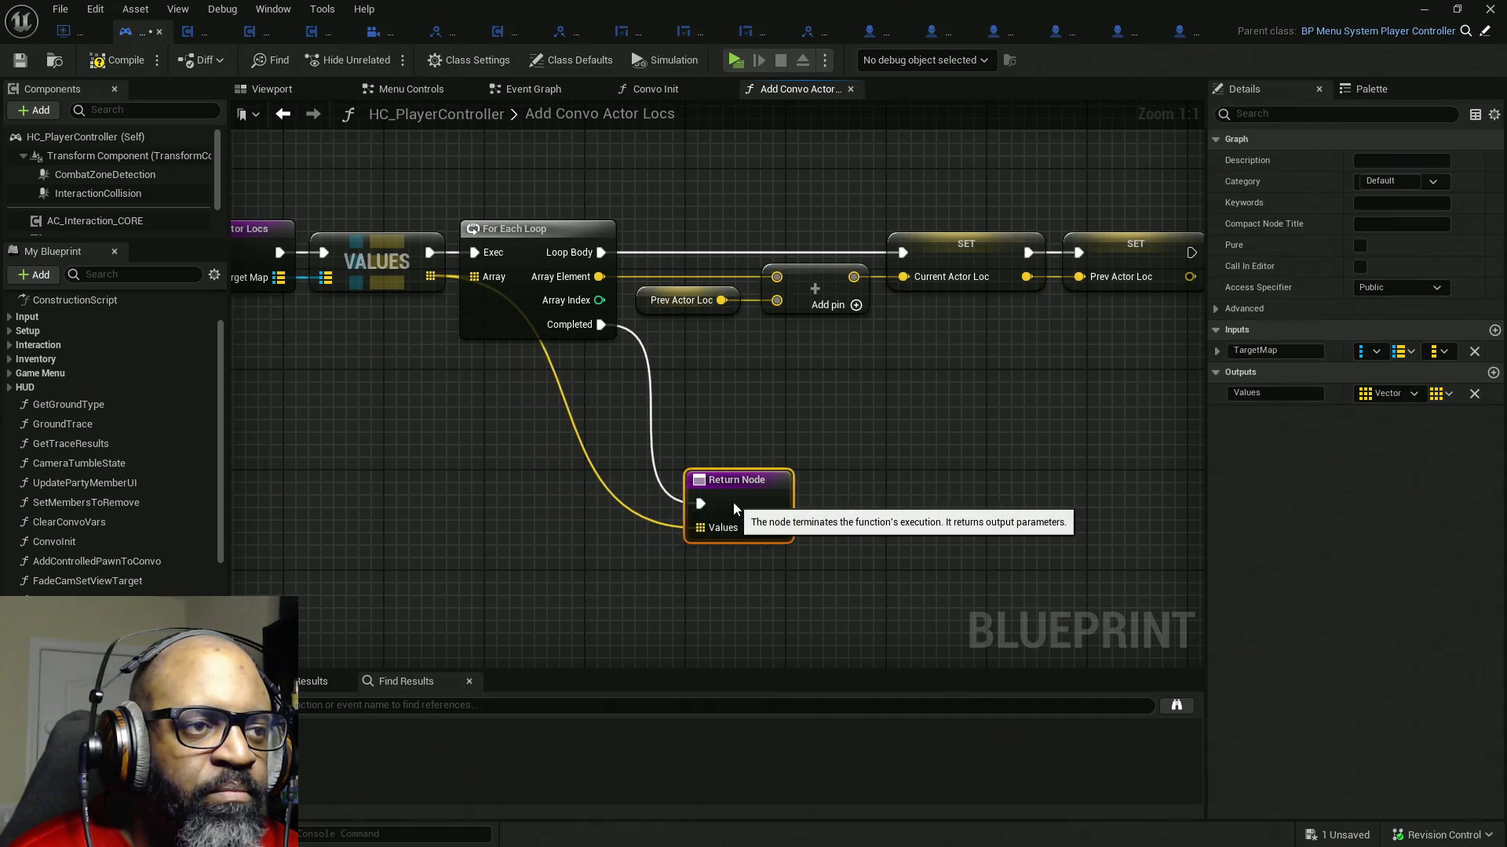
left_click(599, 479)
double_click(601, 483)
- Place the Values reroute below the loop and shift all function nodes right
mouse_move(588, 478)
left_mouse_down()
mouse_move(503, 533)
mouse_move(514, 538)
left_mouse_up()
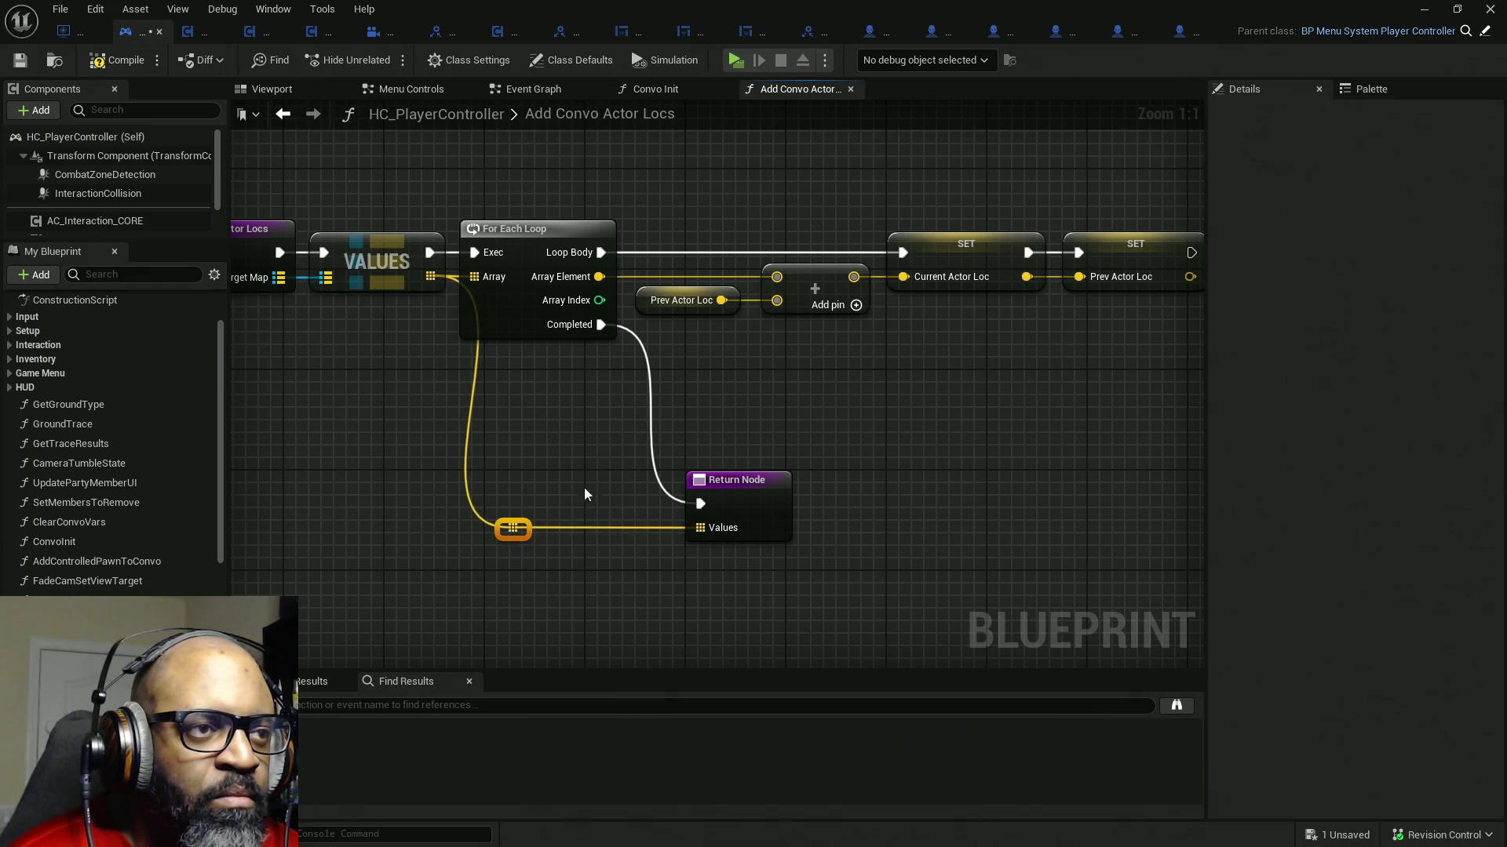
left_click_drag(859, 461, 573, 521)
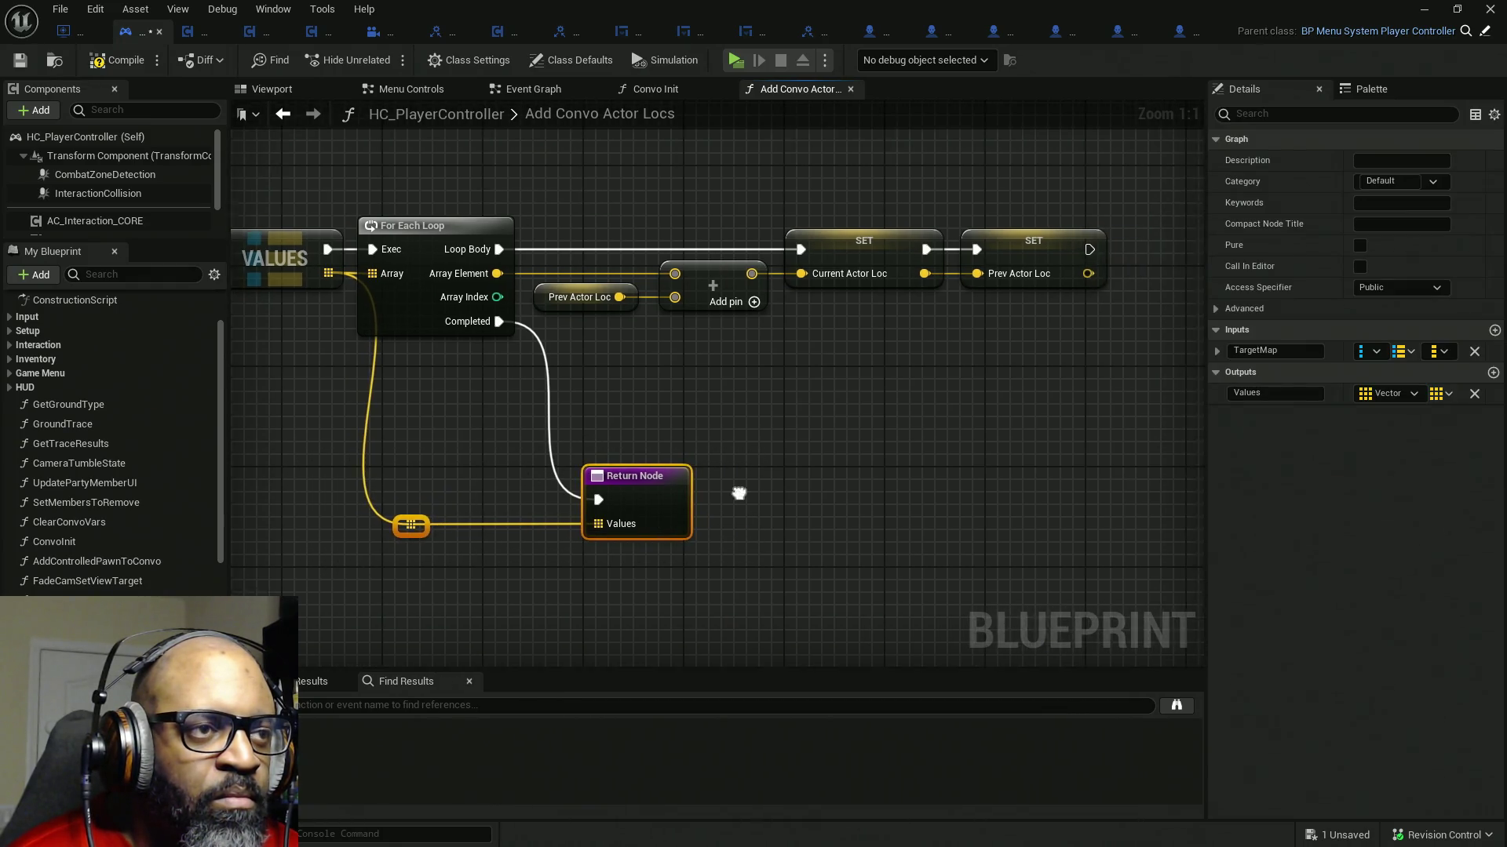
left_click_drag(1111, 176, 378, 620)
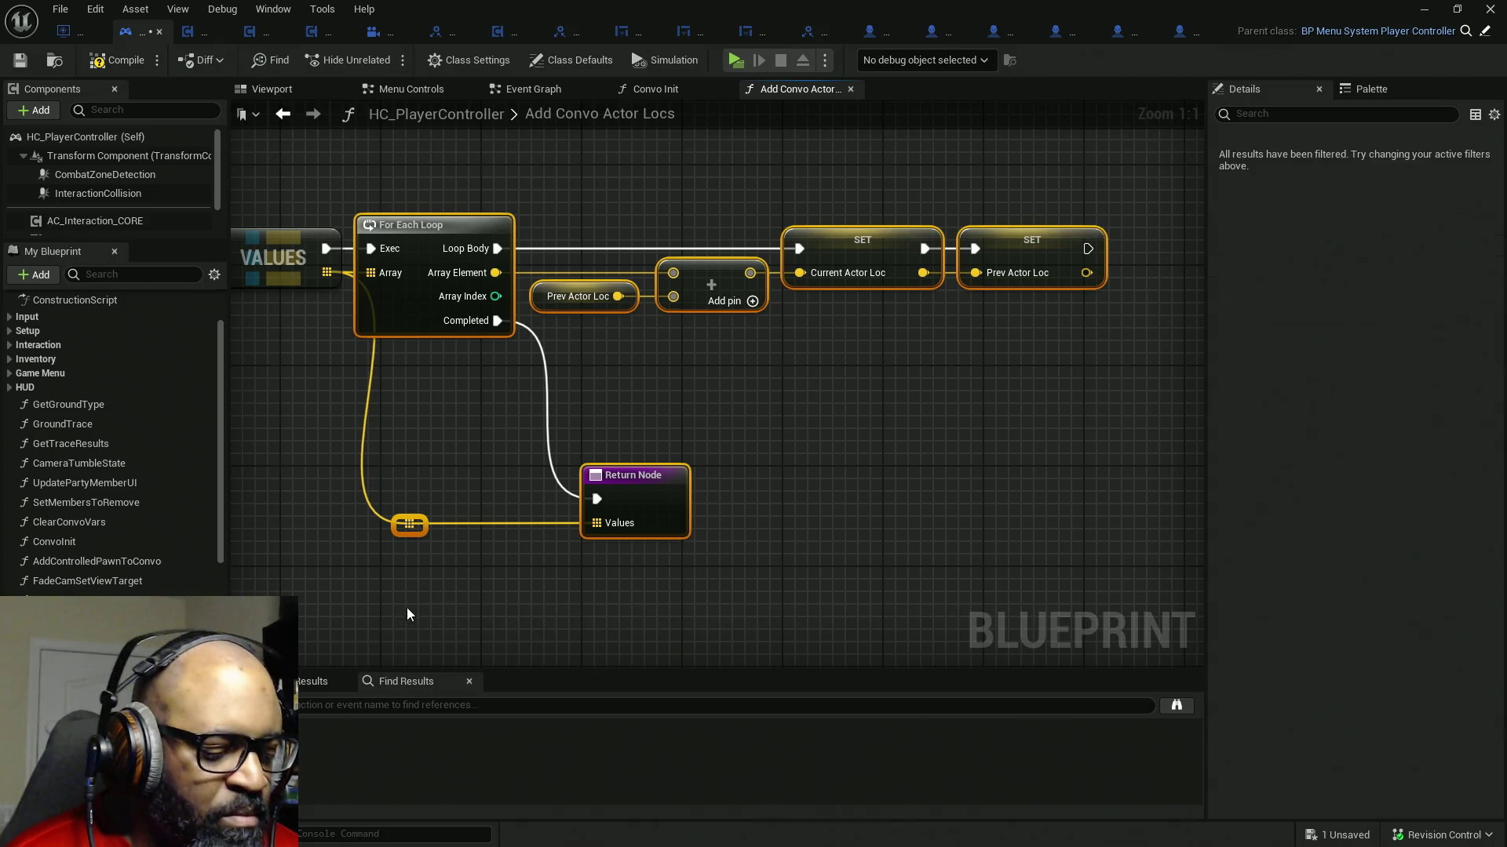
key("Right")
- Compile and save HC_PlayerController, dismiss the validation notice, and return to the Event Graph
left_click(493, 458)
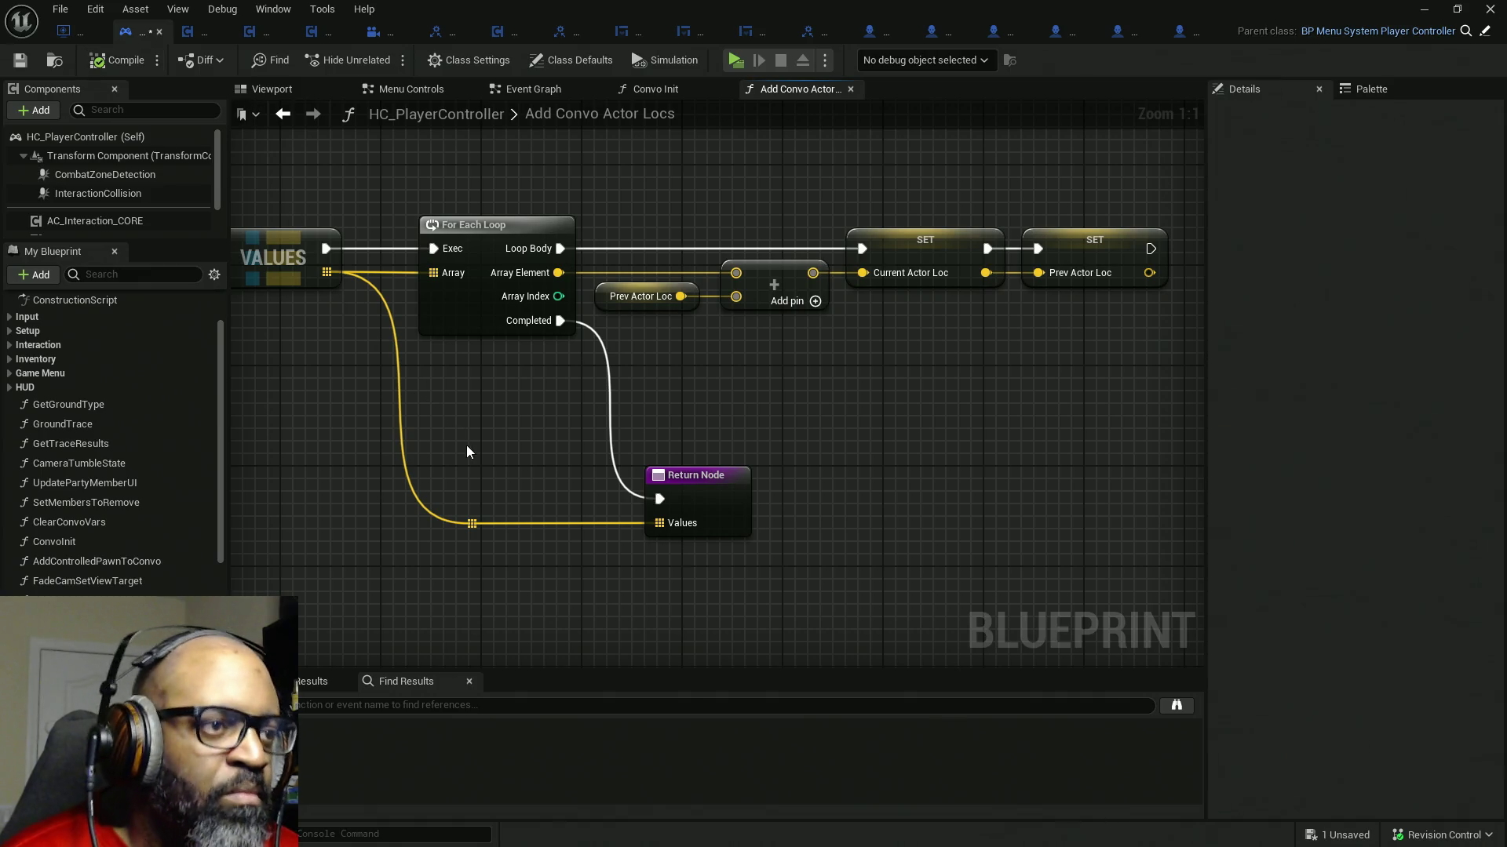
key("ctrl+s")
left_click_drag(465, 454, 635, 434)
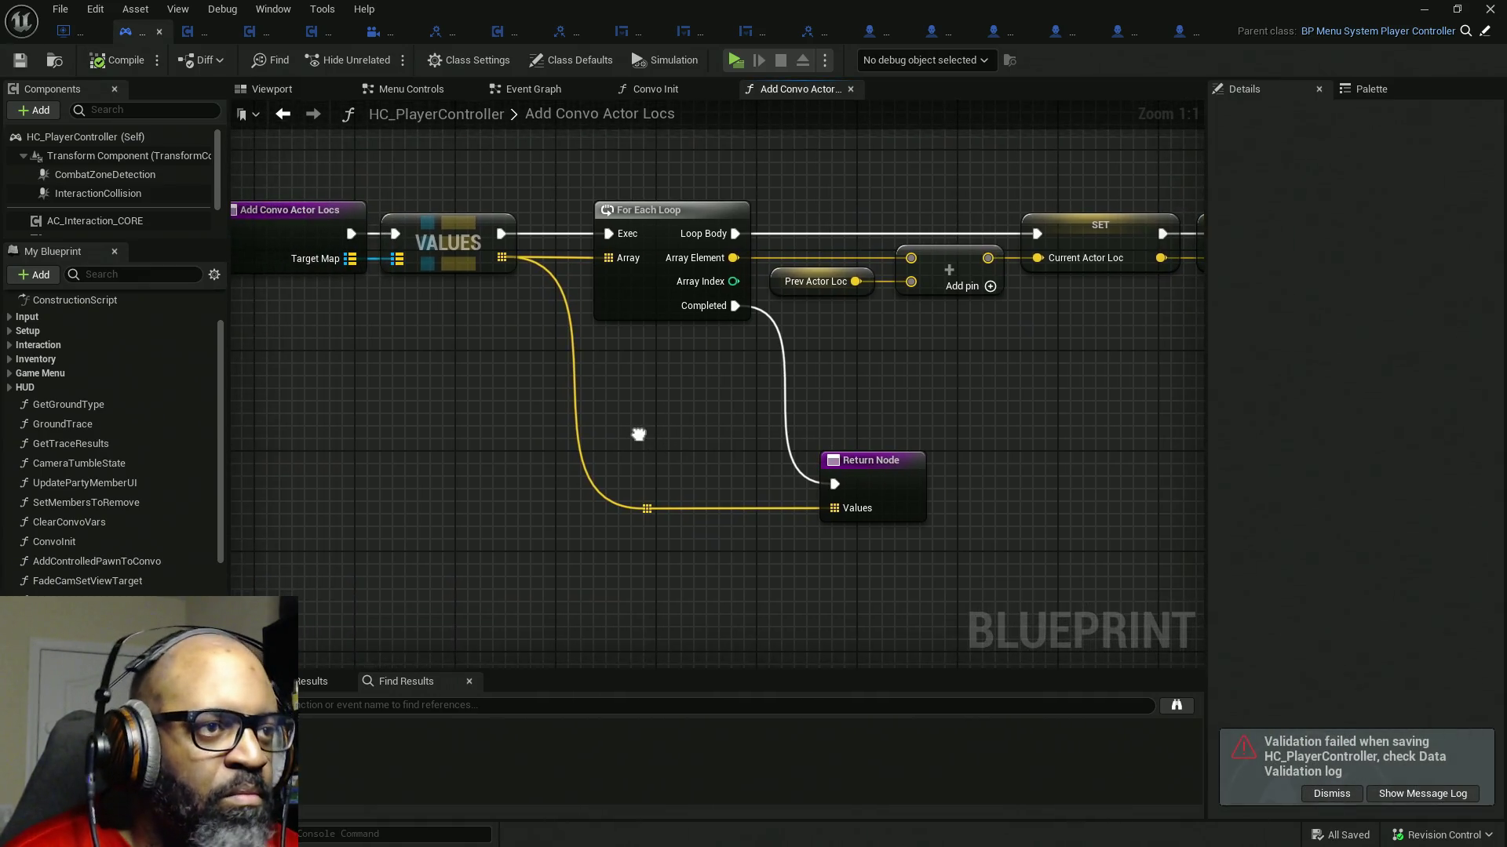
mouse_move(465, 436)
left_mouse_down()
mouse_move(612, 436)
mouse_move(393, 414)
left_mouse_up()
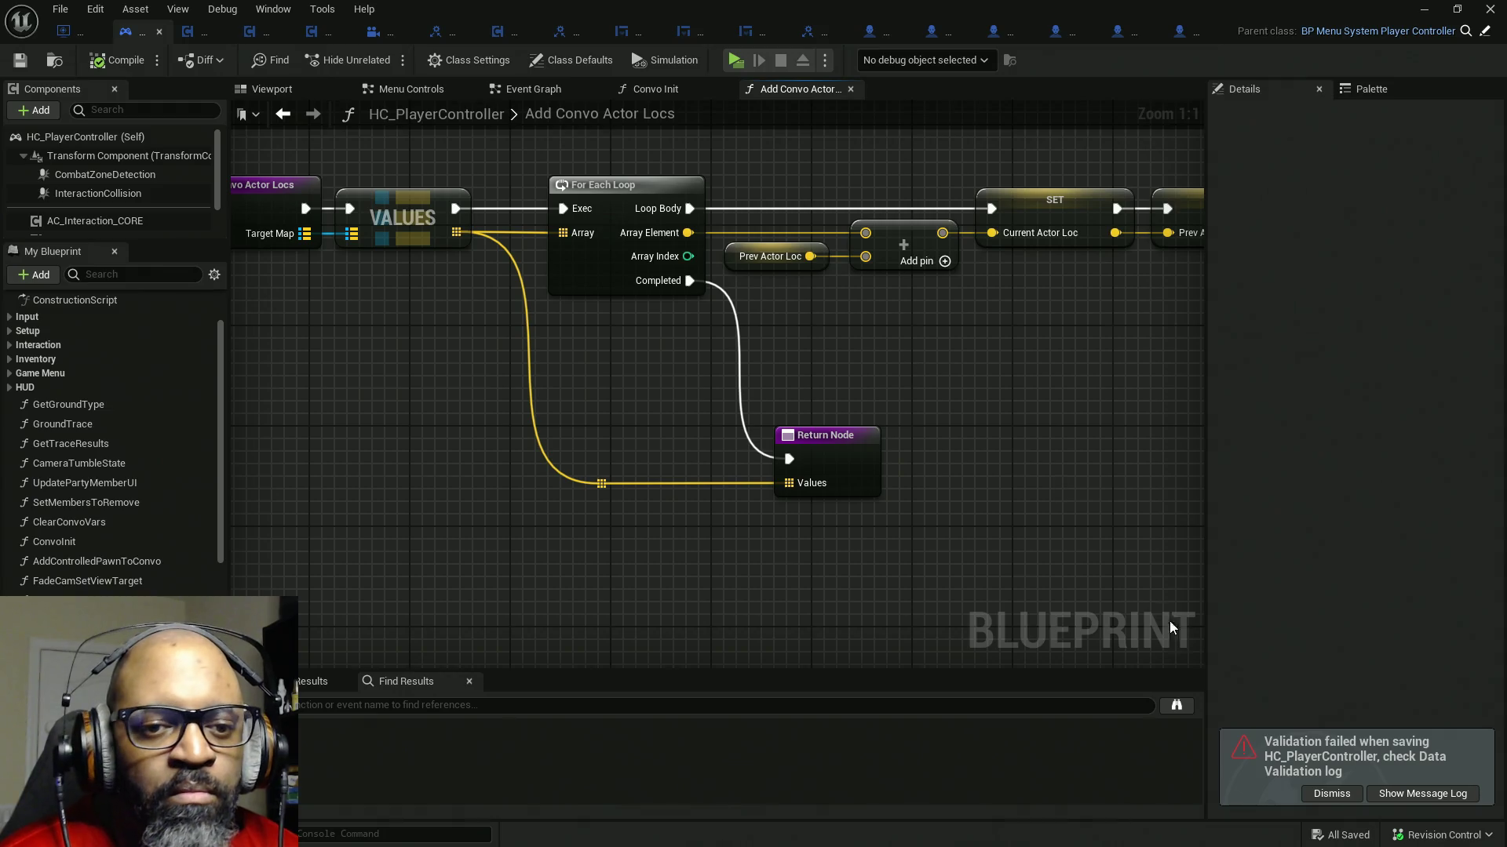
left_click(1337, 794)
left_click_drag(706, 418, 612, 428)
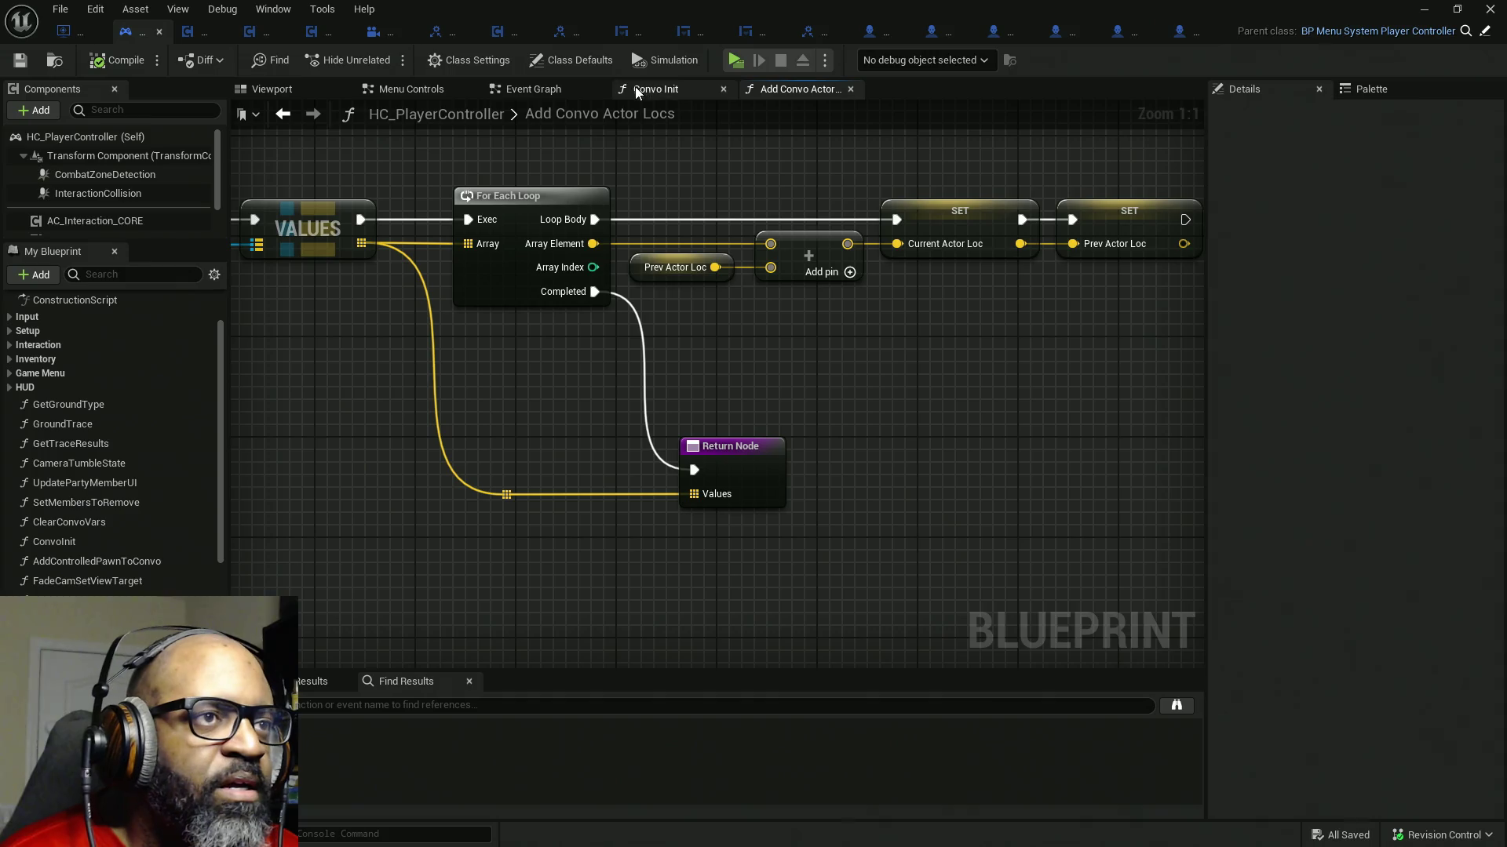
left_click(543, 92)
right_click(543, 92)
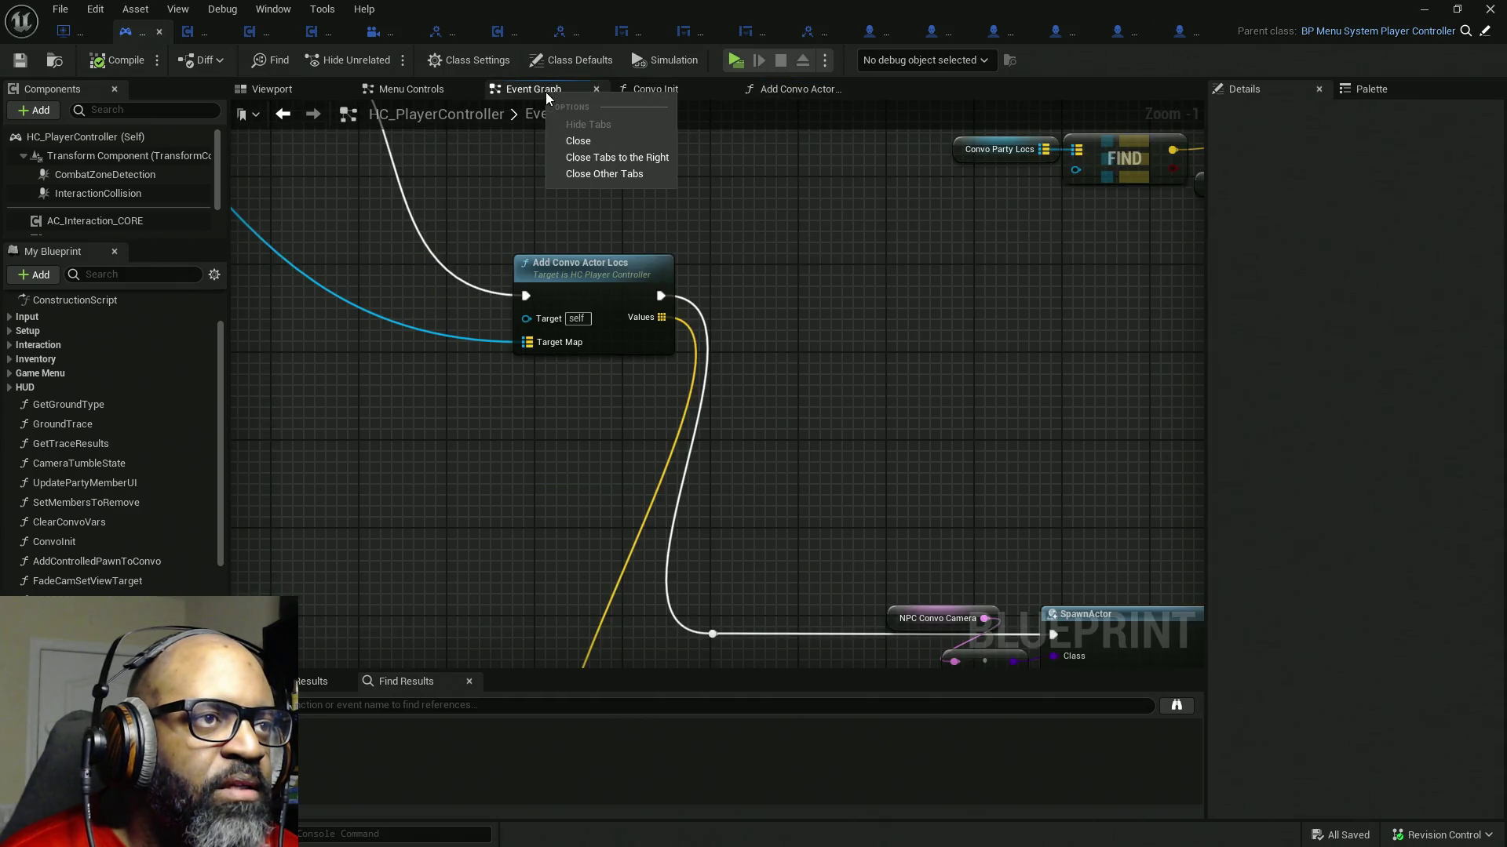
- Close the other graph tabs, reposition Add Convo Actor Locs and raise the SpawnActor group to the execution line
left_click(630, 172)
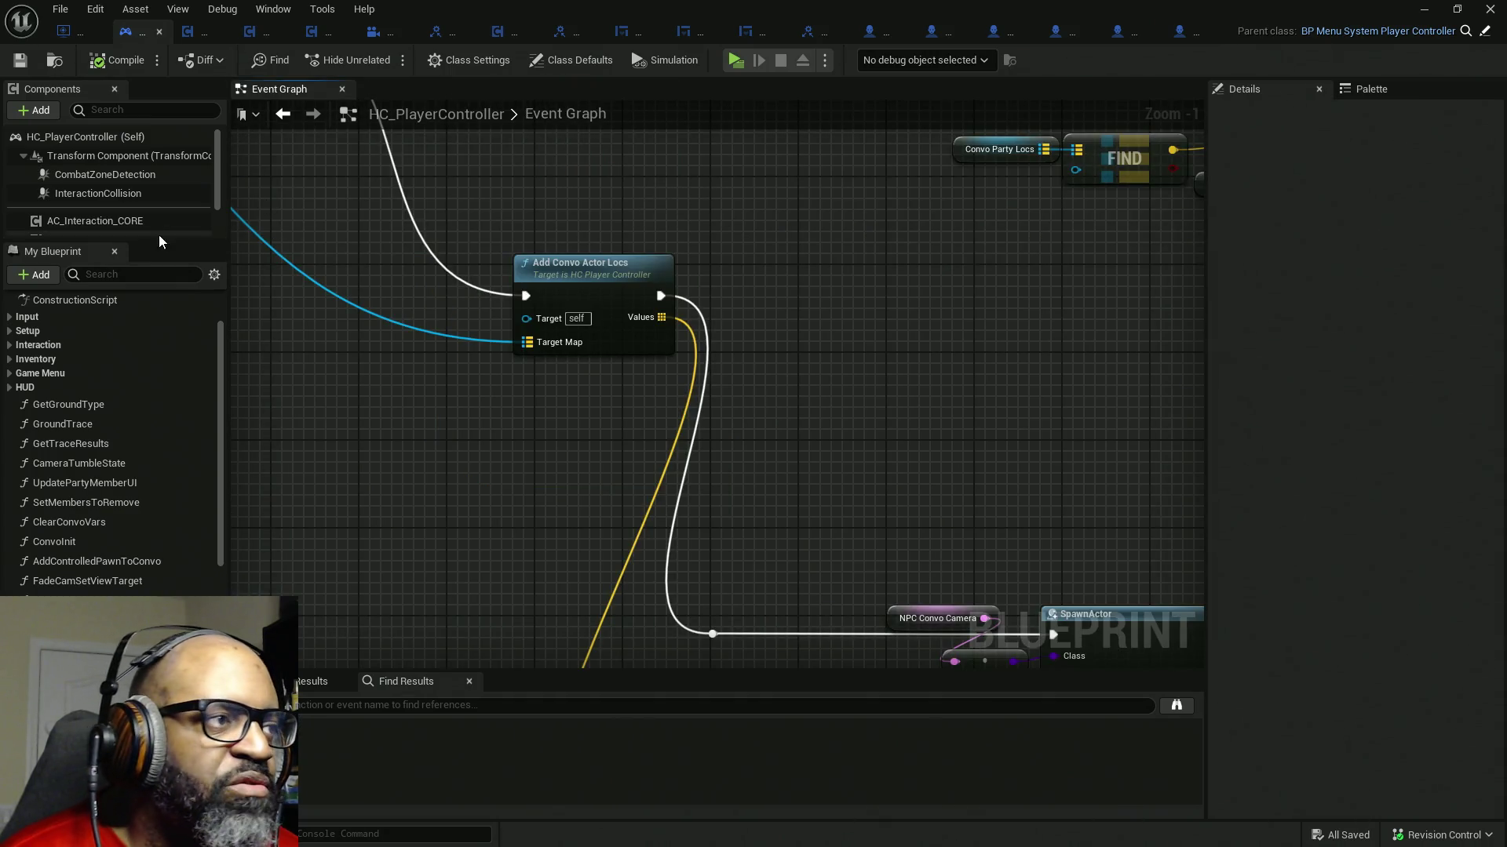
left_click_drag(868, 356, 730, 287)
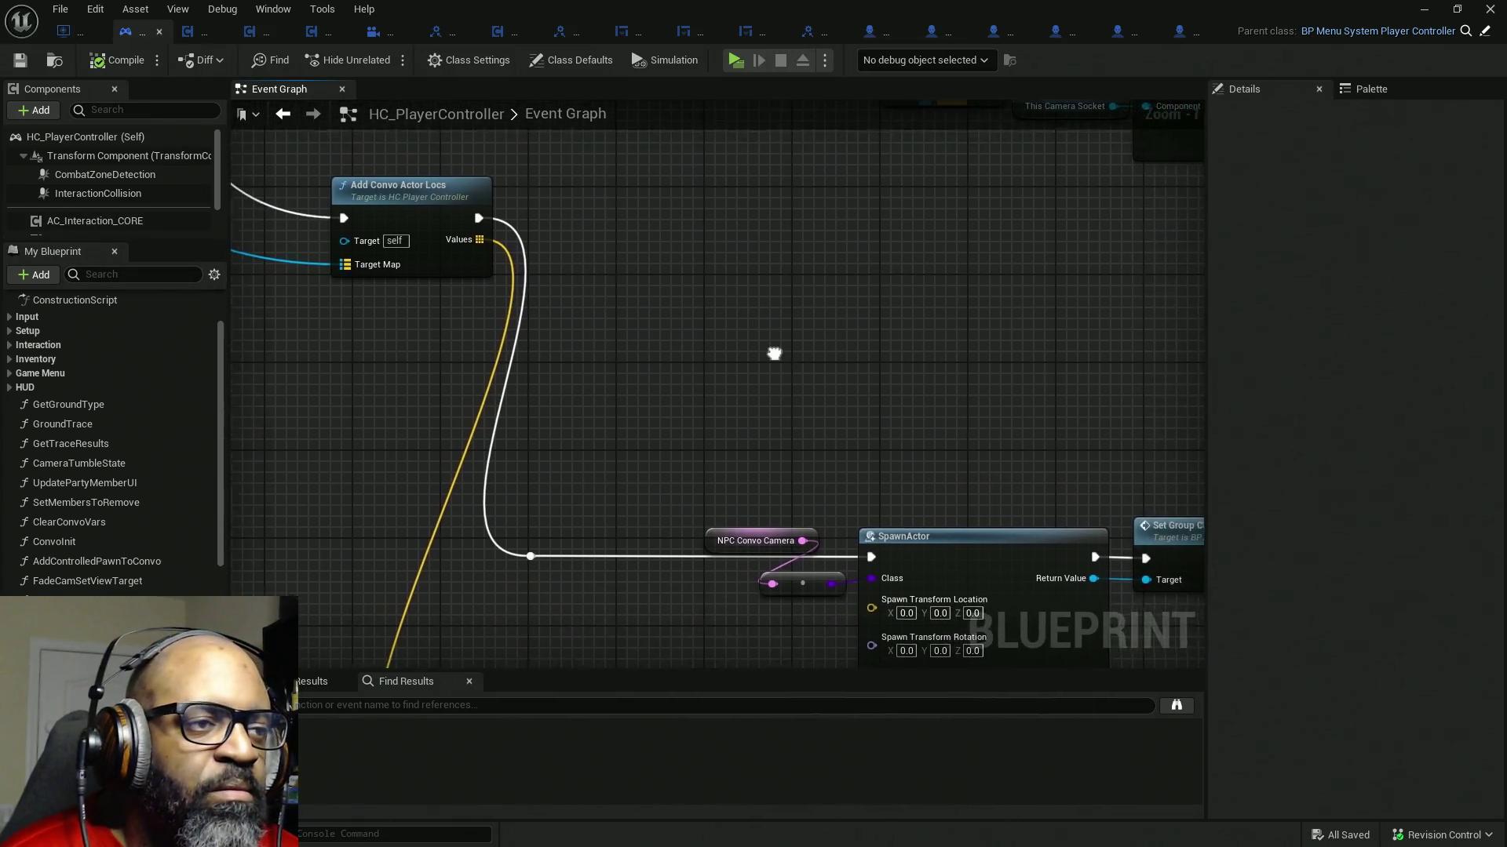
scroll(690, 319, "down", 4)
scroll(707, 319, "down", 1)
left_click_drag(707, 320, 588, 312)
scroll(511, 303, "up", 2)
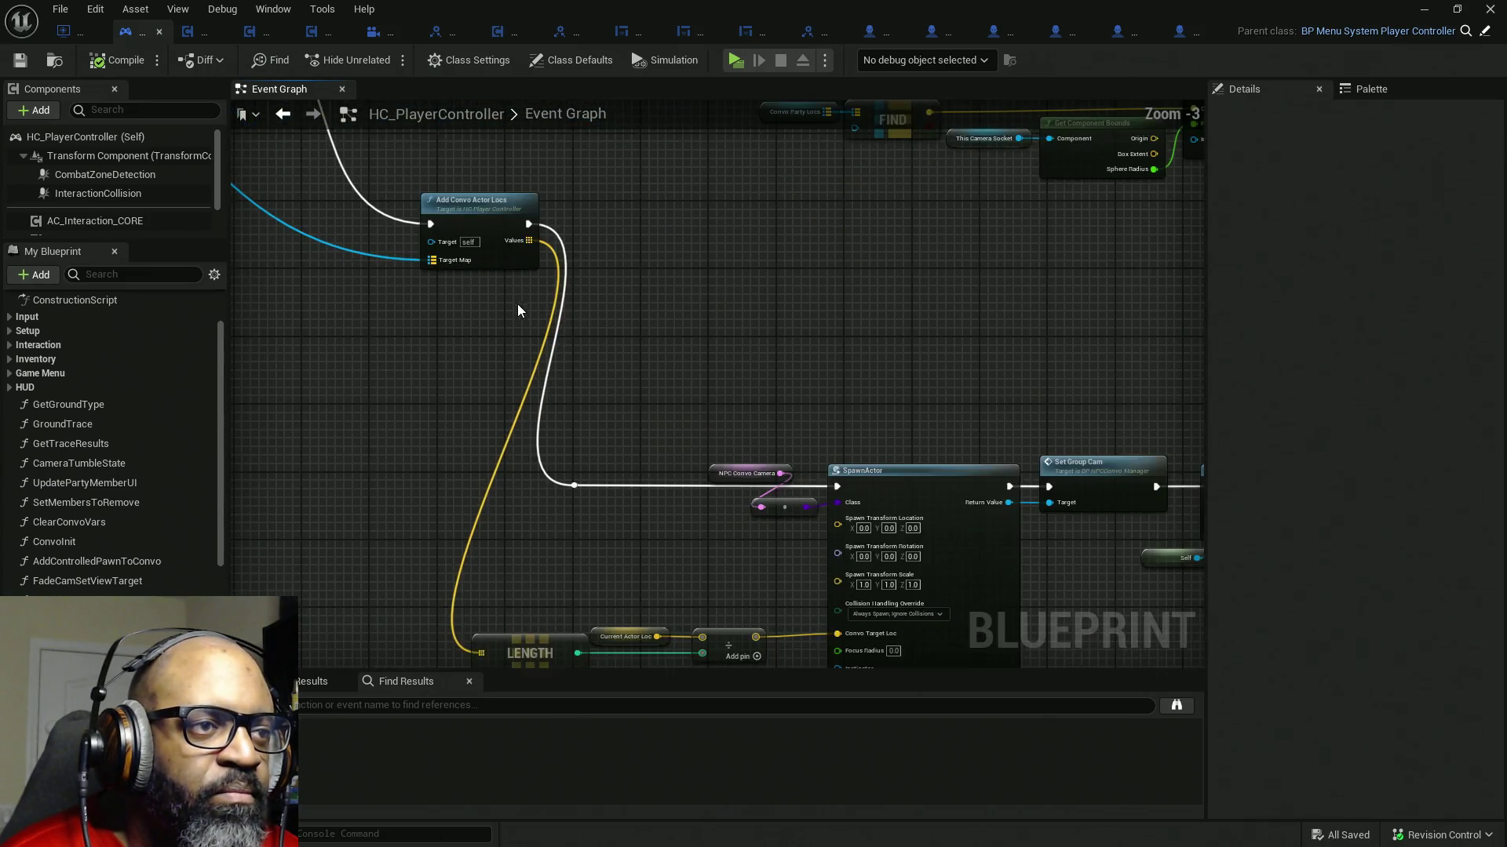
scroll(690, 309, "down", 3)
scroll(683, 303, "up", 2)
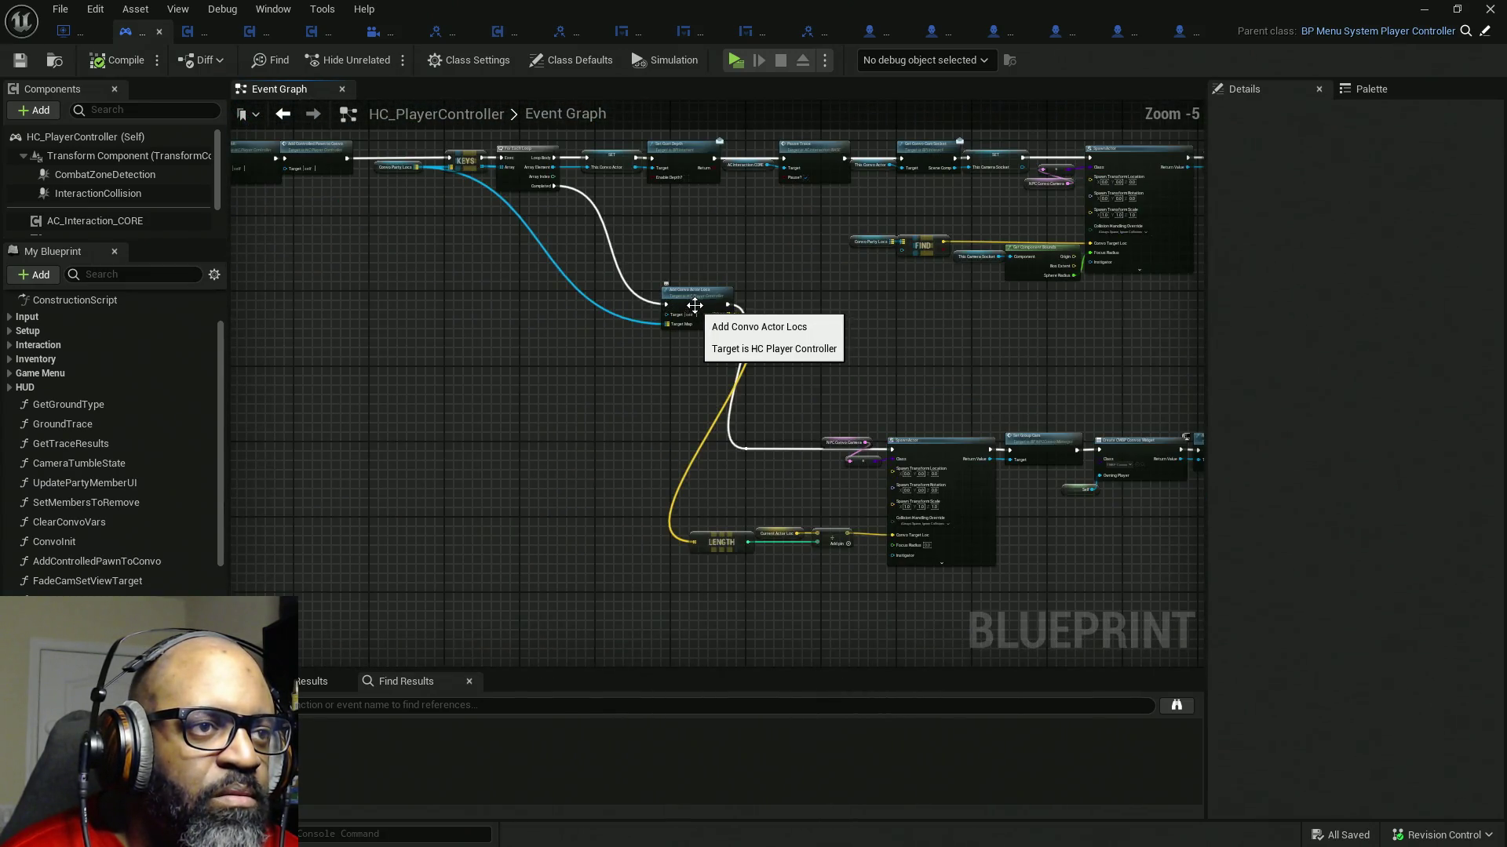
left_click(653, 318)
left_click_drag(653, 318, 613, 334)
left_click_drag(977, 378, 673, 294)
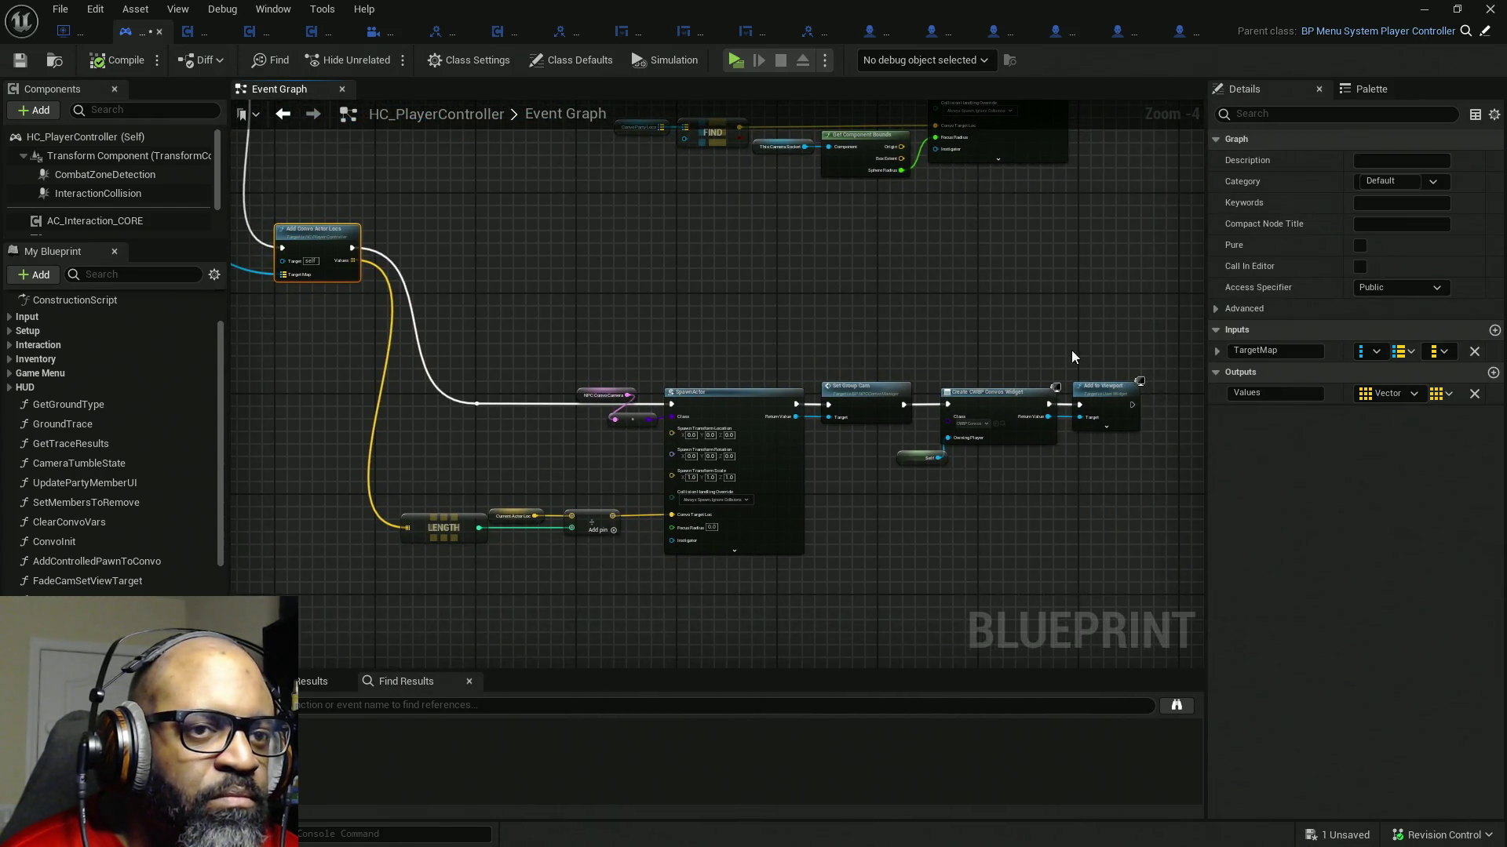
left_click_drag(1158, 320, 442, 583)
mouse_move(791, 498)
left_mouse_down()
mouse_move(780, 388)
mouse_move(719, 340)
left_mouse_up()
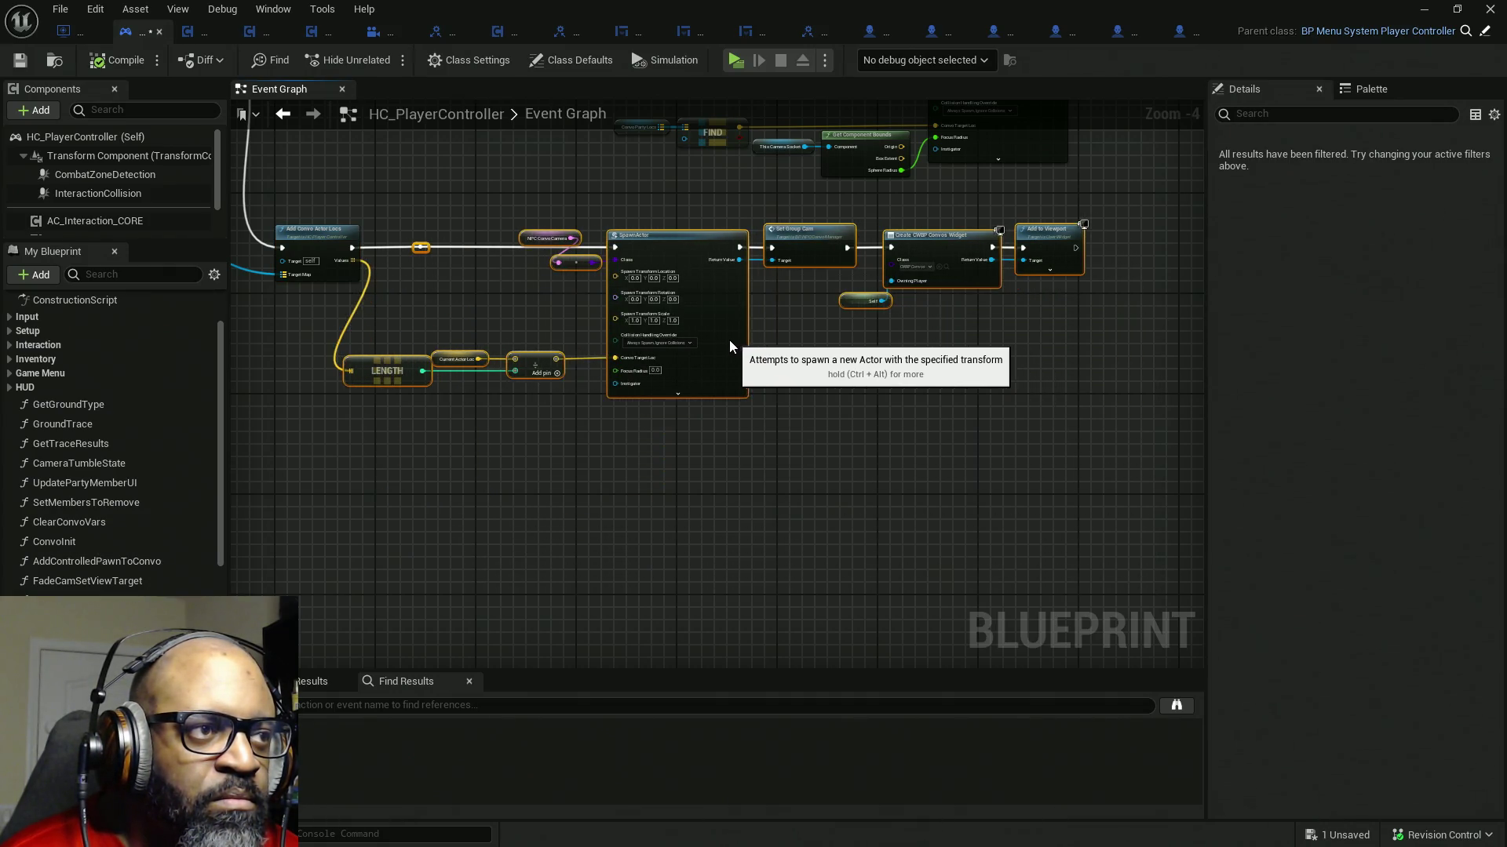
mouse_move(719, 340)
left_mouse_down()
mouse_move(562, 300)
mouse_move(505, 303)
left_mouse_up()
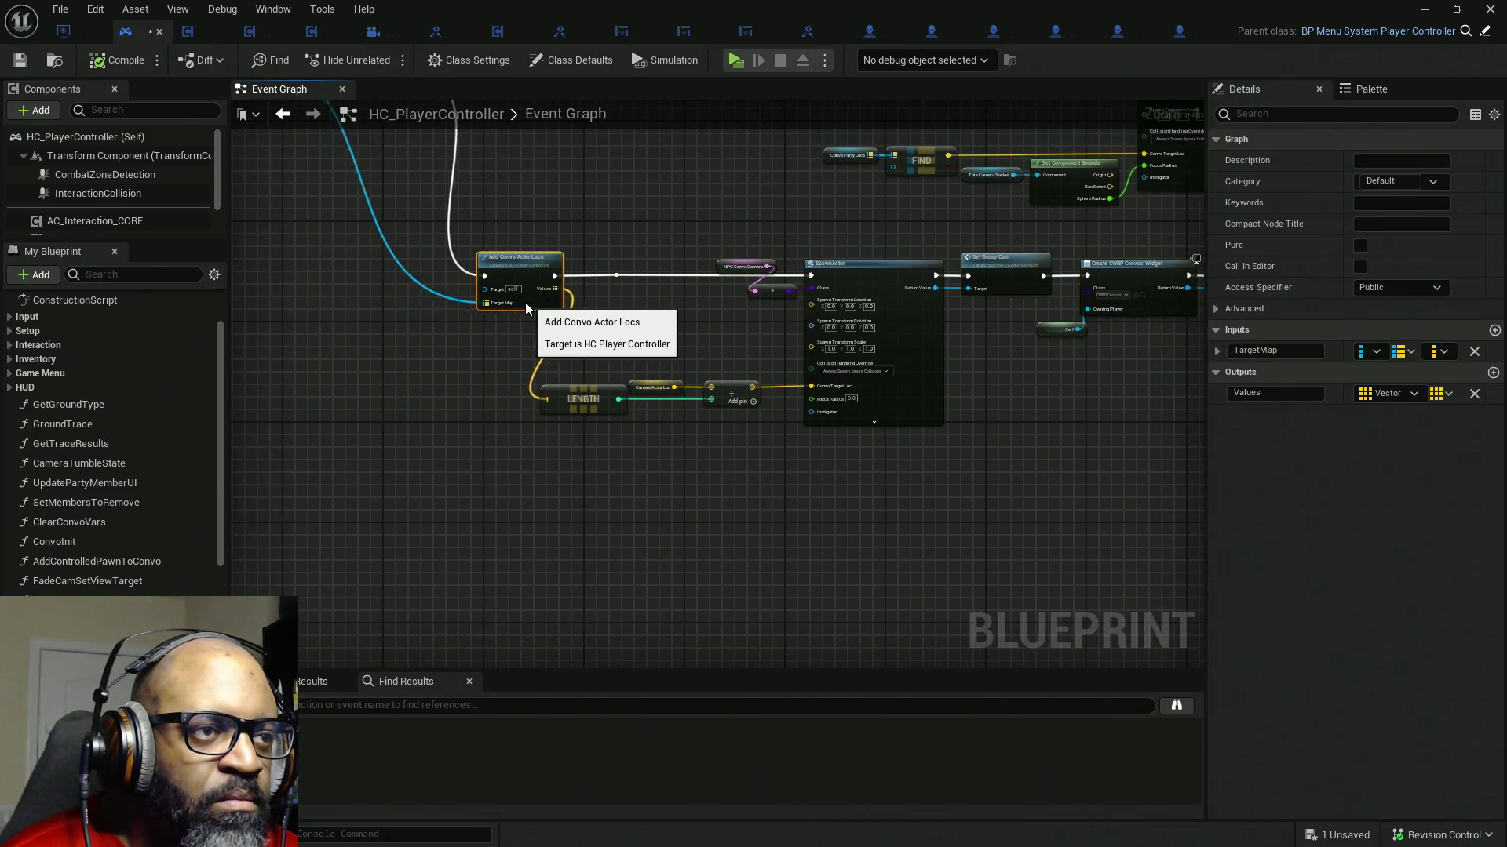
scroll(616, 361, "up", 3)
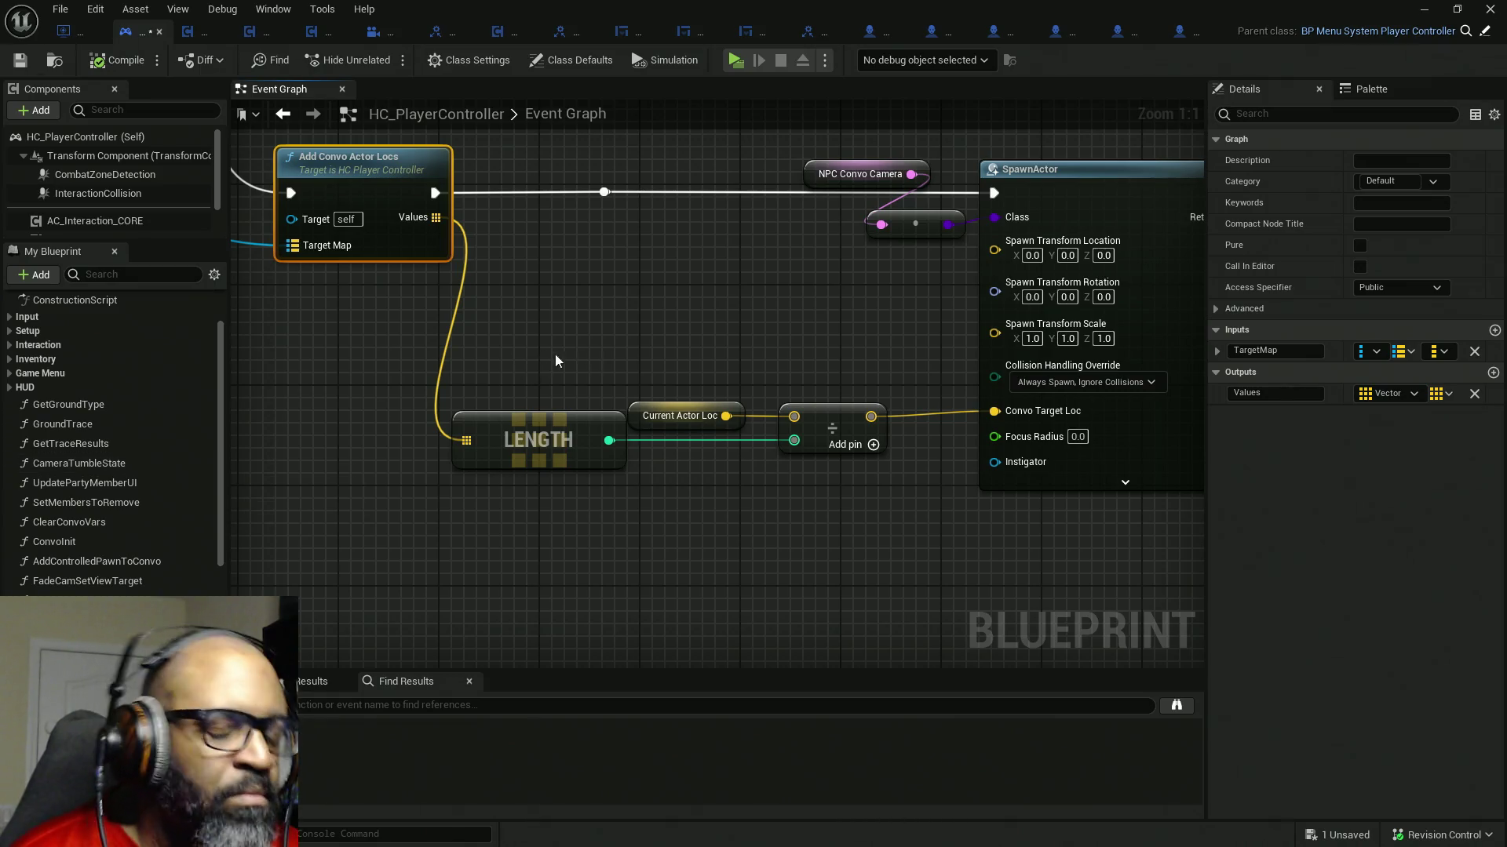
- Nudge the Set Group Cam through Add to Viewport nodes slightly right
left_click_drag(768, 370, 402, 385)
scroll(651, 351, "down", 2)
scroll(824, 349, "down", 3)
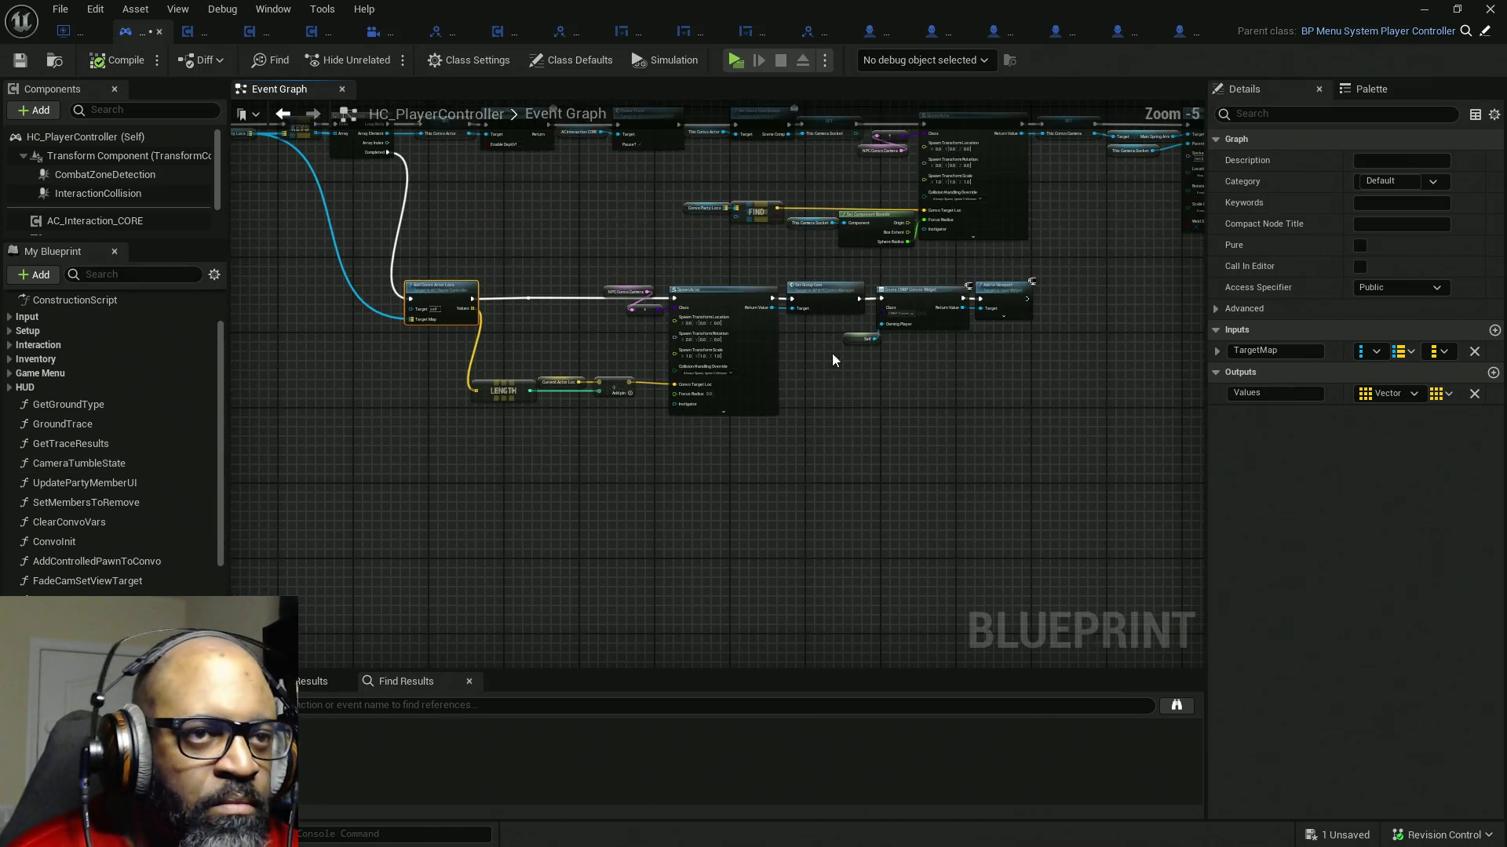
scroll(863, 348, "up", 2)
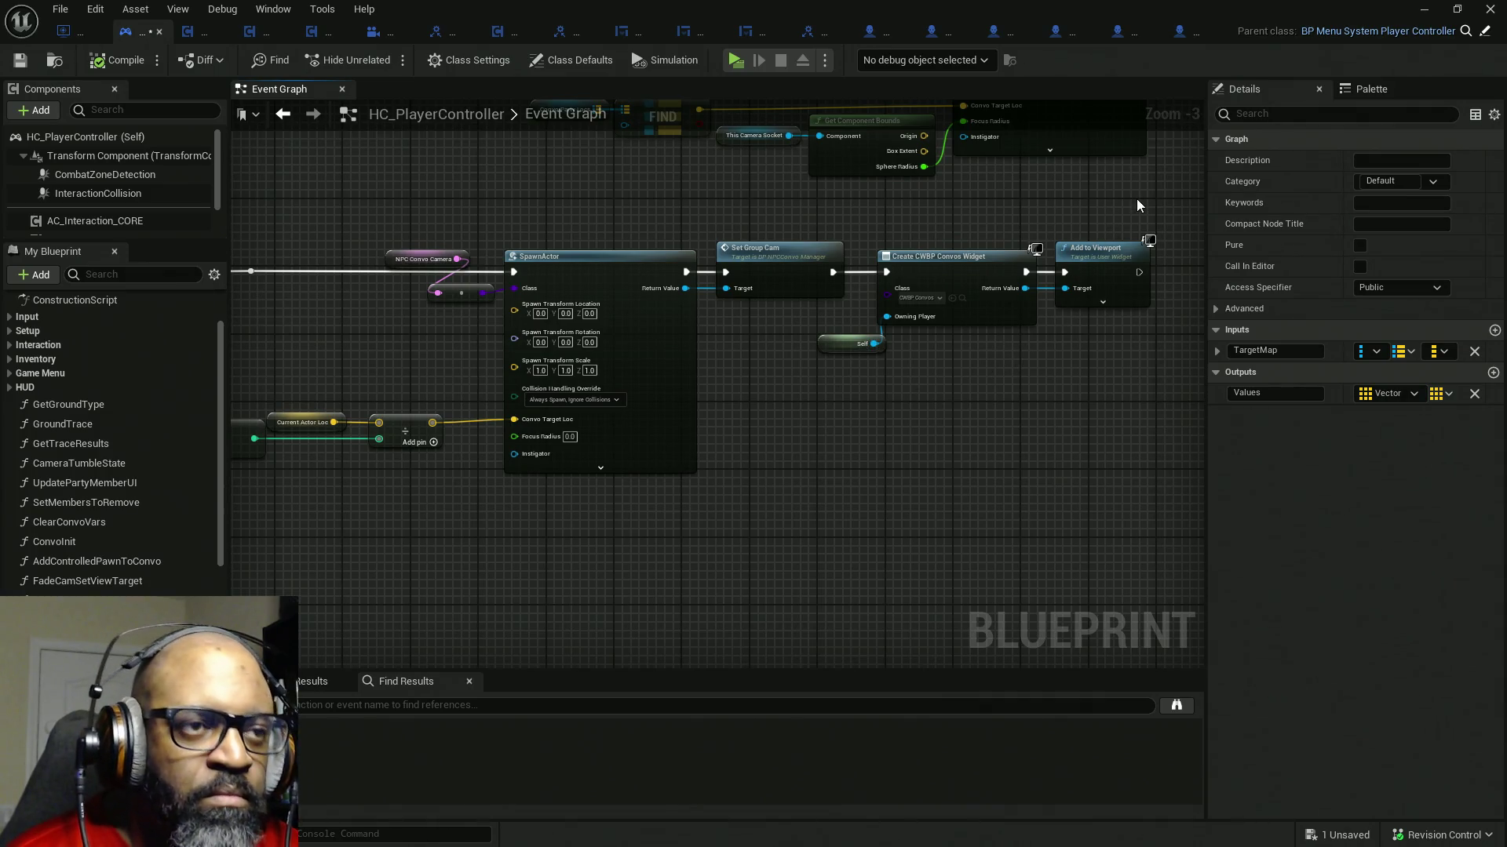
mouse_move(1153, 203)
left_mouse_down()
mouse_move(787, 434)
mouse_move(1009, 404)
left_mouse_up()
key("Right")
key("Right")
key("Right")
key("Right")
key("Right")
key("Right")
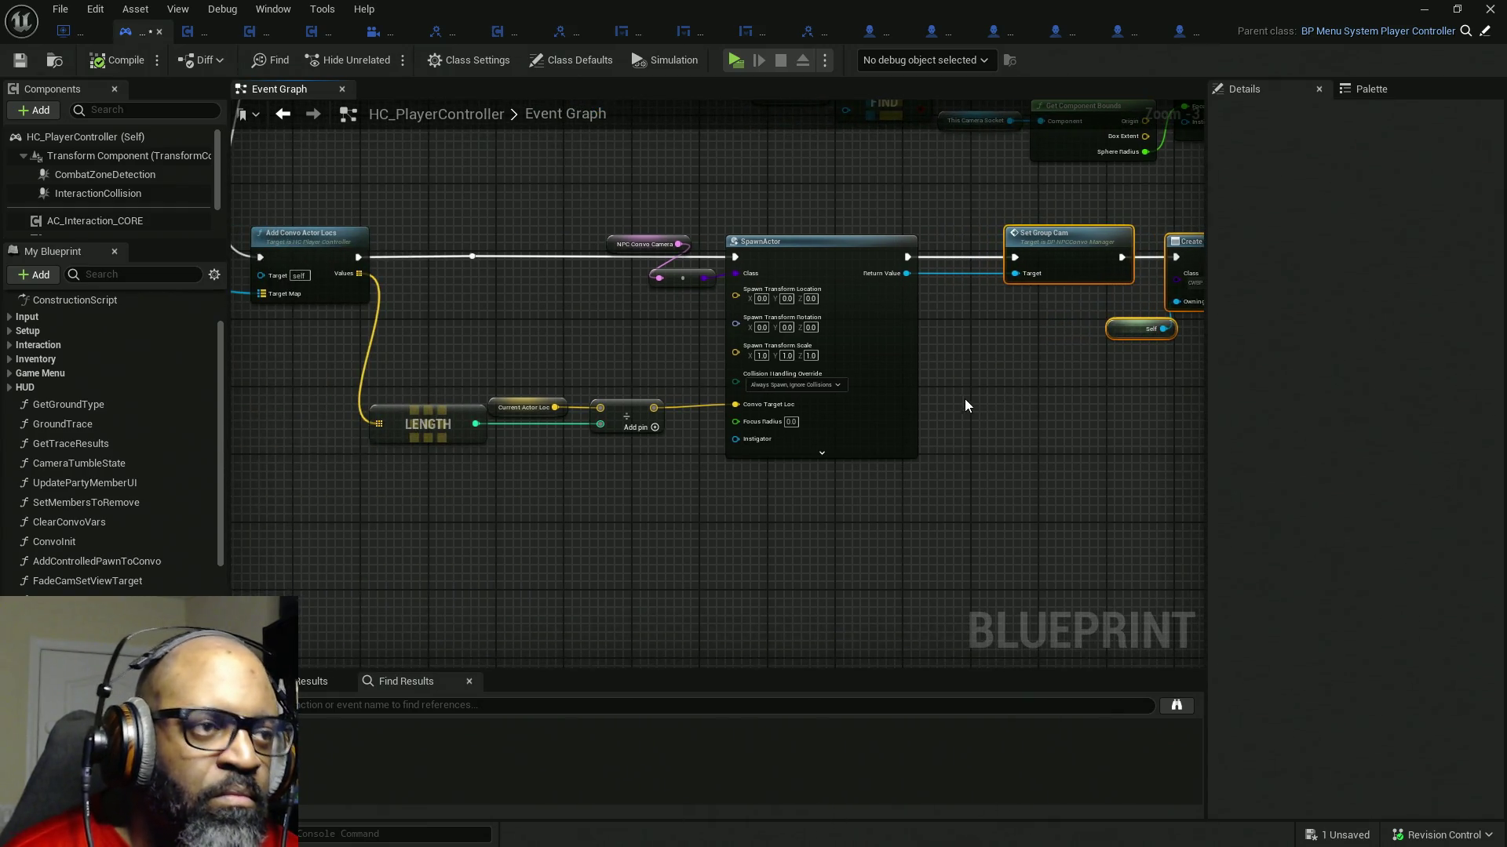
left_click(930, 203)
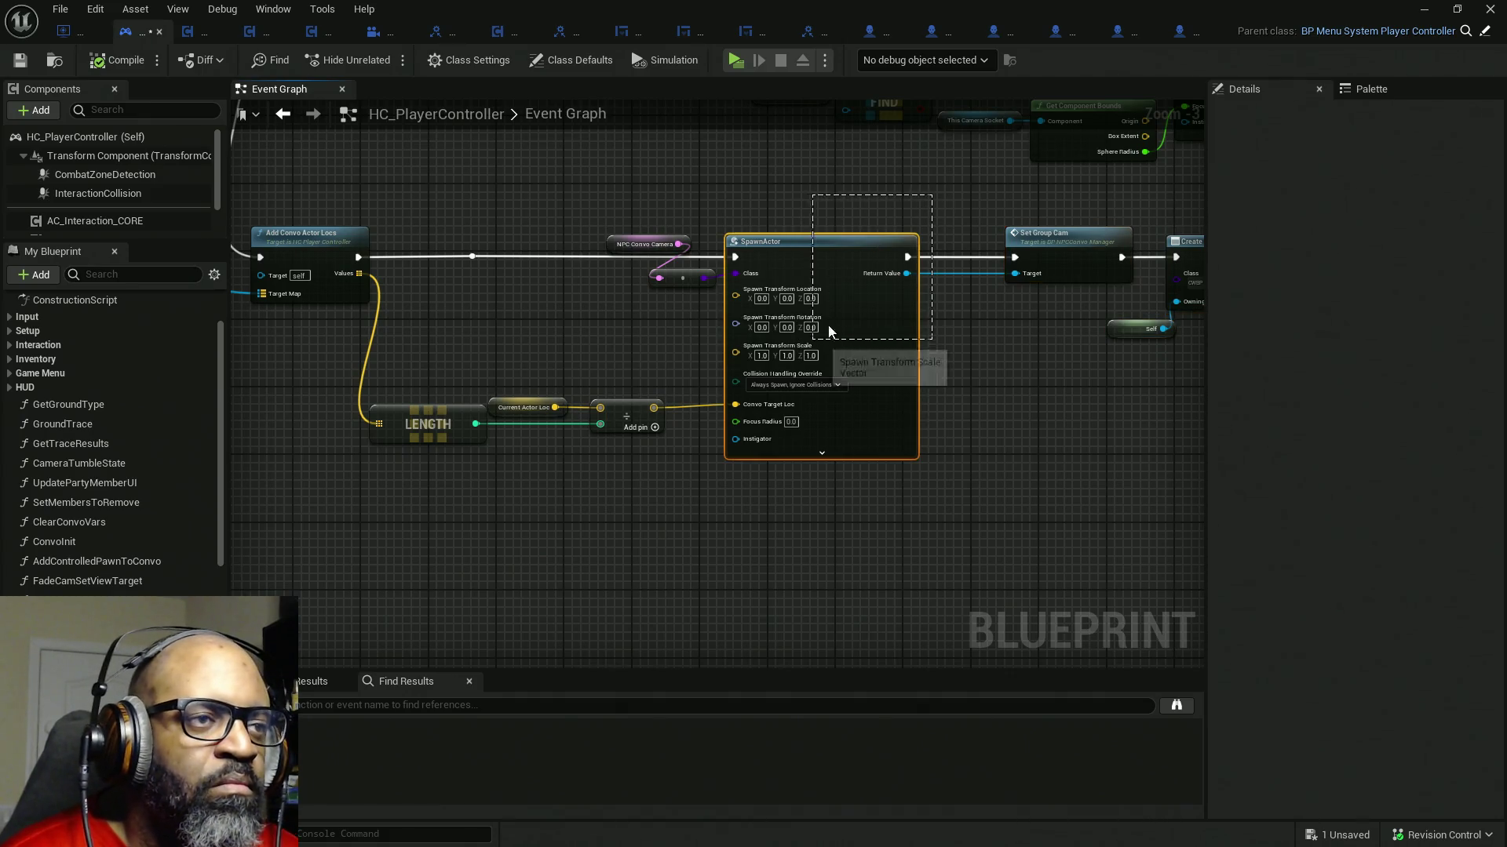
- Wire Add Convo Actor Locs straight into SpawnActor, drop the bend point, and group-select the spawn-camera nodes
left_click_drag(735, 256, 358, 256)
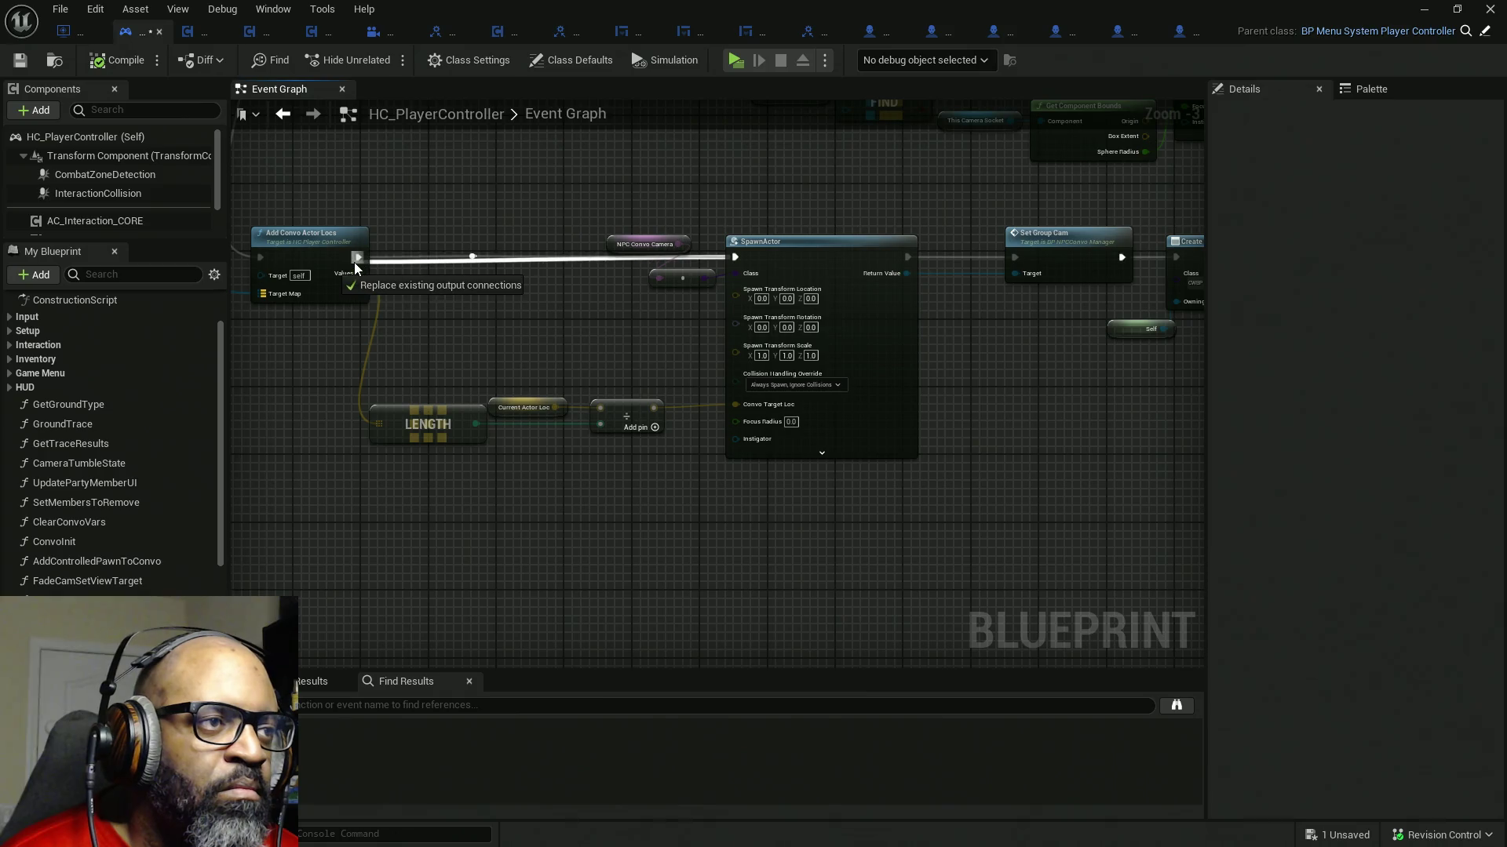
key("Delete")
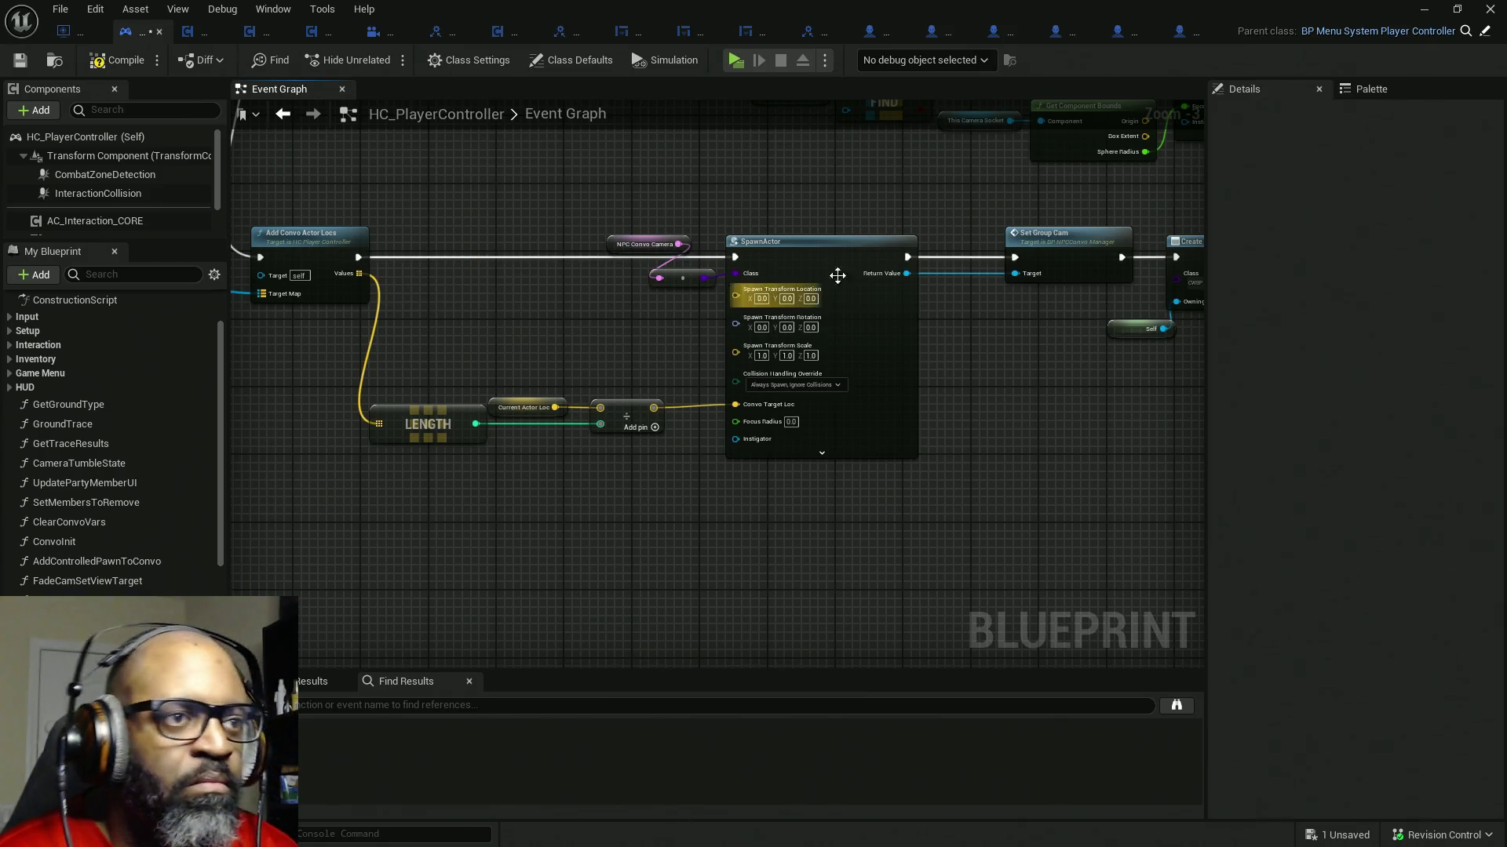
left_click_drag(630, 236, 573, 270)
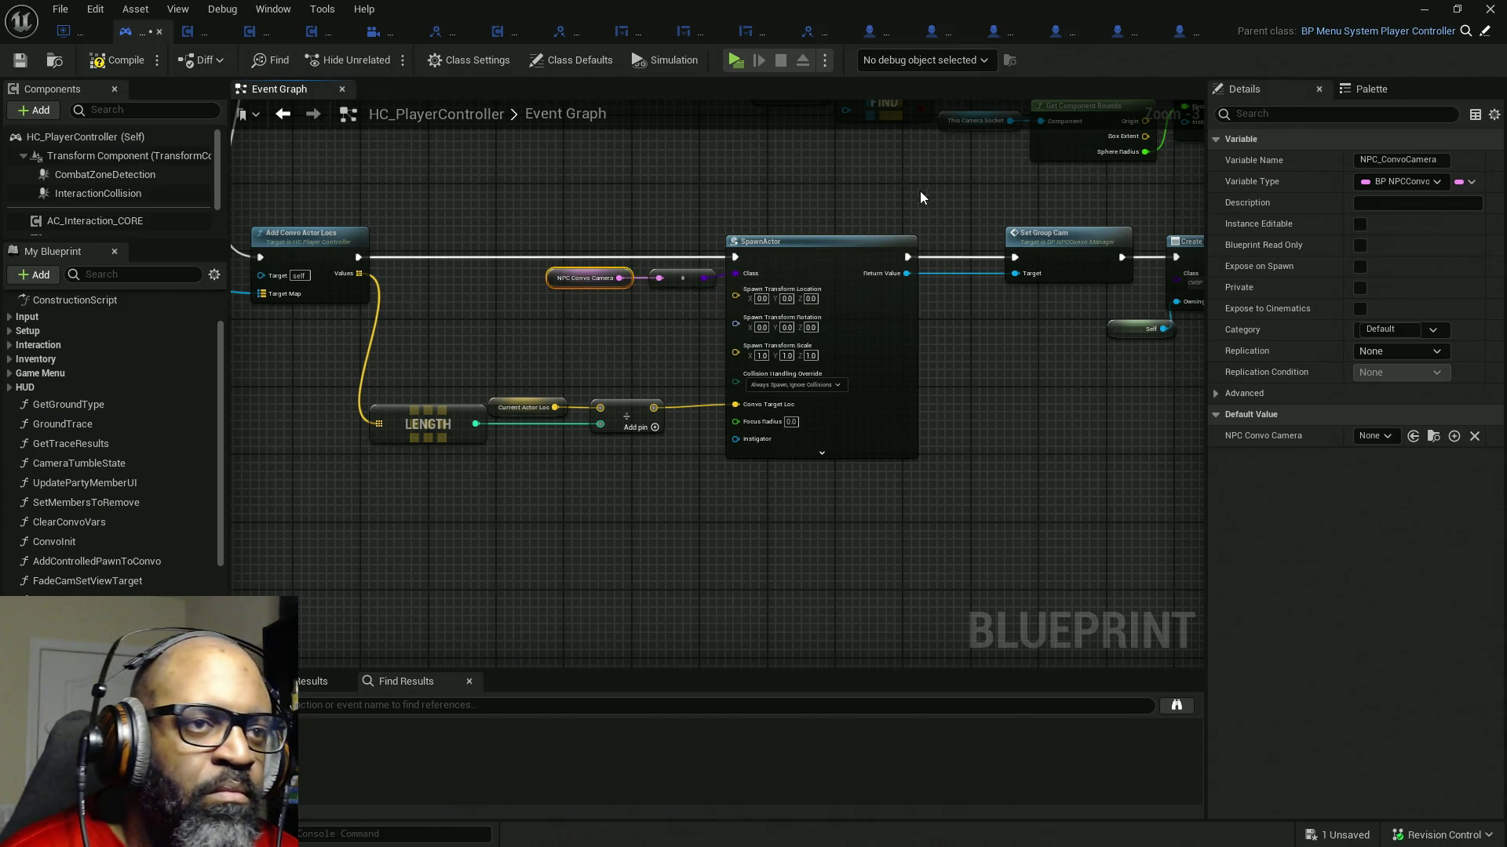
left_click_drag(919, 200, 446, 531)
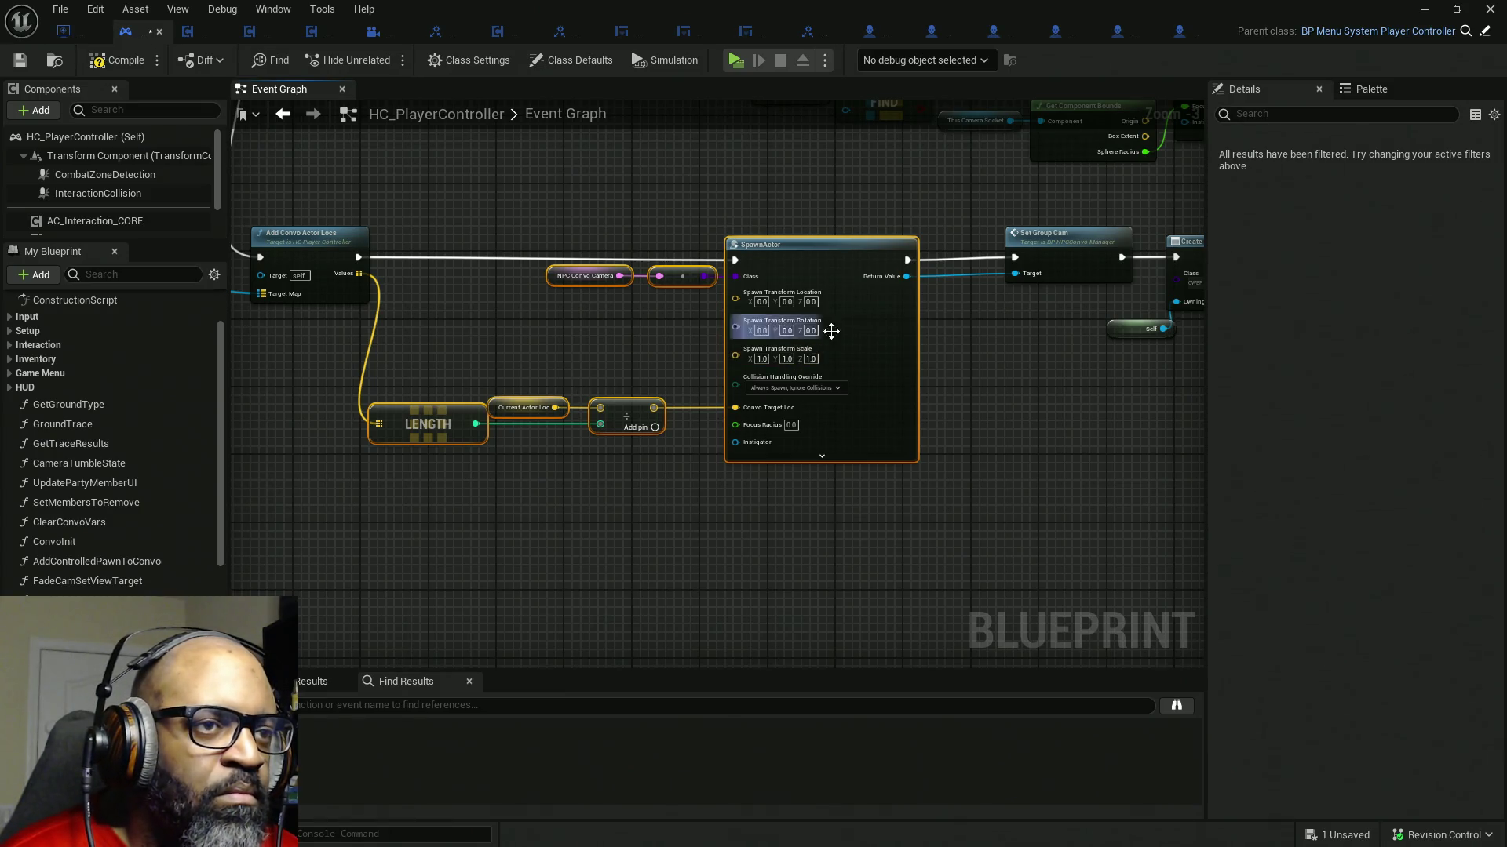
right_click(868, 320)
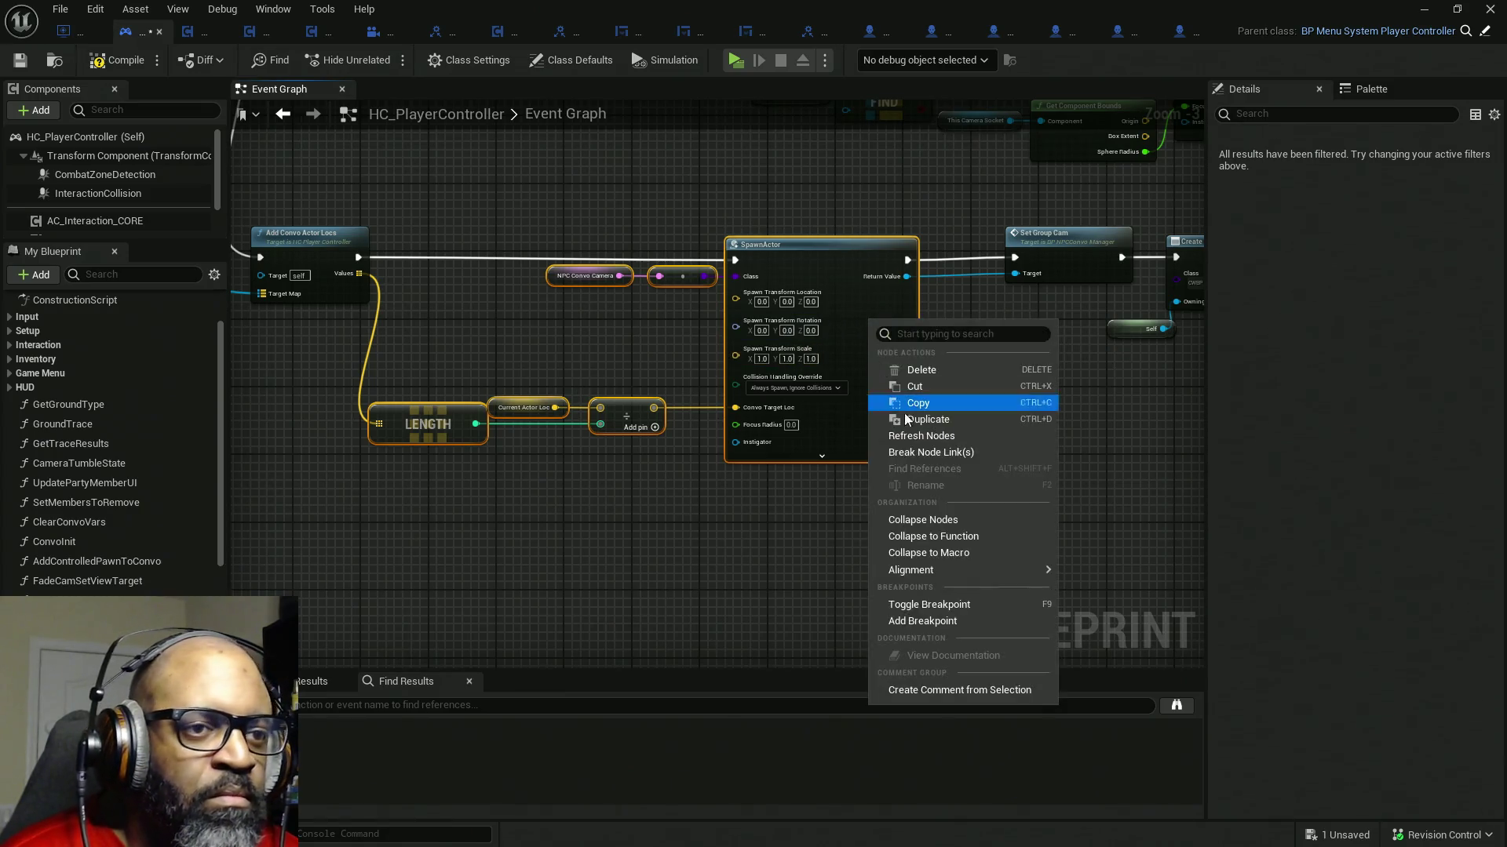
- Collapse the spawn nodes into Spawn Convo Group Cam on the exec wire and pull the Set Group Cam chain beside it
left_click(949, 540)
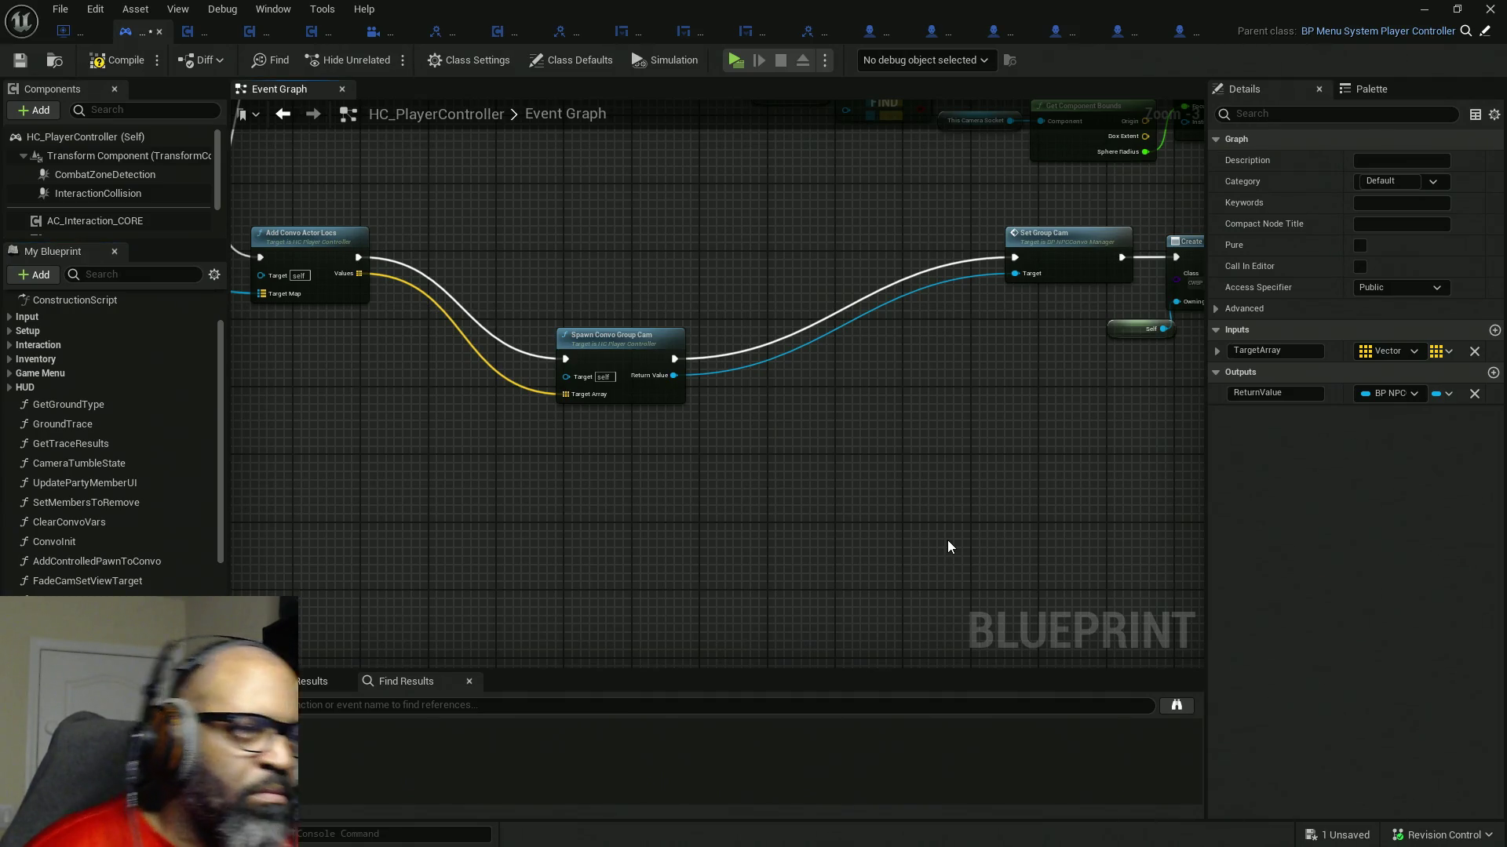
mouse_move(610, 357)
left_mouse_down()
mouse_move(541, 260)
mouse_move(444, 251)
left_mouse_up()
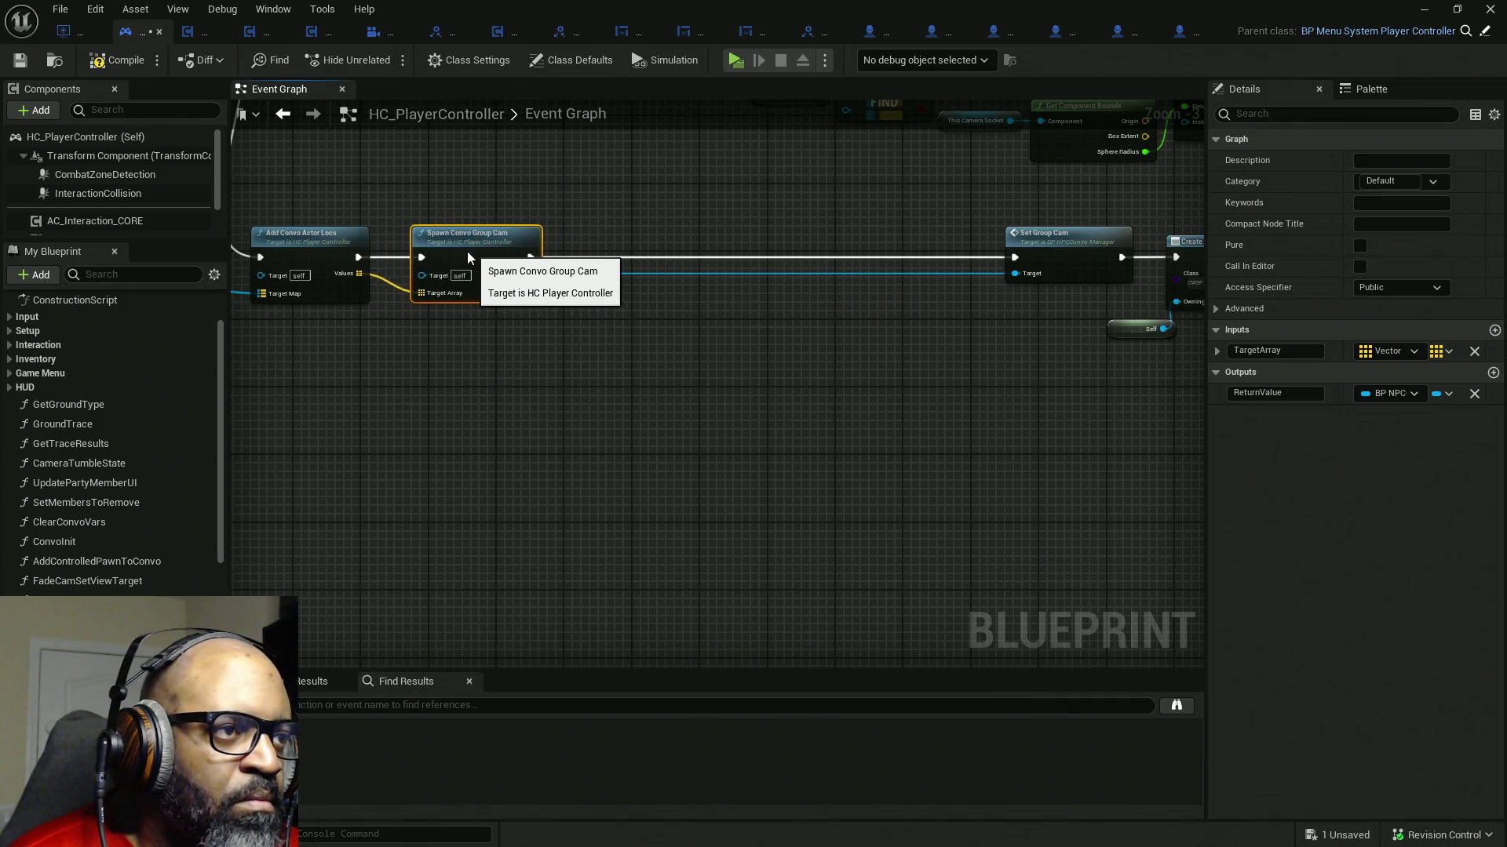
left_click_drag(834, 377, 546, 373)
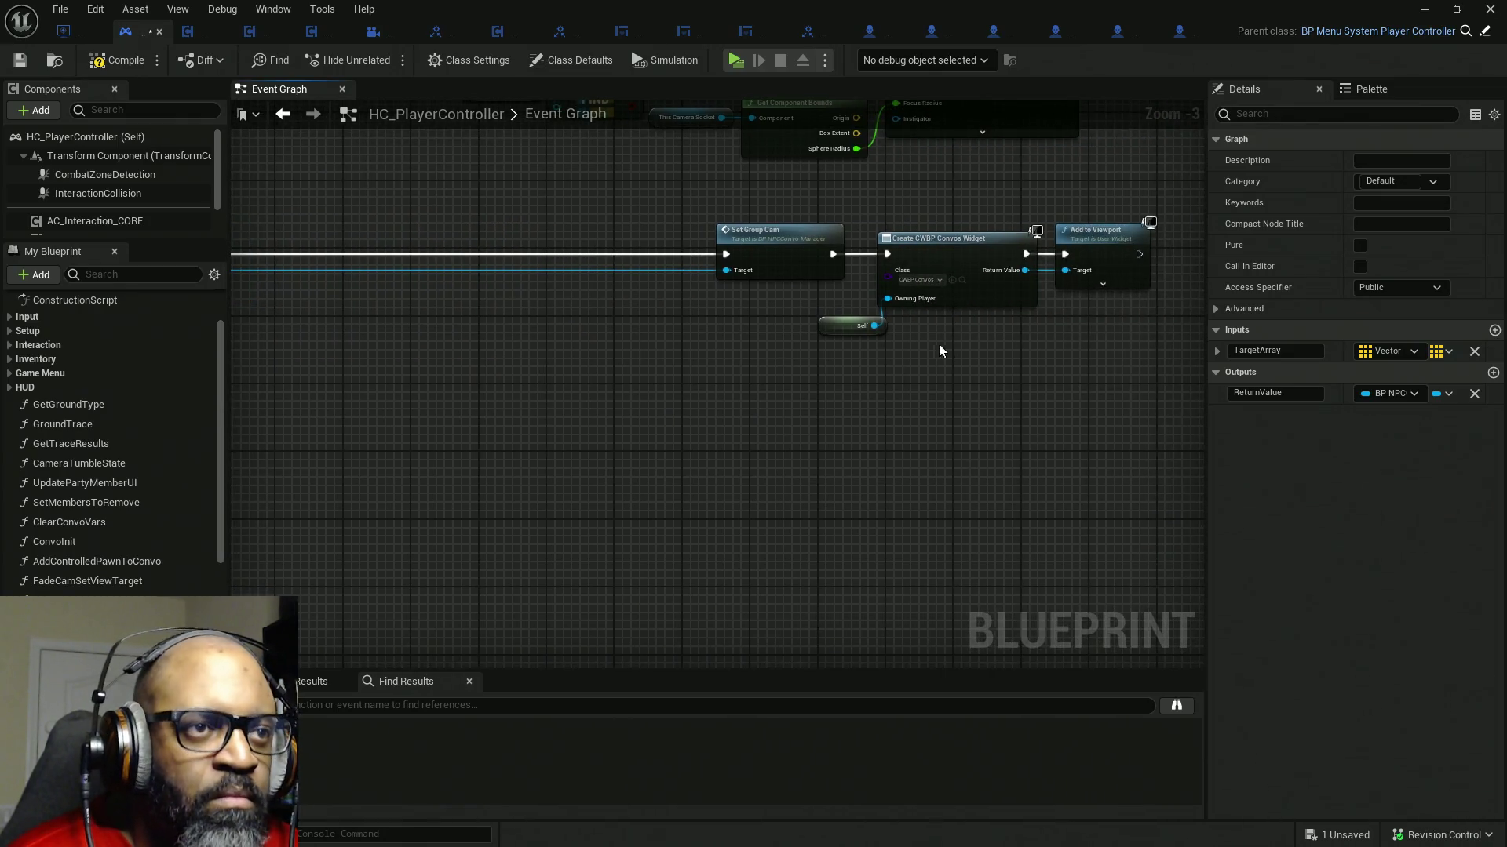
left_click_drag(1122, 350, 691, 219)
left_click_drag(707, 377, 942, 377)
left_click_drag(1007, 244, 560, 246)
scroll(604, 286, "up", 1)
scroll(604, 286, "up", 1)
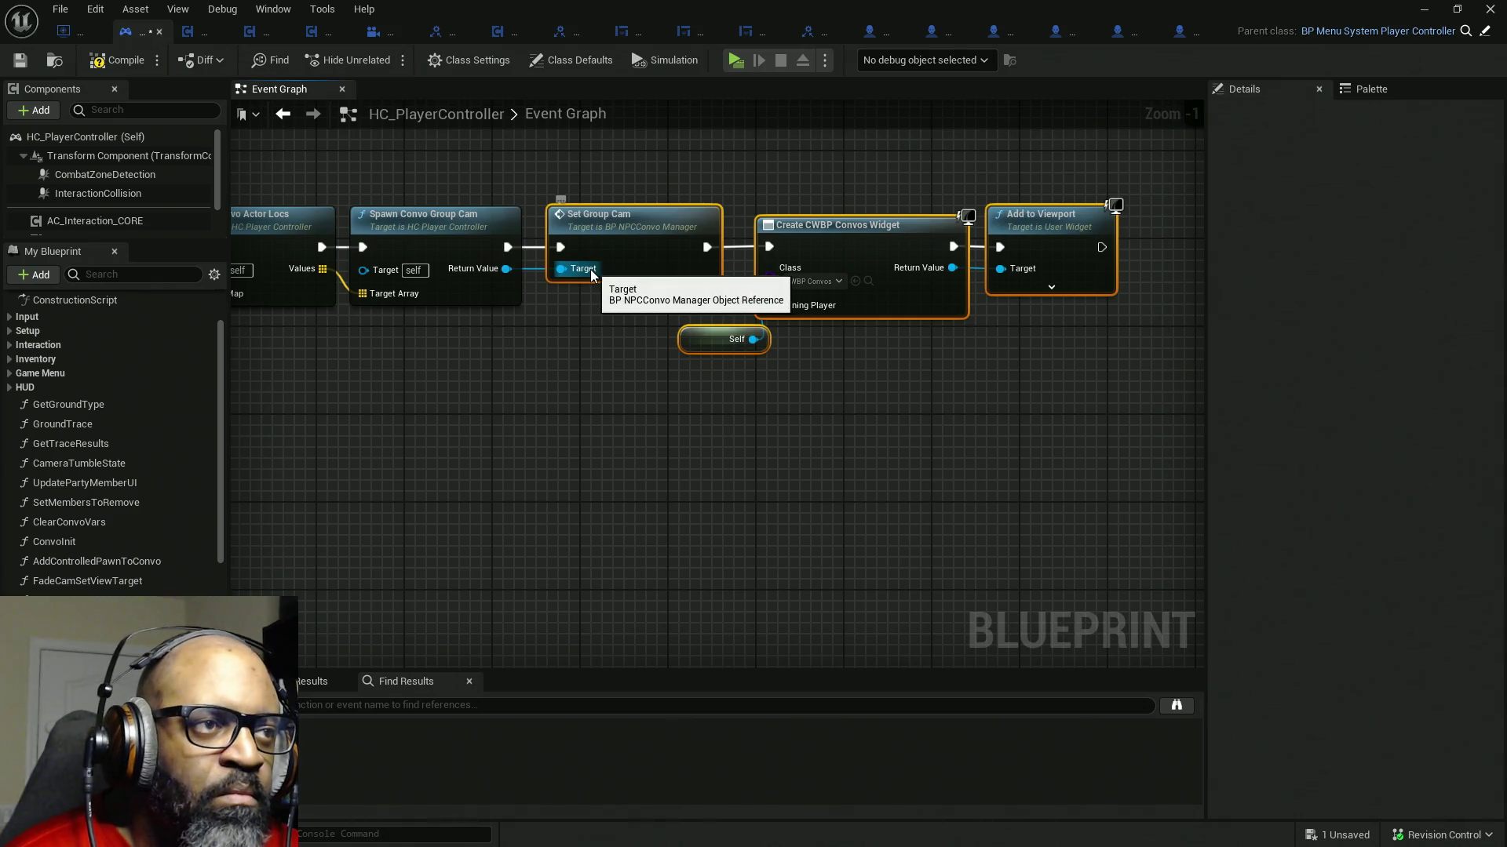
- Realign the node row with the Self node and drop a Branch node into the graph
left_click_drag(403, 163, 612, 275)
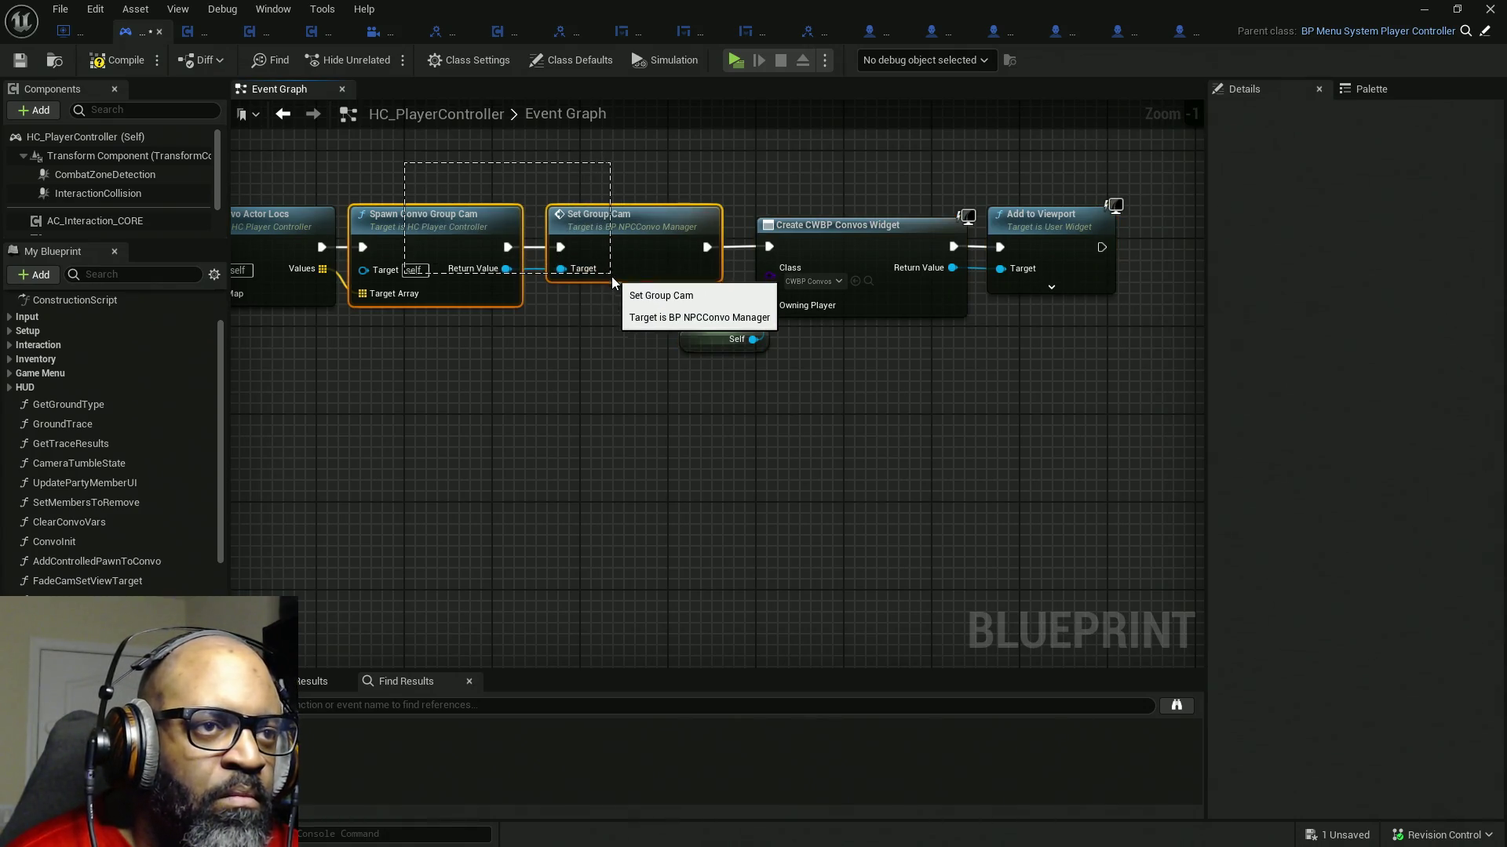
mouse_move(377, 153)
left_mouse_down()
mouse_move(1080, 314)
mouse_move(897, 318)
left_mouse_up()
left_click_drag(455, 232, 523, 232)
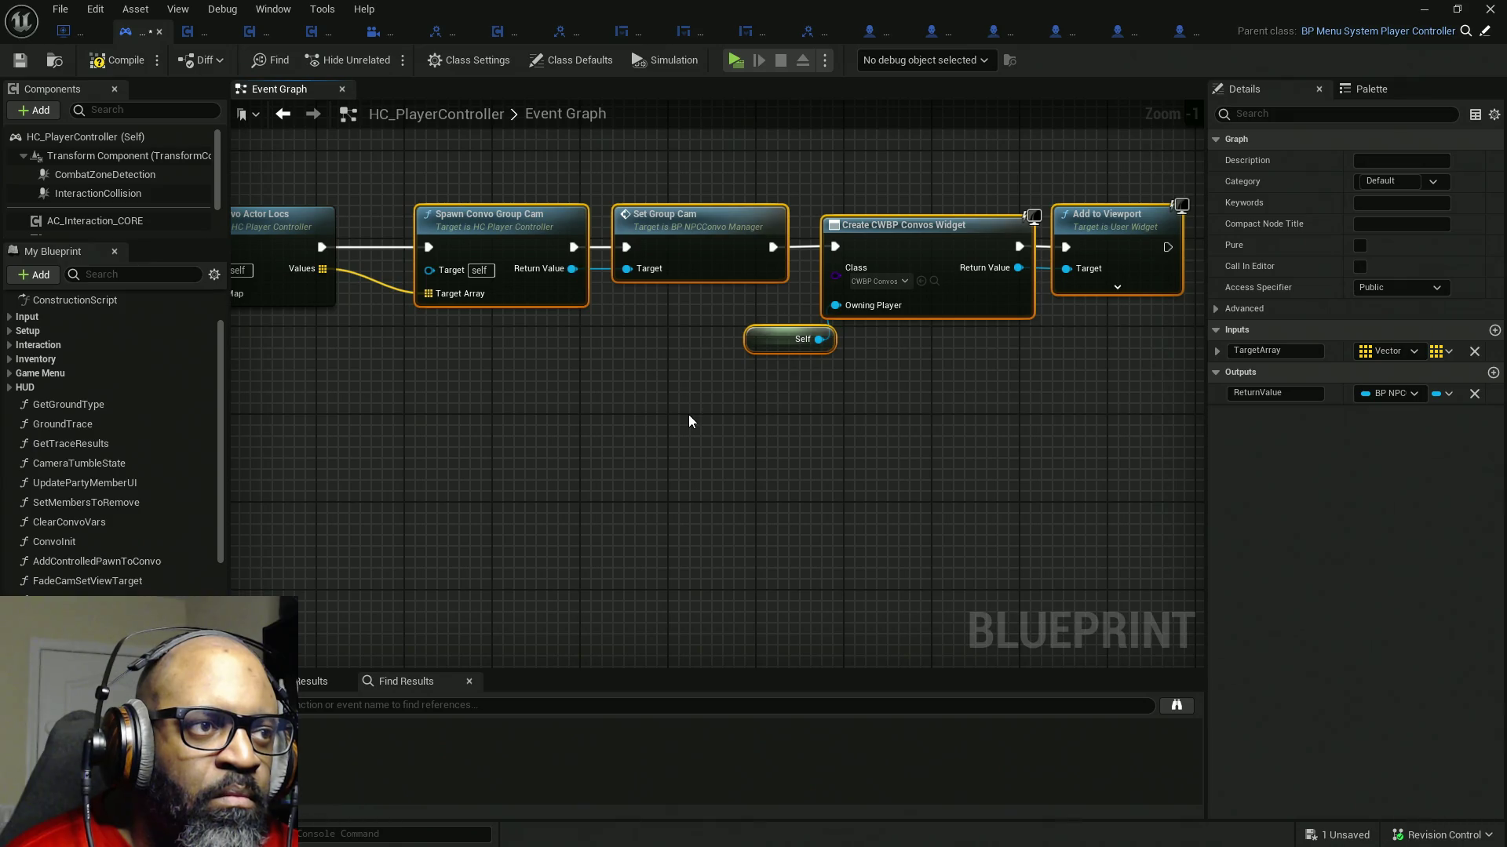
left_click_drag(649, 380, 711, 364)
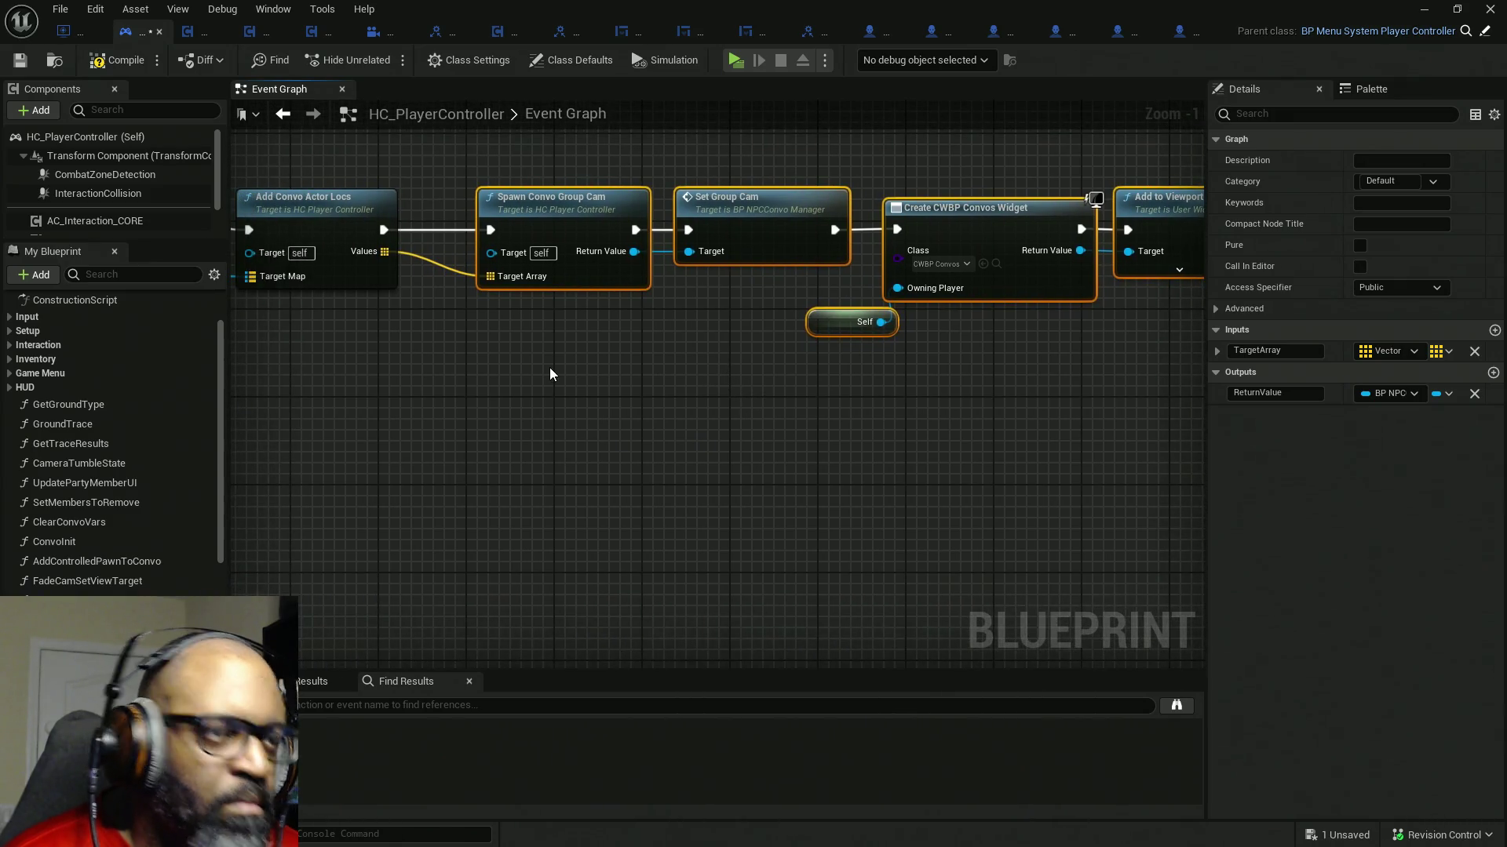
left_click(499, 372)
scroll(693, 376, "down", 1)
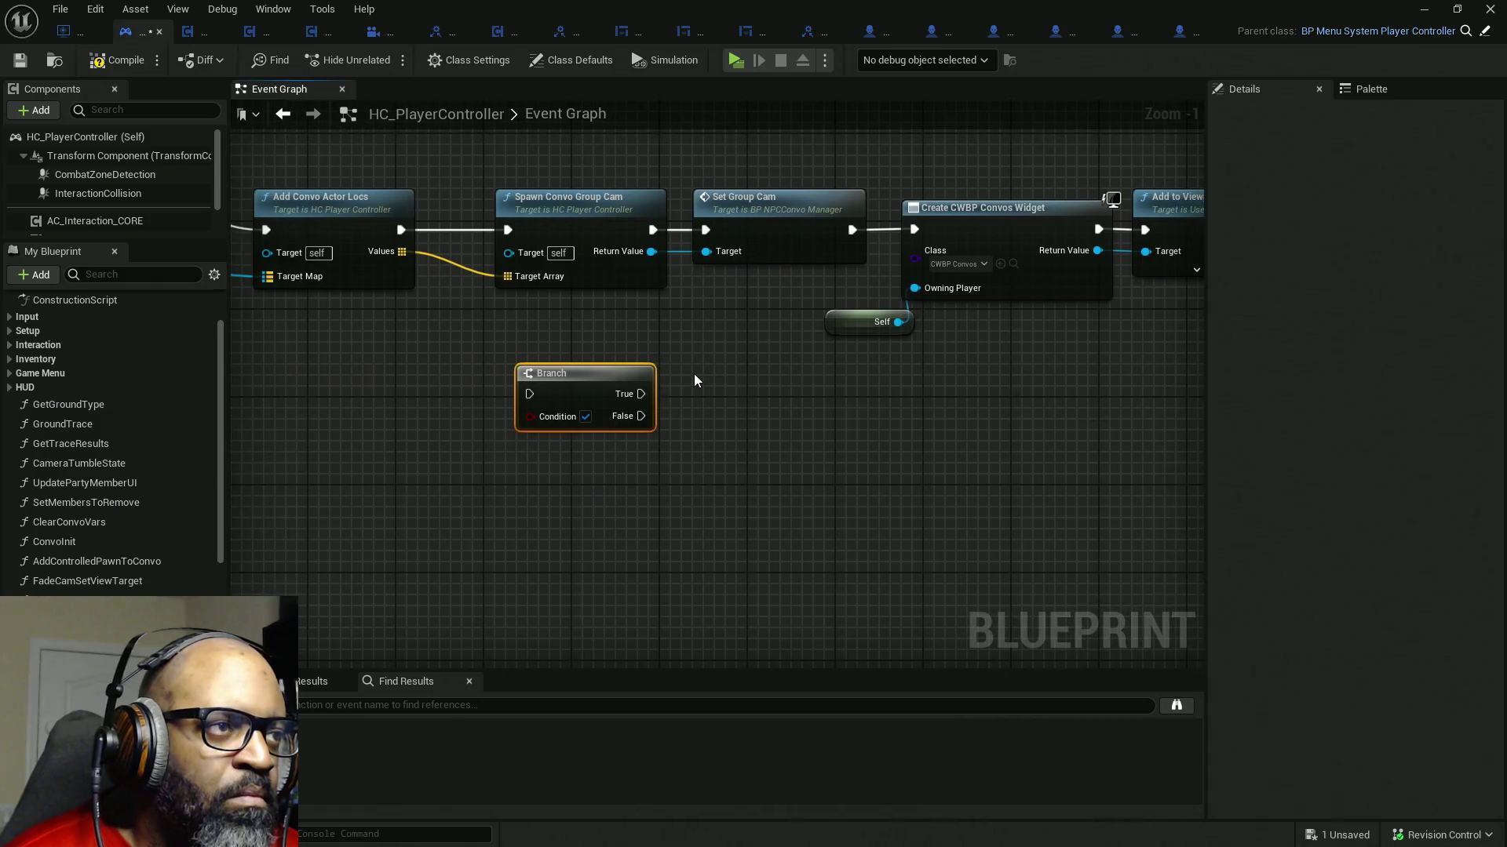
scroll(673, 374, "down", 1)
- Move Add Convo Actor Locs beside the Branch, promote Condition to a Has Group Cam? boolean defaulting true, and compile
left_click_drag(566, 194, 1087, 337)
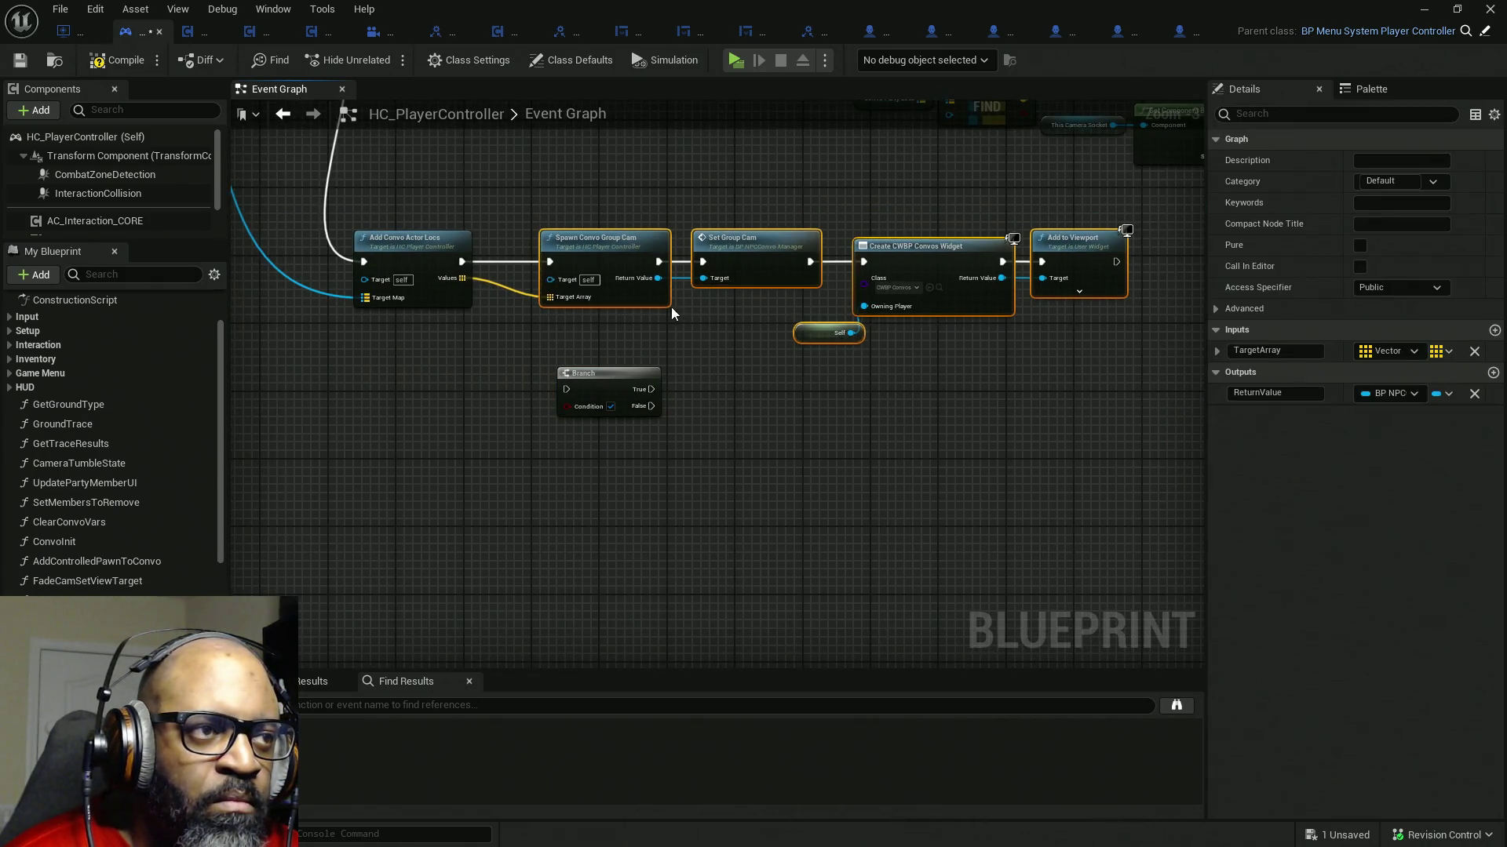
mouse_move(453, 257)
left_mouse_down()
mouse_move(427, 379)
mouse_move(565, 390)
mouse_move(557, 368)
mouse_move(539, 375)
mouse_move(458, 461)
left_mouse_up()
left_click(554, 532)
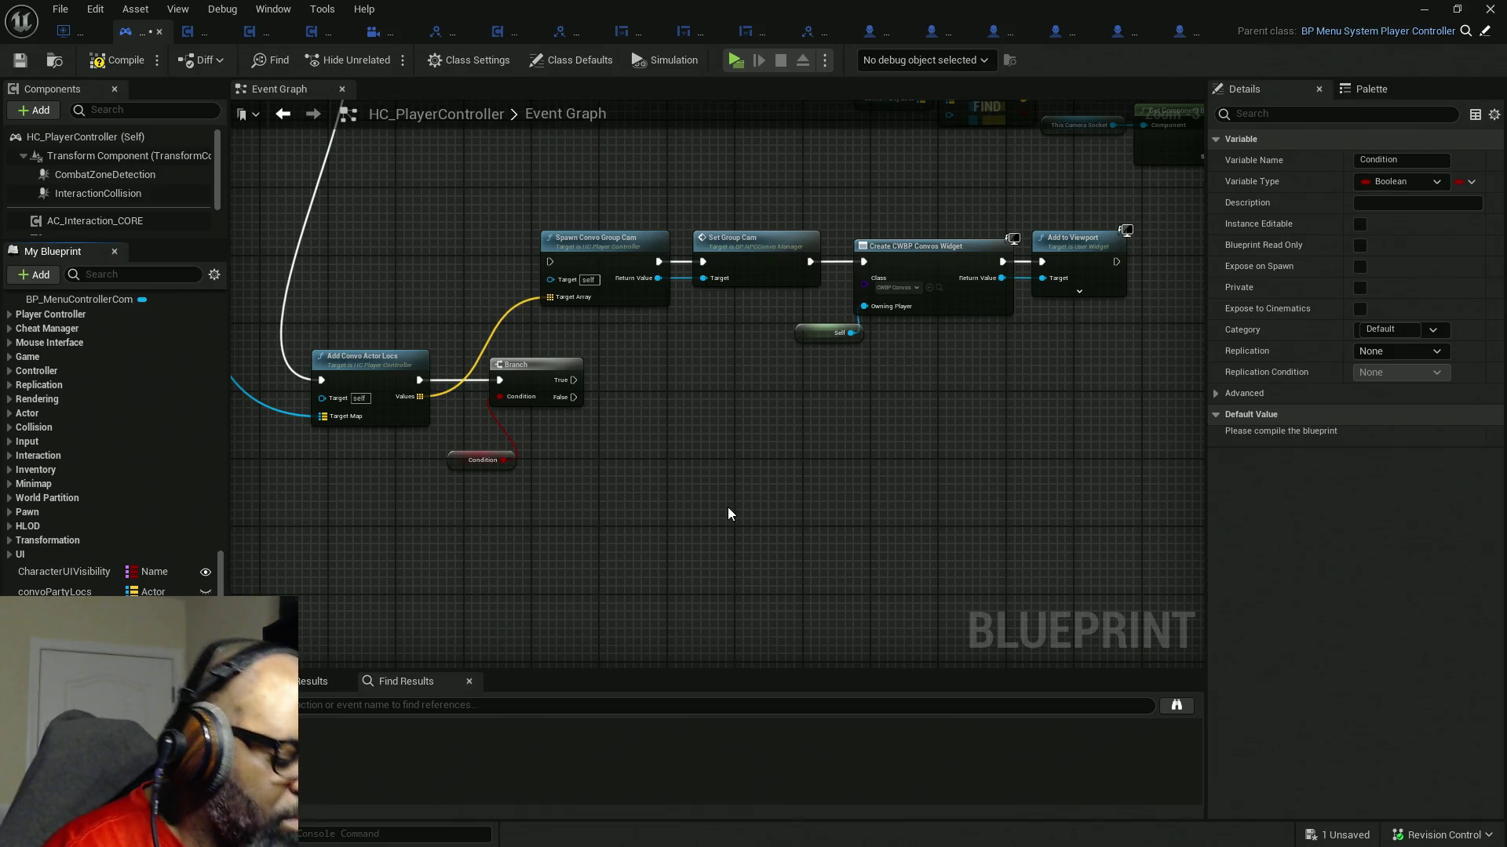
type("bHasGroupCam?")
key("Return")
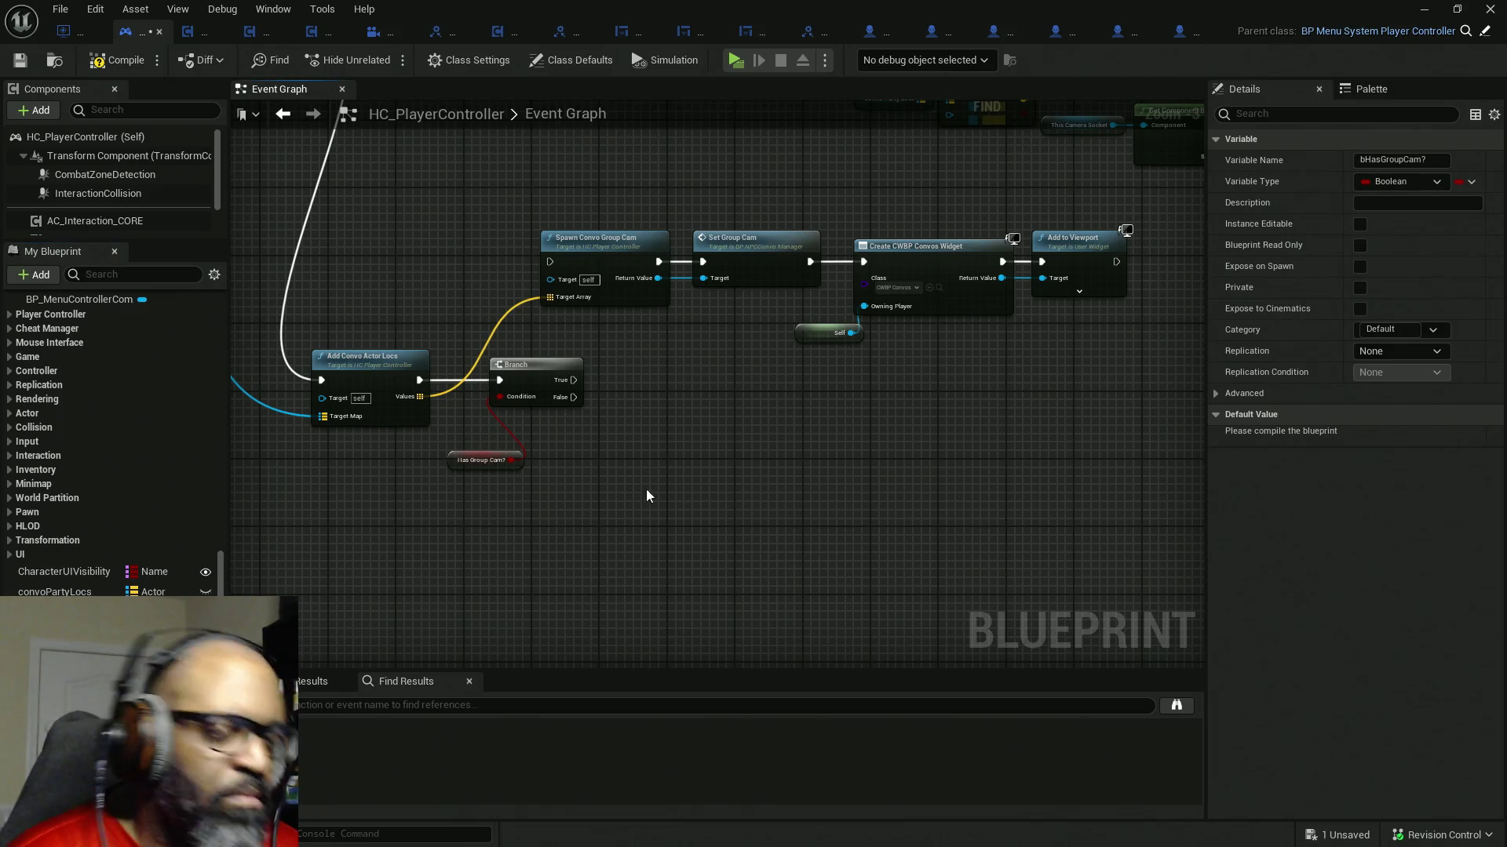
left_click(115, 60)
left_click(1359, 436)
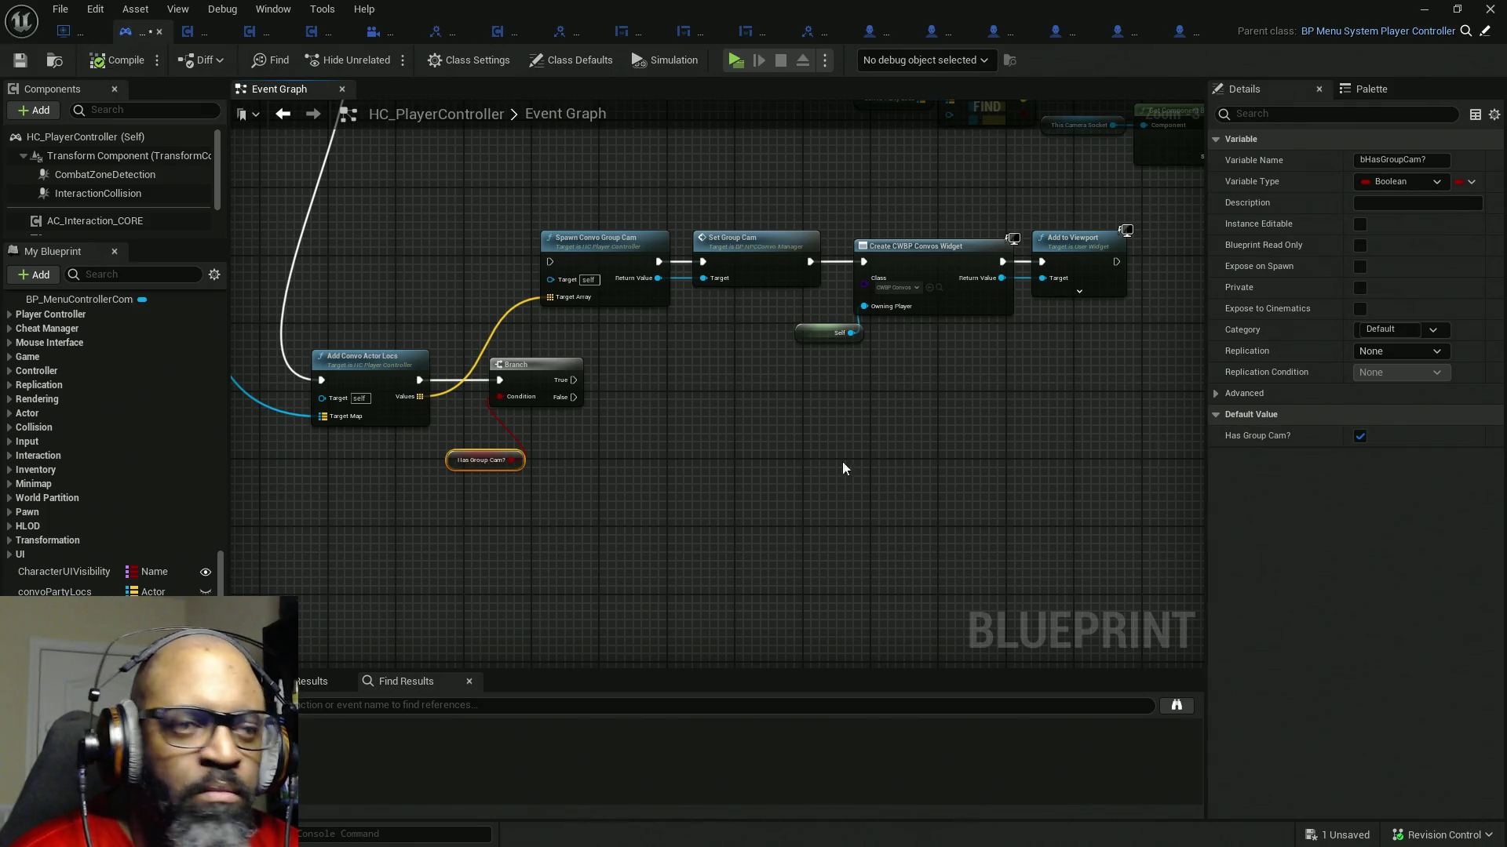
scroll(657, 459, "up", 2)
left_click_drag(753, 359, 839, 364)
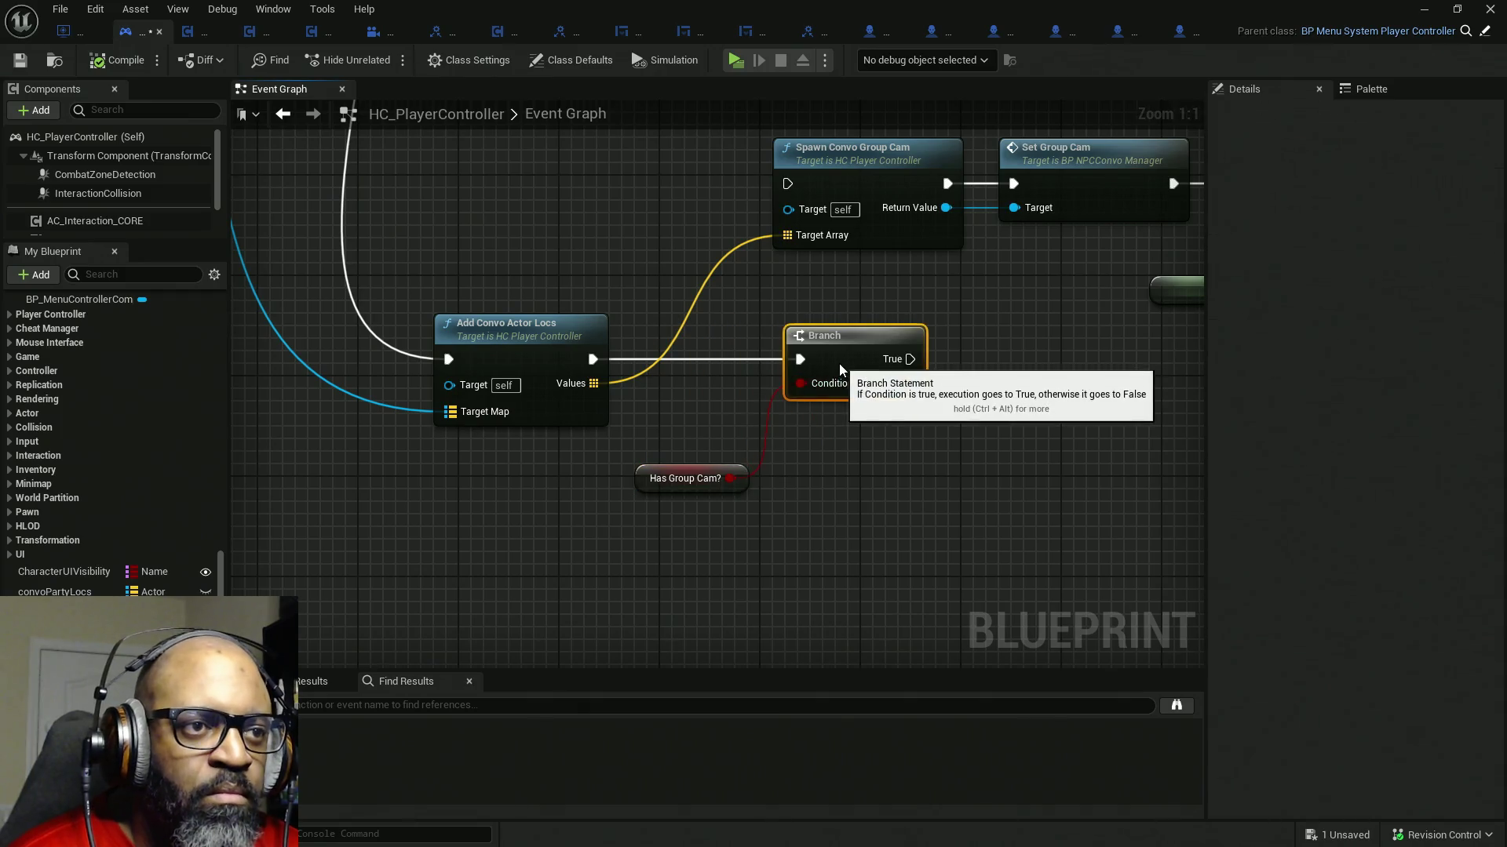
- Seat Has Group Cam? on the Condition, move the camera/widget chain right, and wire Branch True to Spawn Convo Group Cam
mouse_move(656, 482)
left_mouse_down()
mouse_move(664, 415)
mouse_move(634, 390)
left_mouse_up()
left_click_drag(858, 349, 816, 350)
left_click_drag(856, 458, 463, 316)
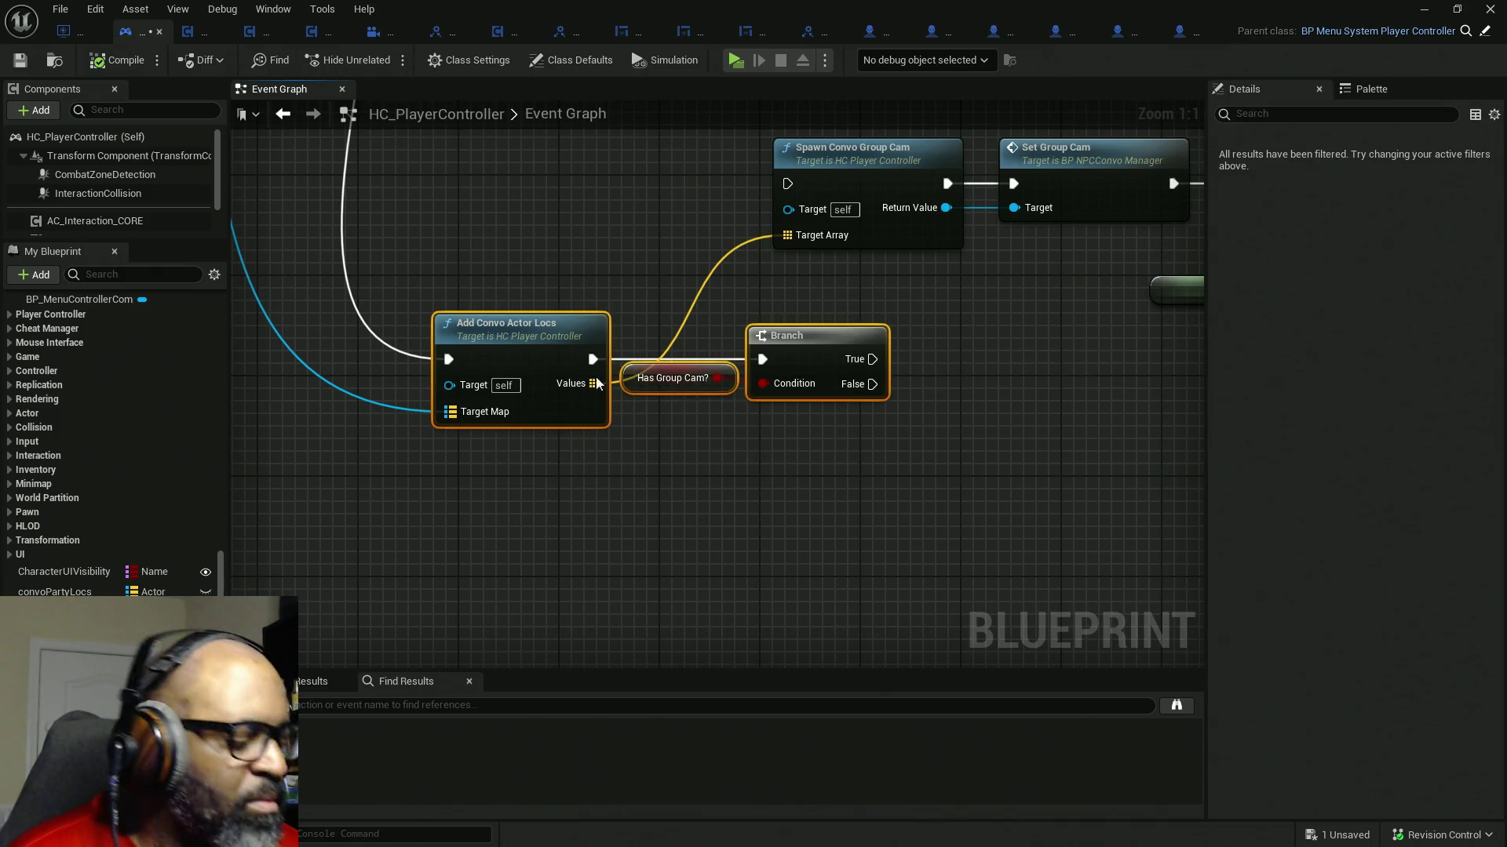
left_click_drag(706, 418, 659, 427)
scroll(746, 381, "down", 4)
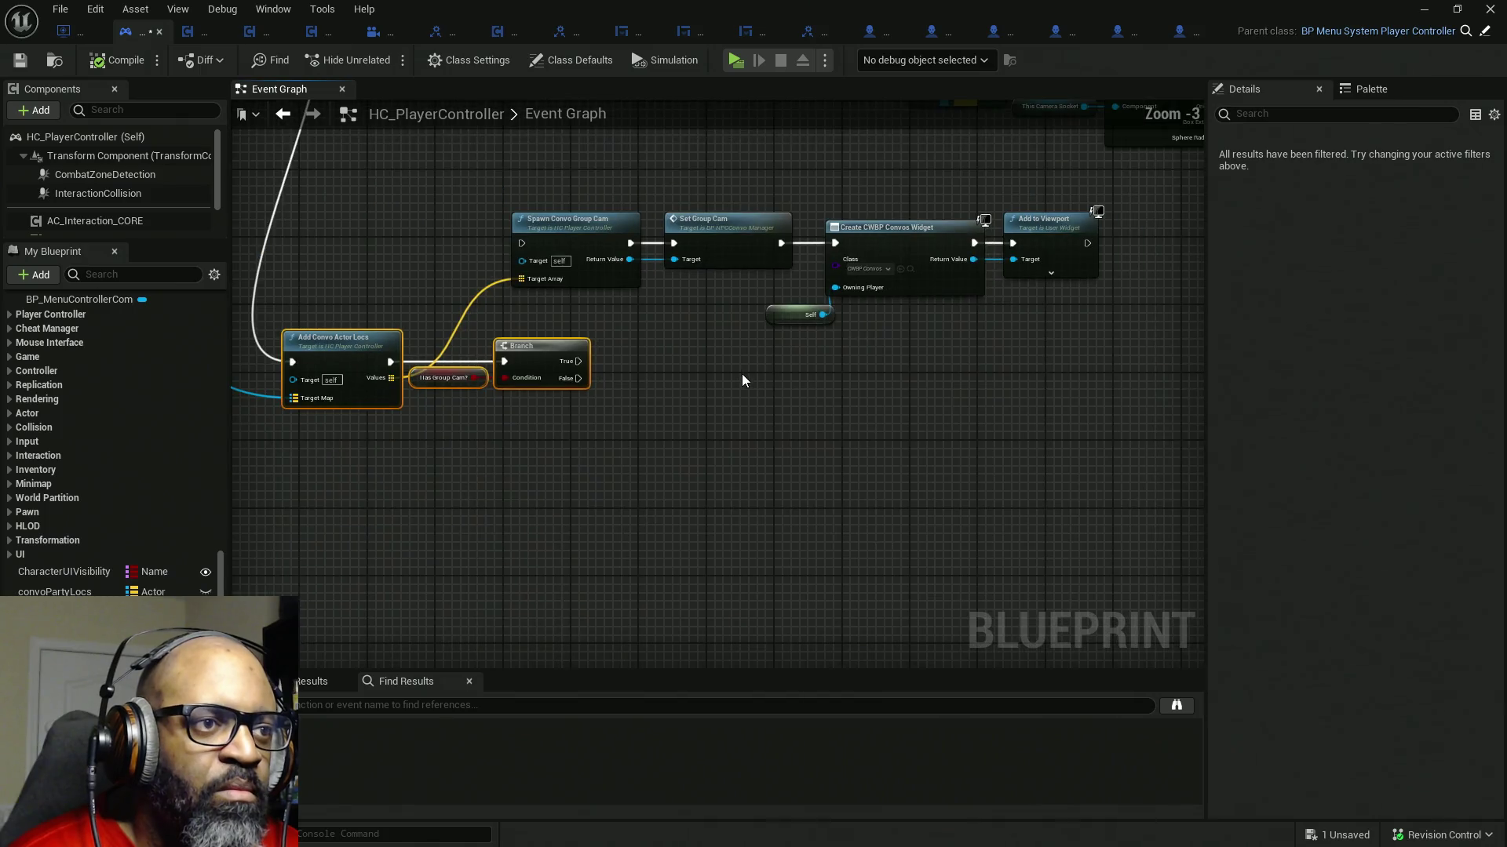
left_click_drag(742, 374, 533, 366)
left_click_drag(948, 197, 413, 310)
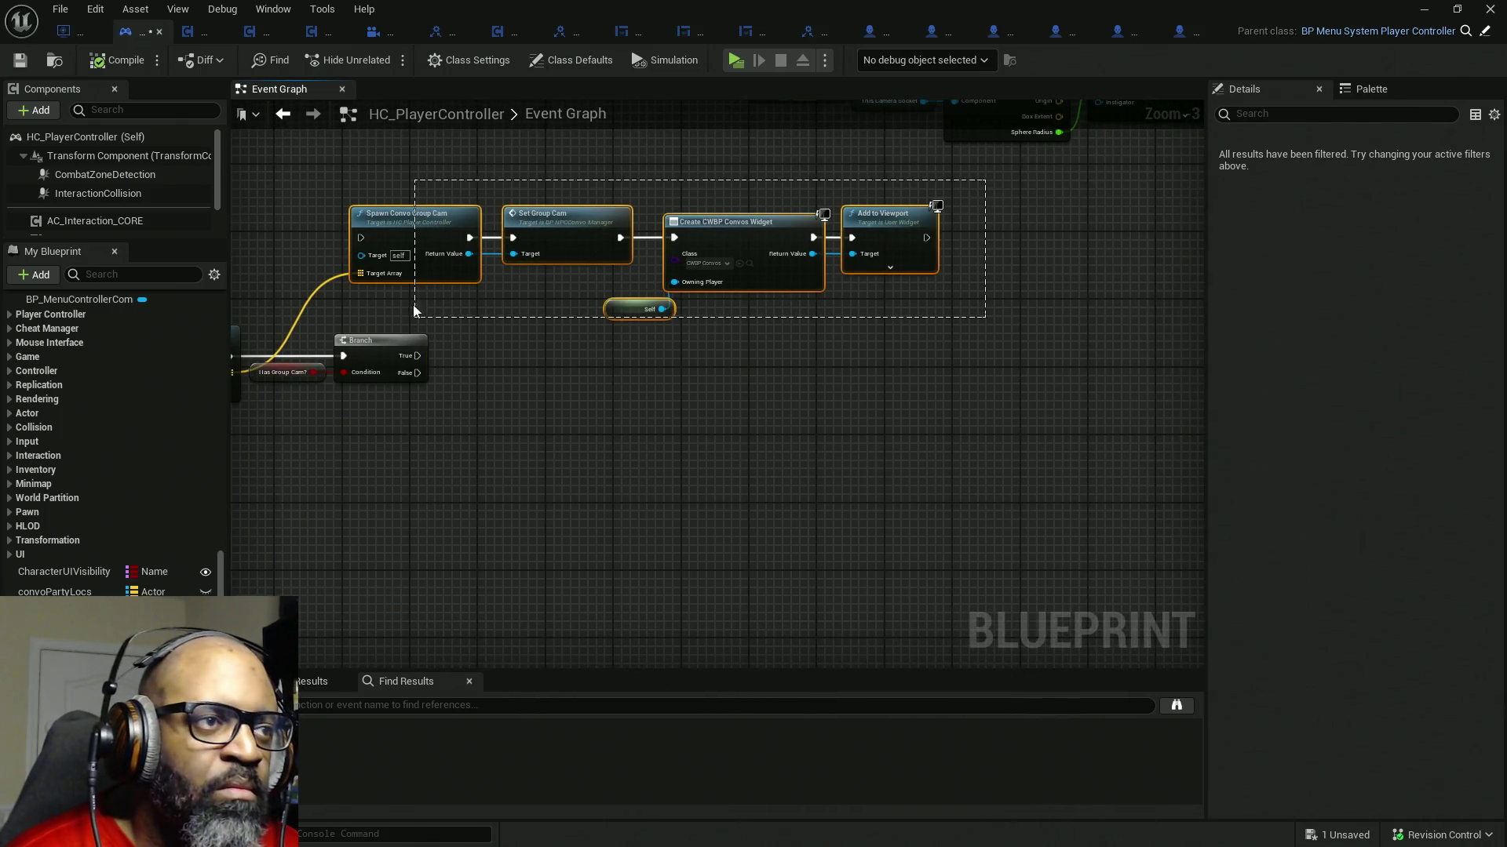
left_click_drag(446, 233, 549, 282)
scroll(434, 352, "up", 3)
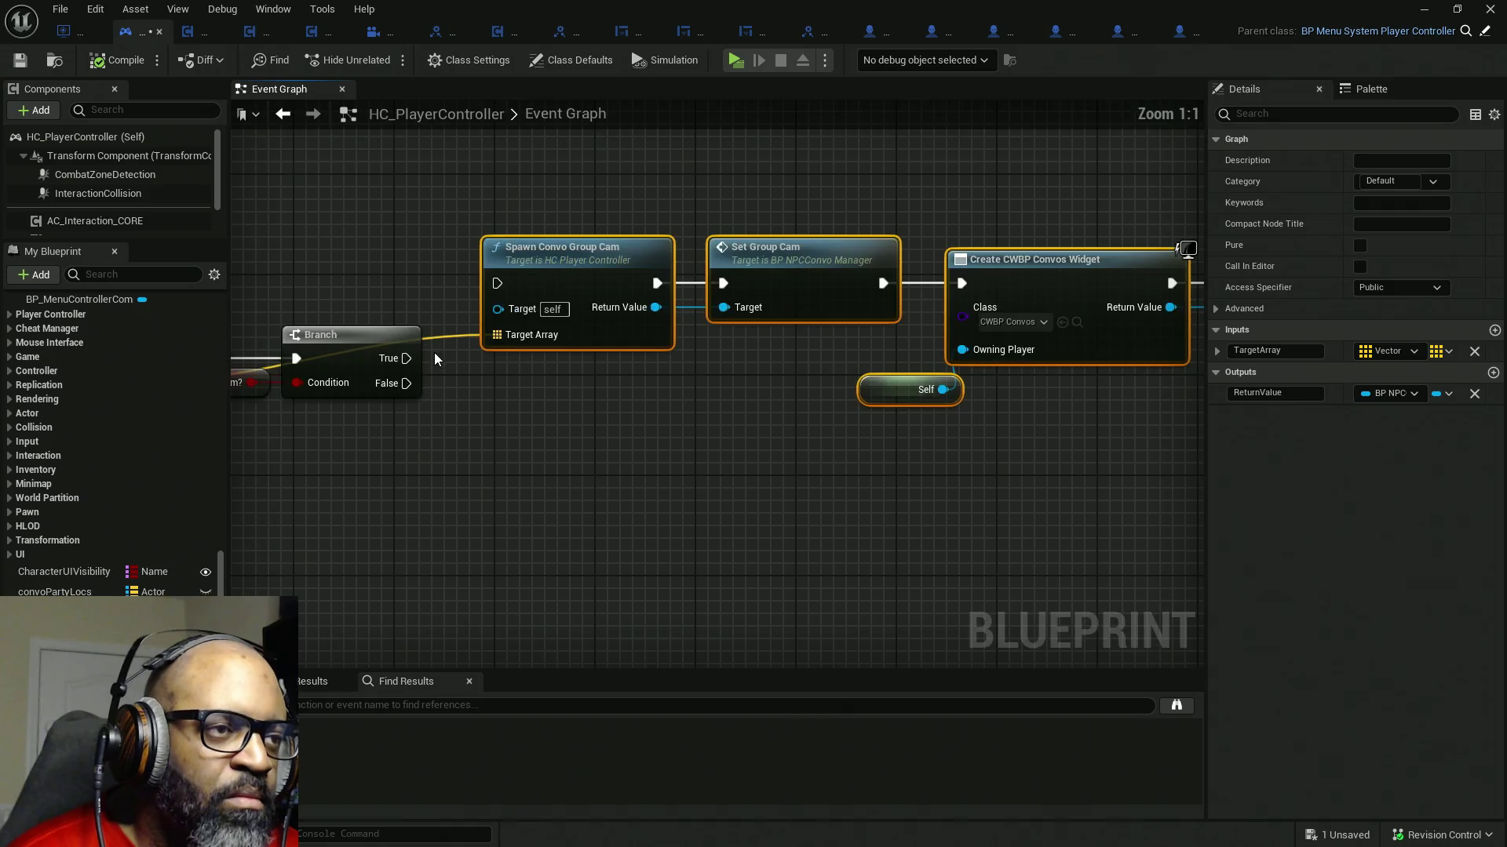
left_click_drag(405, 358, 498, 284)
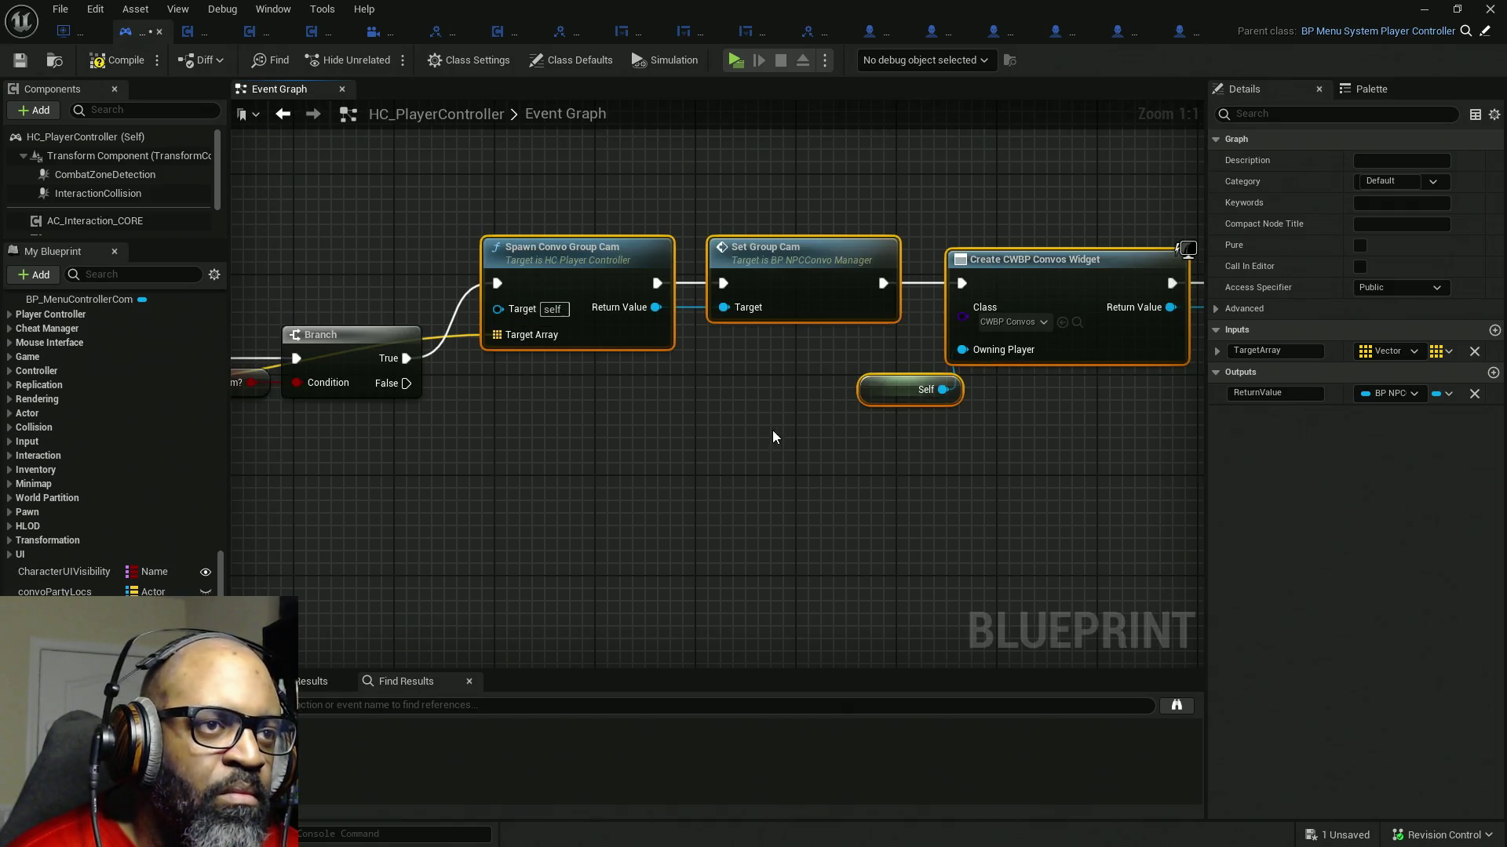
- Move Self next to the Owning Player input and nudge the five-node chain up
left_click_drag(826, 451, 614, 400)
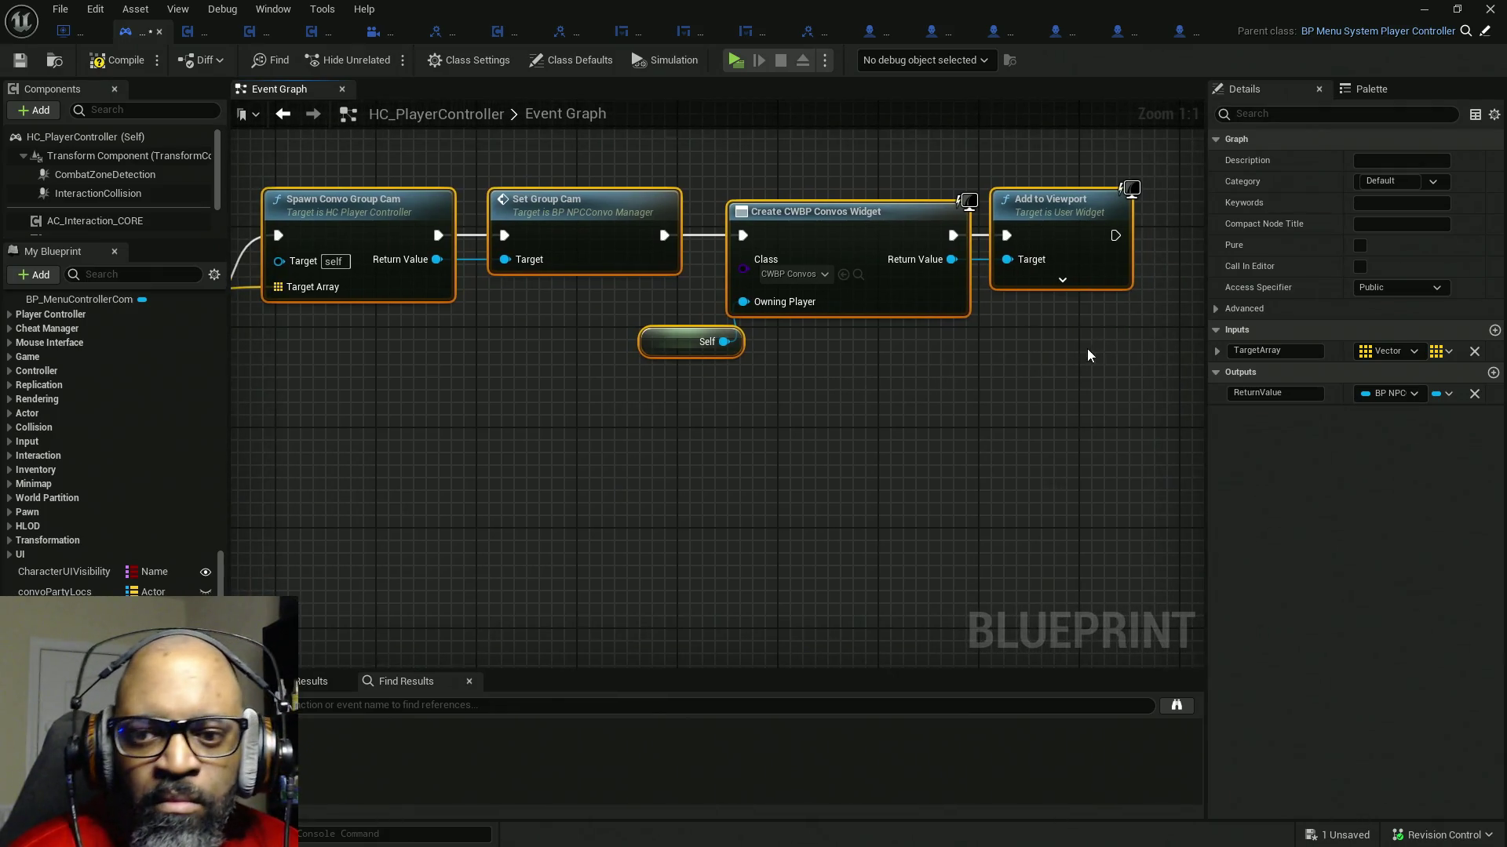
mouse_move(1077, 350)
left_mouse_down()
mouse_move(943, 386)
mouse_move(667, 287)
mouse_move(758, 318)
mouse_move(854, 327)
left_mouse_up()
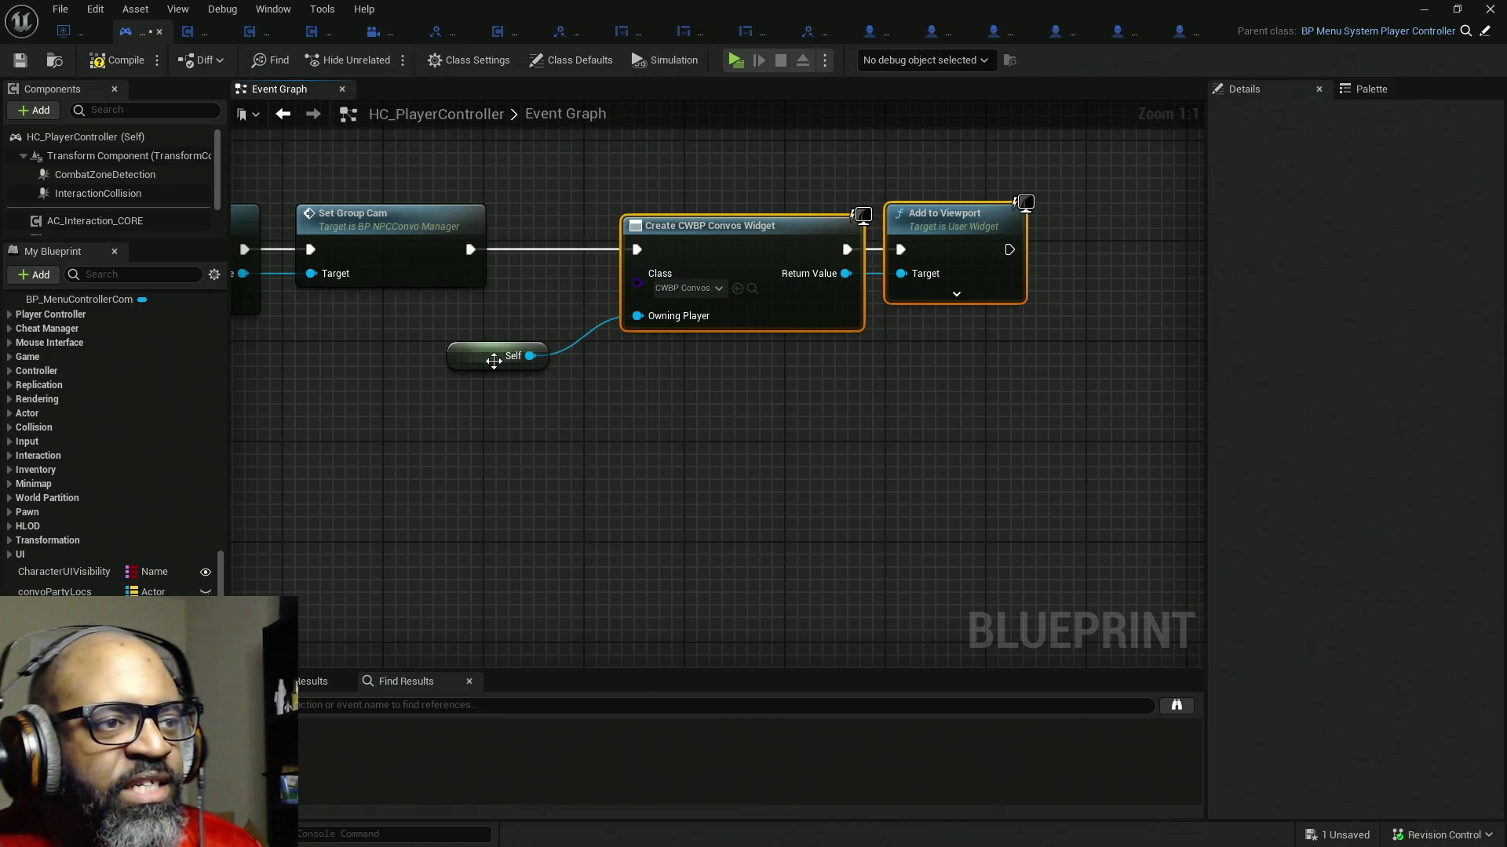
left_click_drag(494, 361, 555, 323)
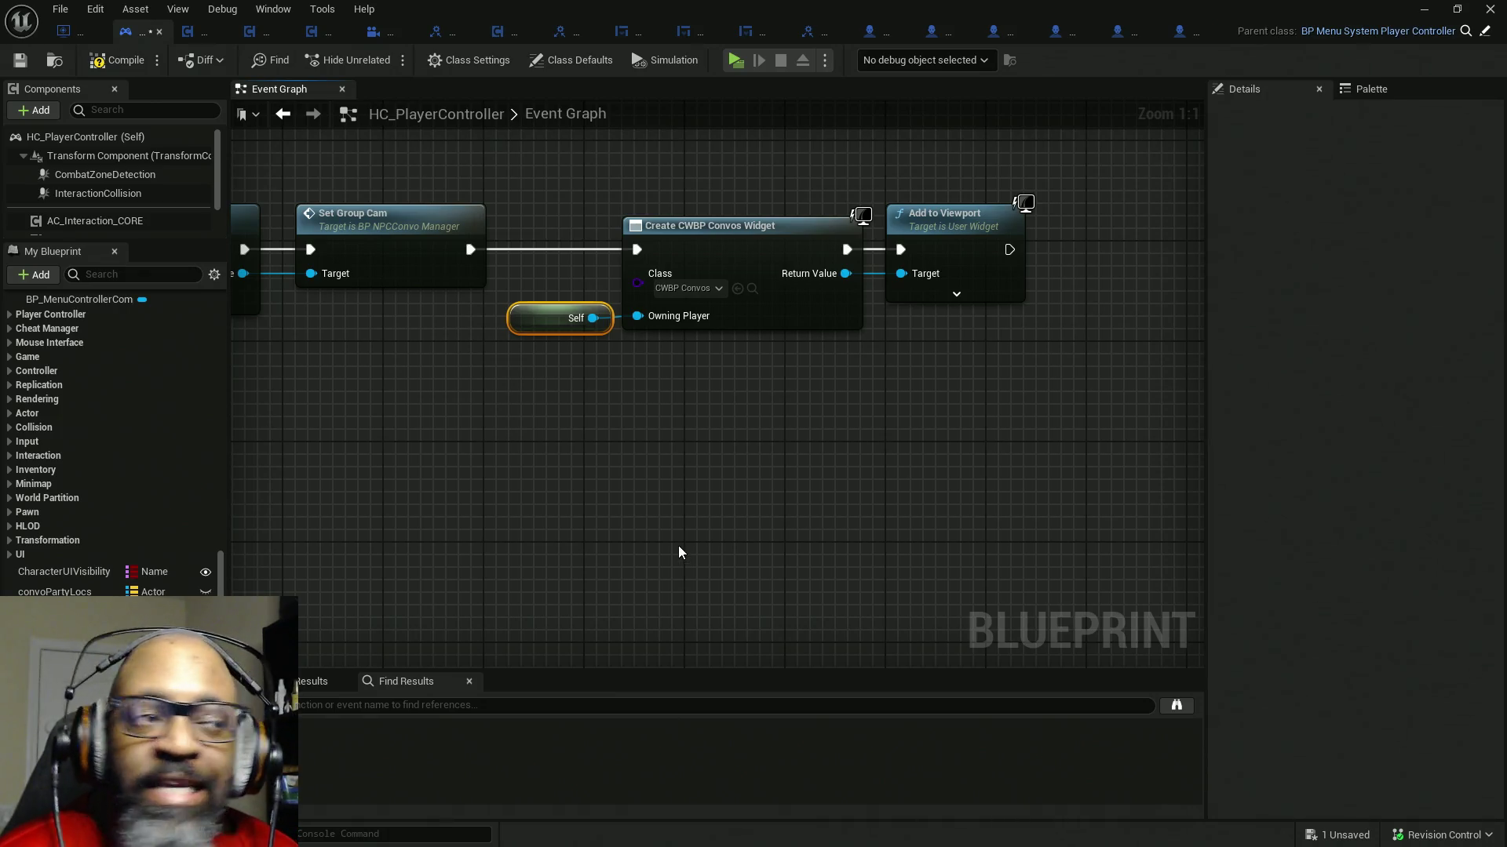
left_click_drag(617, 528, 655, 510)
scroll(656, 510, "down", 2)
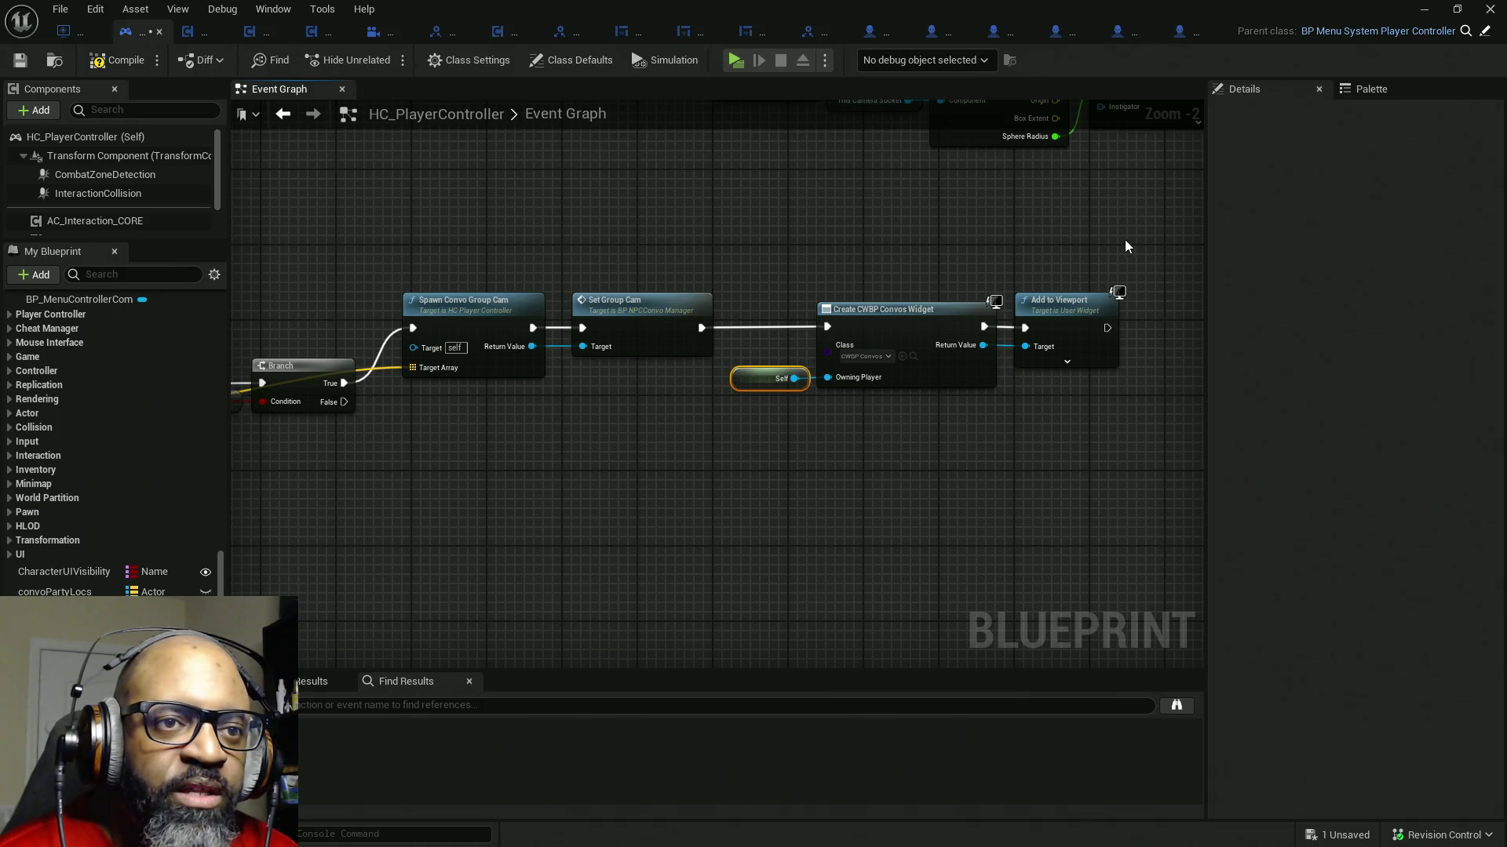
left_click_drag(1126, 241, 492, 413)
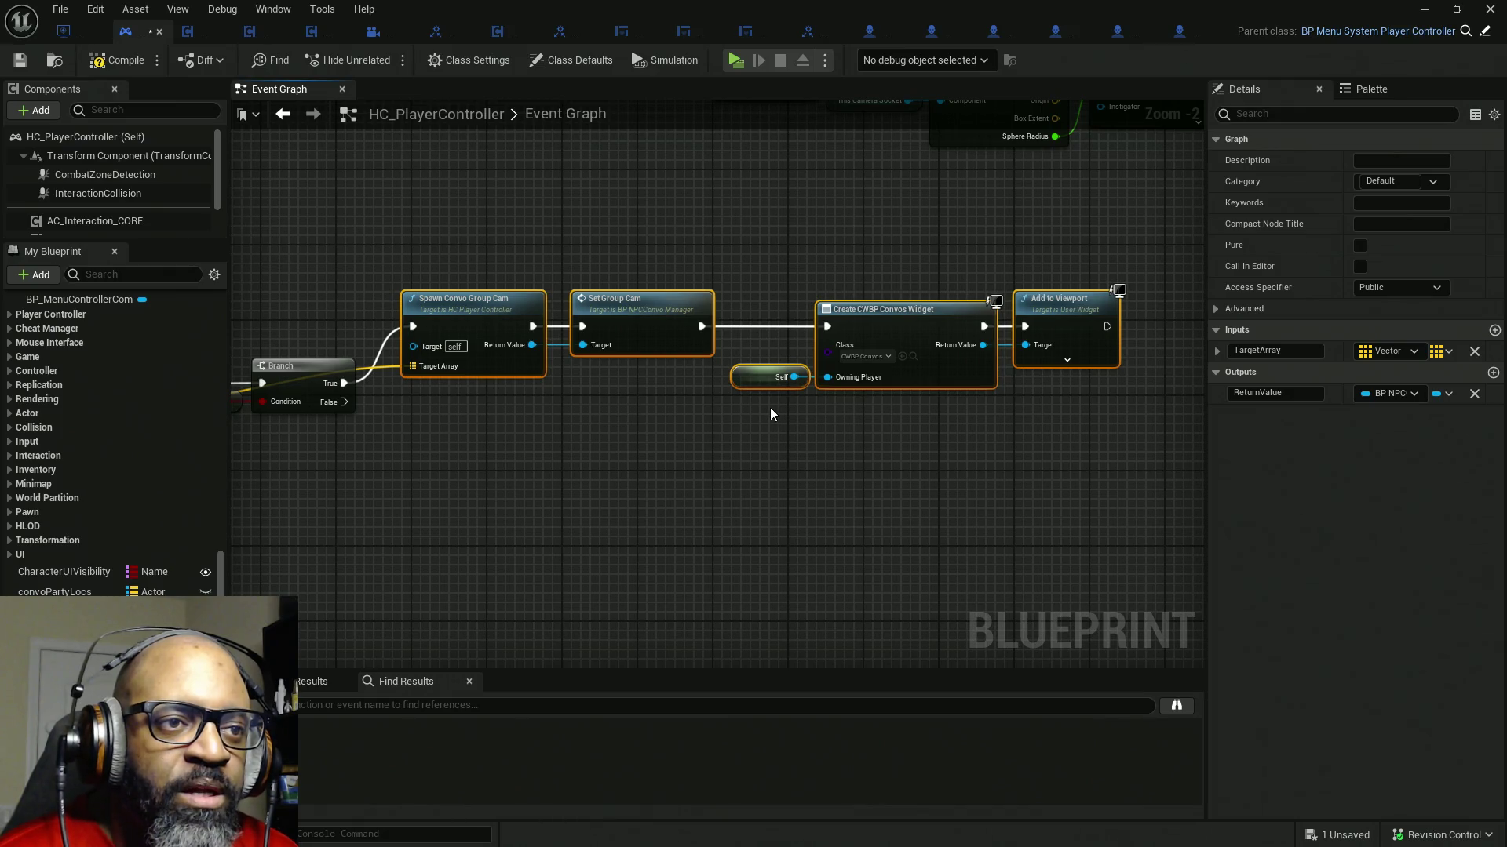
left_click_drag(1119, 230, 792, 431)
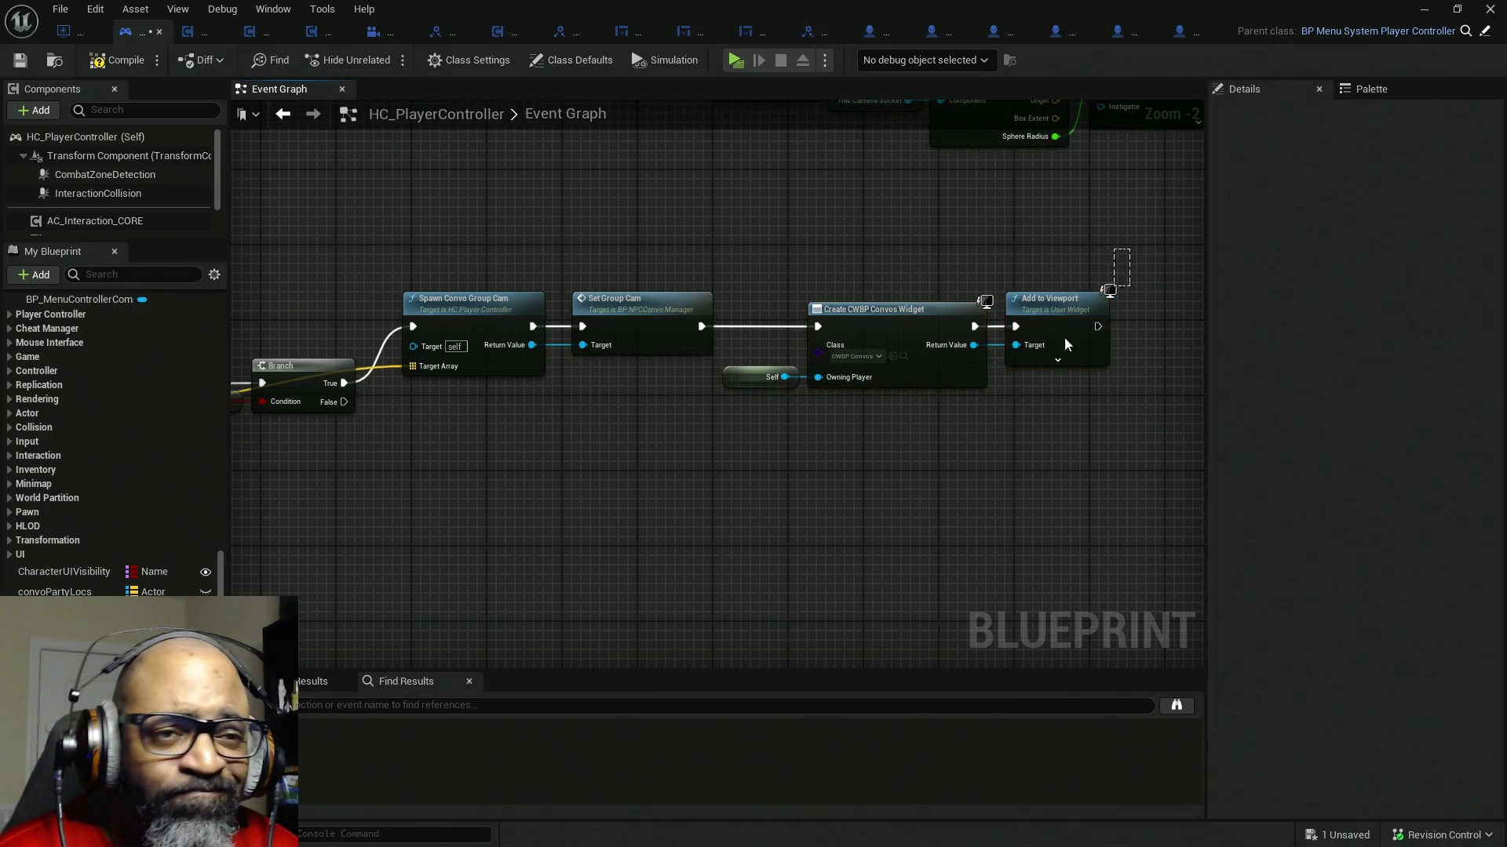
left_click_drag(1010, 269, 453, 442)
key("Up")
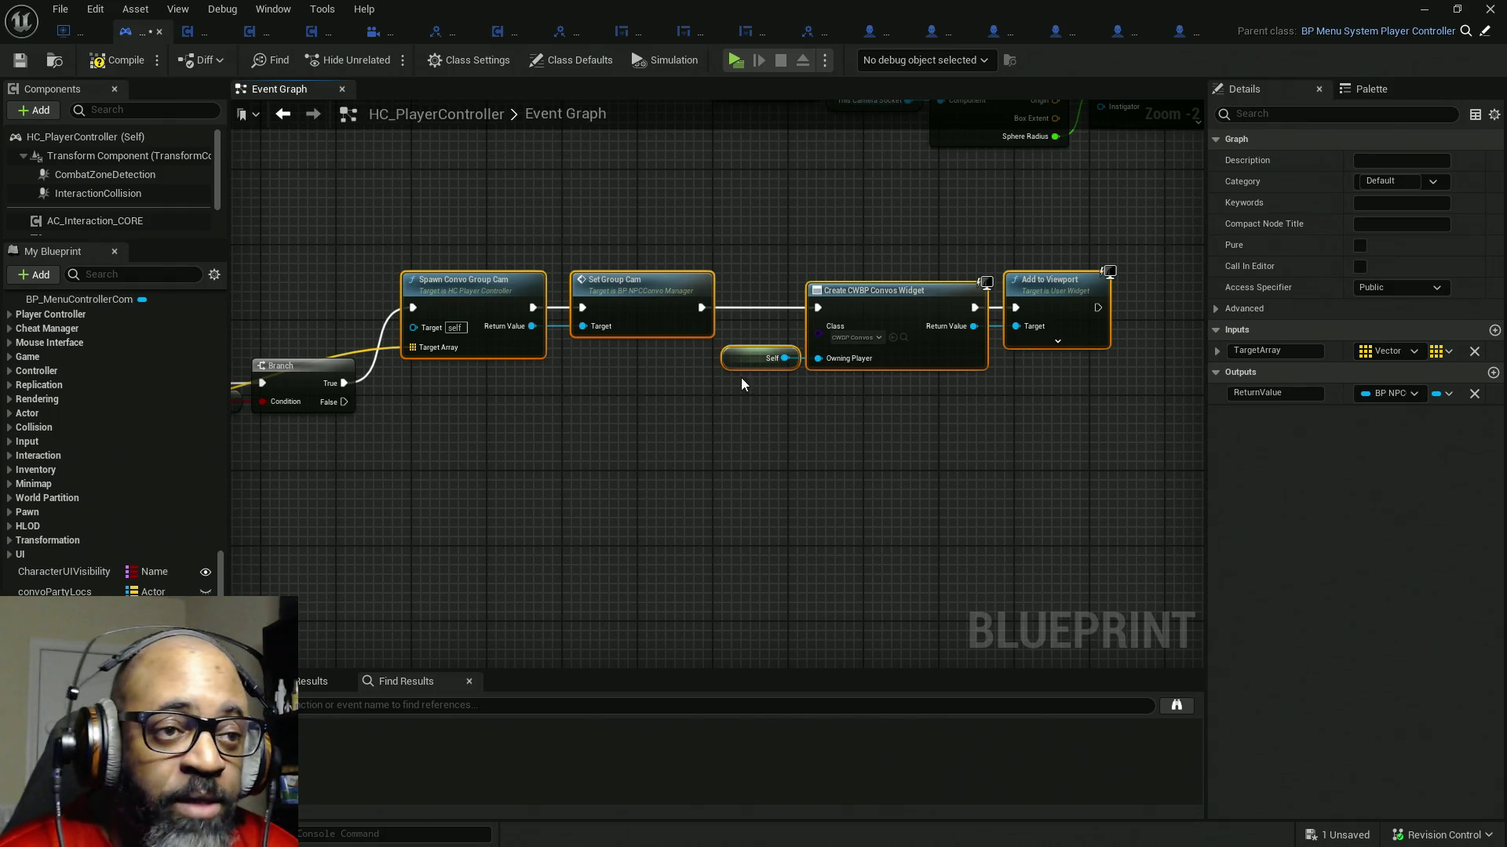
- Send Branch False through a reroute into Create CWBP Convos Widget, then compile and save
left_click_drag(343, 401, 705, 397)
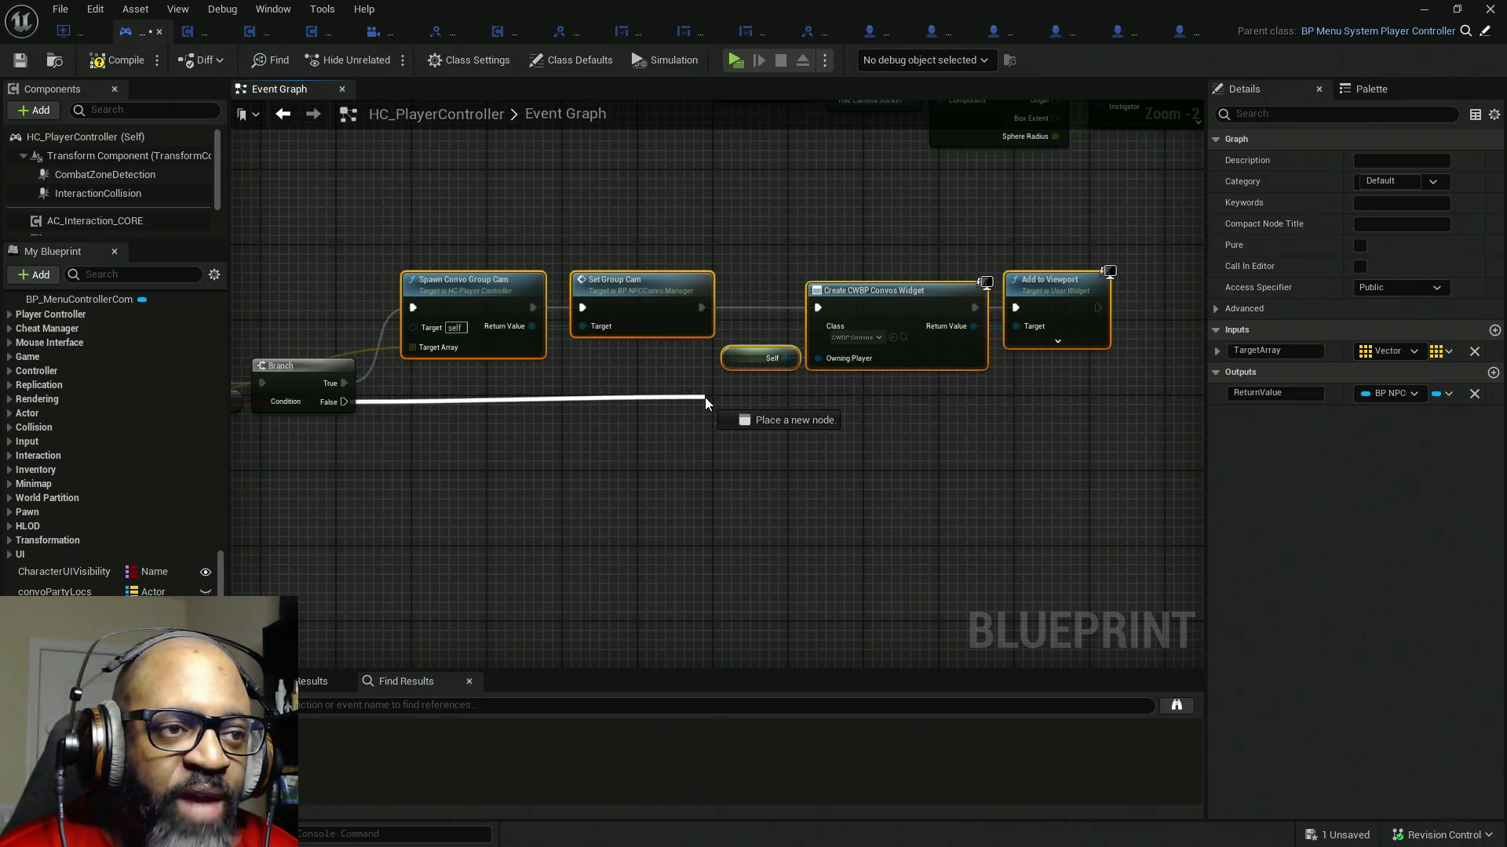
left_click_drag(705, 397, 707, 402)
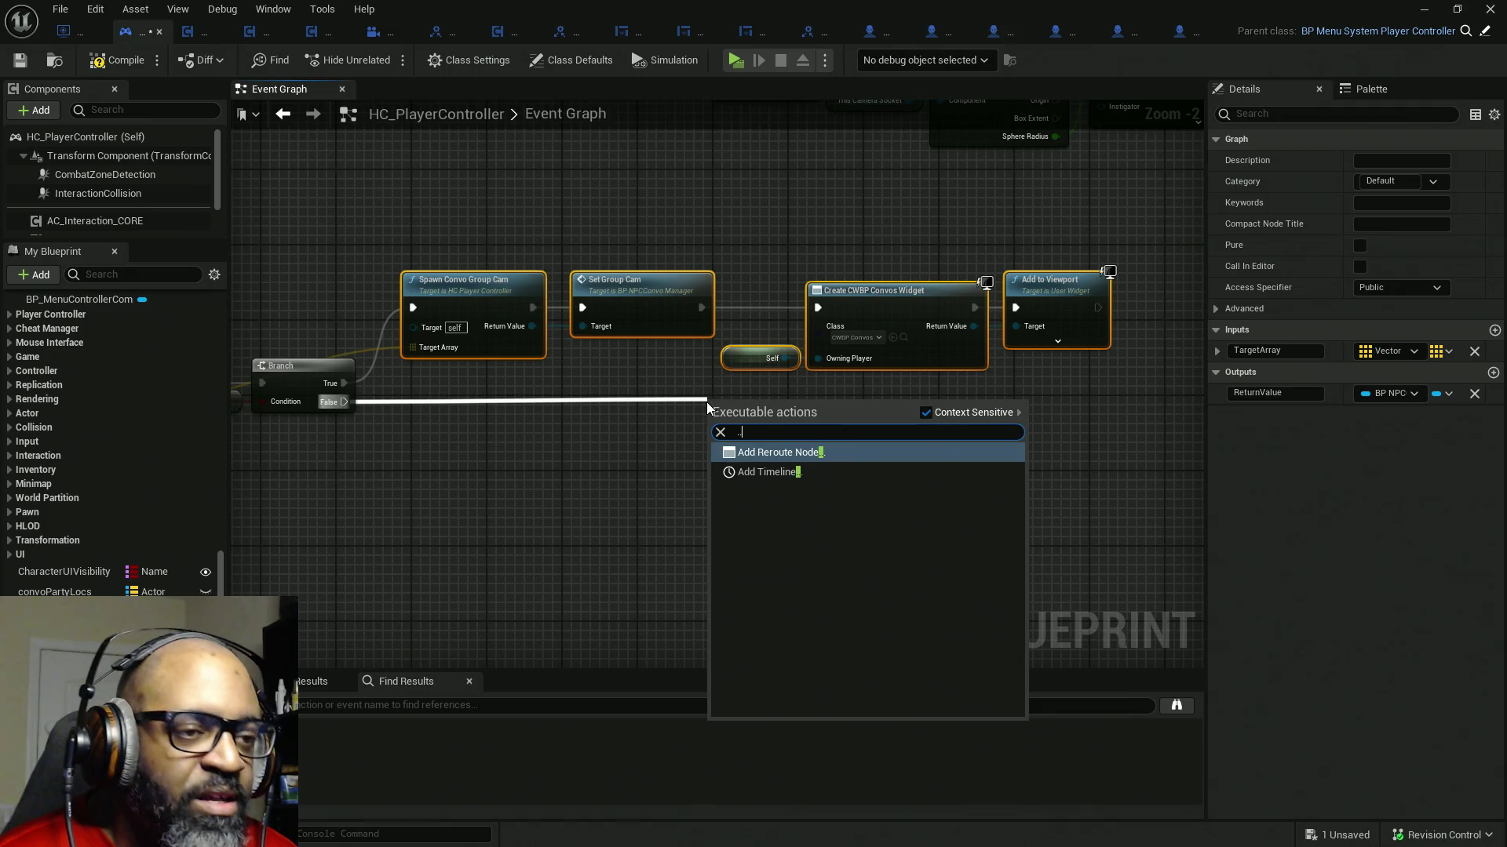
left_click(769, 454)
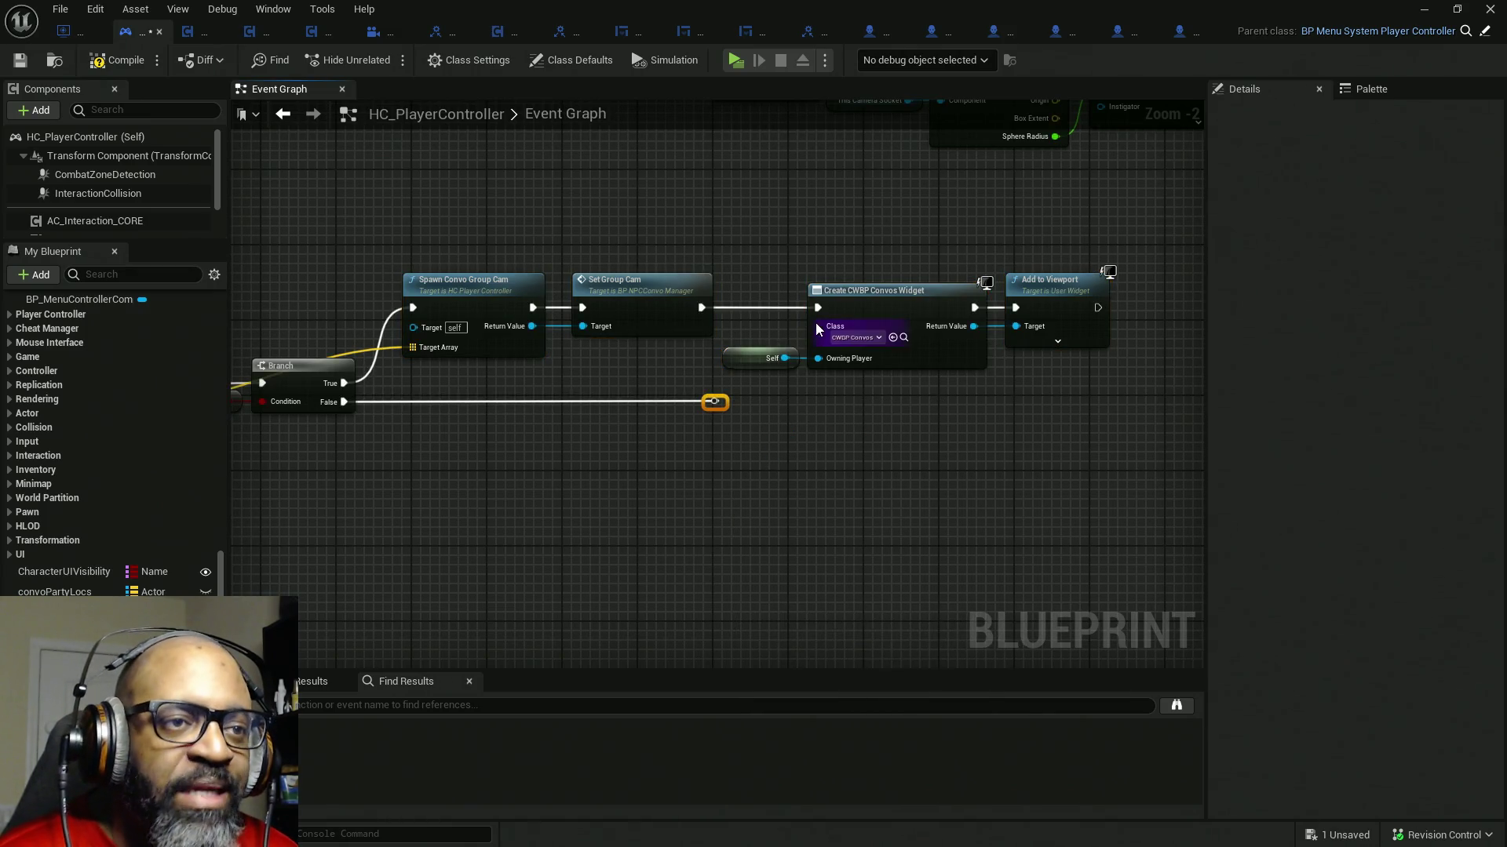
left_click_drag(817, 309, 714, 404)
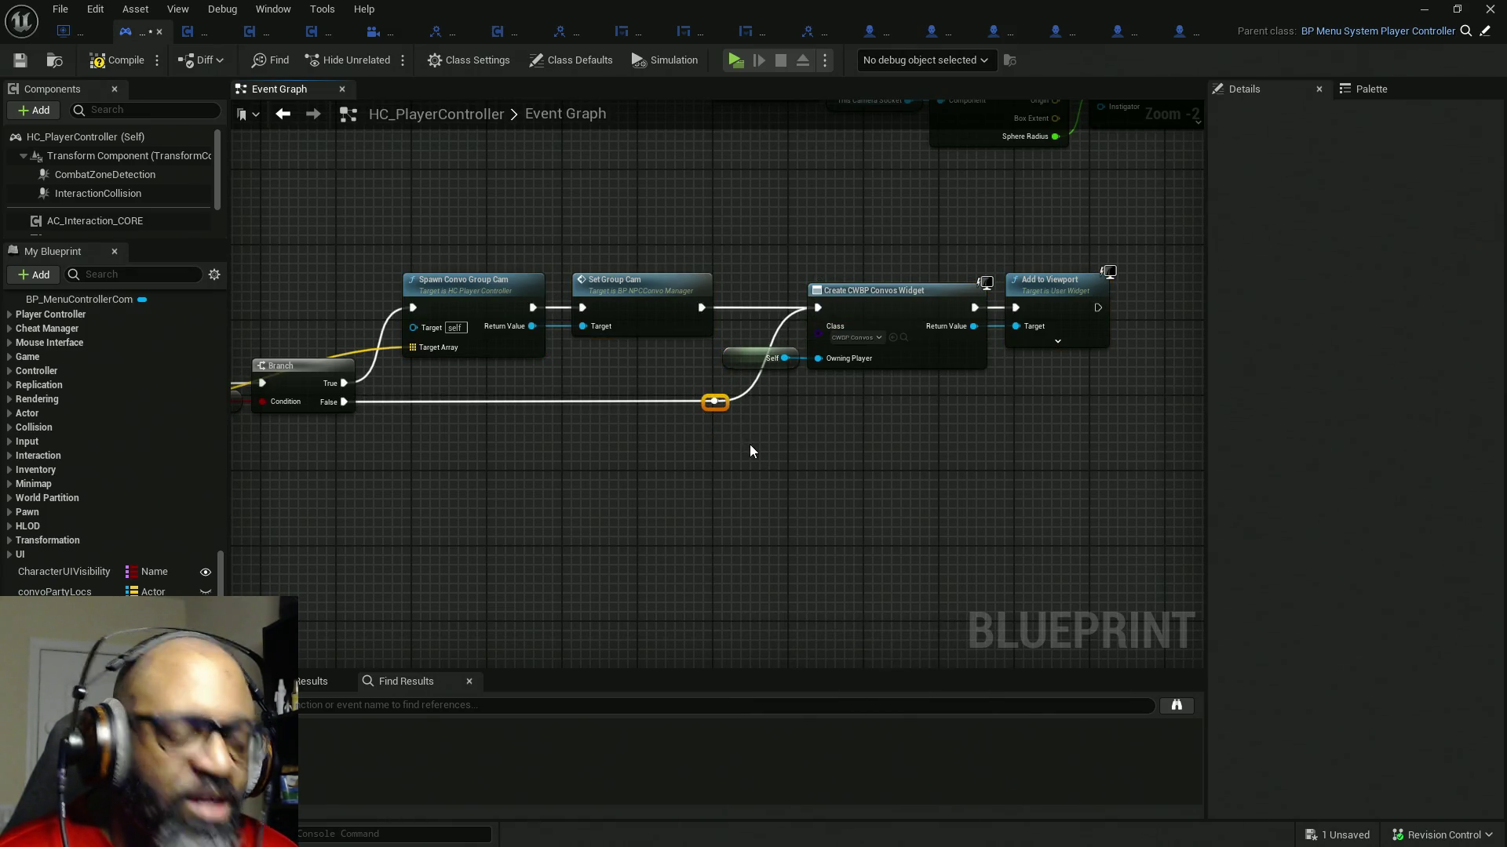
key("Left")
key("Left")
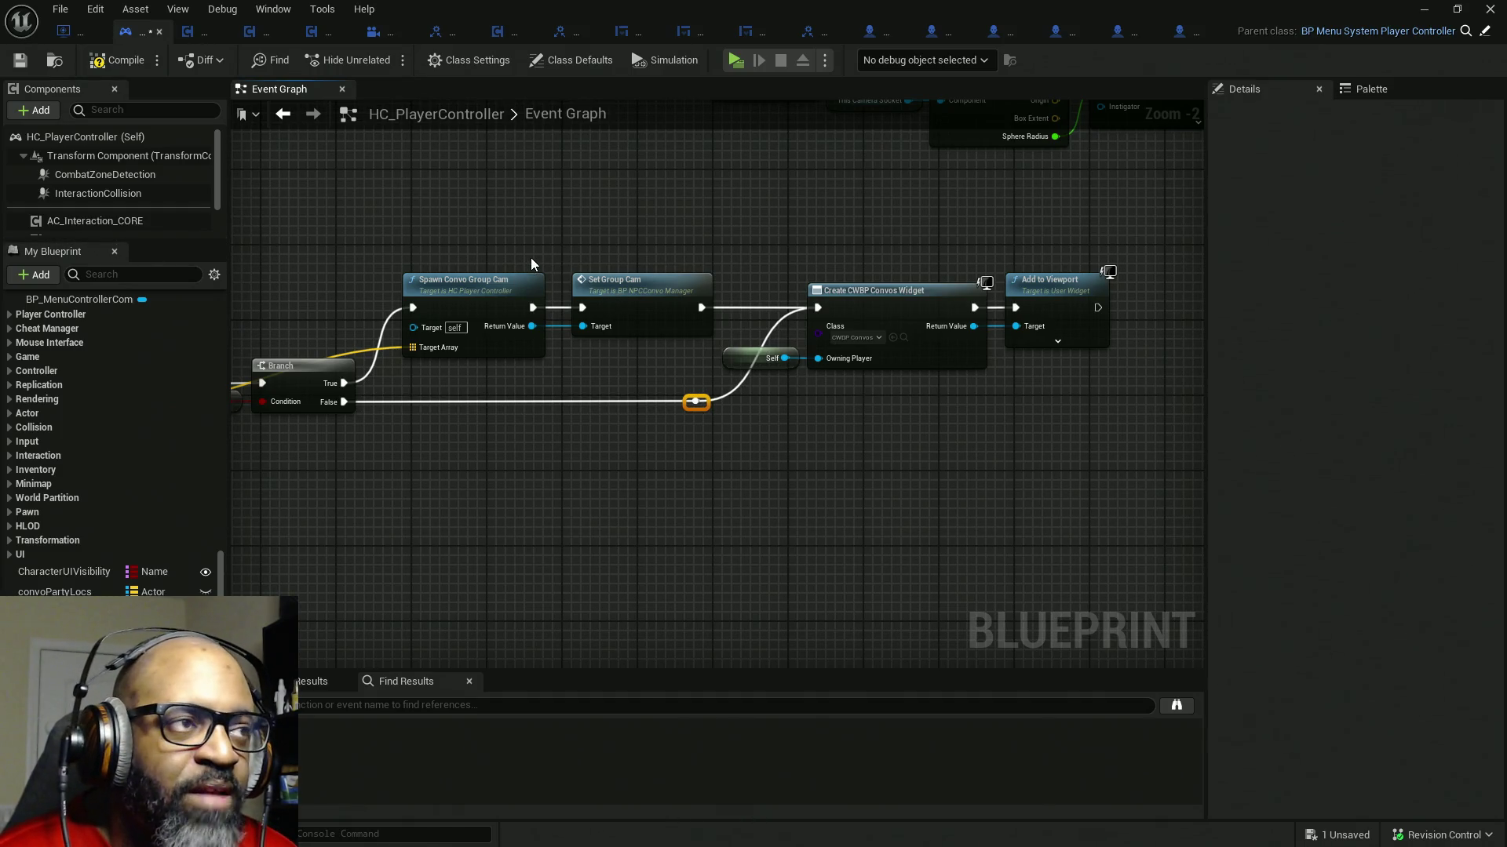
left_click(126, 65)
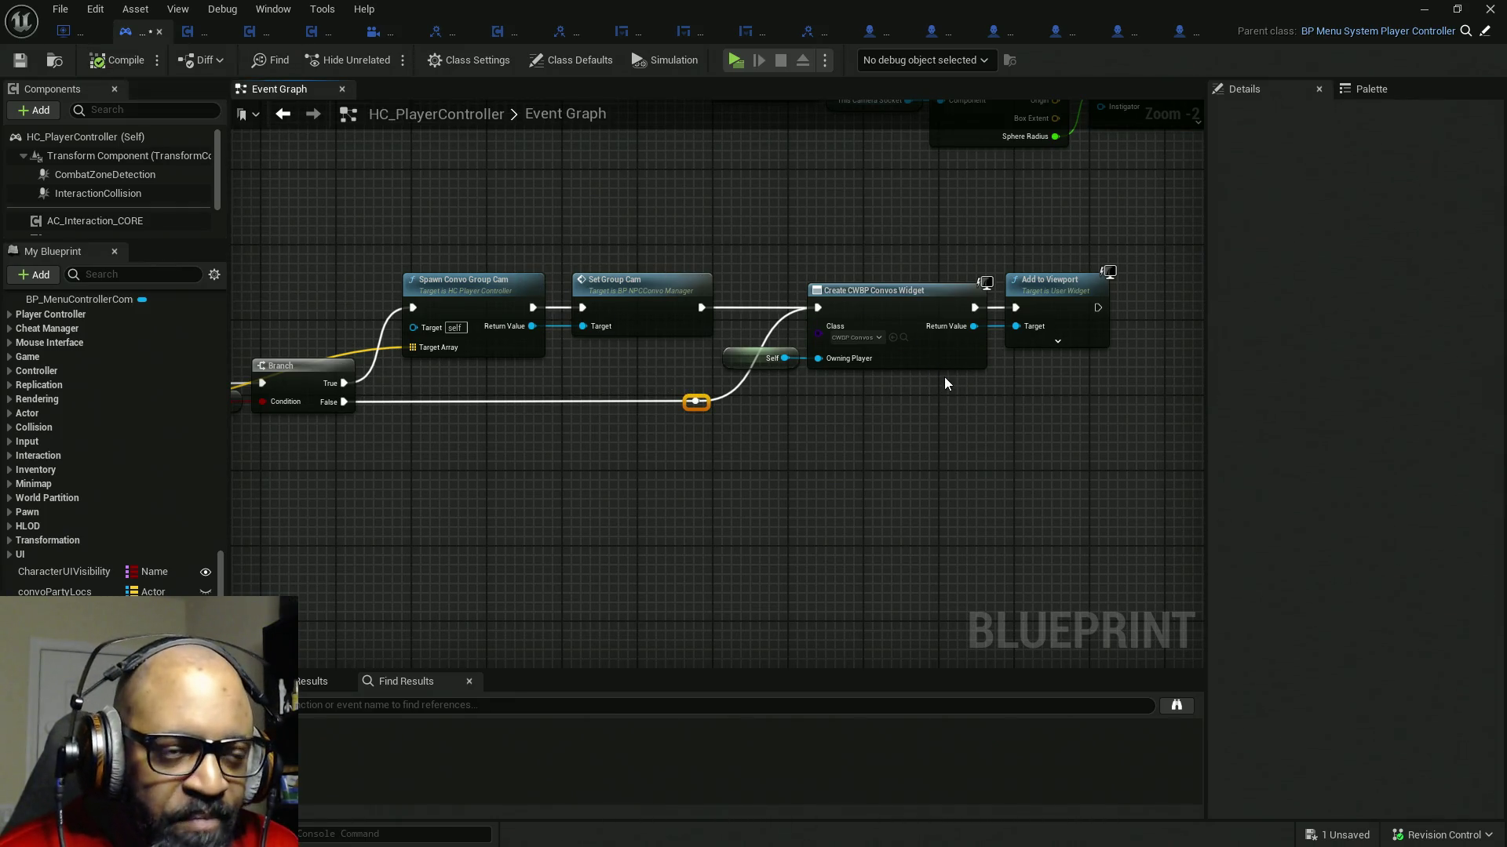
key("ctrl+s")
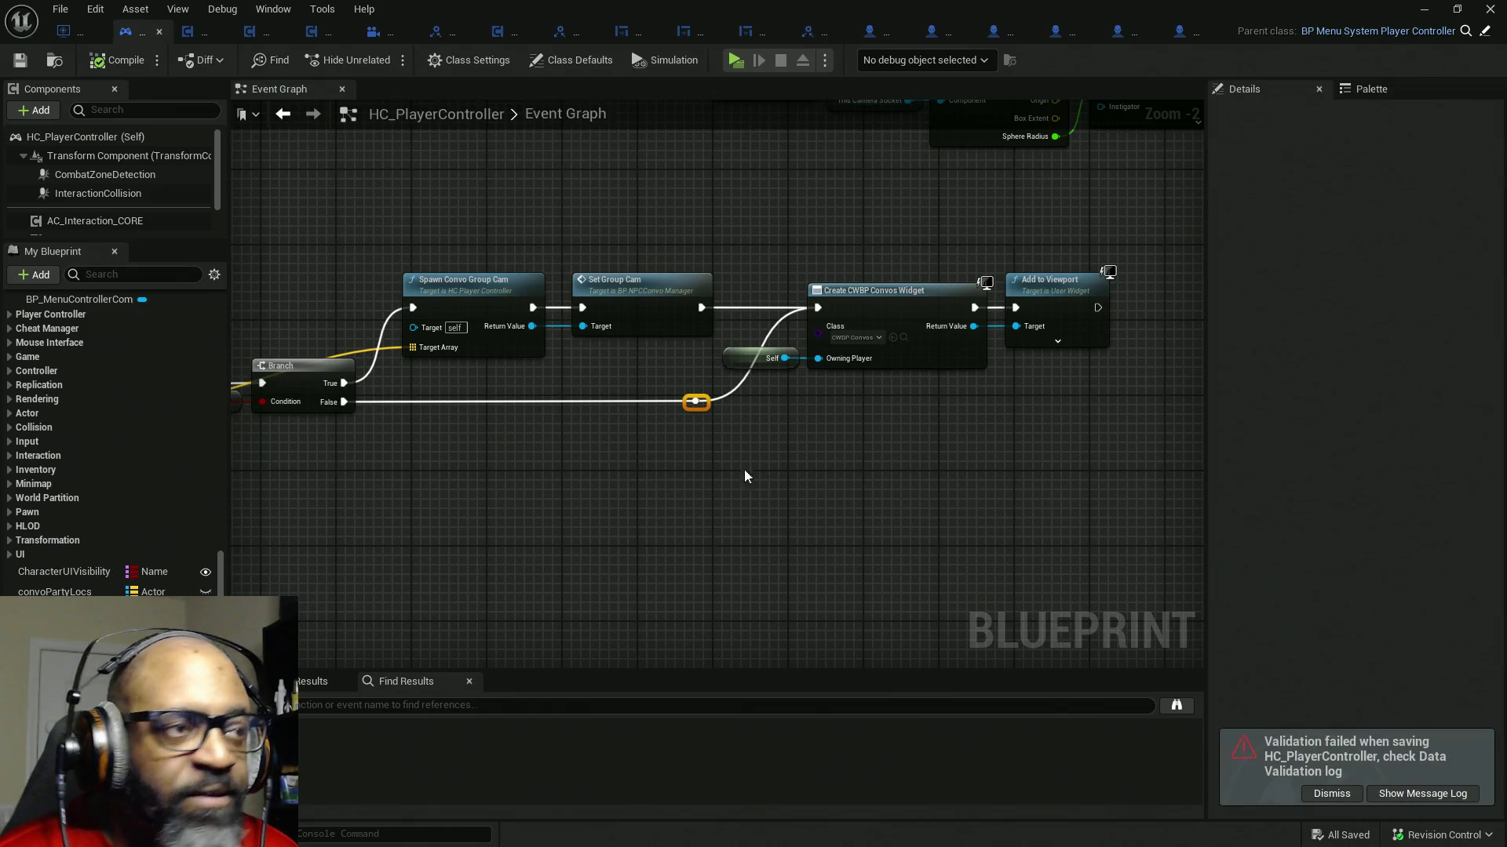
left_click(1333, 796)
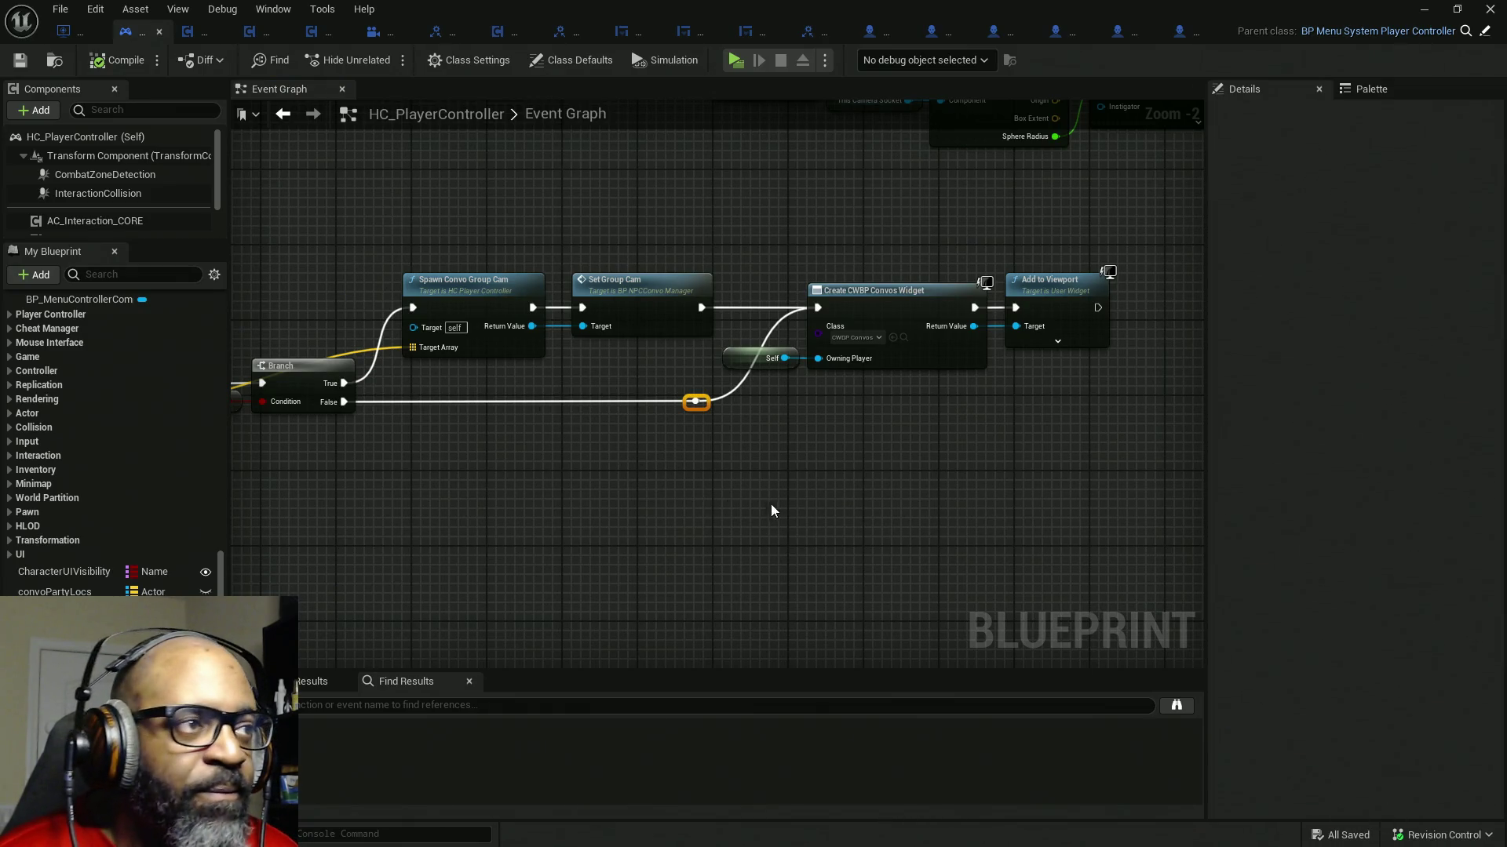
- Shift the widget creation nodes and Self to the right
left_click_drag(772, 509, 531, 479)
left_click_drag(959, 232, 549, 402)
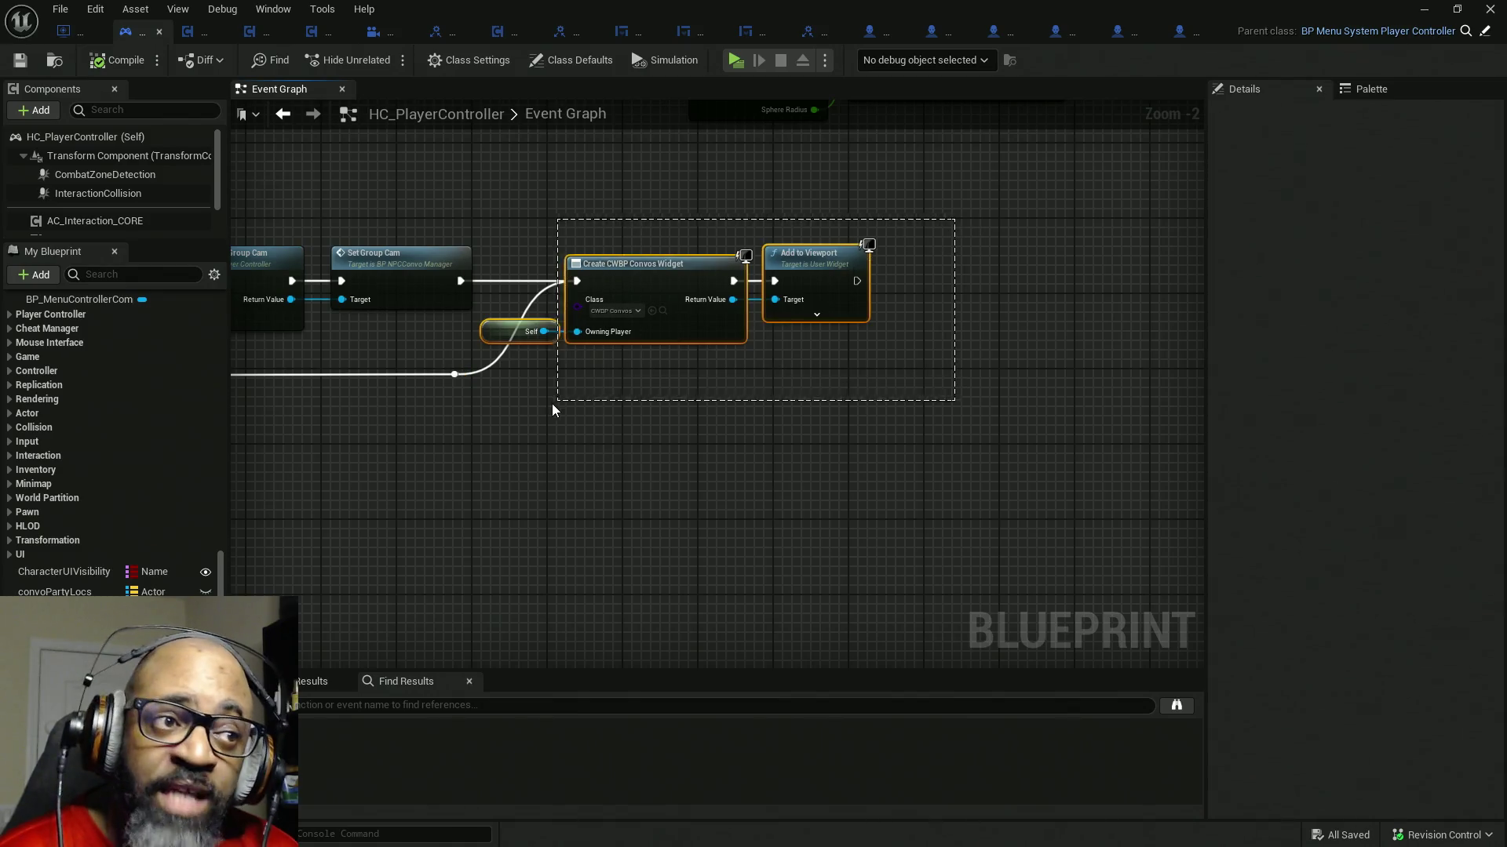
key("Right")
key("Right")
key("Right")
key("Right")
key("Right")
key("Right")
key("Right")
left_click(526, 347)
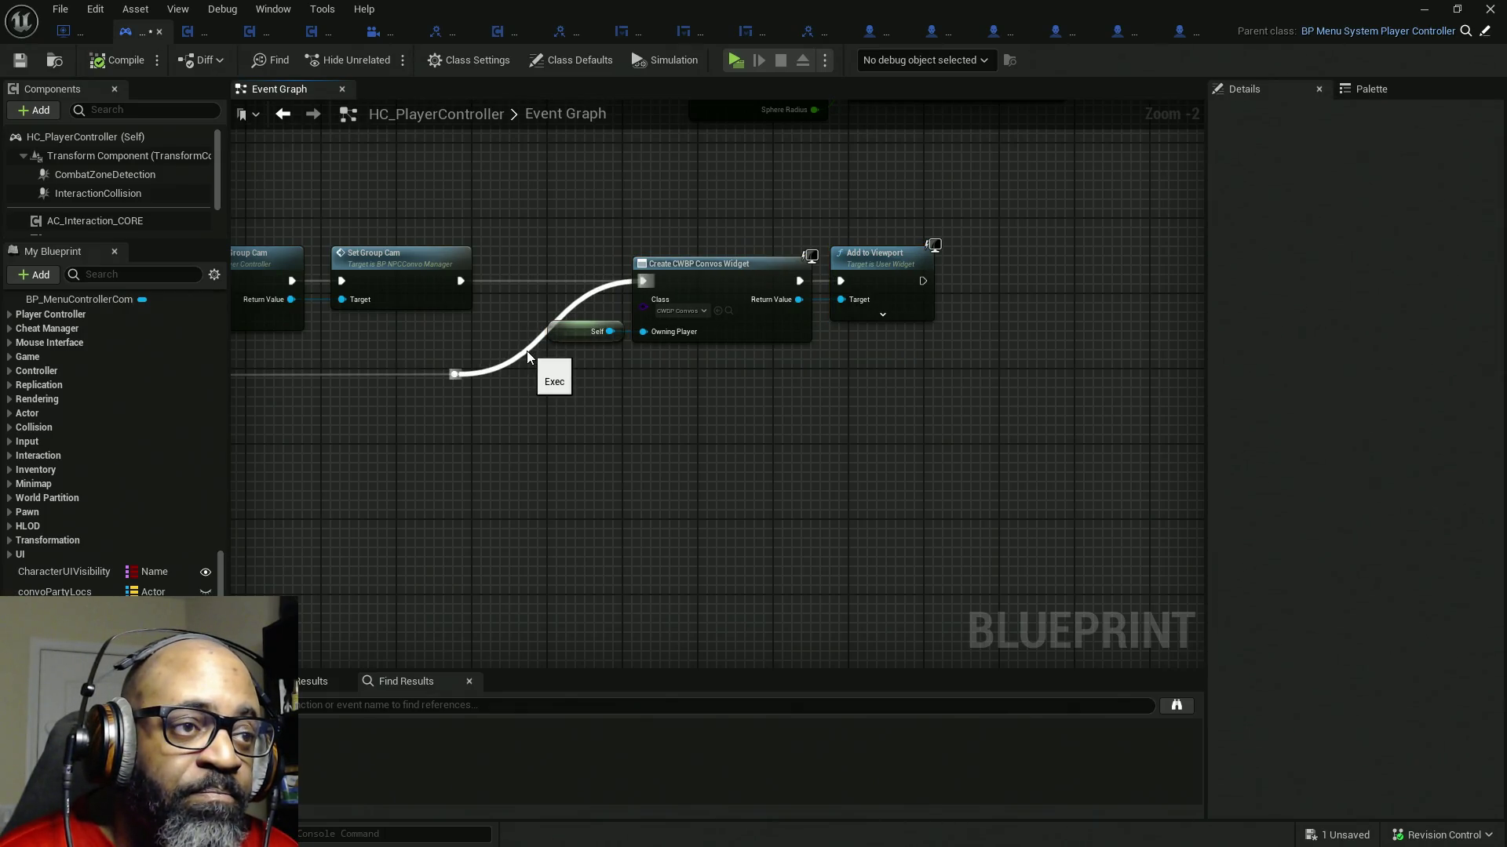
- Merge the False path and Set Group Cam's output at one reroute feeding Create CWBP Convos Widget, and compile
double_click(530, 282)
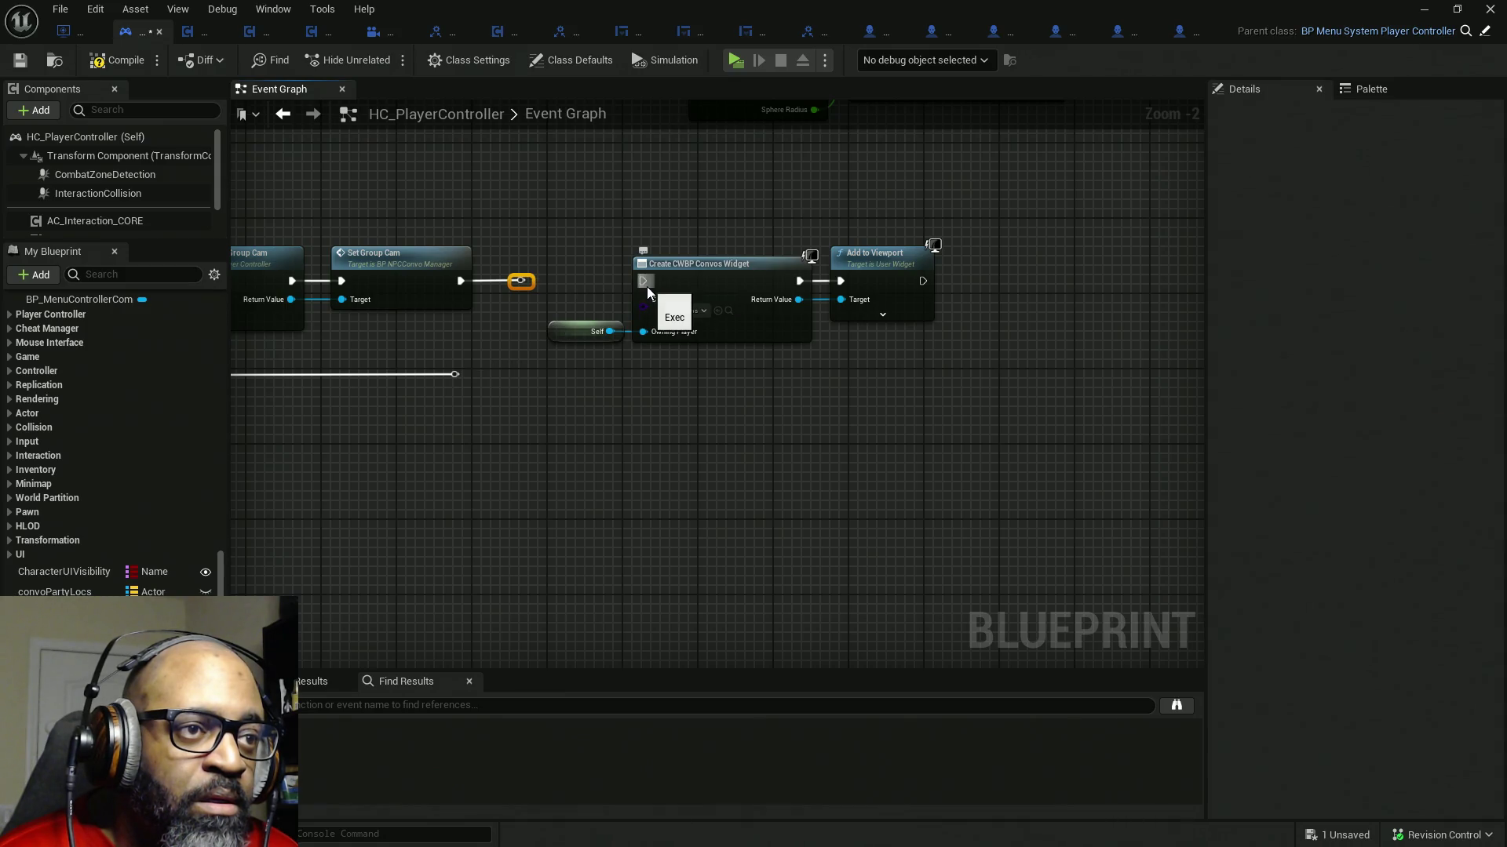
left_click_drag(453, 373, 517, 285)
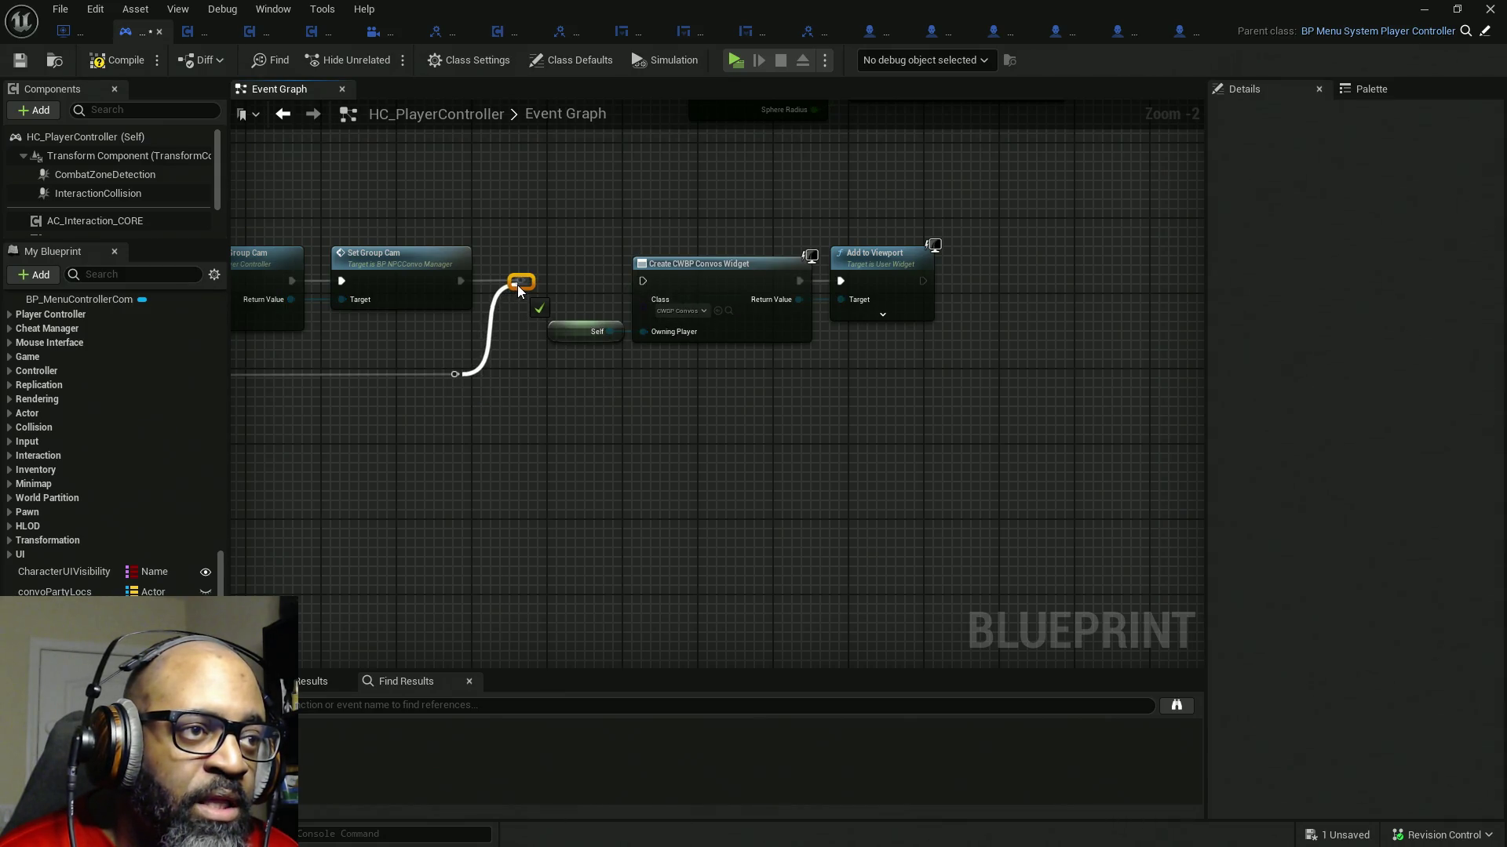
left_click_drag(643, 281, 524, 287)
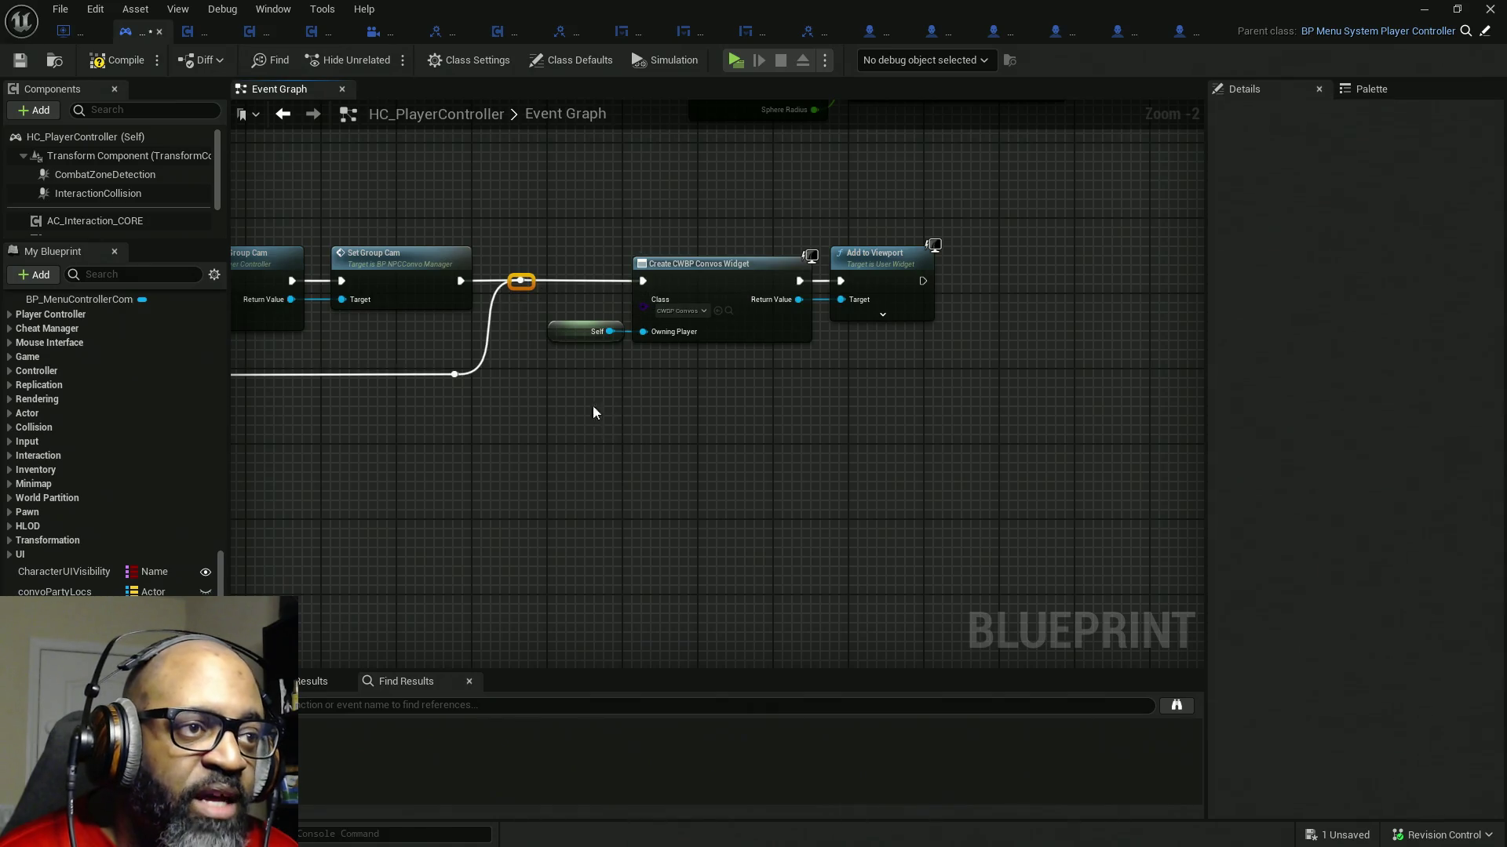
left_click(126, 60)
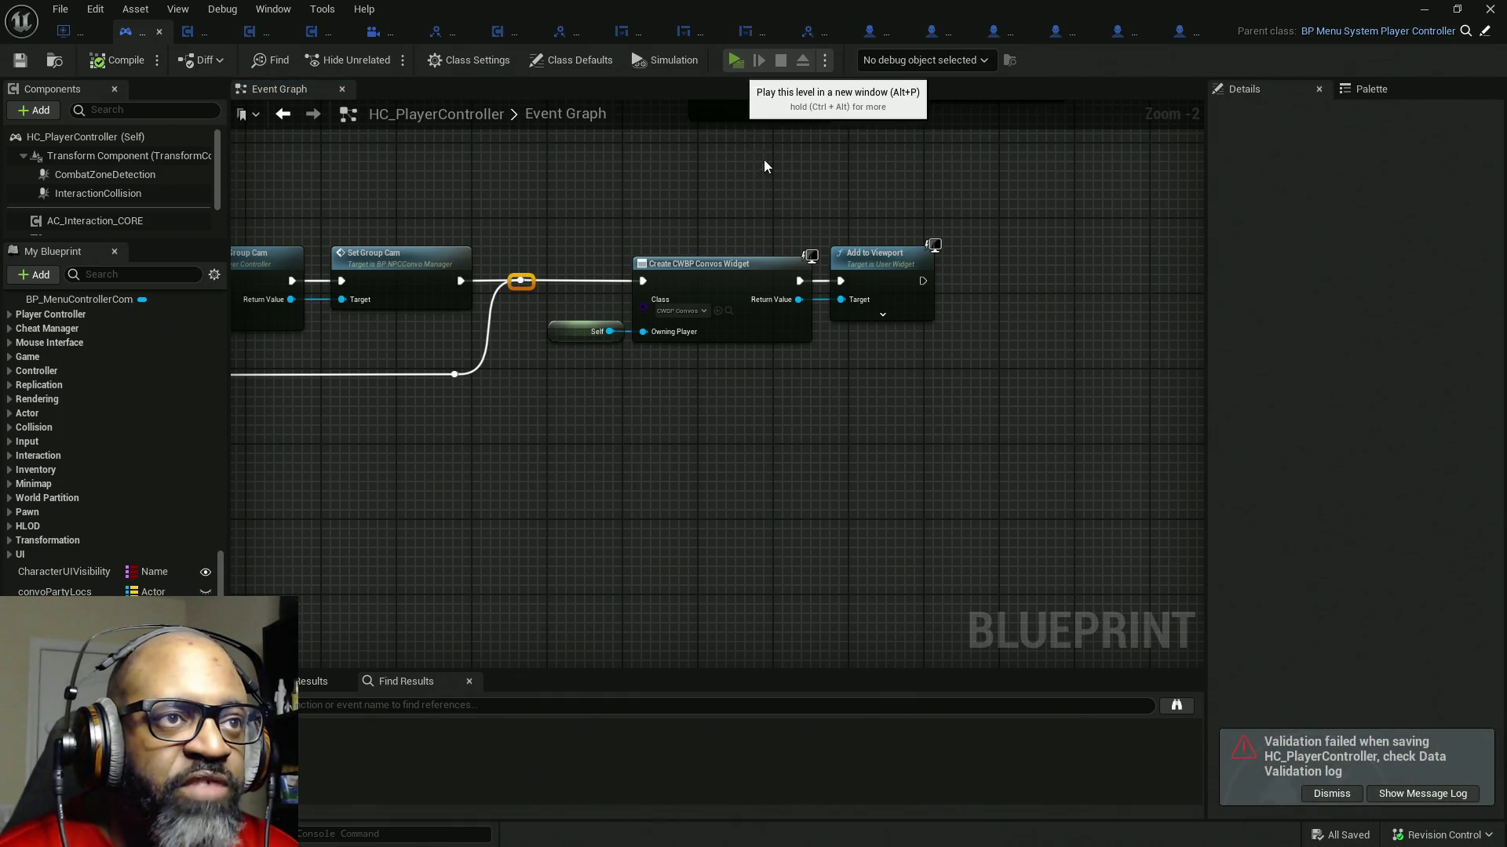
- Play in a new window, trigger the NPC conversation twice to check the group camera, then stop the session
left_click(735, 60)
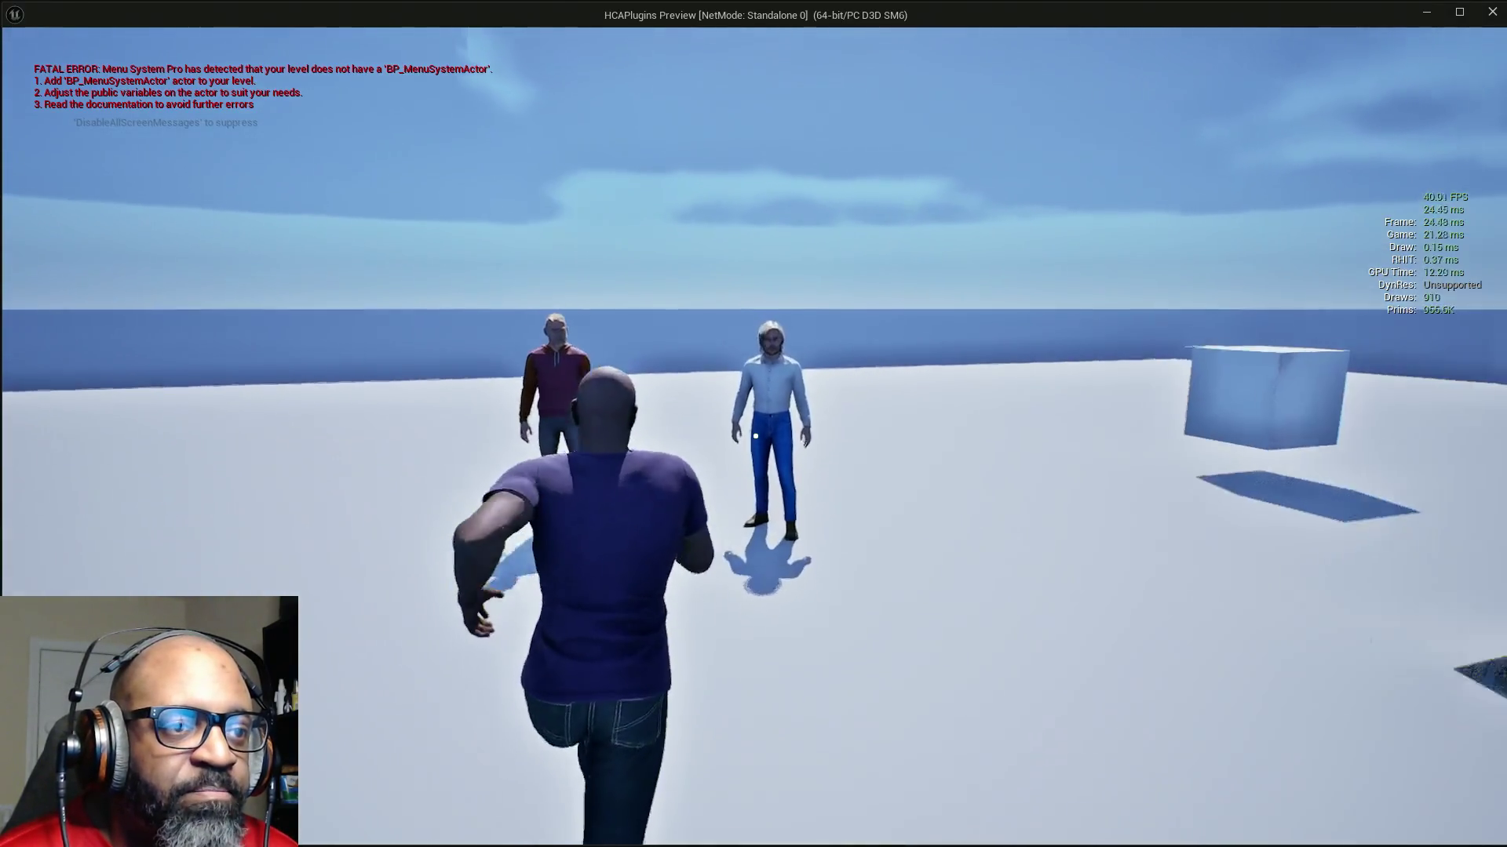
key("e")
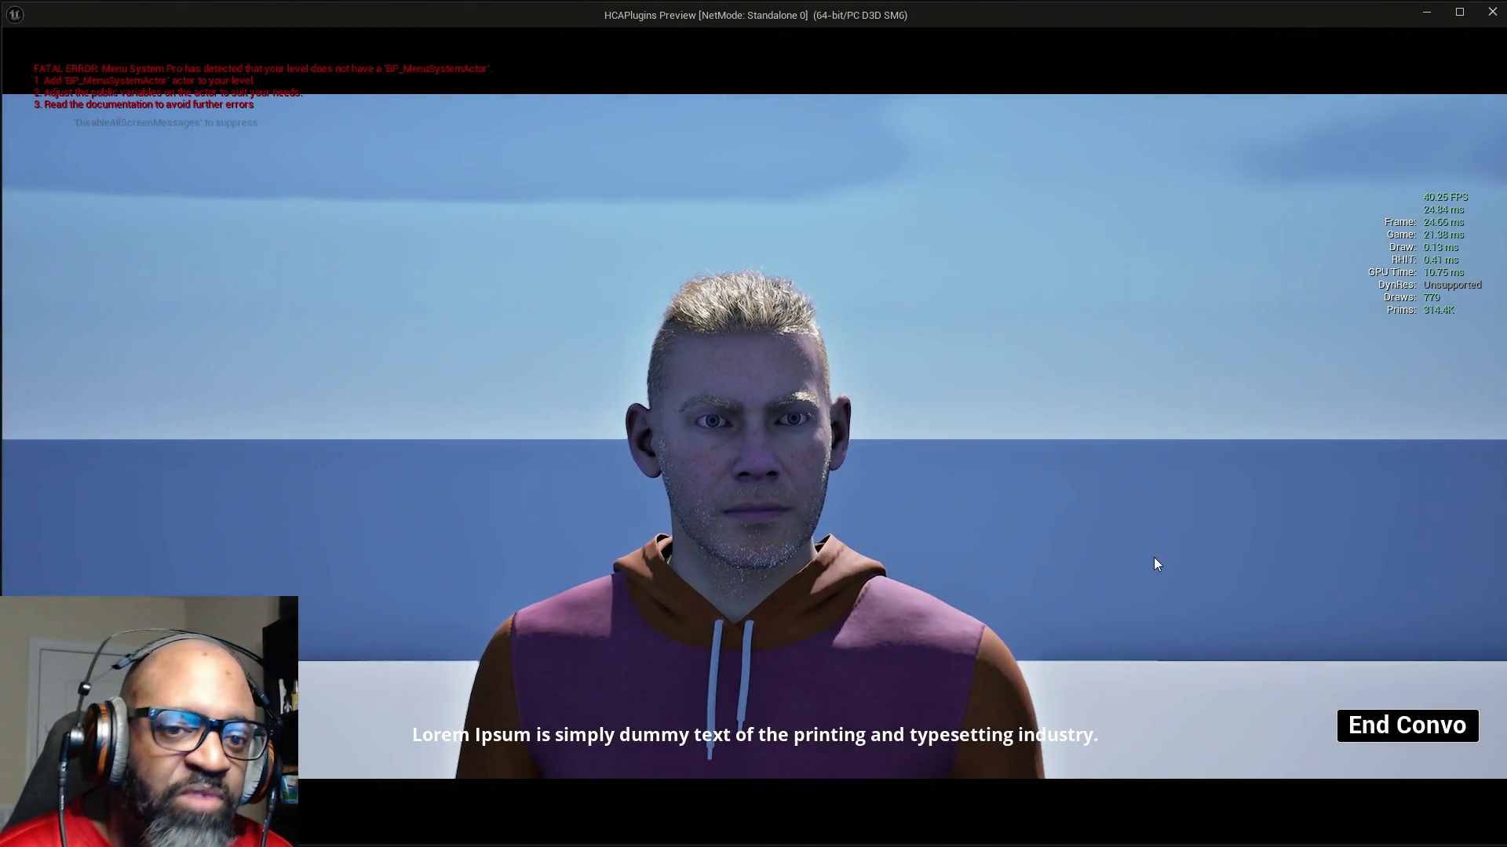
key("Escape")
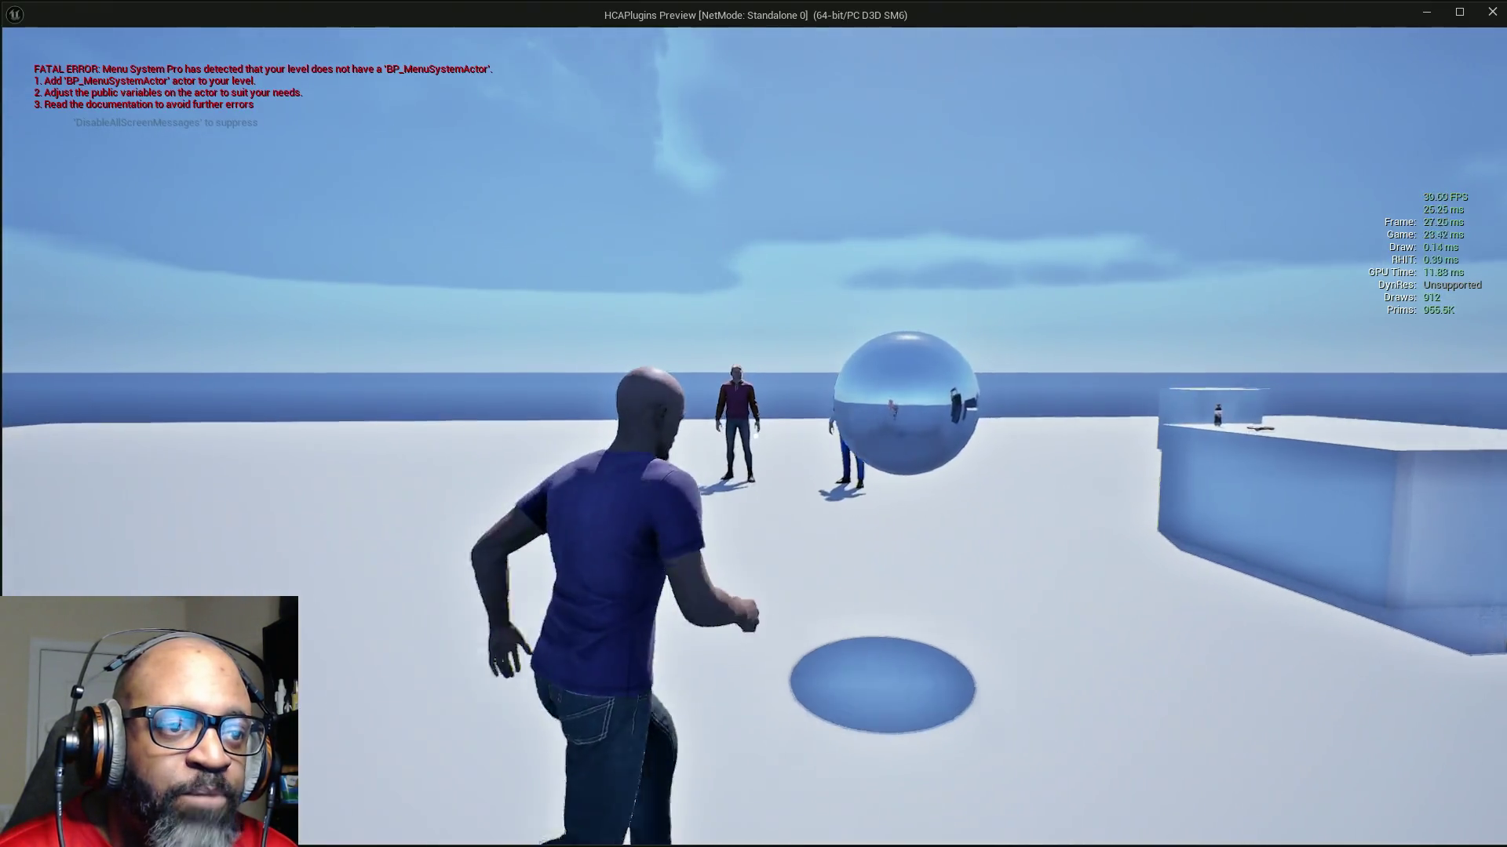
key("e")
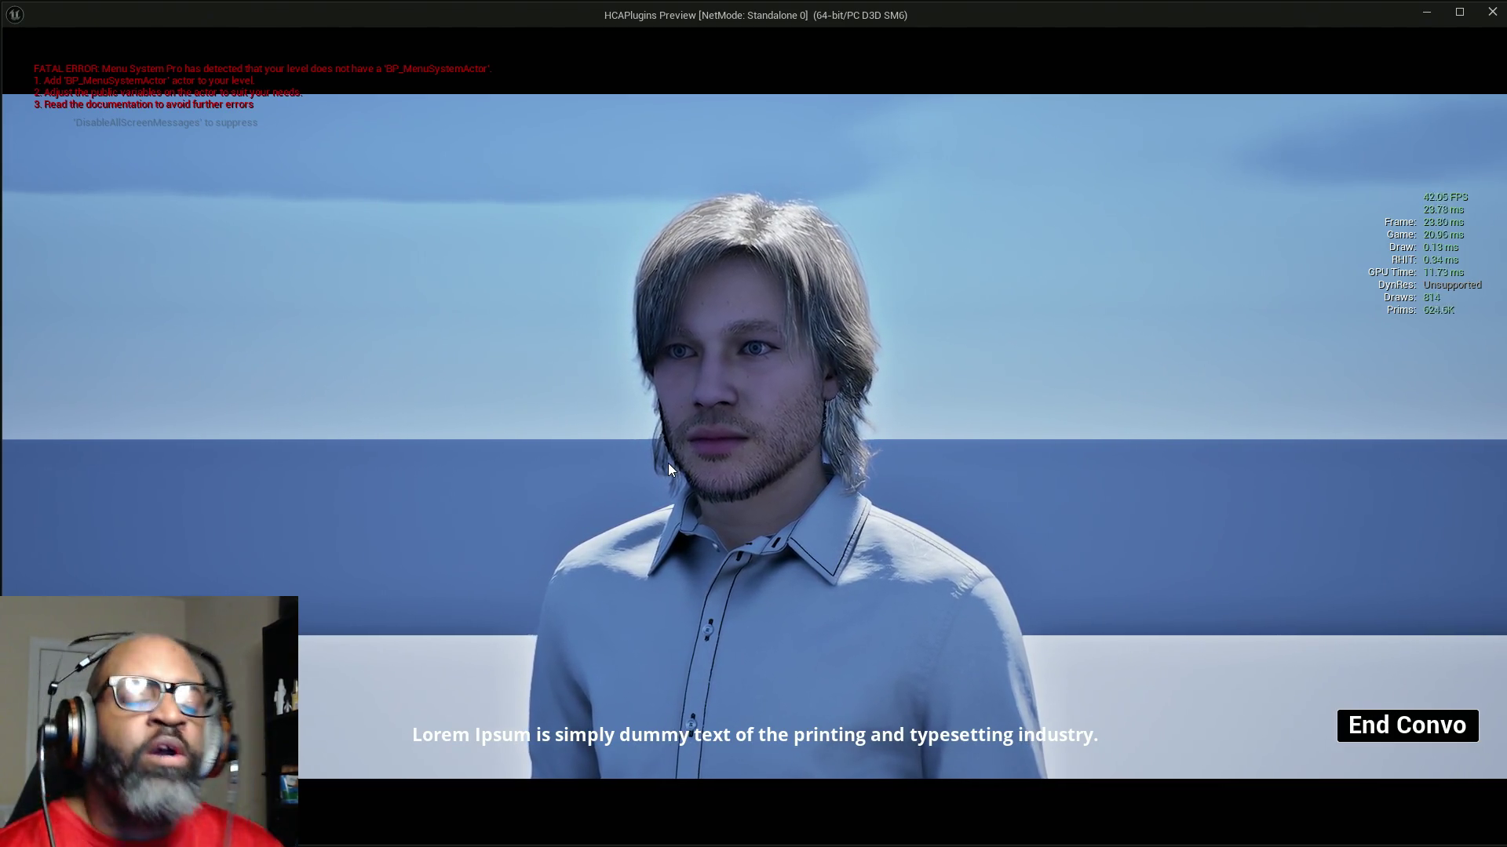
key("Escape")
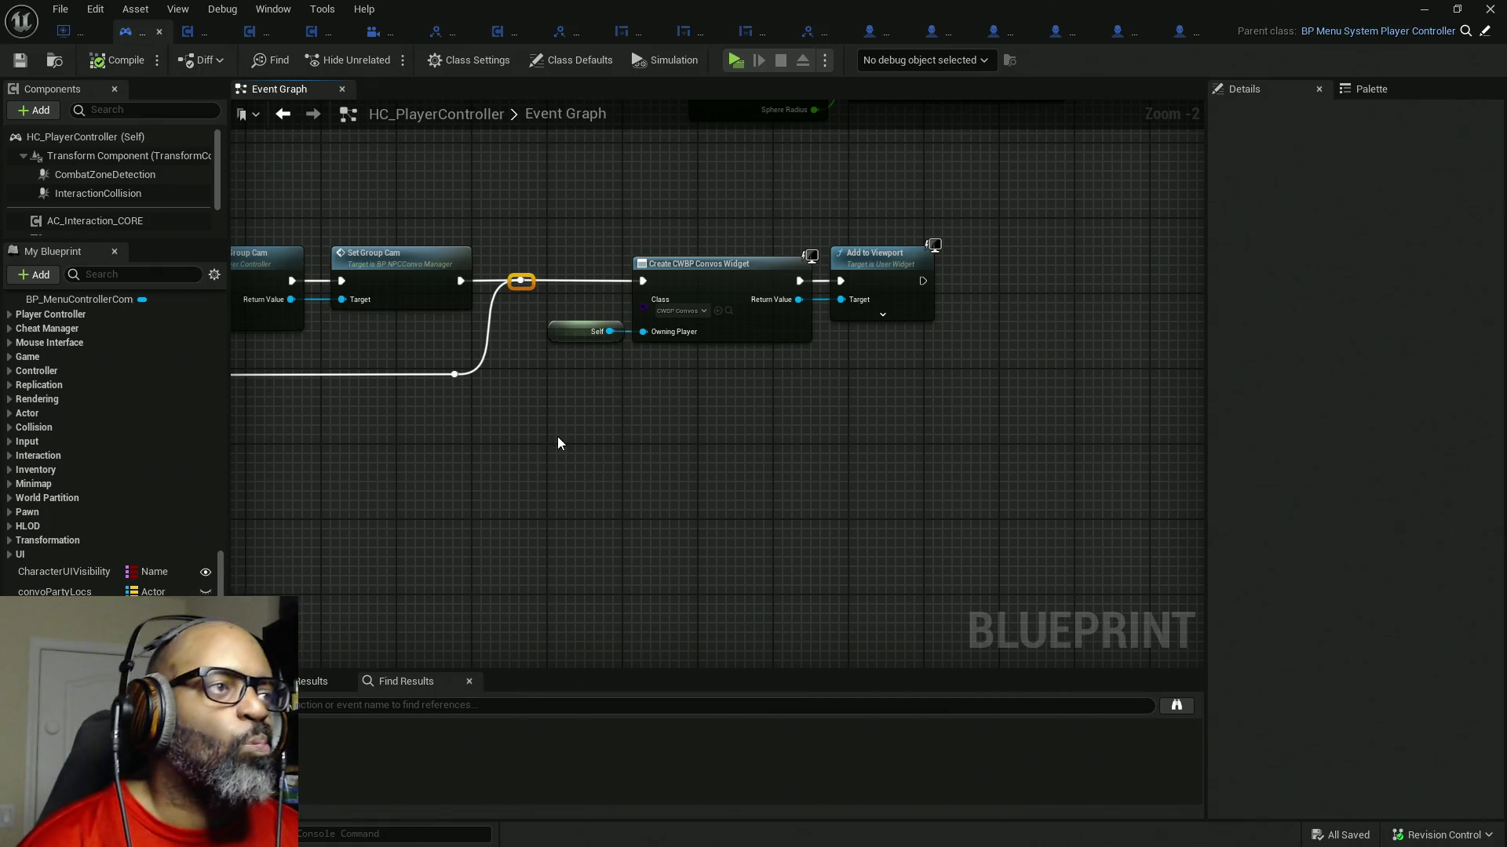
- Pan back through the Branch, Convo Init and StartNPCConvo_Event nodes, then switch to BP_Fen
left_click_drag(554, 439, 867, 455)
left_click_drag(629, 493, 720, 508)
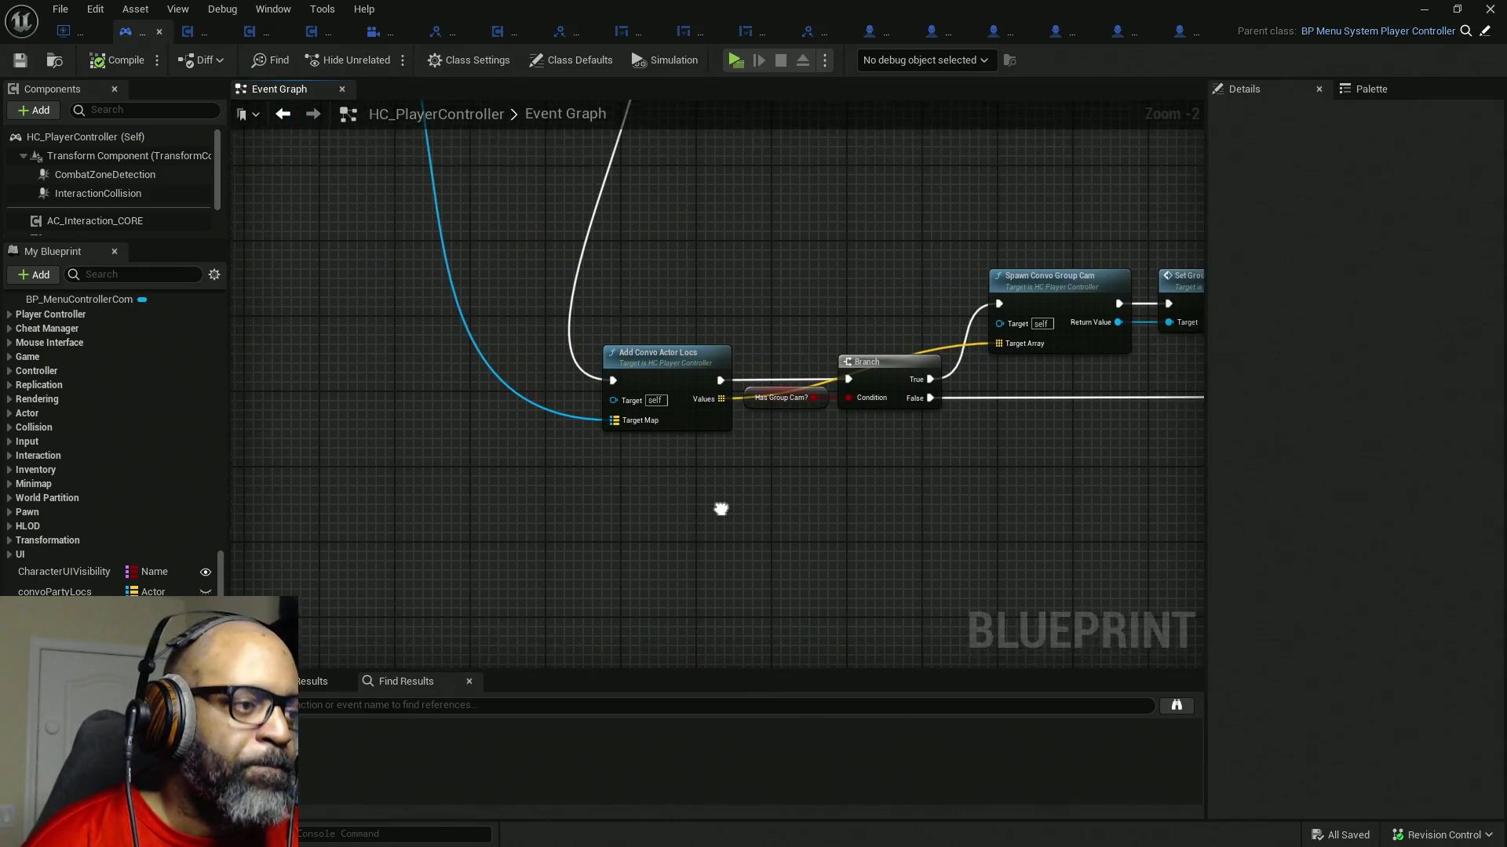
mouse_move(539, 328)
left_mouse_down()
mouse_move(605, 495)
mouse_move(771, 413)
mouse_move(995, 417)
left_mouse_up()
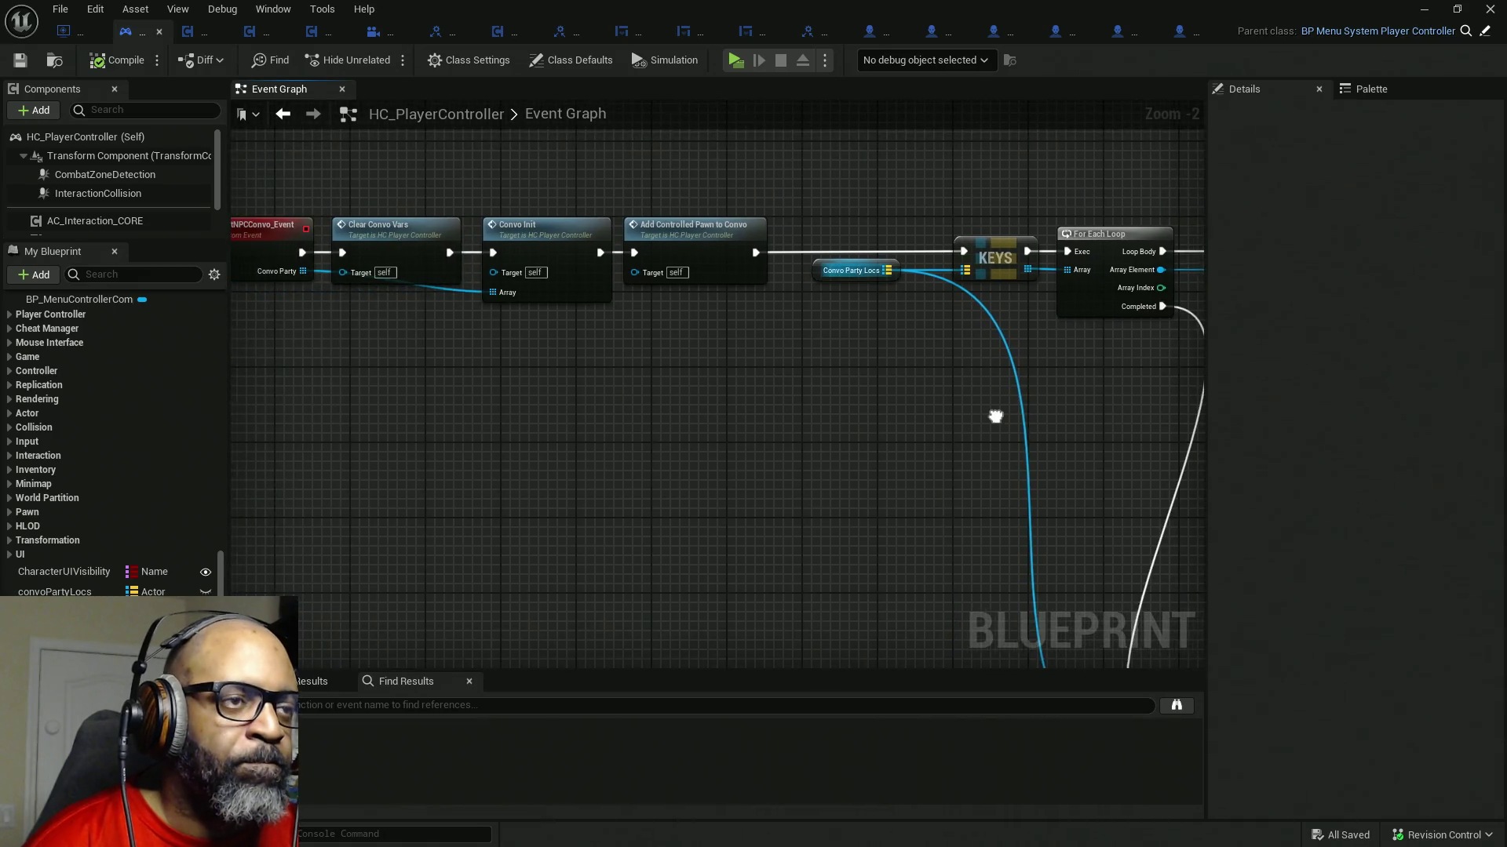
left_click_drag(653, 407, 867, 420)
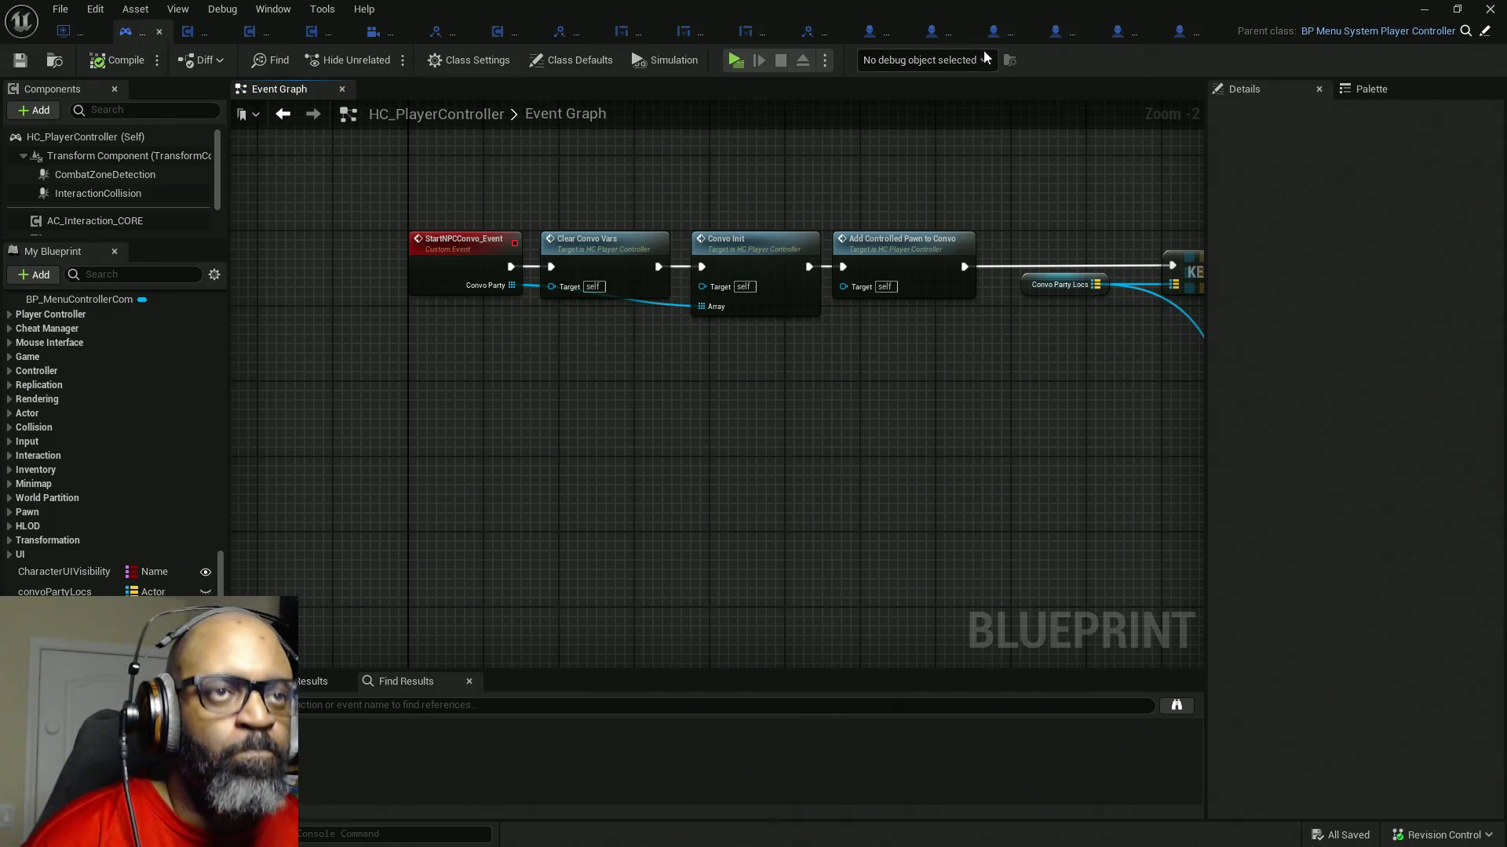
mouse_move(933, 32)
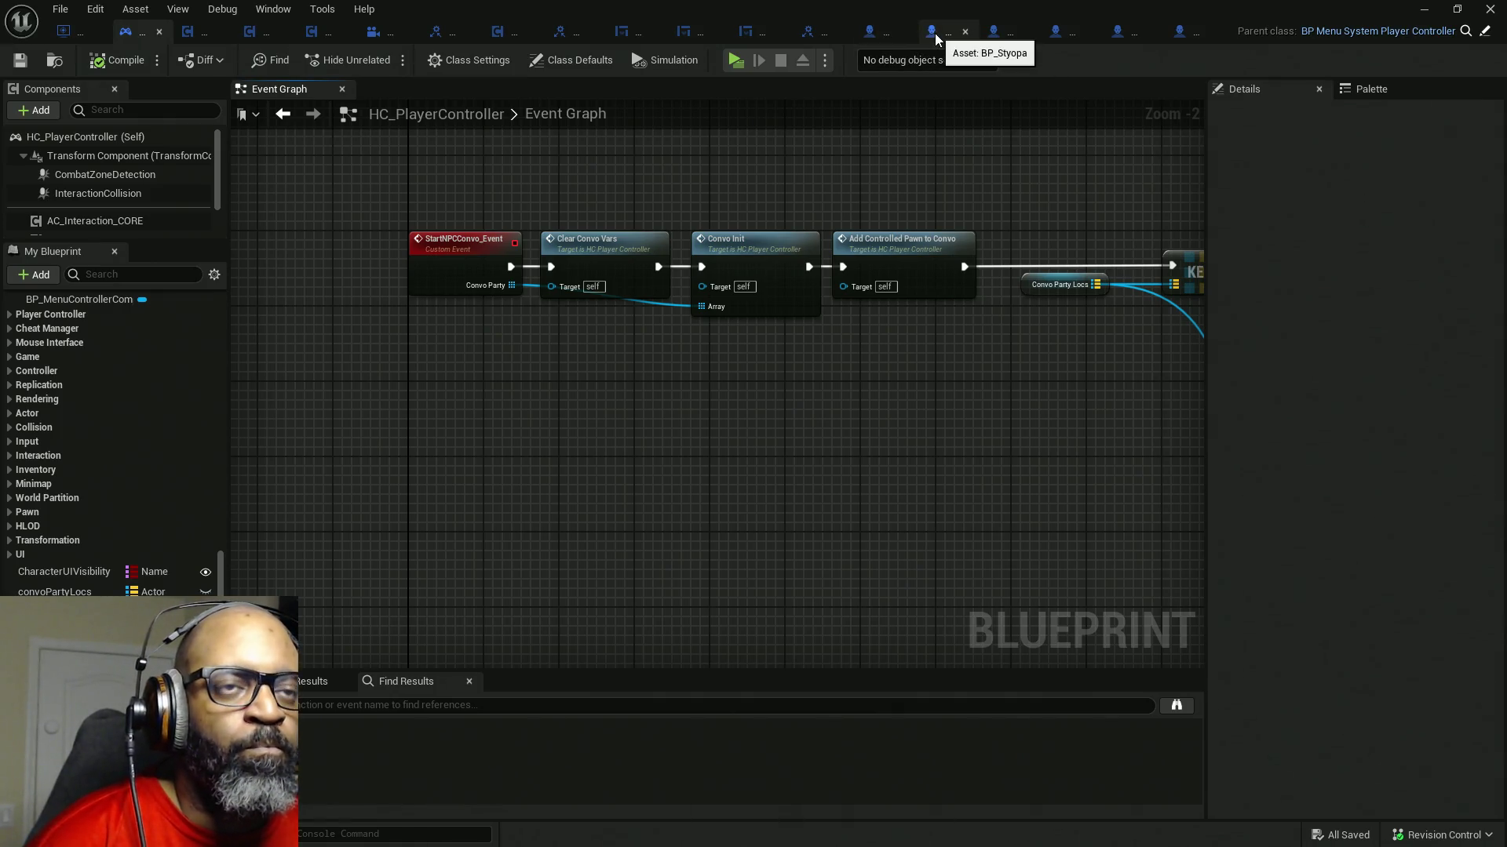
left_click(1036, 30)
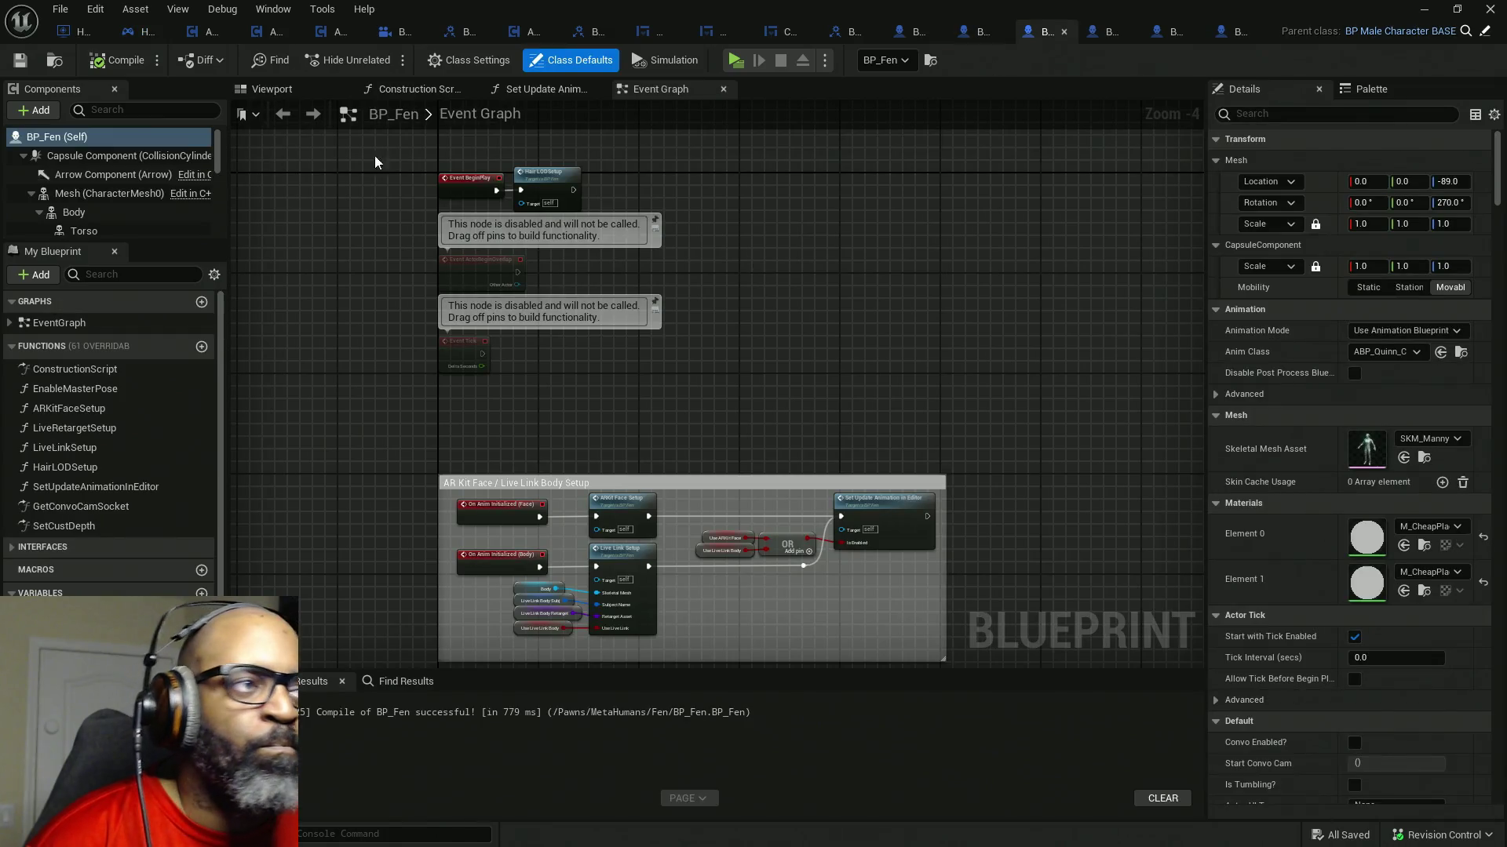
- In BP_Fen's Viewport, frame the Mustache groom and open the Fen_FaceMesh skeletal mesh
left_click(257, 90)
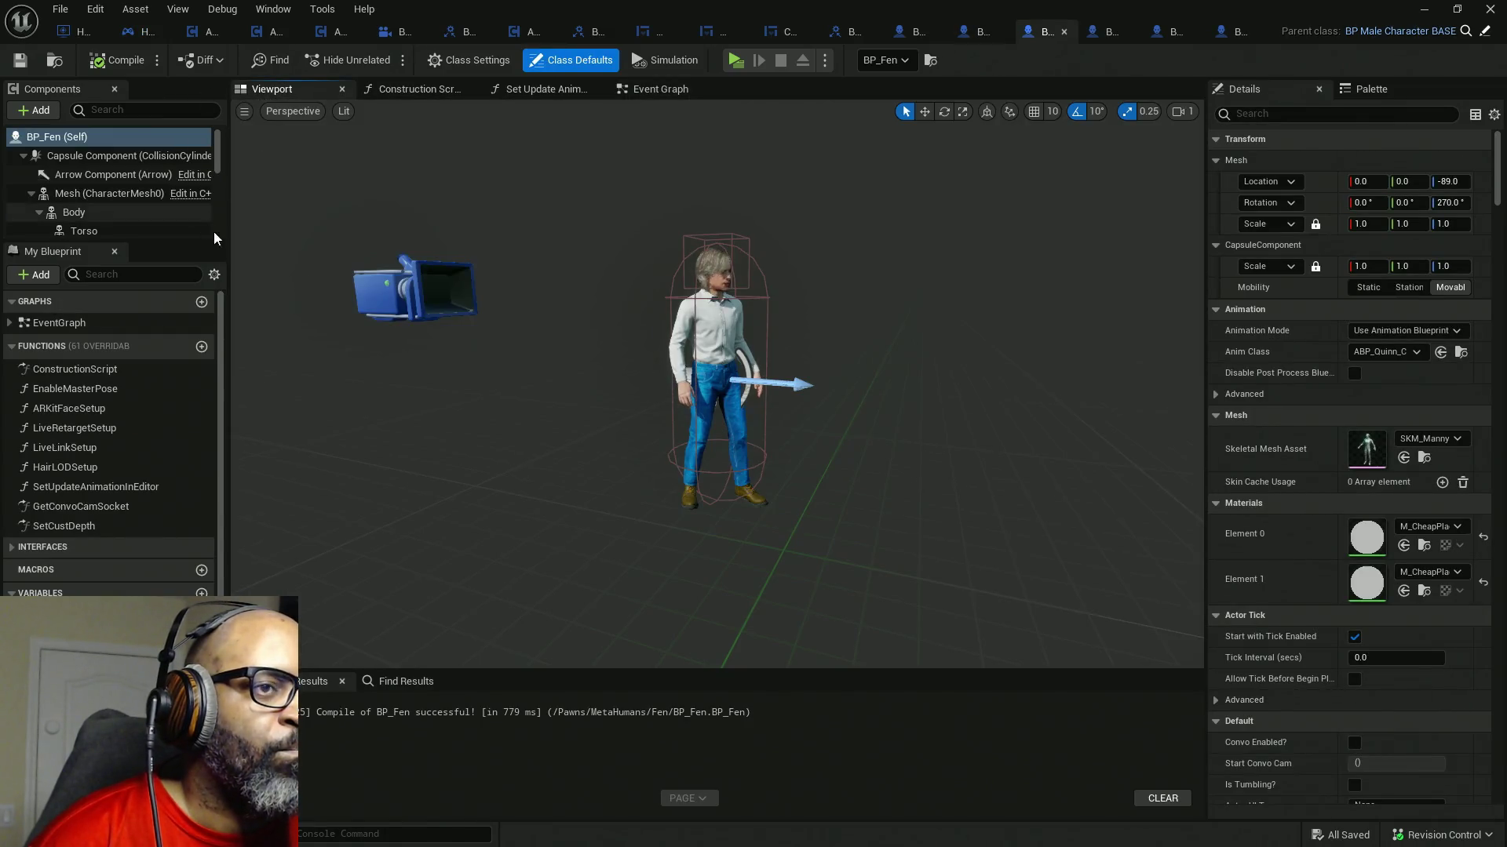
left_click(727, 277)
scroll(886, 338, "up", 5)
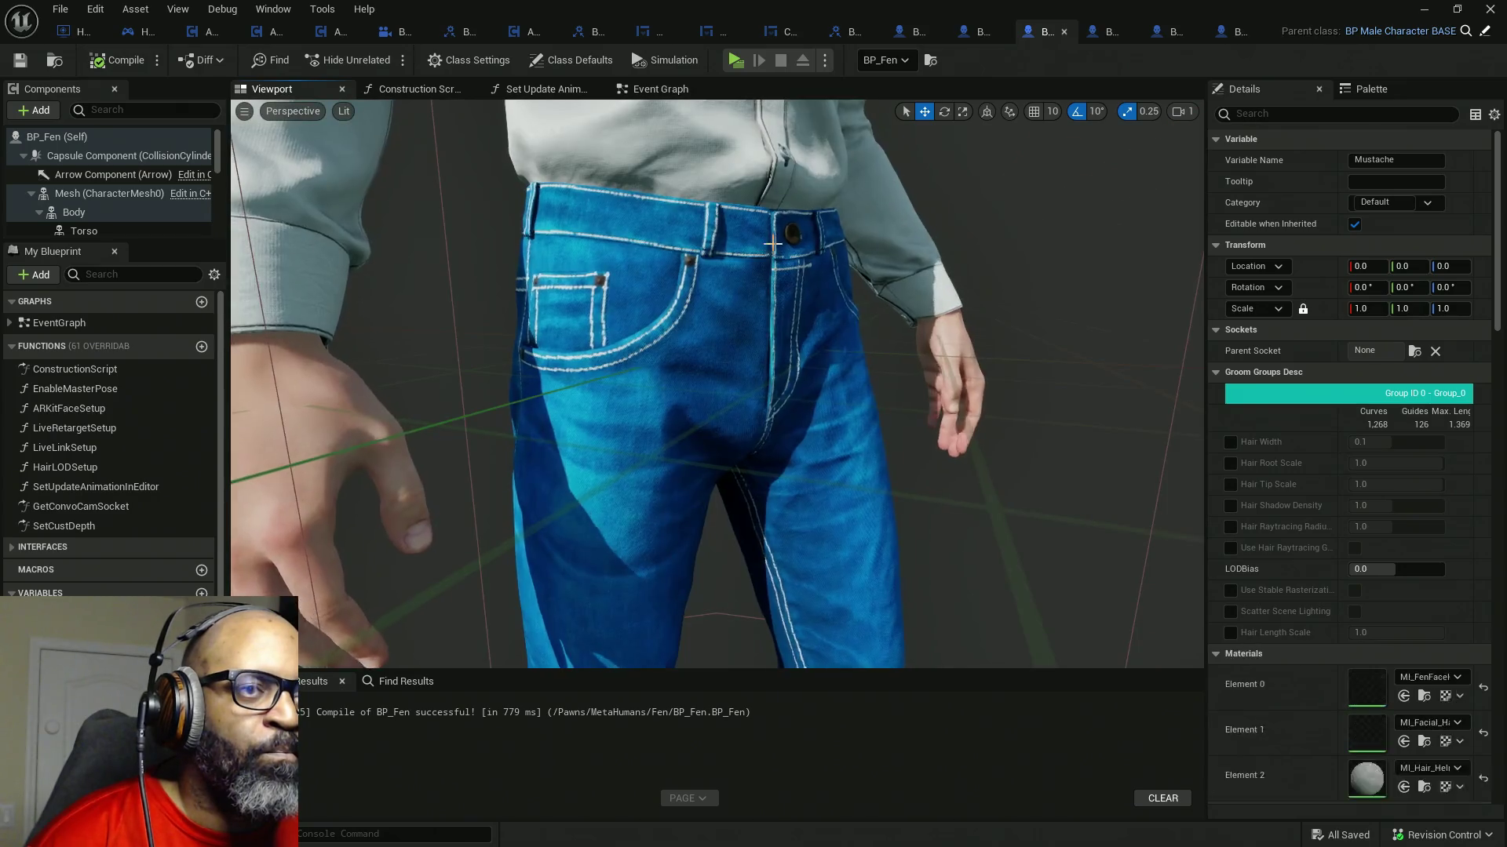
key("f")
scroll(798, 262, "down", 5)
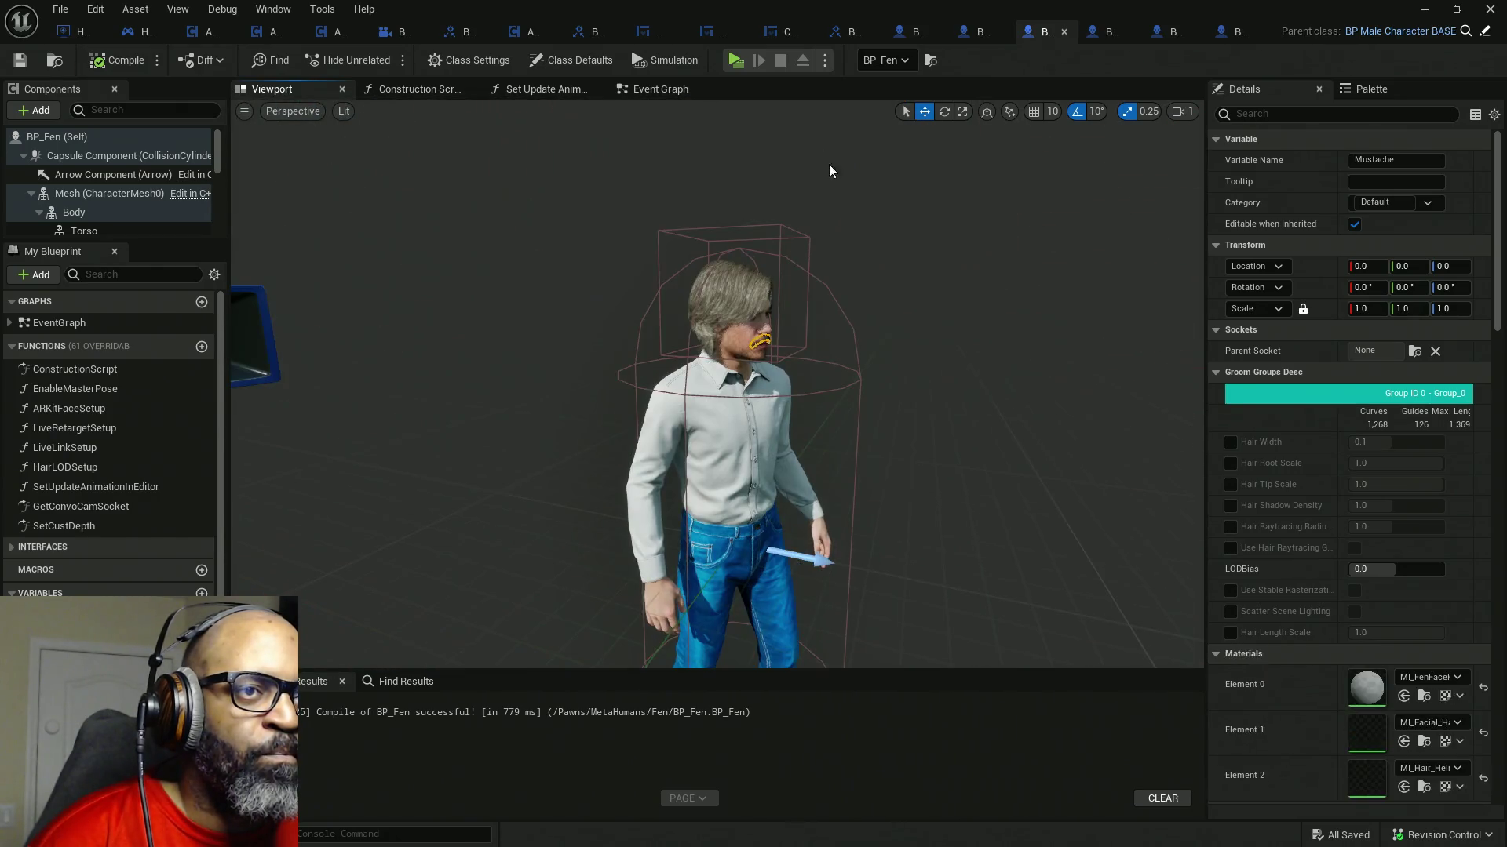
scroll(798, 262, "up", 5)
left_click(876, 248)
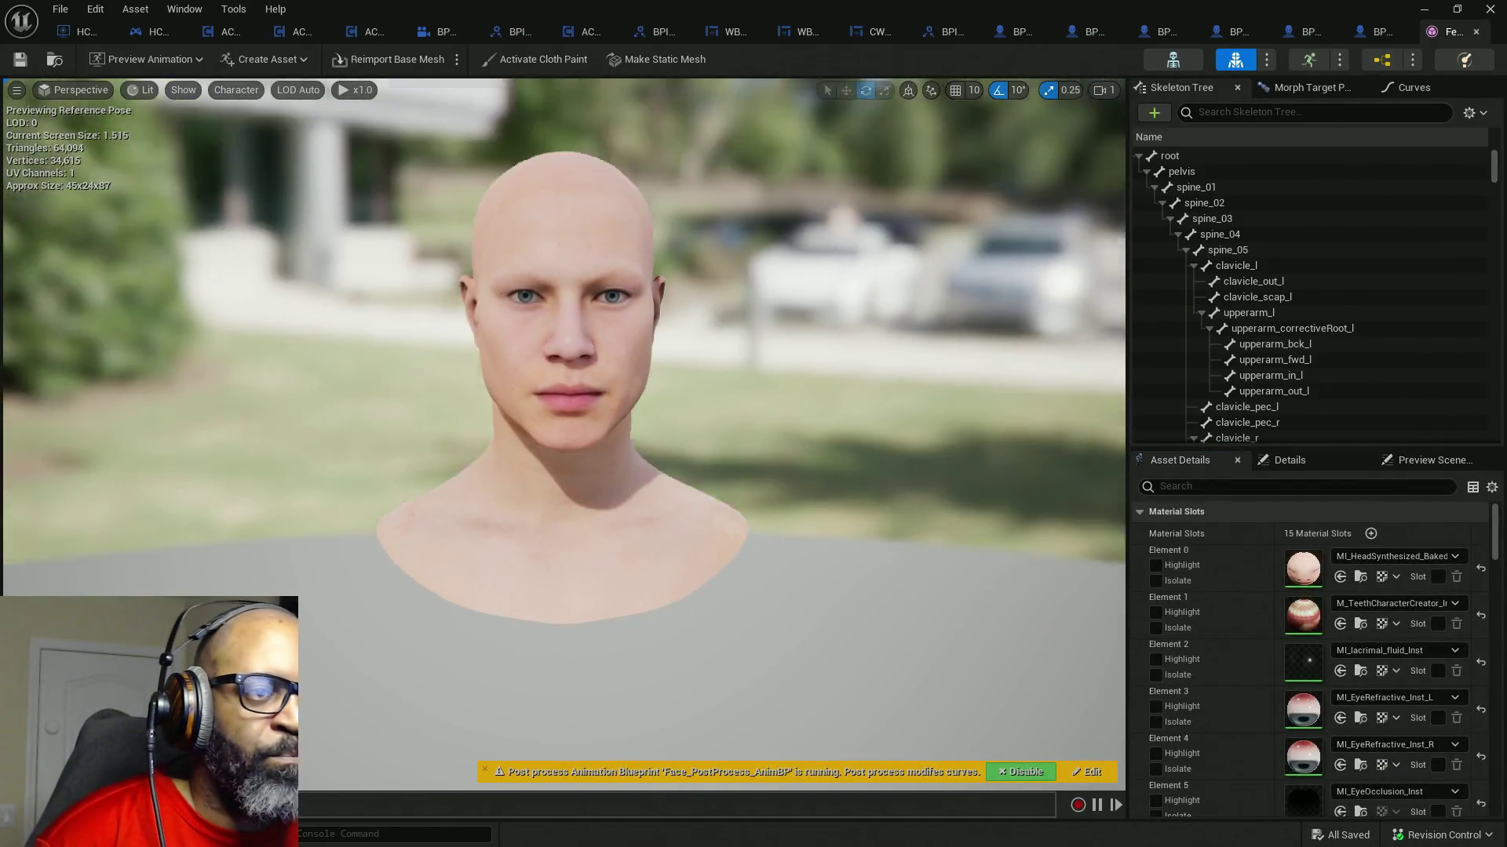
scroll(586, 343, "up", 3)
scroll(587, 343, "down", 1)
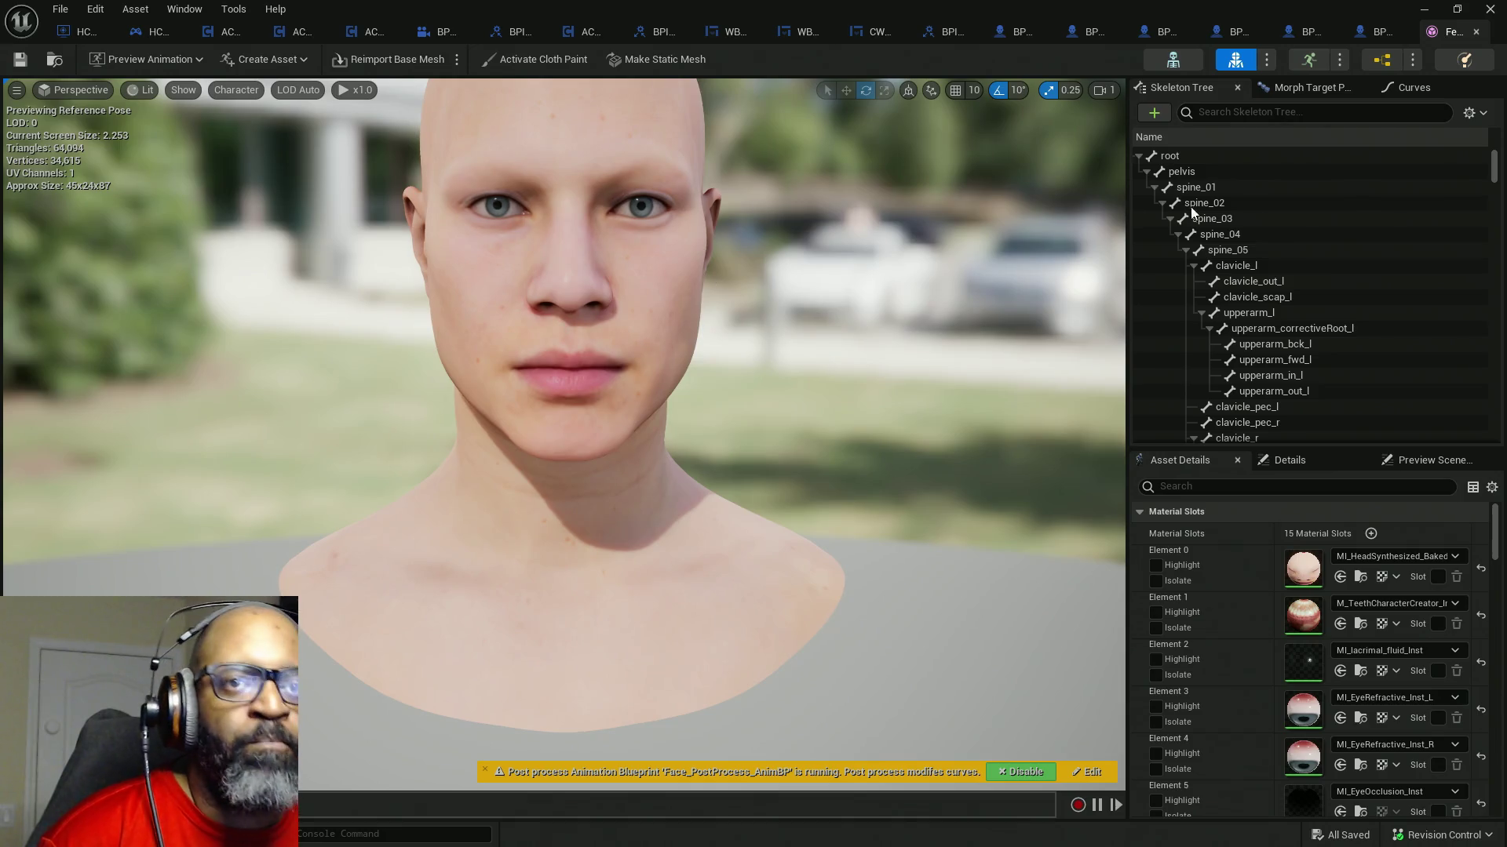
- Collapse the clavicle branches and select neck_01, FACIAL_C_Neck1Root and neck_02 in the Skeleton Tree
left_click(1156, 189)
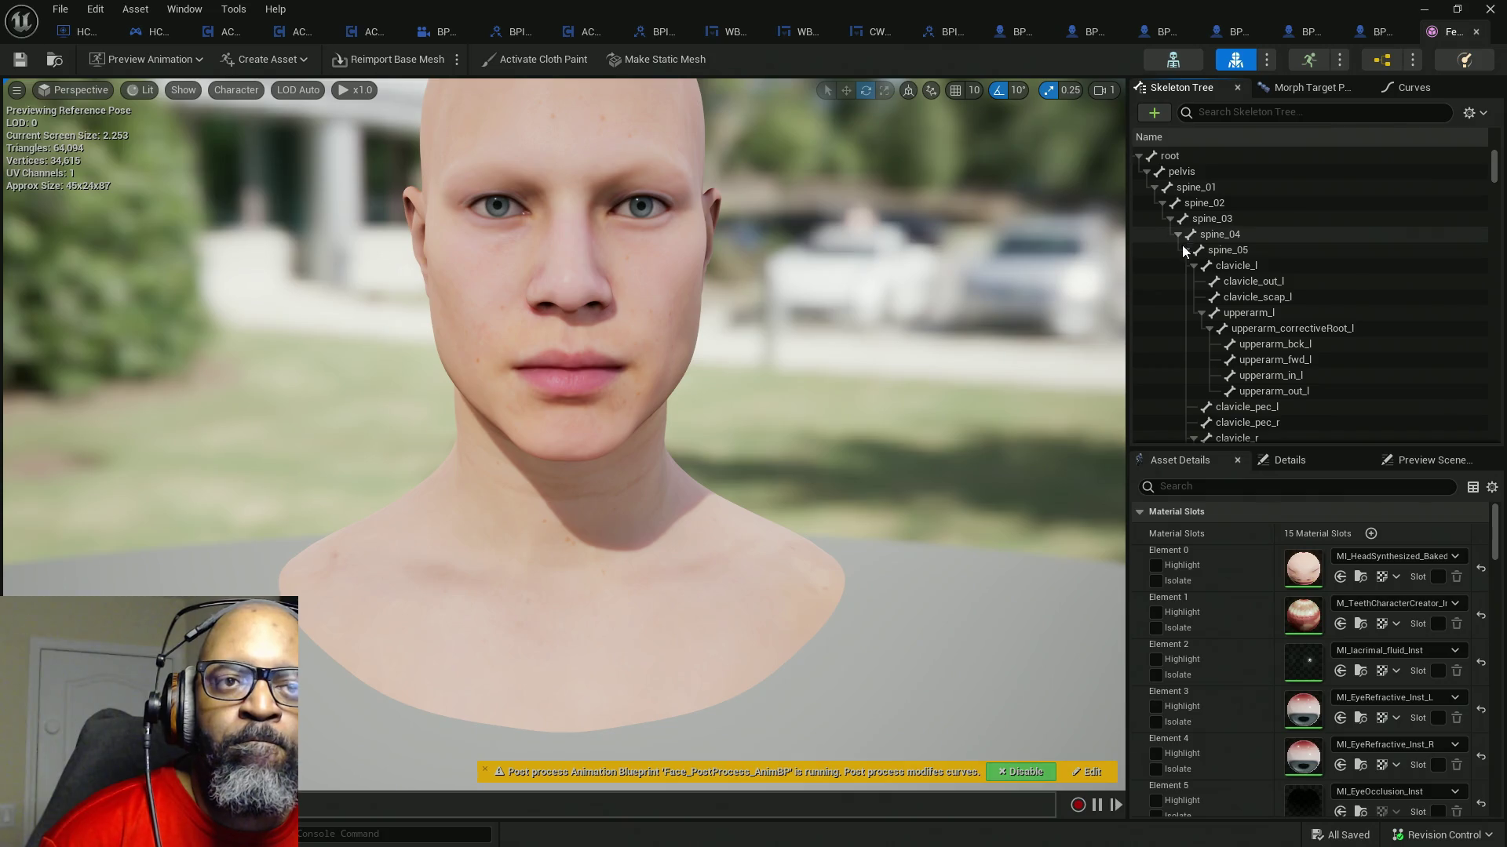
left_click(1193, 266)
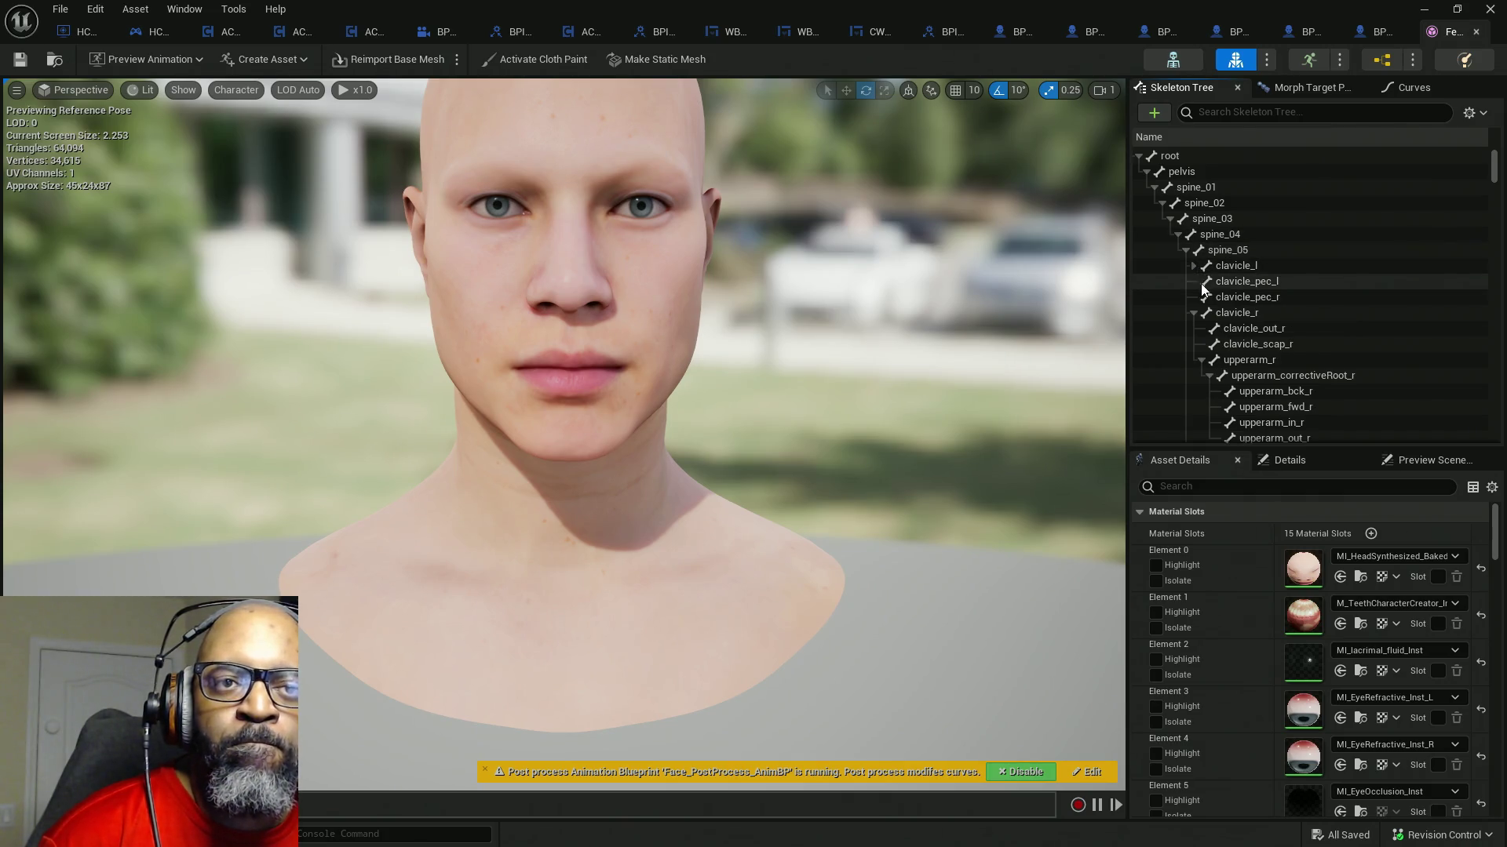
left_click(1194, 312)
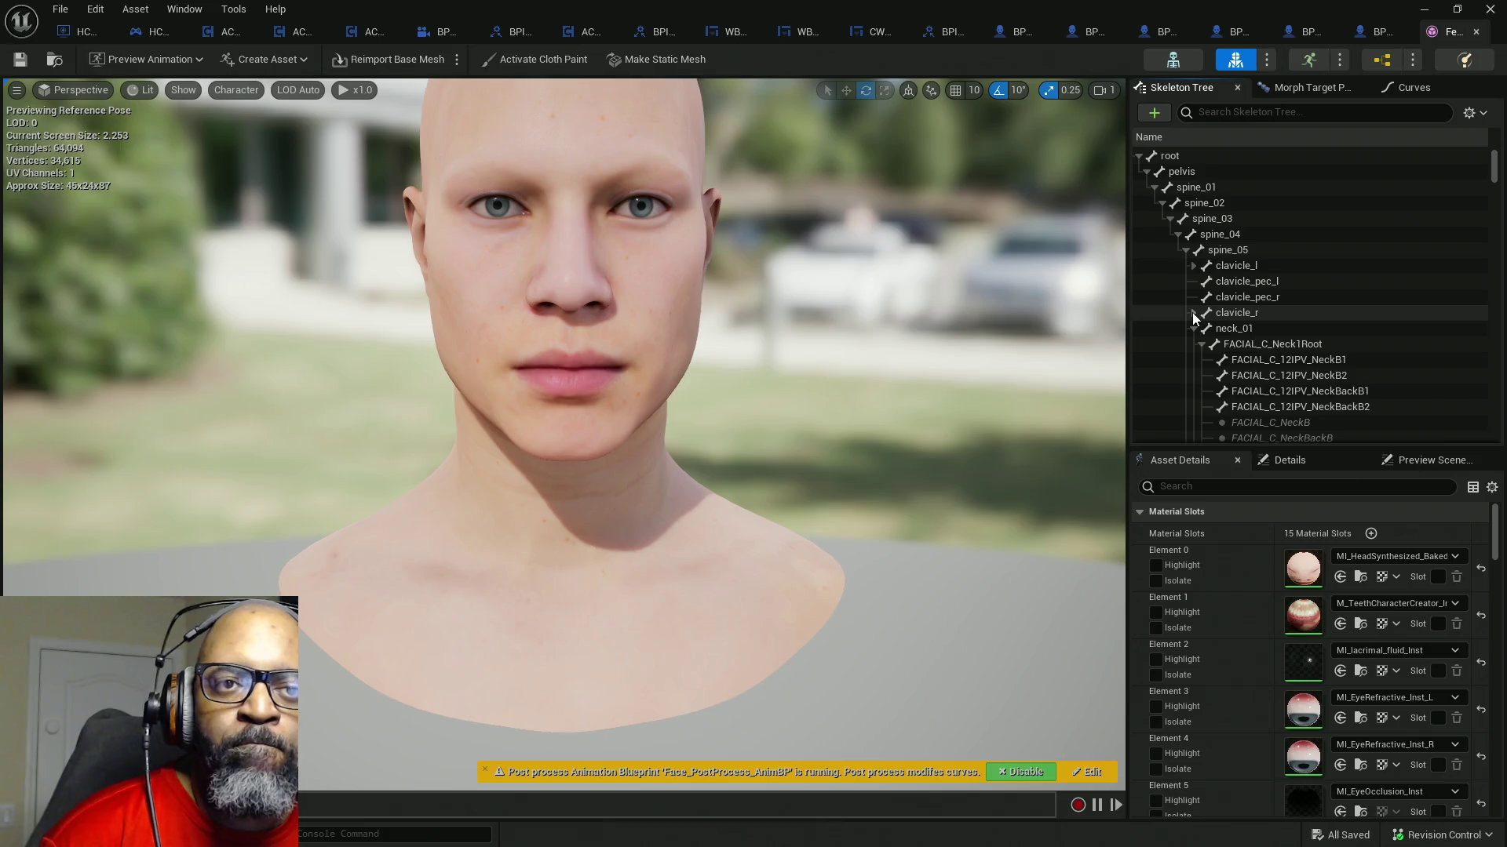
left_click(1234, 331)
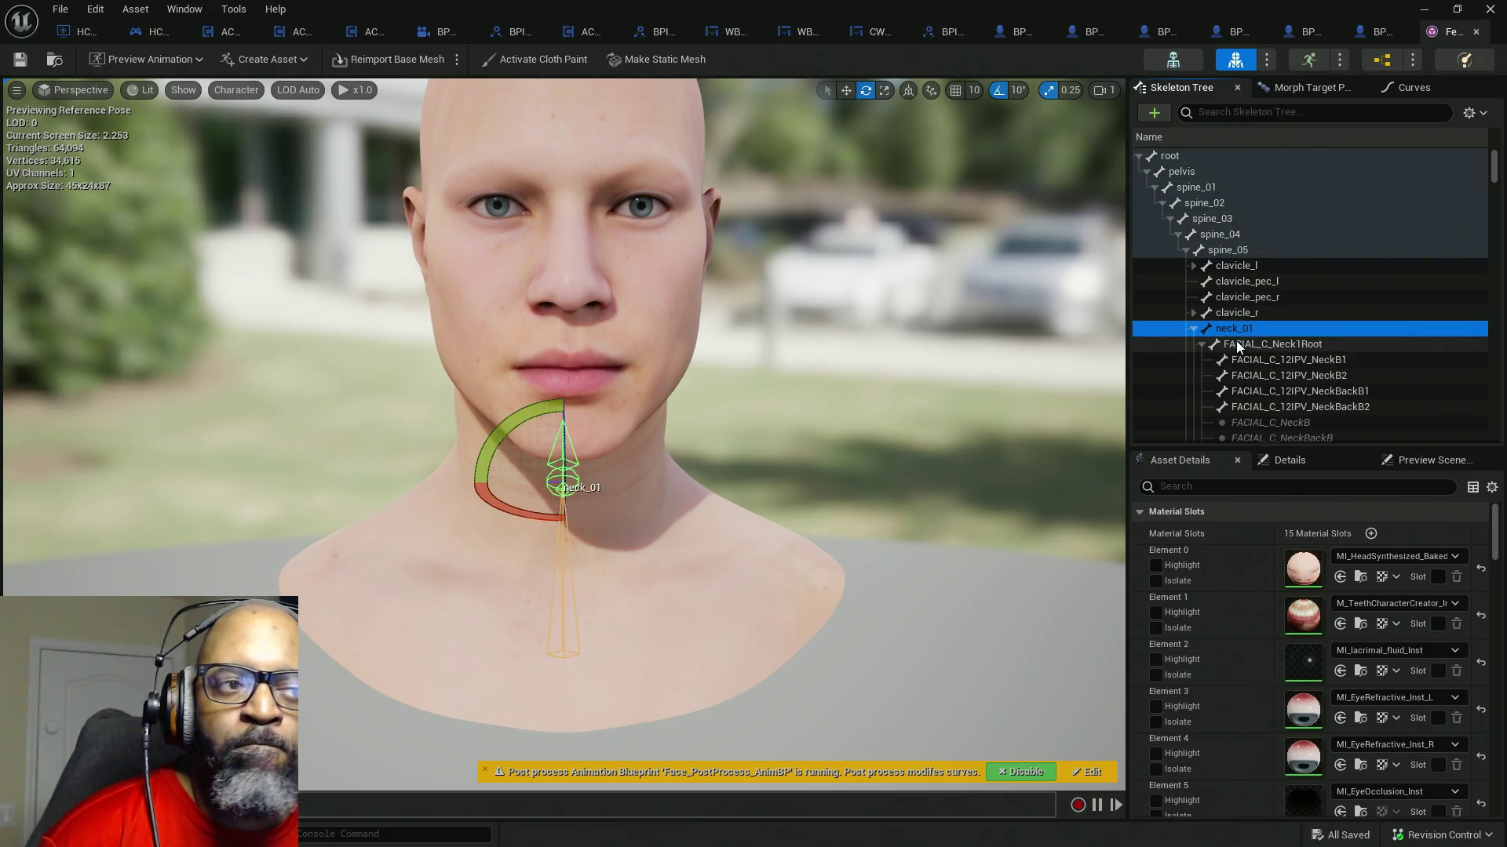
left_click(1248, 345)
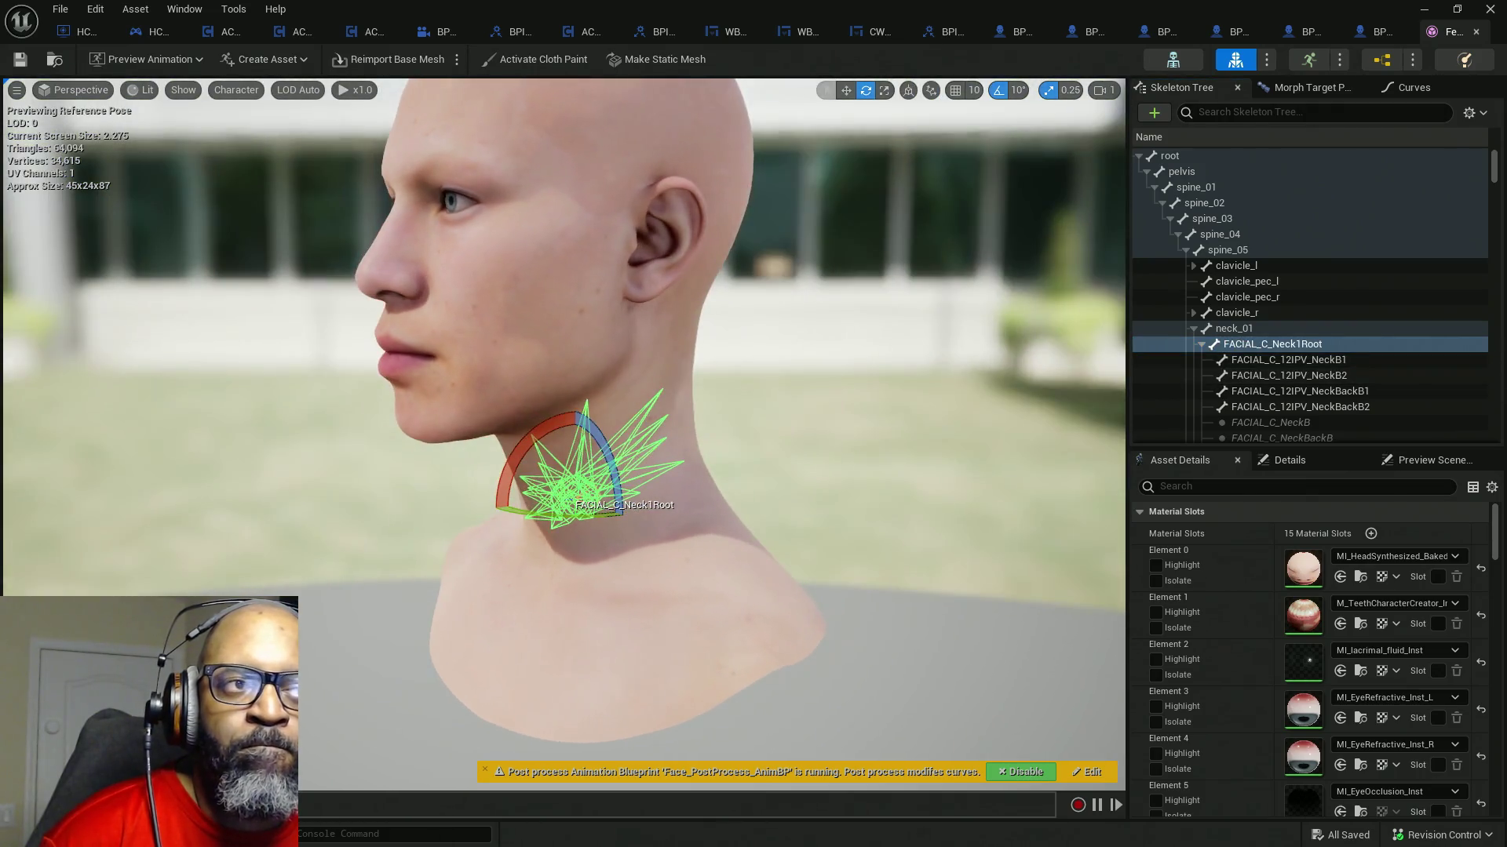
scroll(1314, 361, "down", 3)
scroll(1314, 361, "down", 2)
scroll(1309, 348, "down", 3)
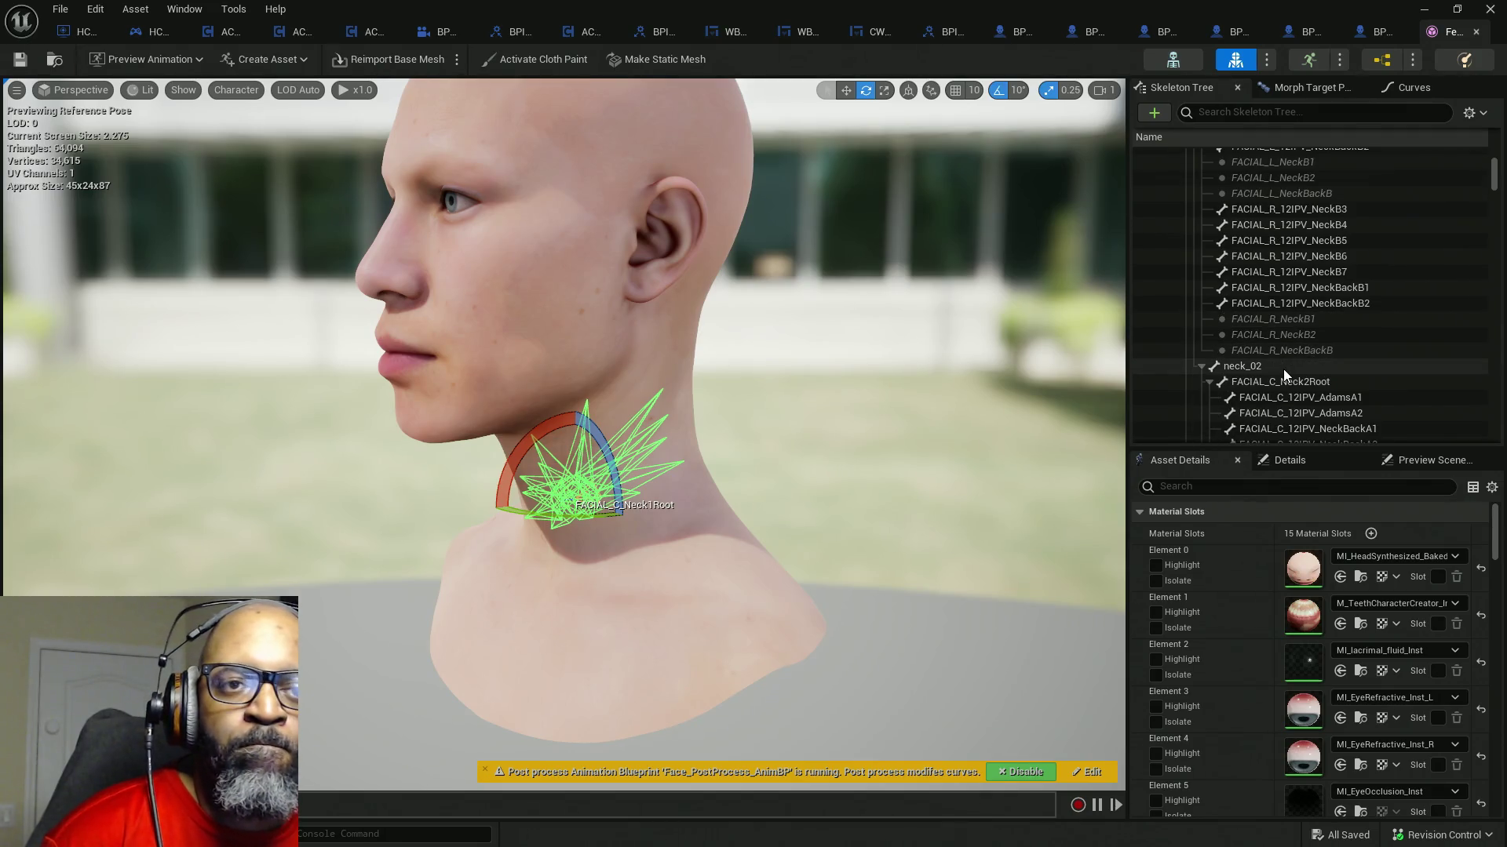
left_click(1283, 369)
scroll(1293, 361, "down", 3)
scroll(1293, 360, "down", 3)
scroll(1293, 360, "down", 2)
scroll(1293, 359, "down", 3)
scroll(1293, 358, "up", 3)
scroll(1294, 355, "up", 3)
scroll(1295, 351, "up", 3)
scroll(1291, 351, "up", 3)
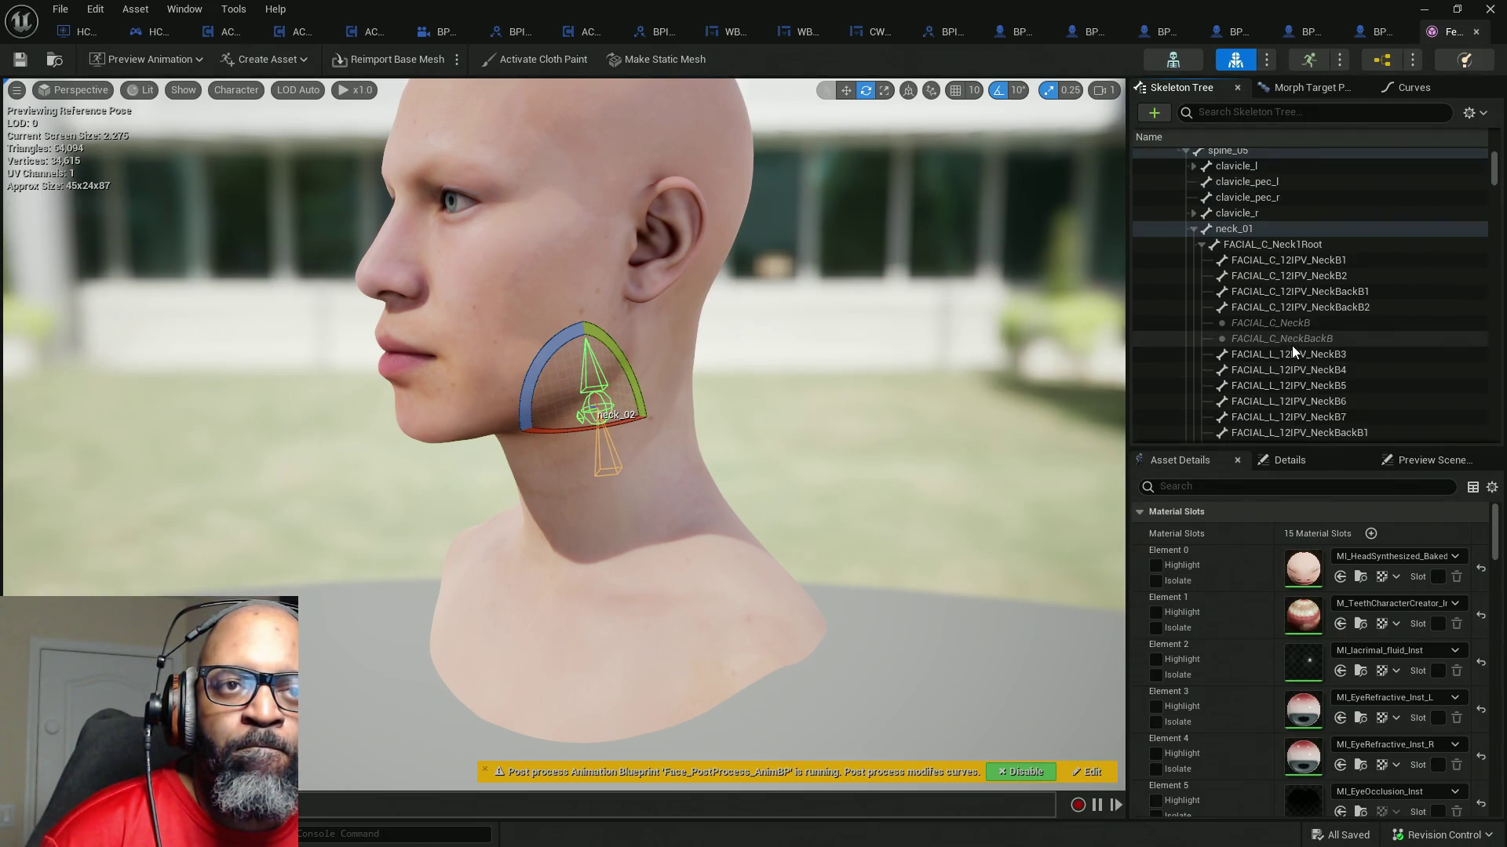
- Collapse the facial neck roots, select the head bone and inspect it with the Translate gizmo
left_click(1196, 232)
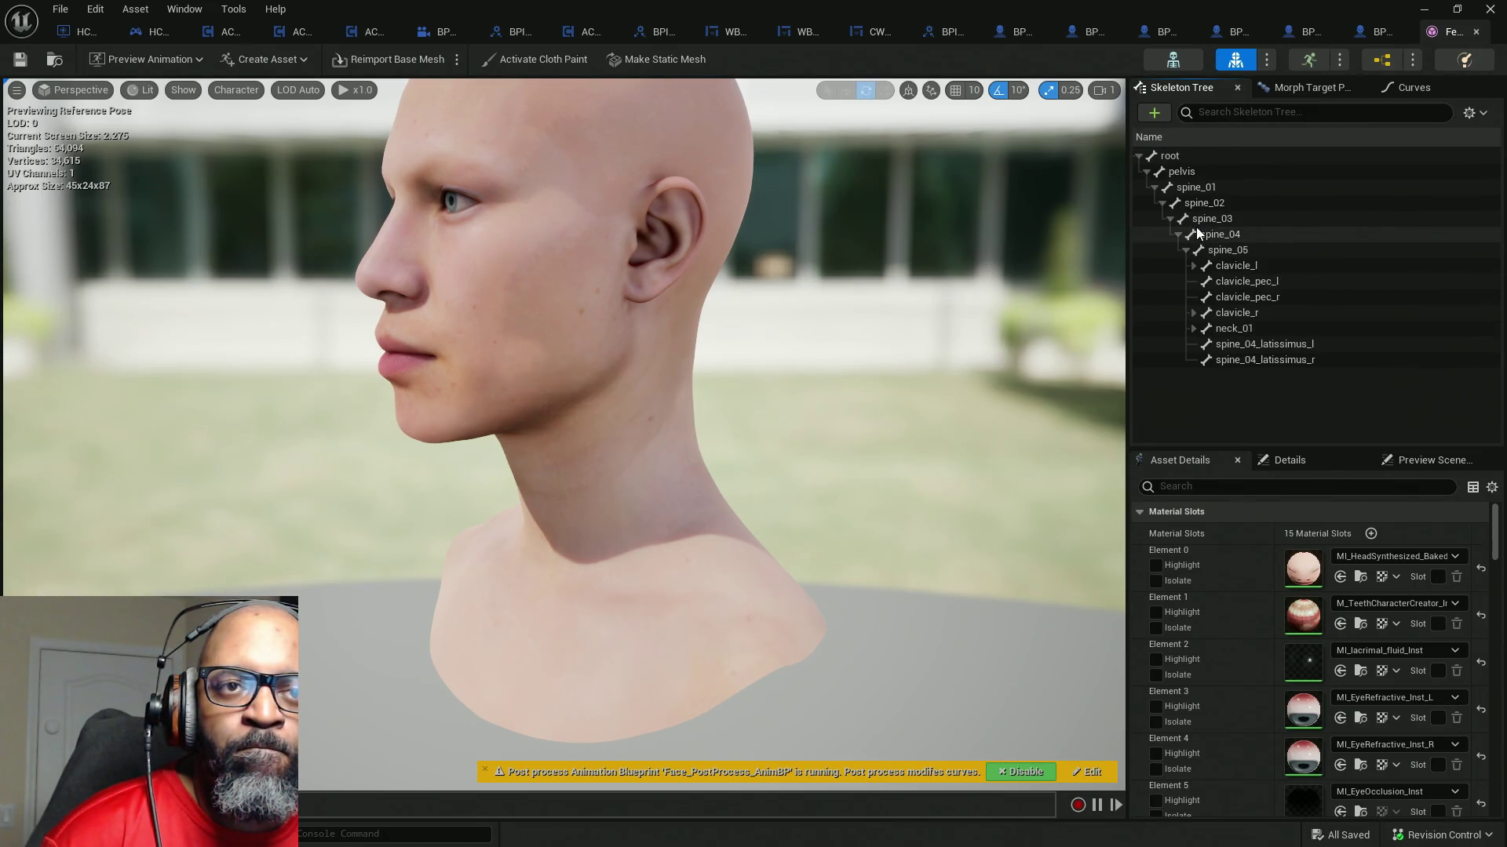
left_click(1192, 328)
left_click(1202, 345)
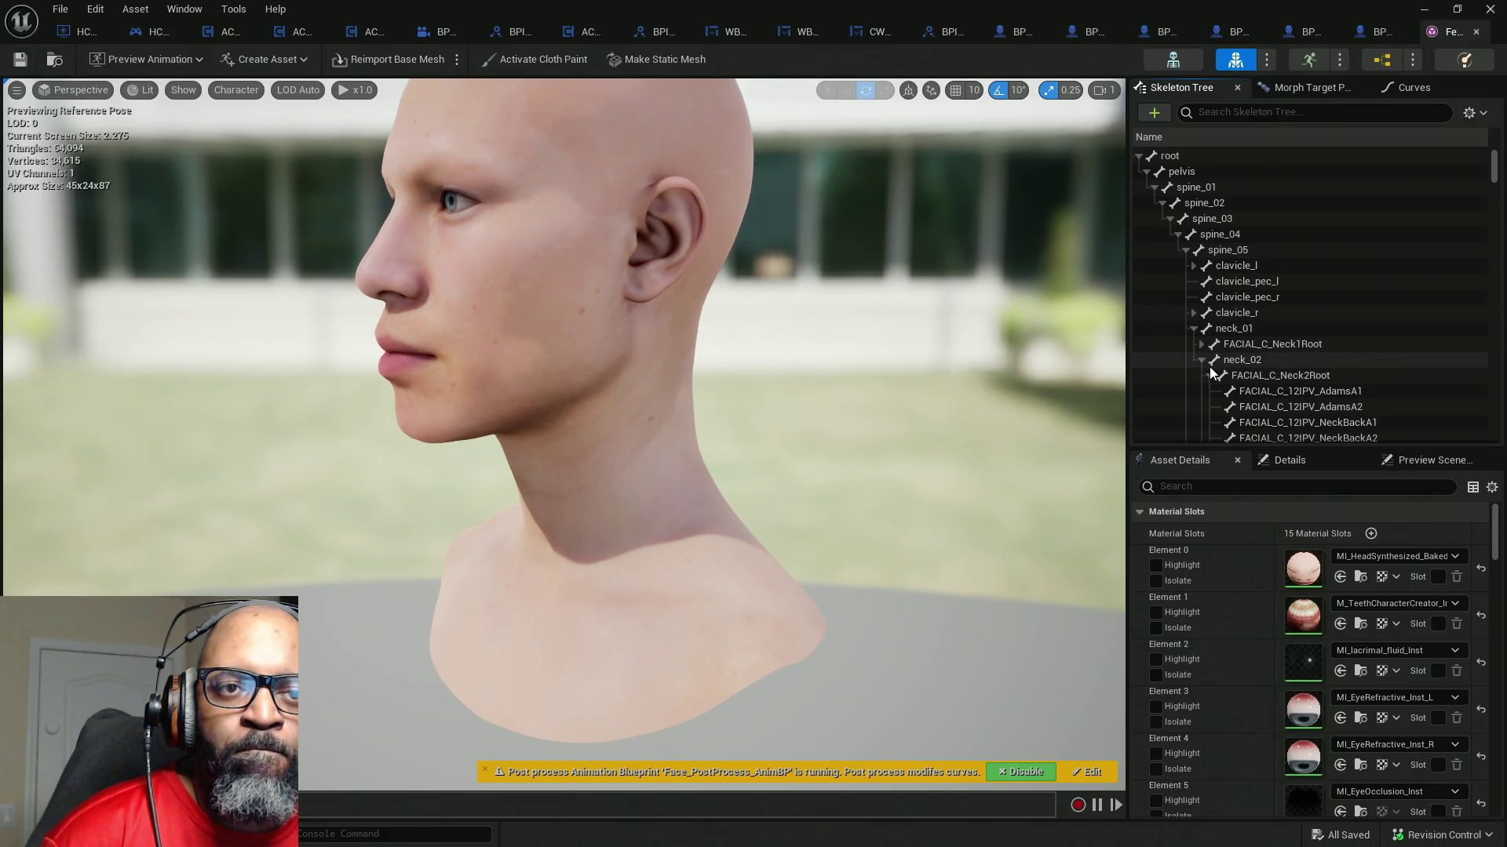
left_click(1215, 376)
scroll(1245, 343, "down", 1)
left_click(1242, 340)
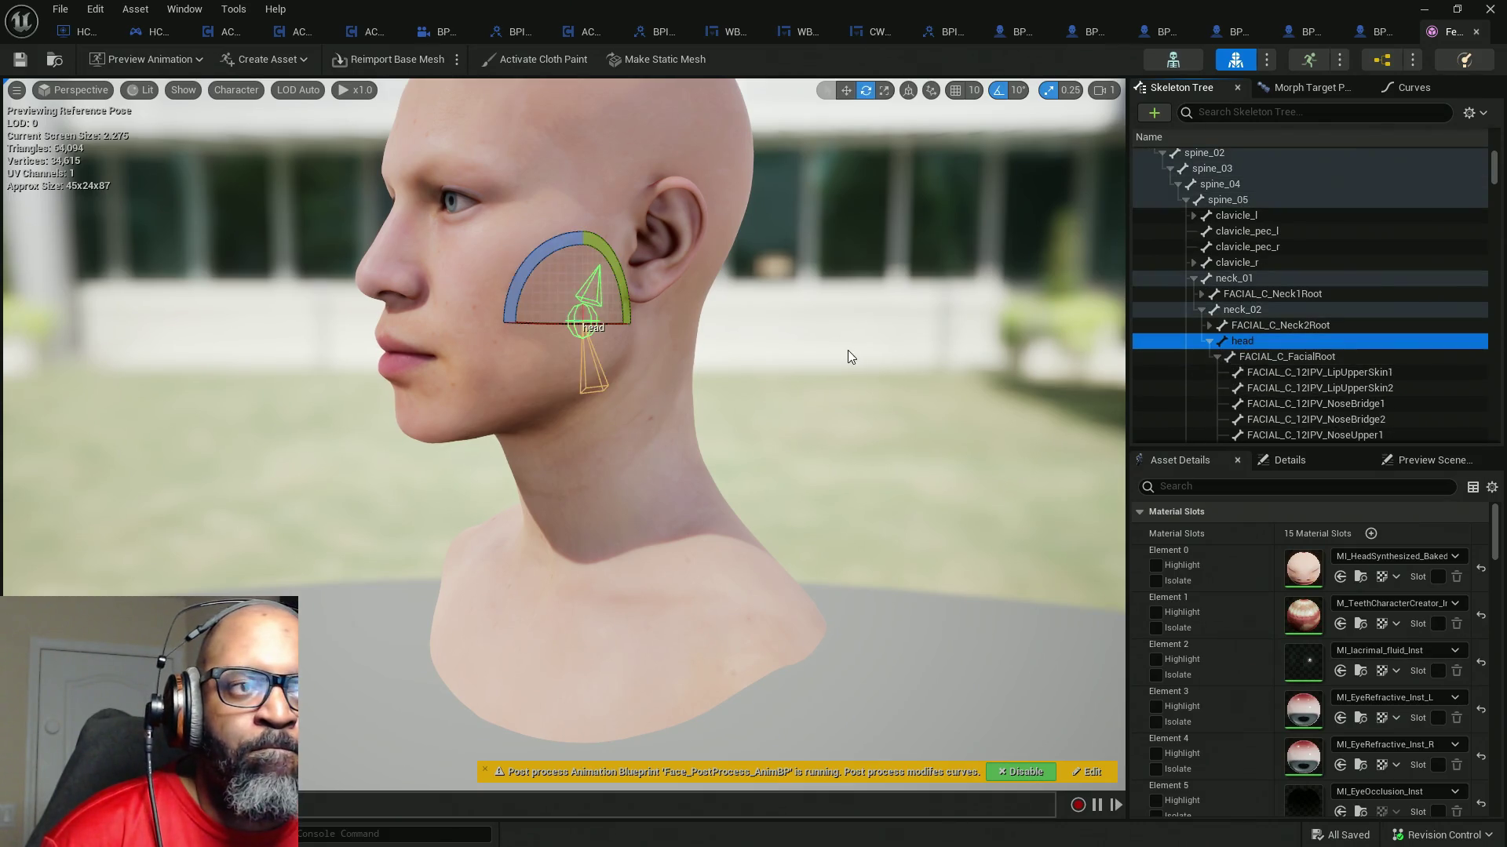
left_click_drag(851, 350, 1037, 354)
left_click(847, 90)
mouse_move(754, 413)
left_mouse_down()
mouse_move(965, 412)
mouse_move(895, 413)
left_mouse_up()
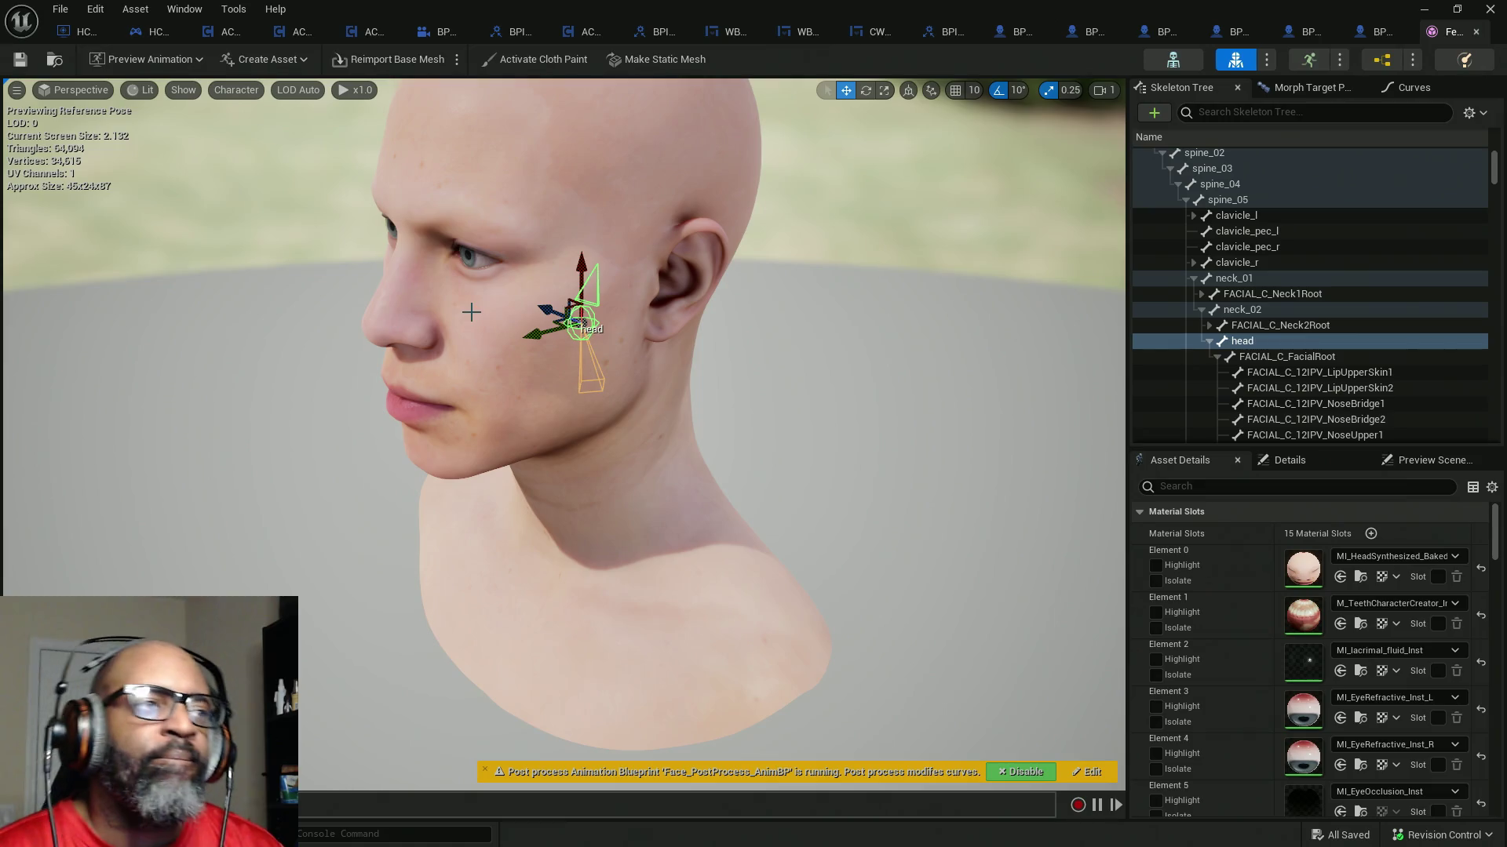
key("alt+Tab")
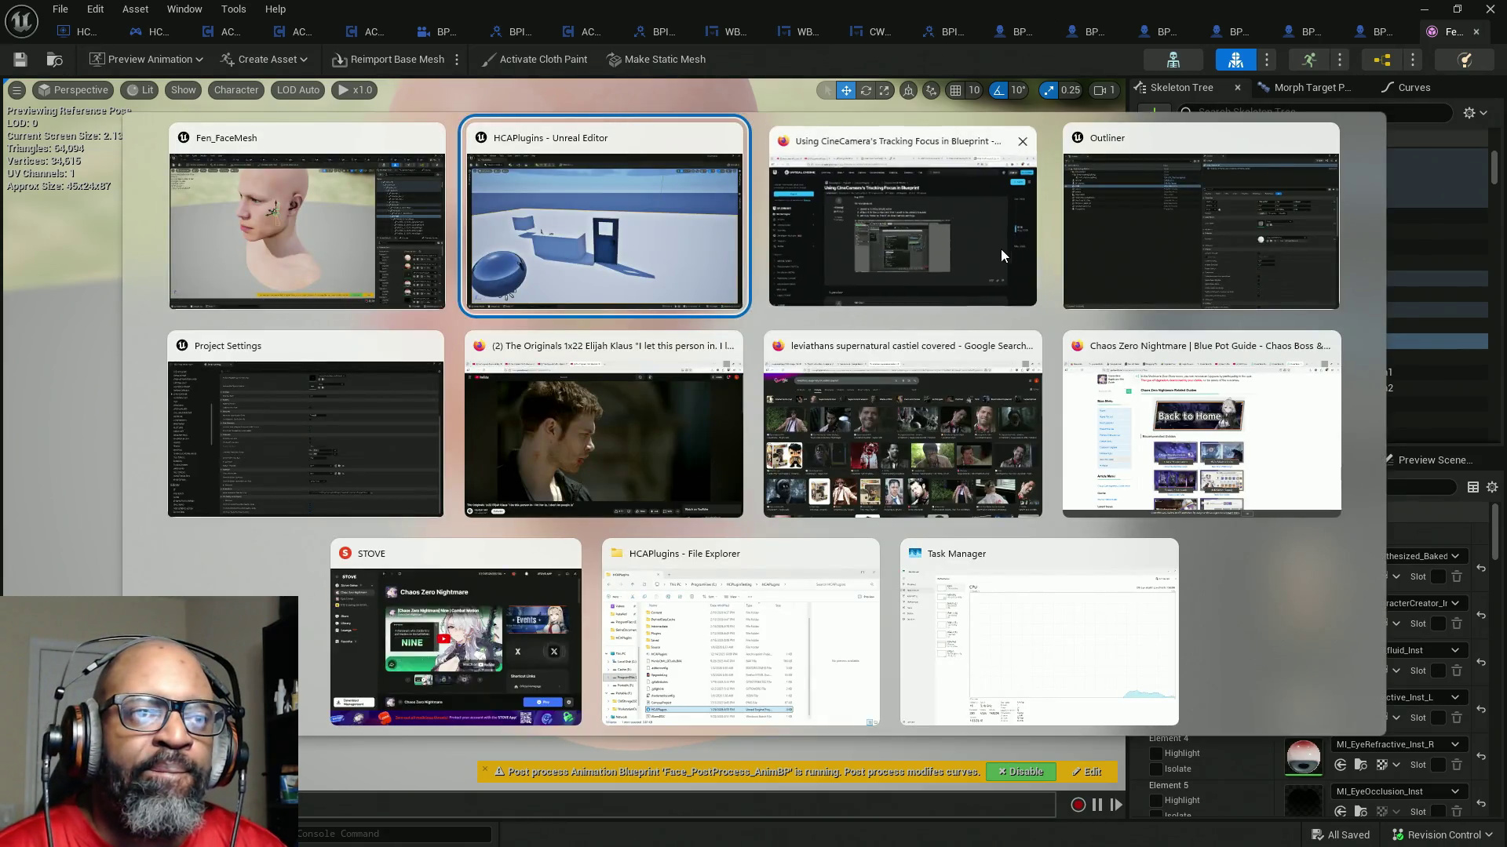
key("Escape")
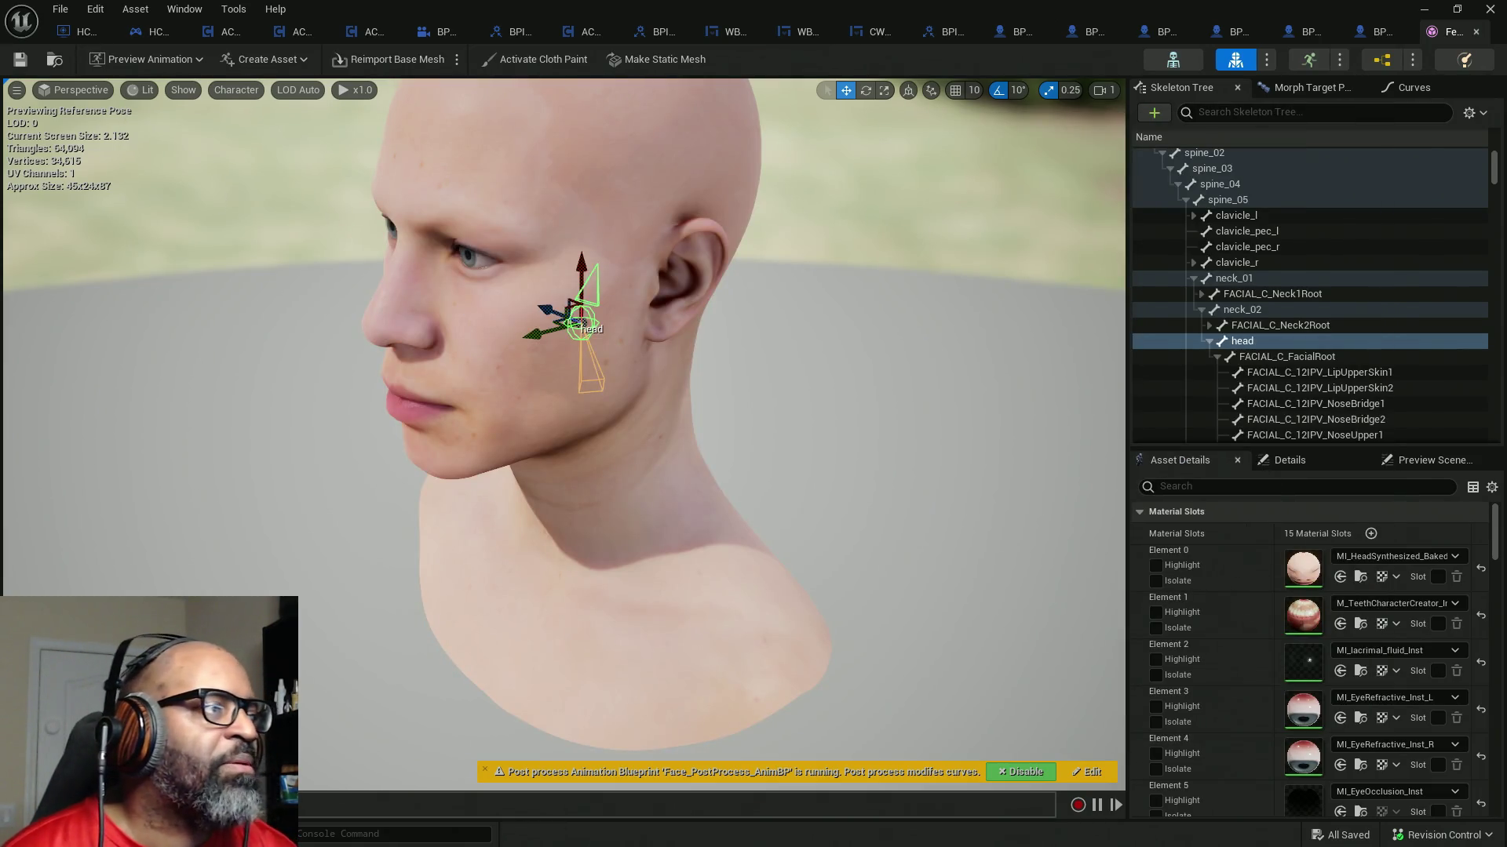
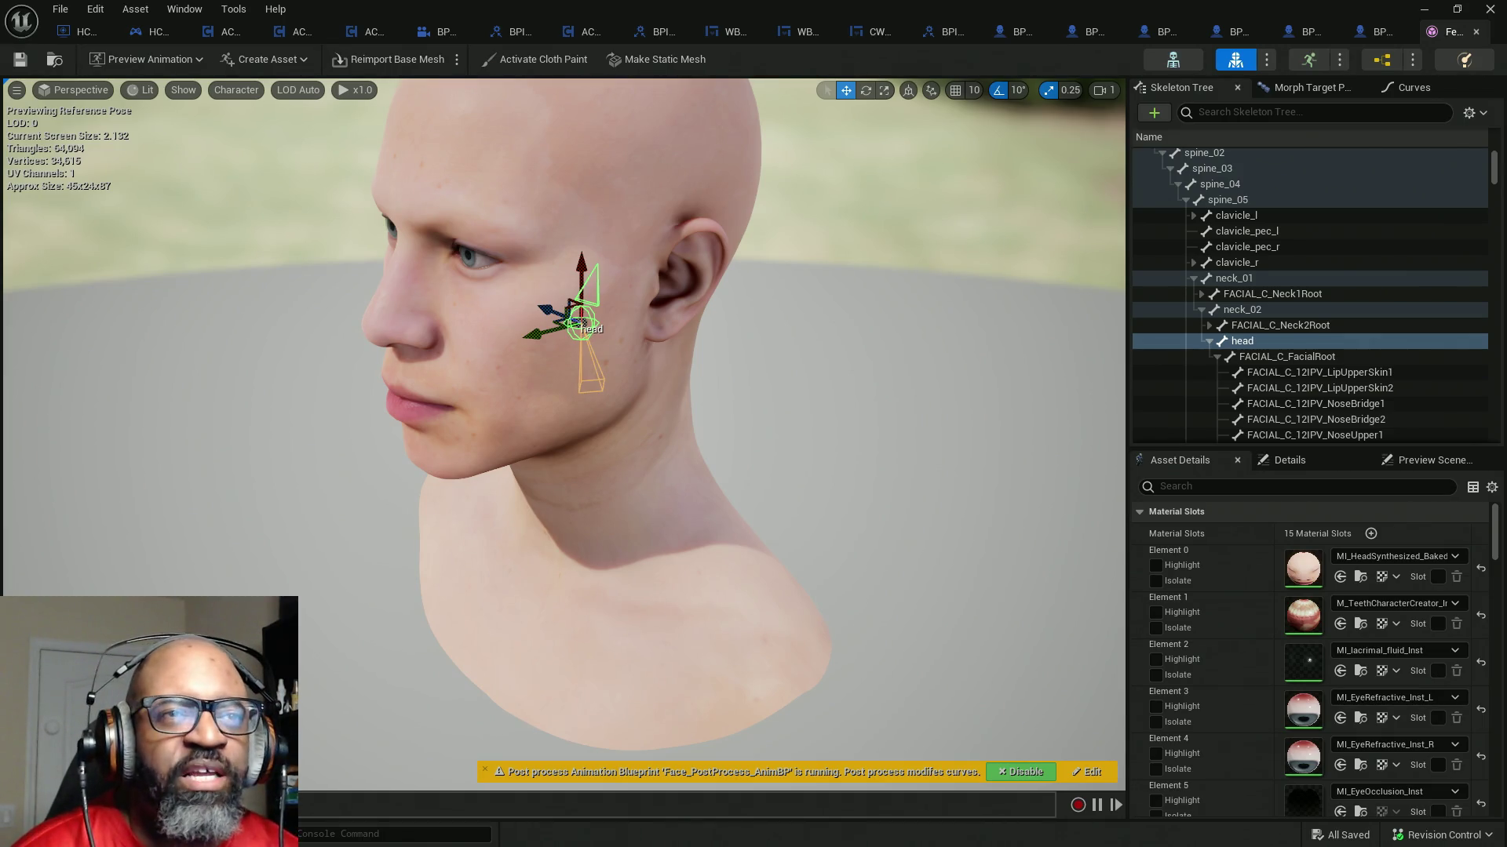
- Switch the editor to the HC_PlayerController blueprint's Event Graph
left_click(151, 31)
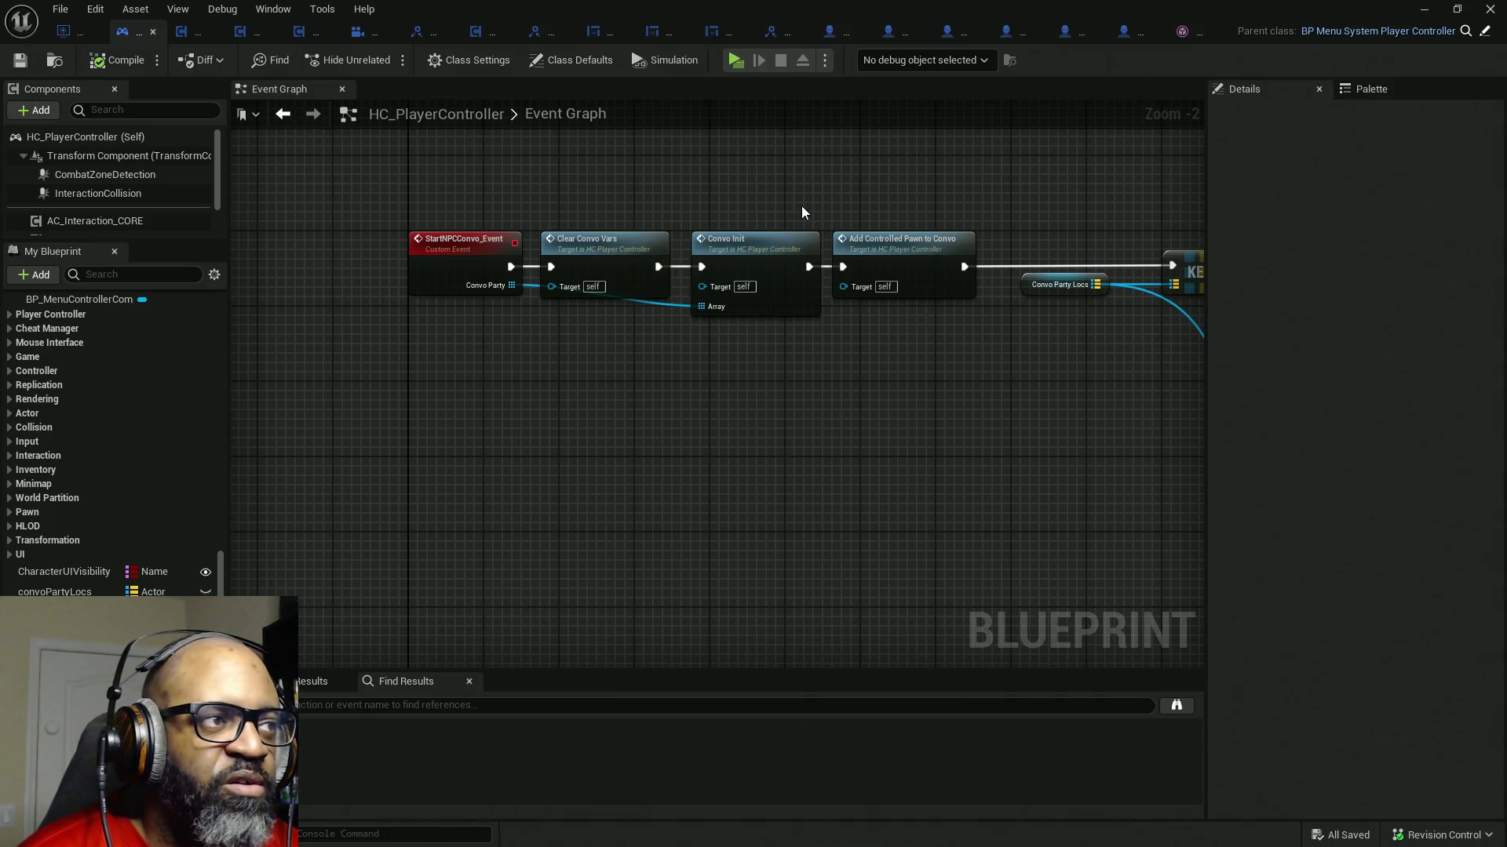
mouse_move(150, 31)
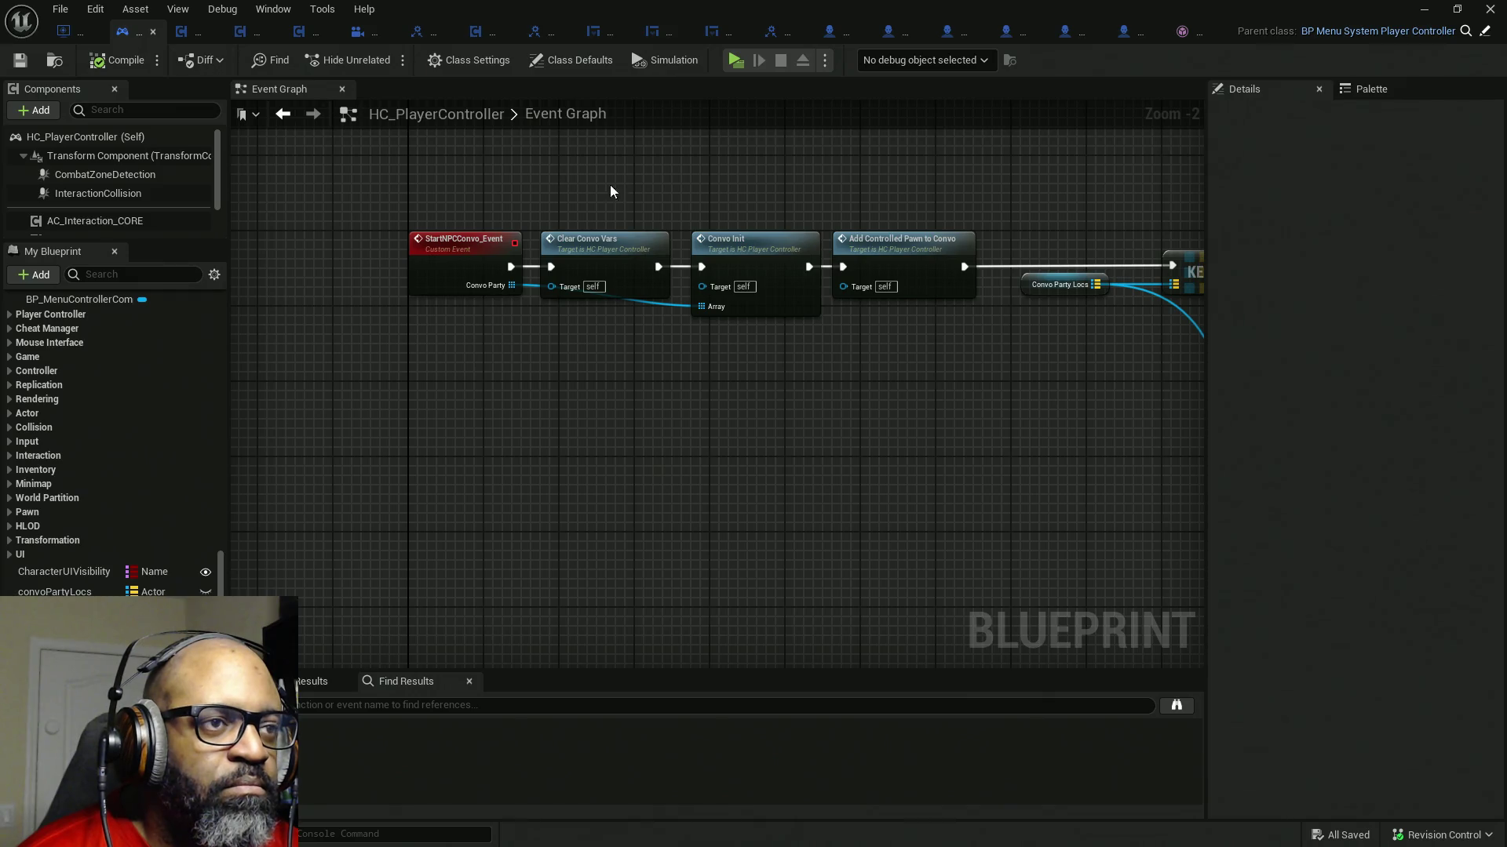
- Follow the StartNPCConvo chain to SpawnActor and reveal its hidden Owner and Transform Scale Method pins
left_click_drag(599, 185, 591, 263)
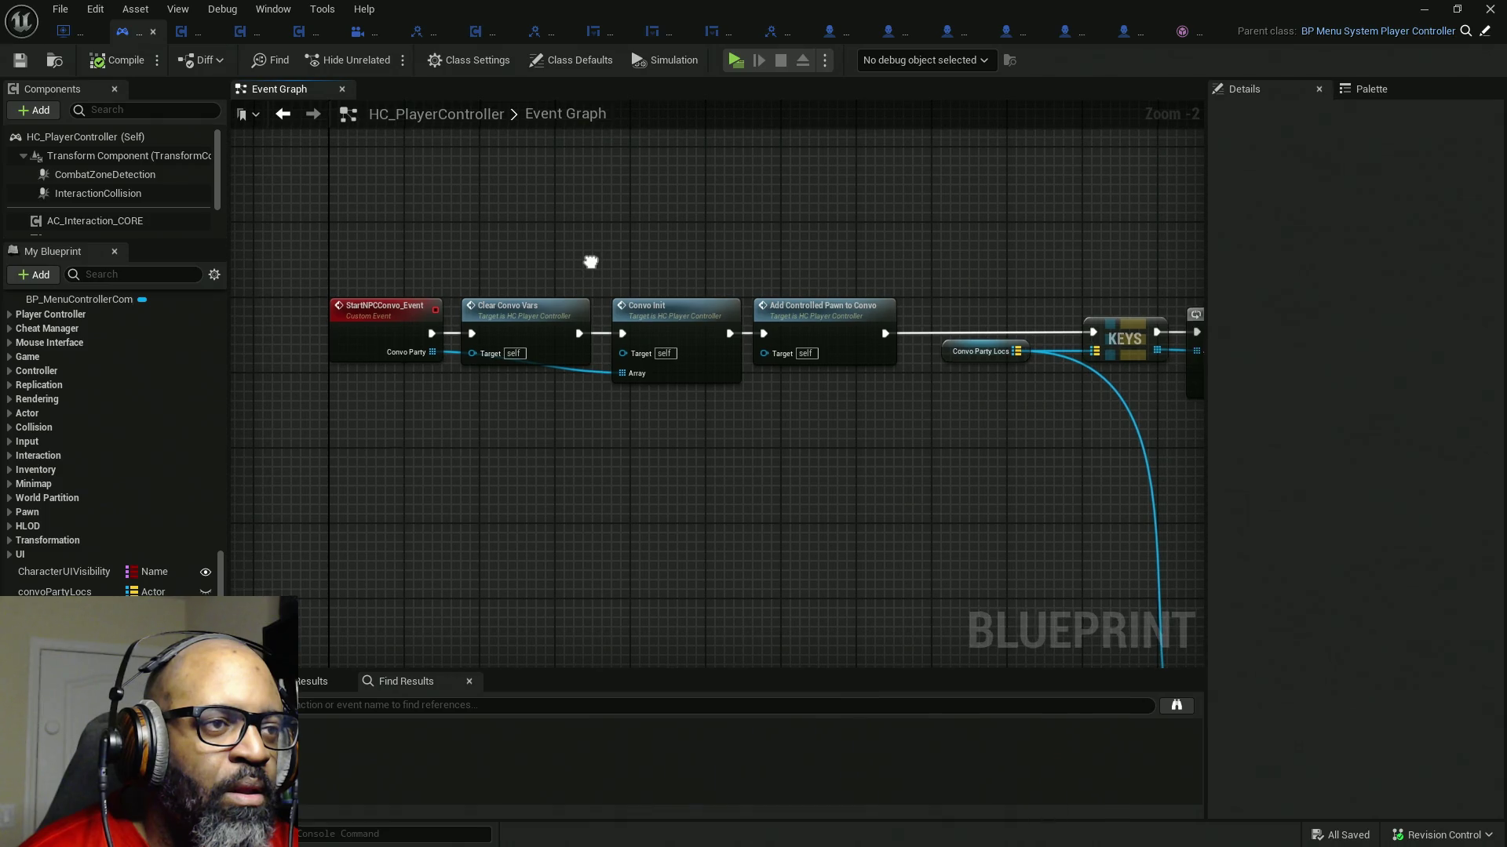
left_click_drag(590, 263, 565, 298)
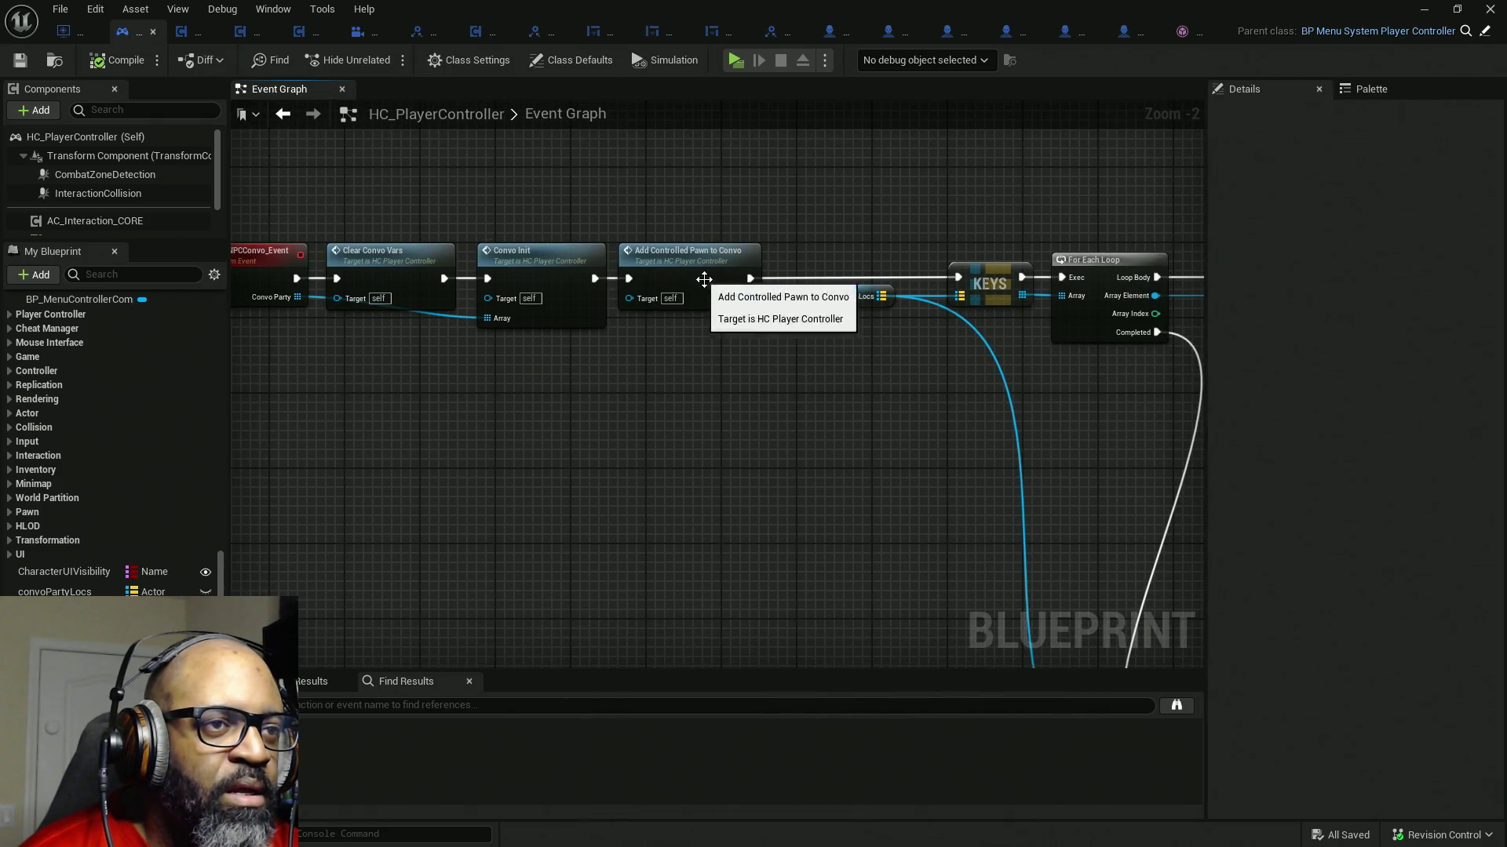
left_click_drag(852, 346, 471, 319)
left_click_drag(714, 327, 664, 304)
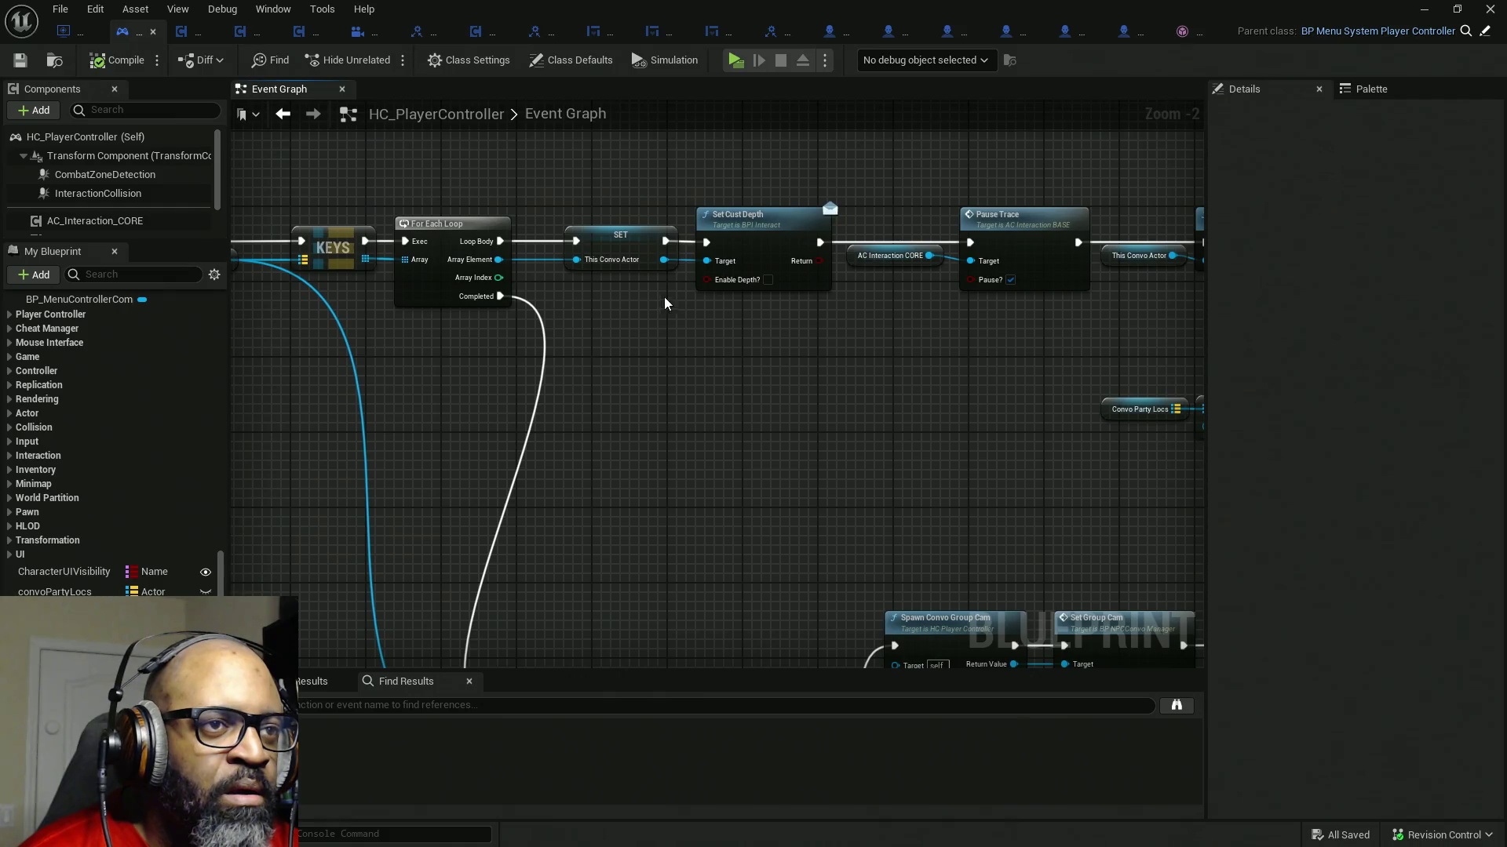
left_click_drag(1090, 330, 652, 346)
left_click_drag(765, 342, 632, 337)
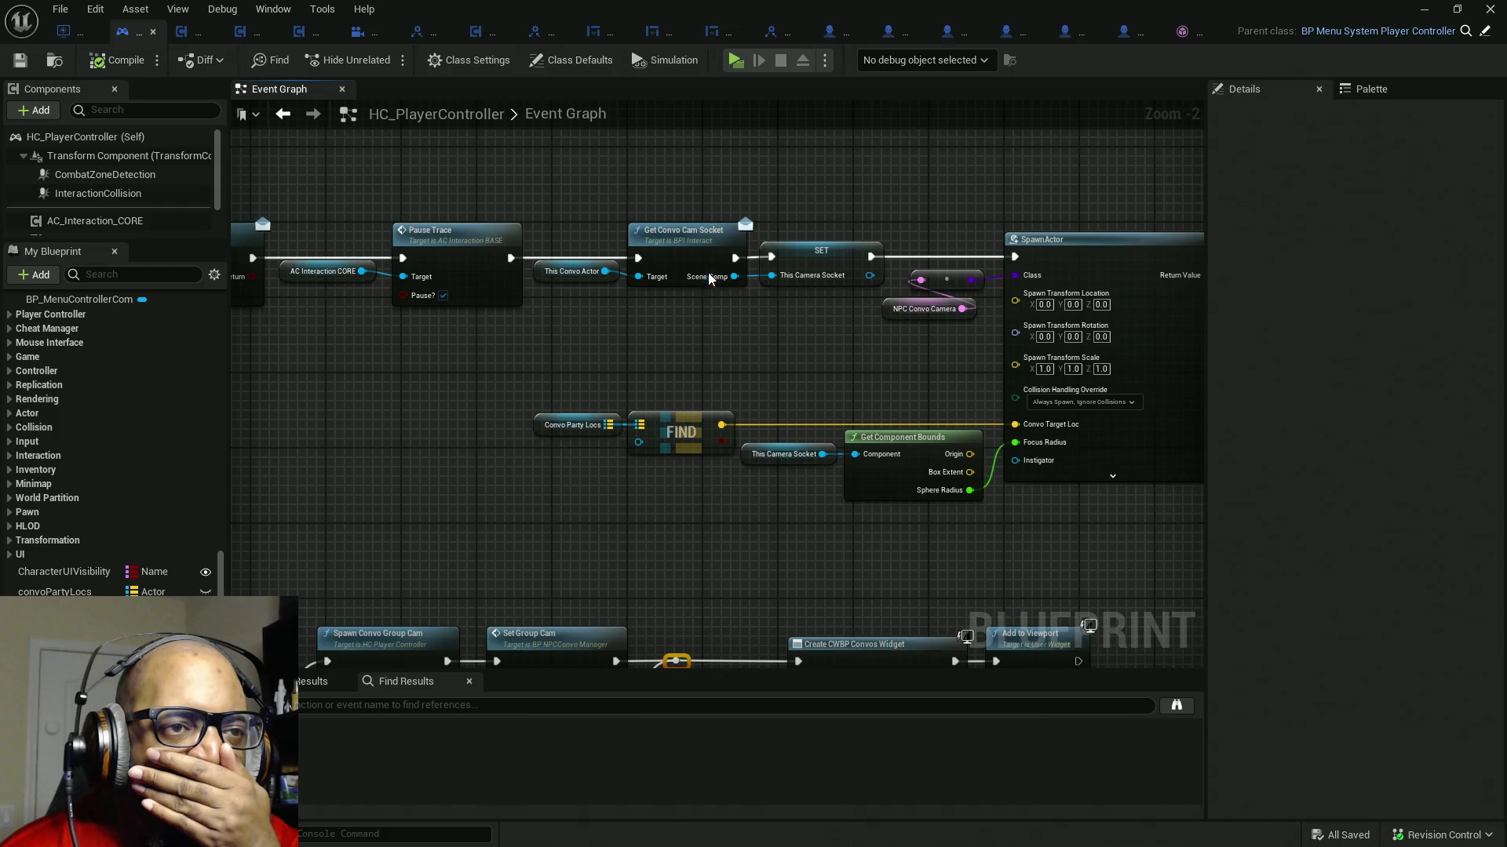
left_click_drag(807, 314, 575, 314)
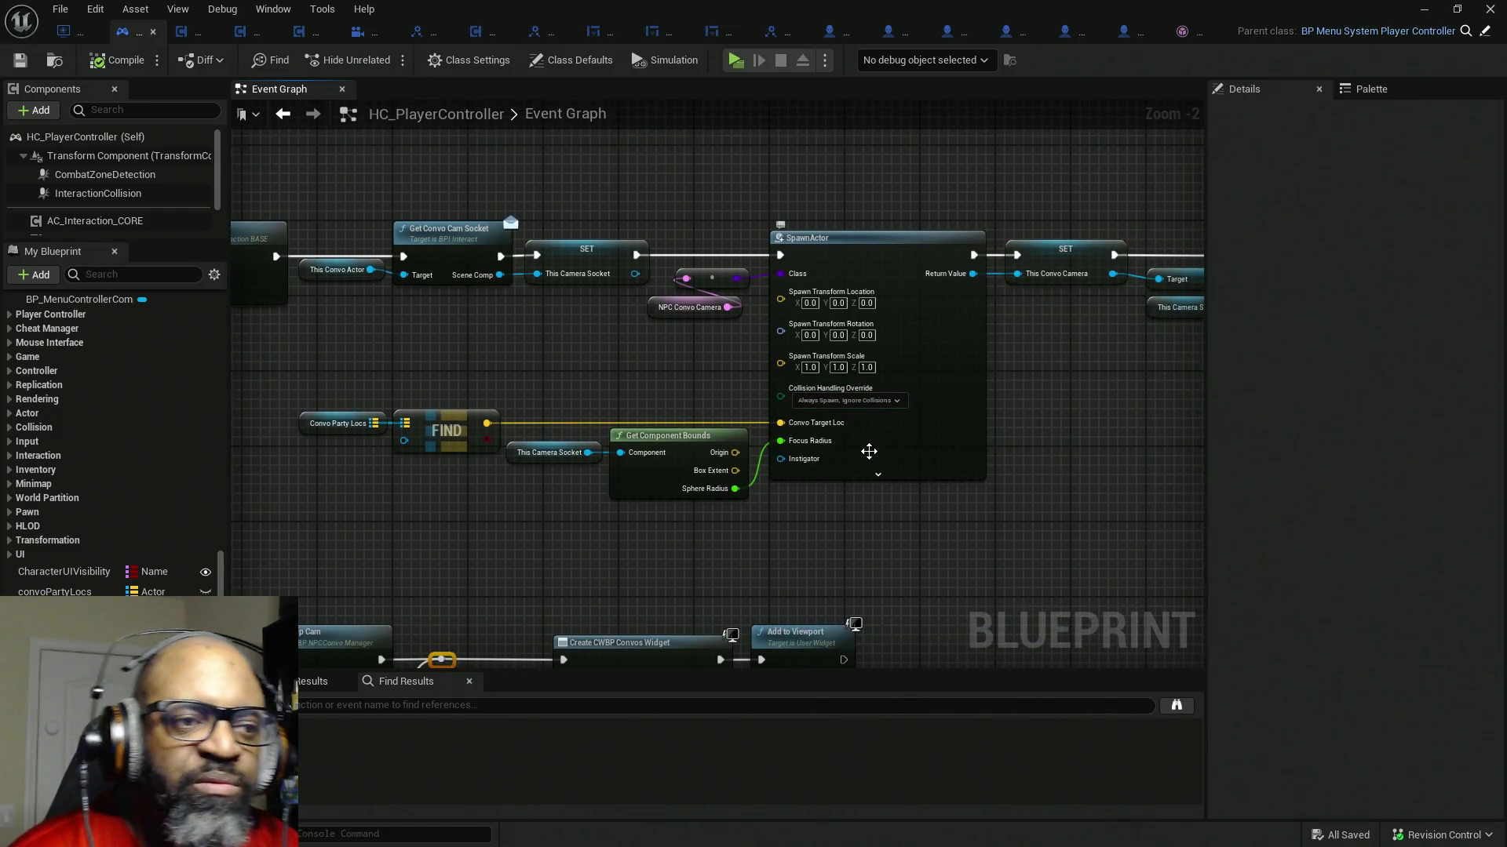
left_click(877, 474)
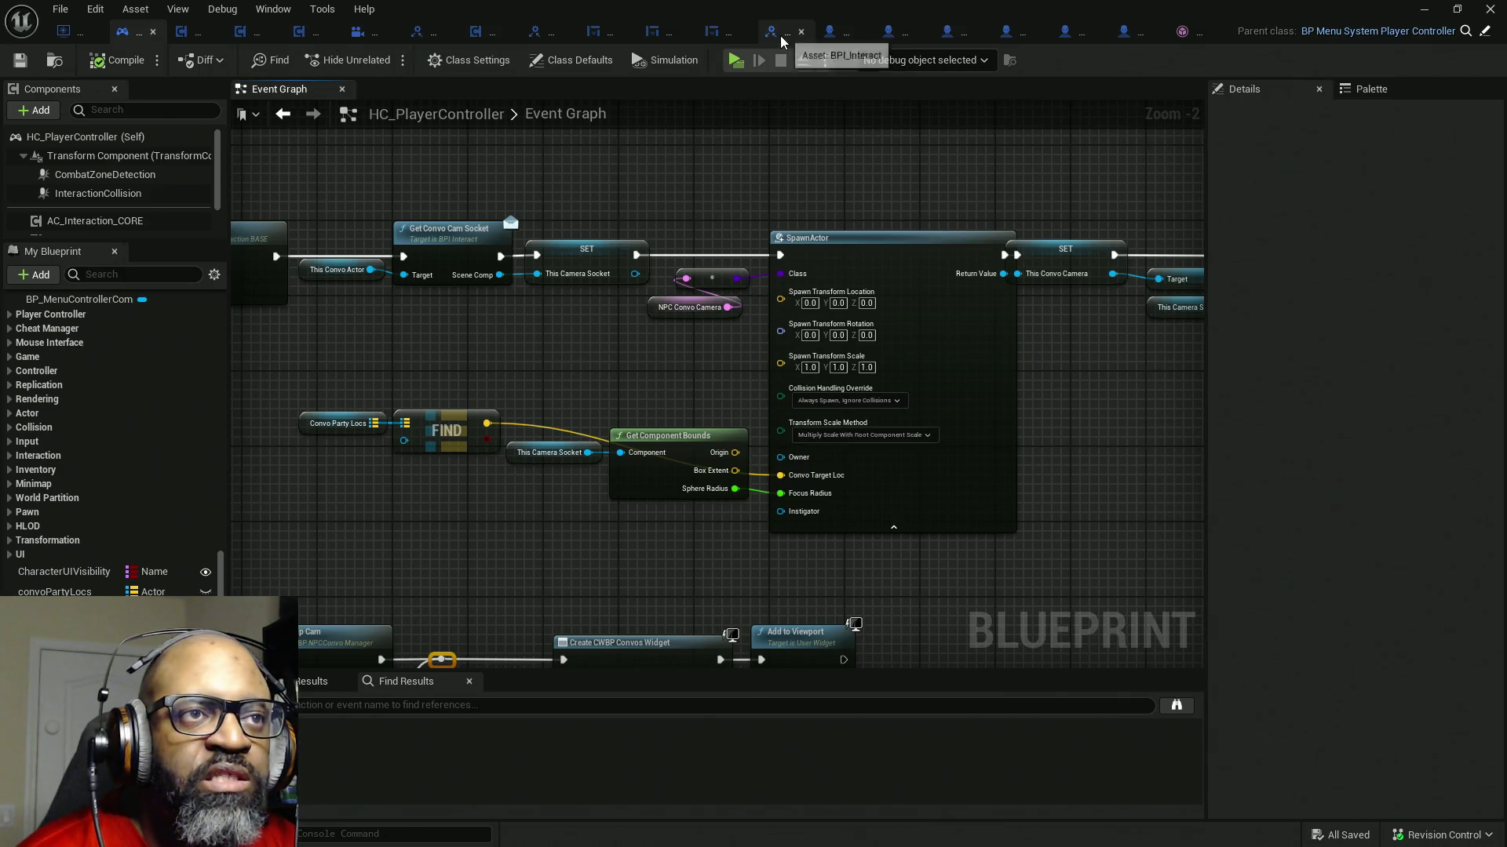
left_click(1188, 36)
- Close the extra blueprint editor, reposition the face mesh tab and bring up BP_Lance
left_click(1188, 37)
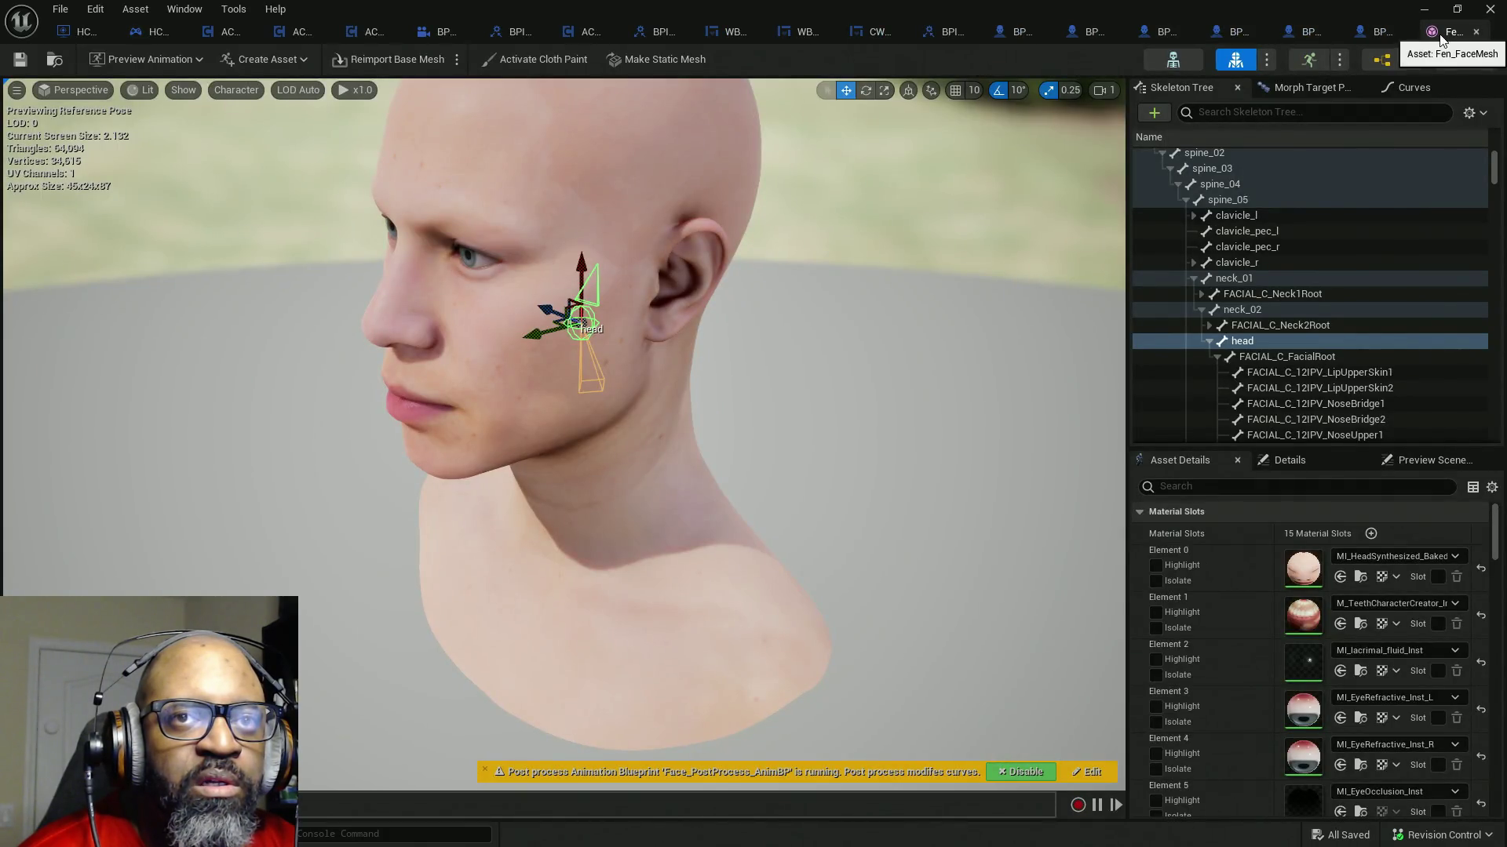
left_click_drag(1401, 33, 971, 34)
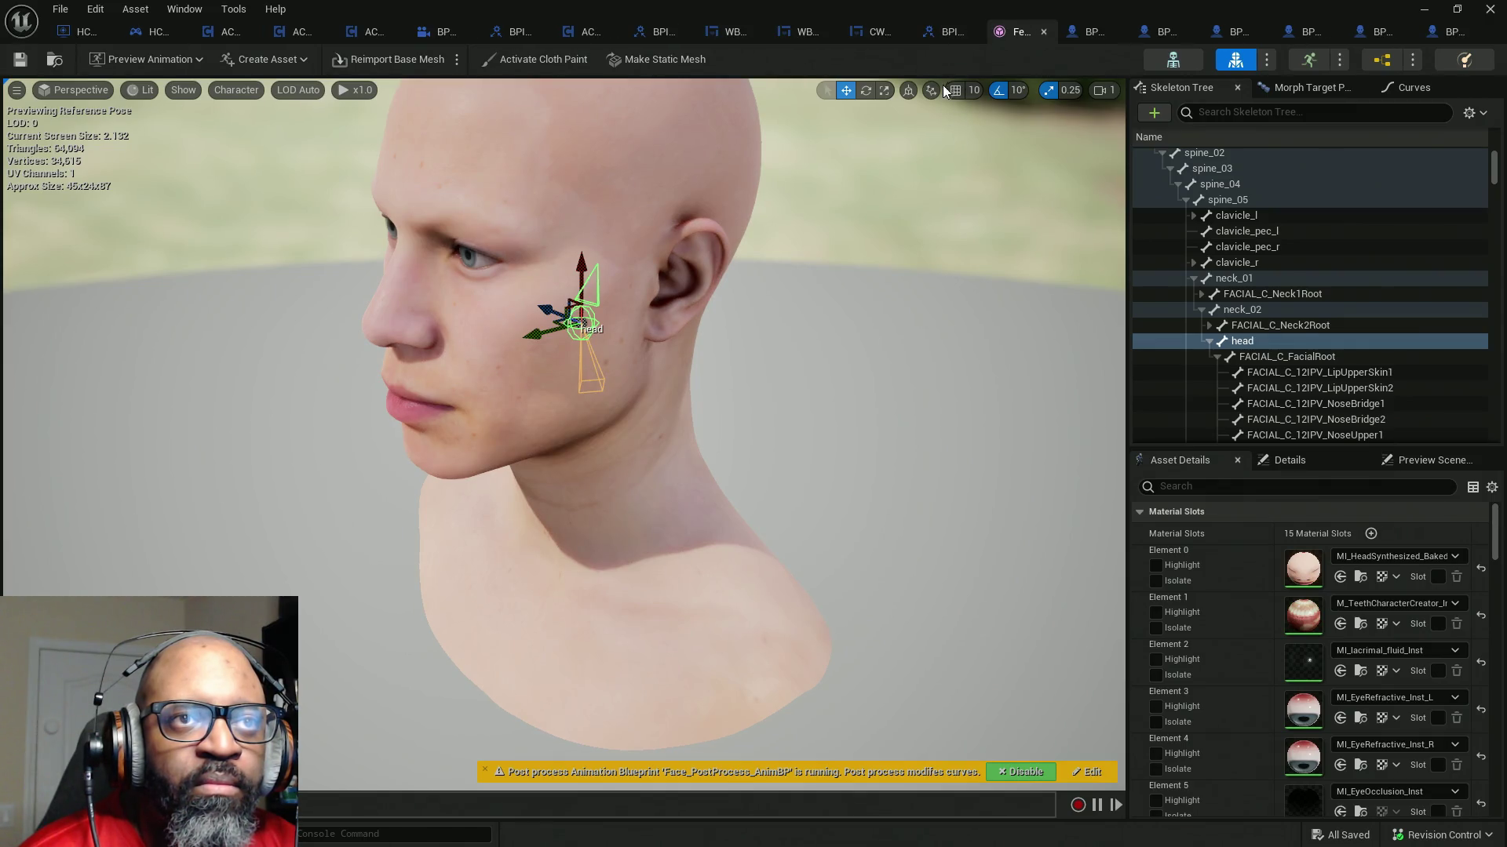
left_click(1088, 35)
right_click(1089, 33)
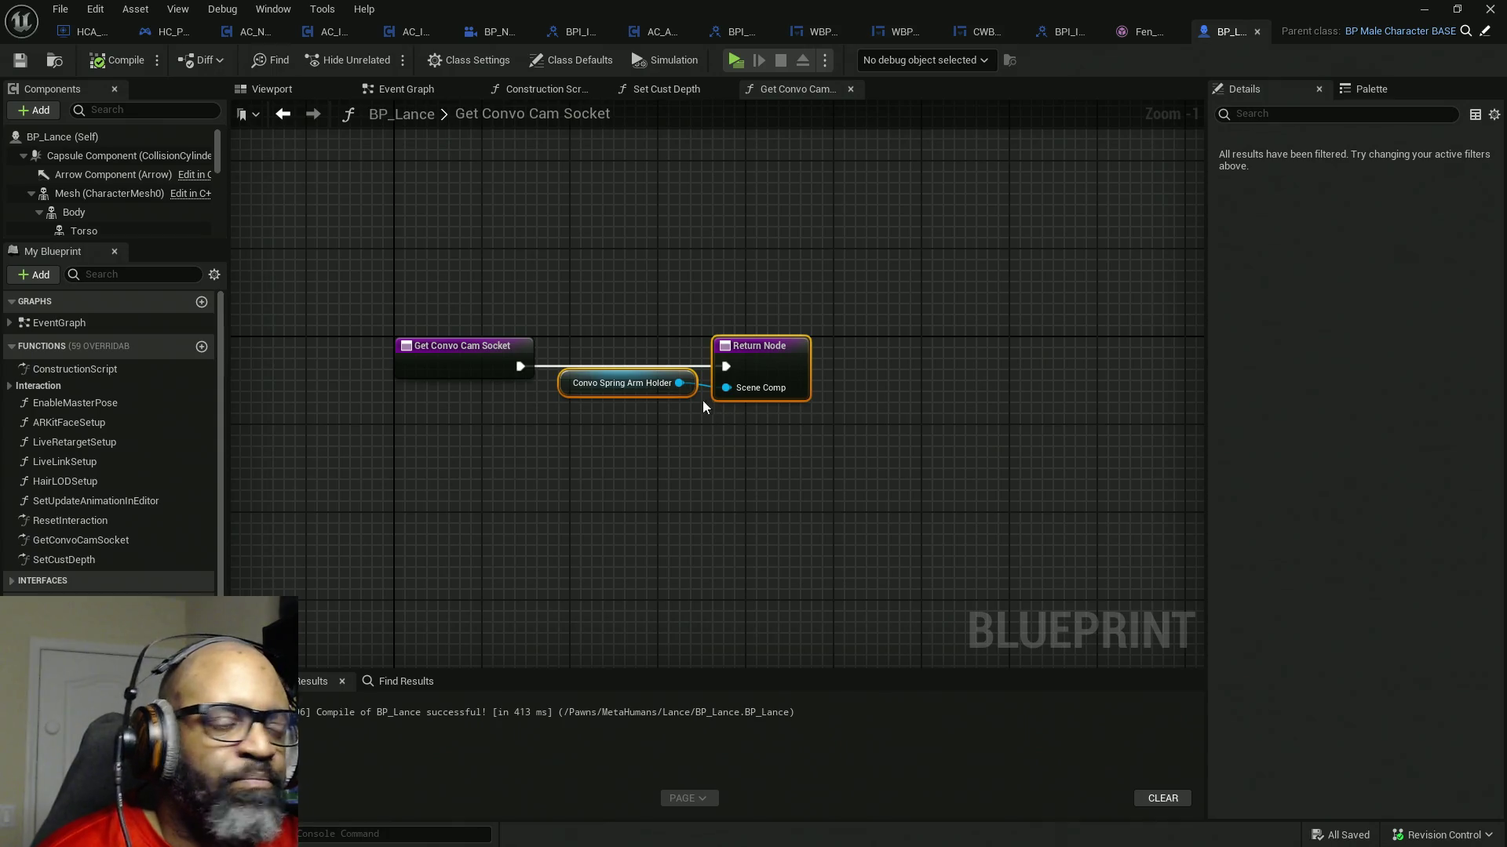
- Align the Get Convo Cam Socket nodes with Q so the Convo Spring Arm Holder wire runs straight
left_click_drag(1016, 275, 387, 521)
key("q")
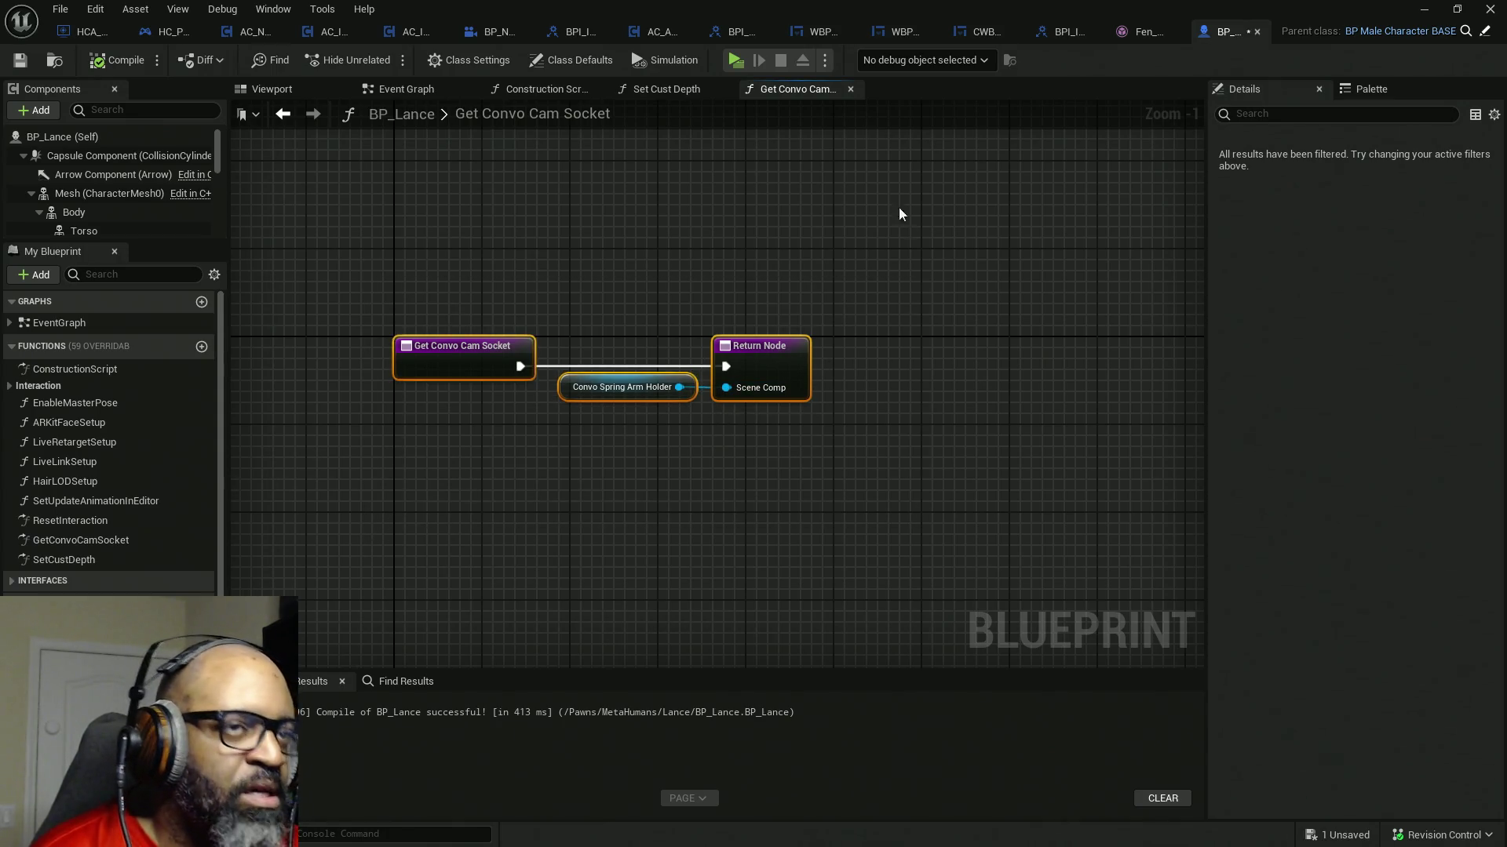
left_click(753, 228)
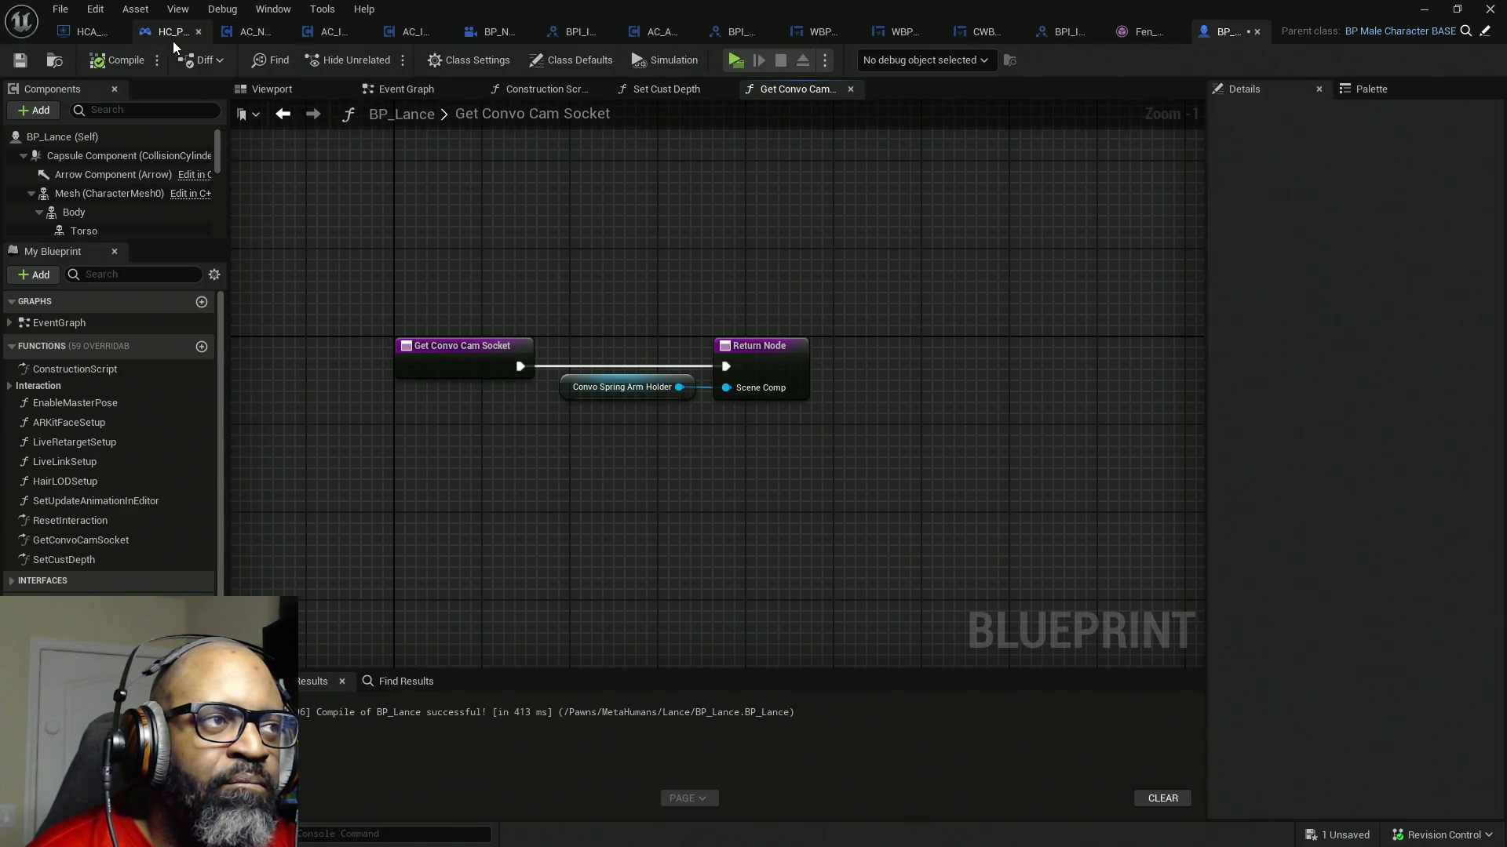
- Switch to BP_NPCConvoManager and inspect the Instigator variable under the Actor category
left_click(478, 32)
left_click_drag(478, 32, 265, 31)
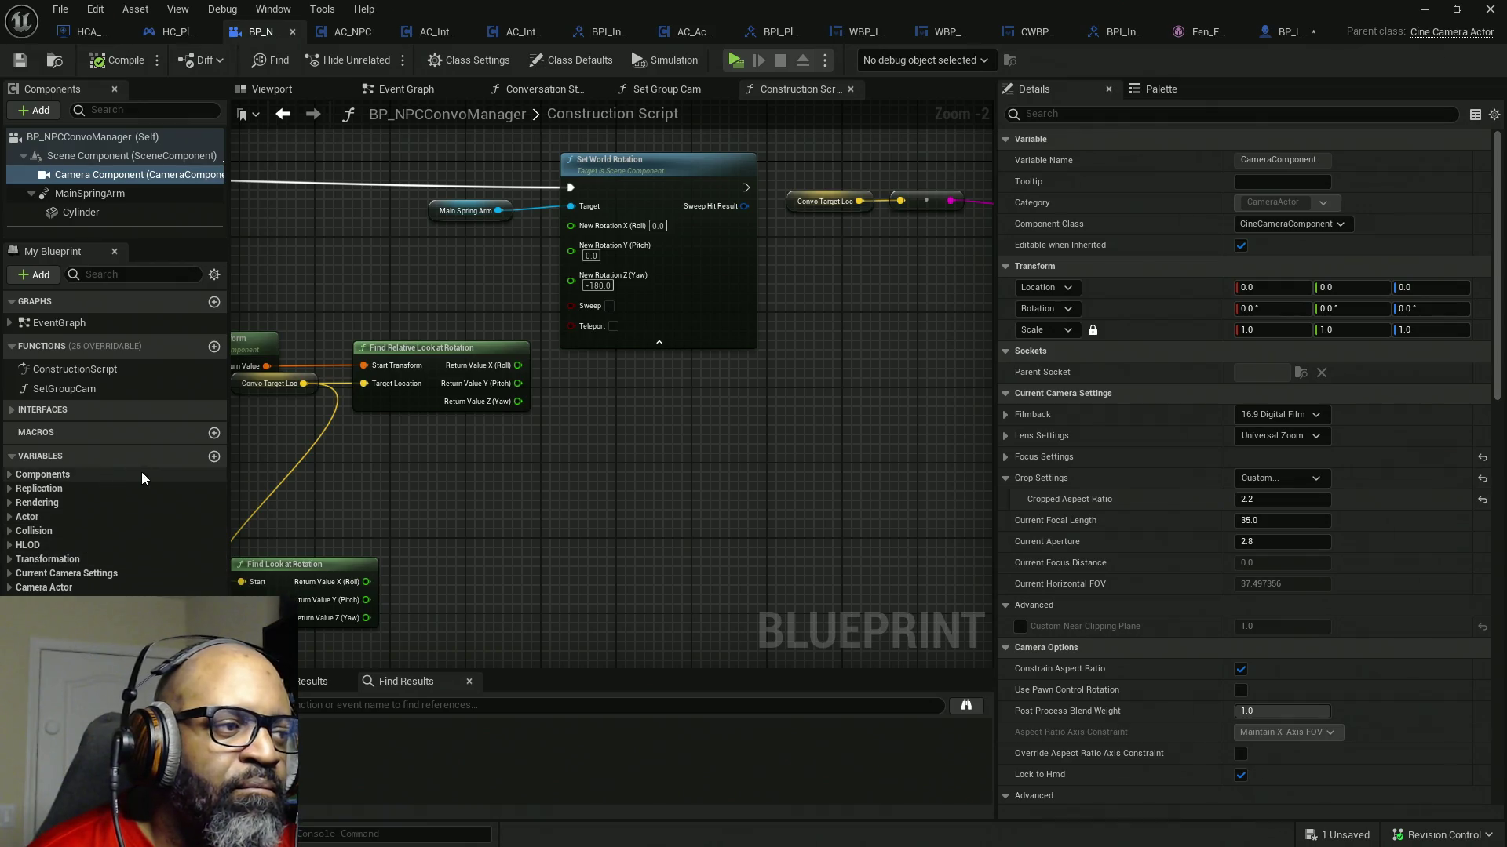
left_click(11, 477)
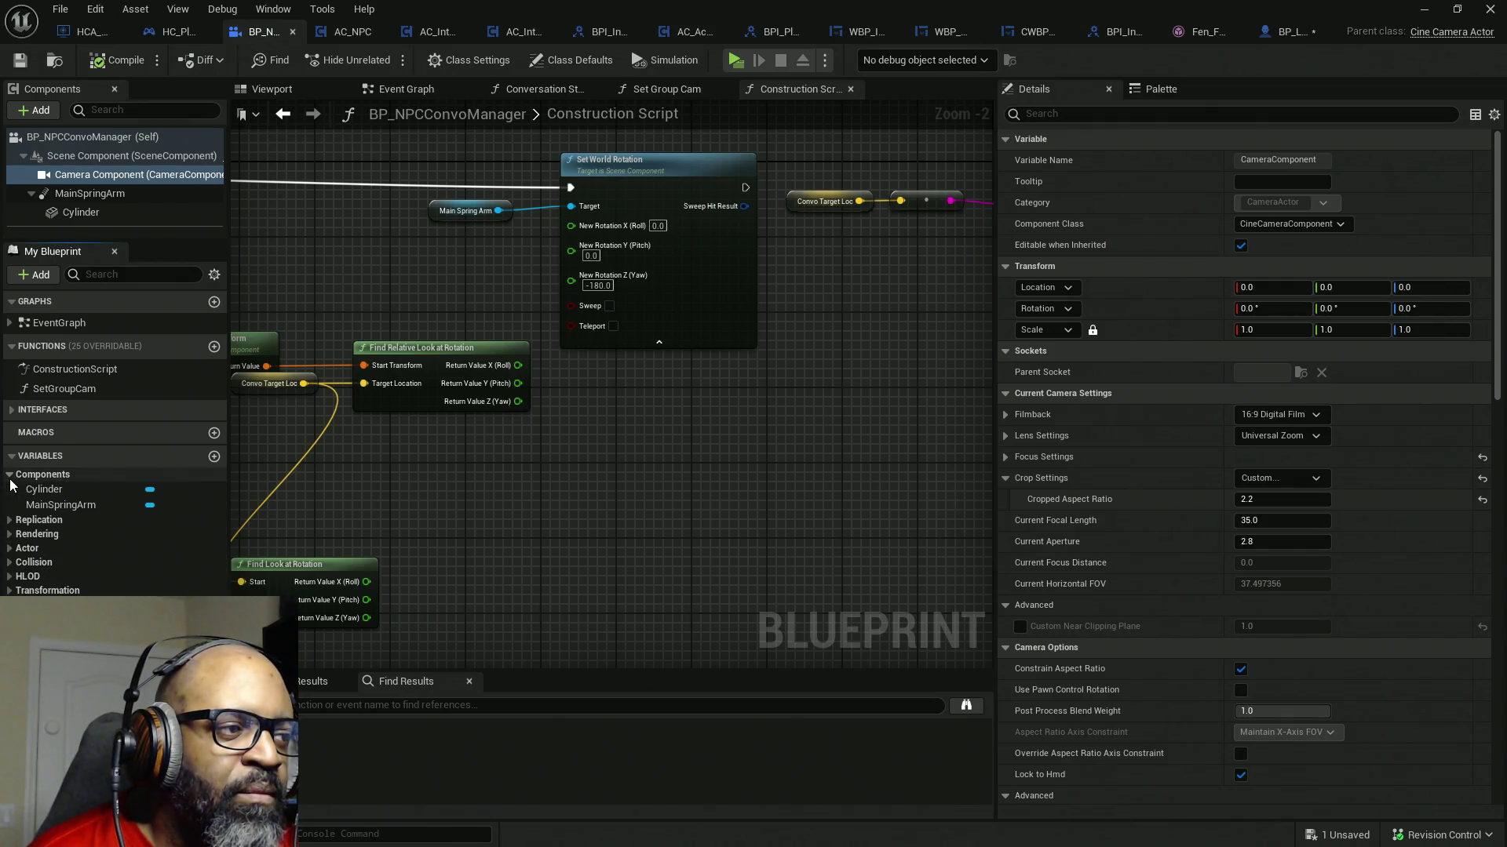
left_click(11, 477)
left_click(10, 517)
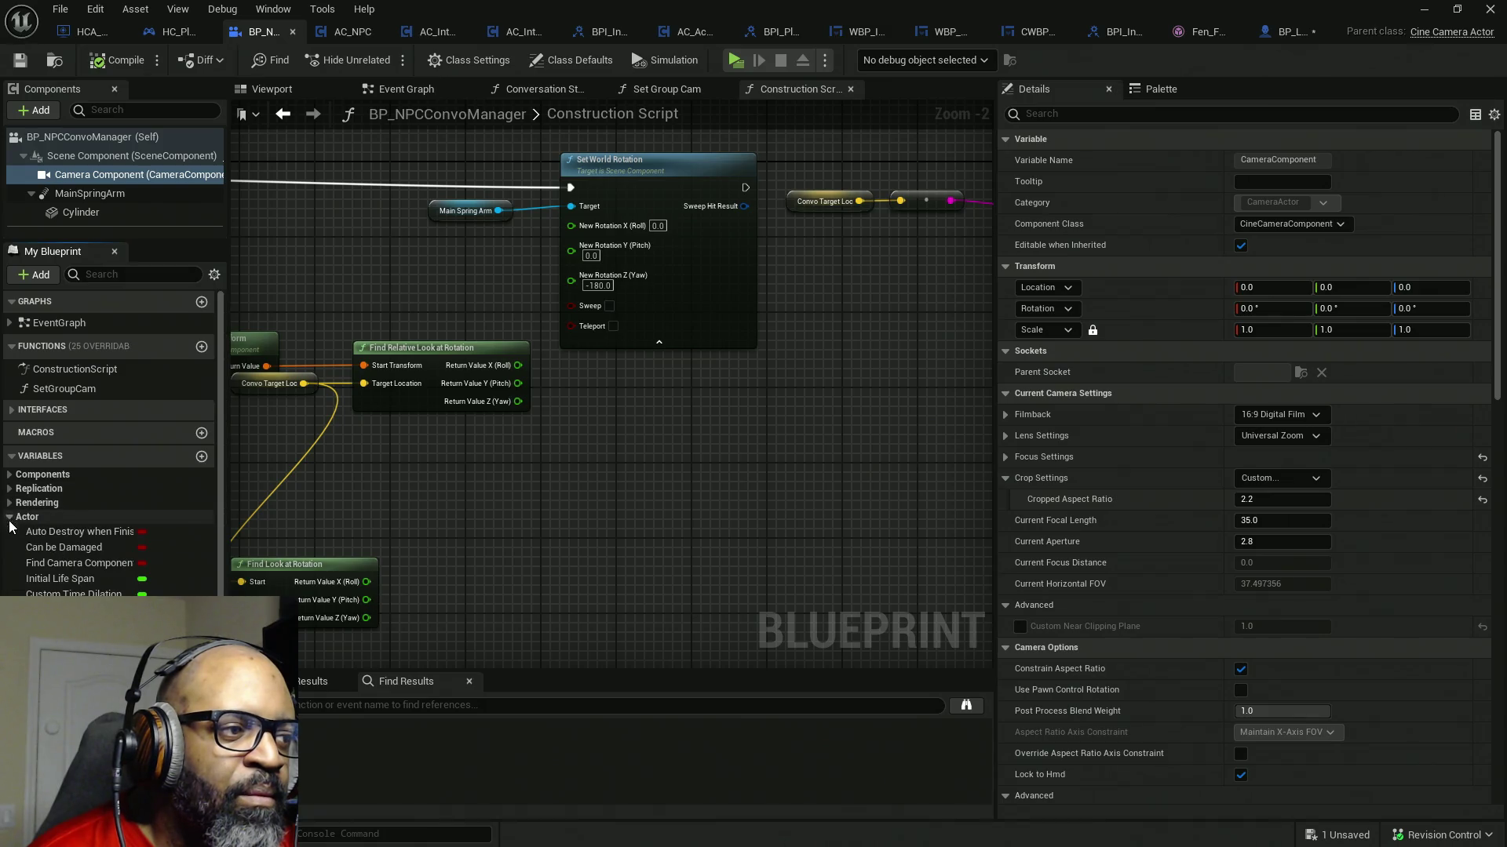
left_click(65, 610)
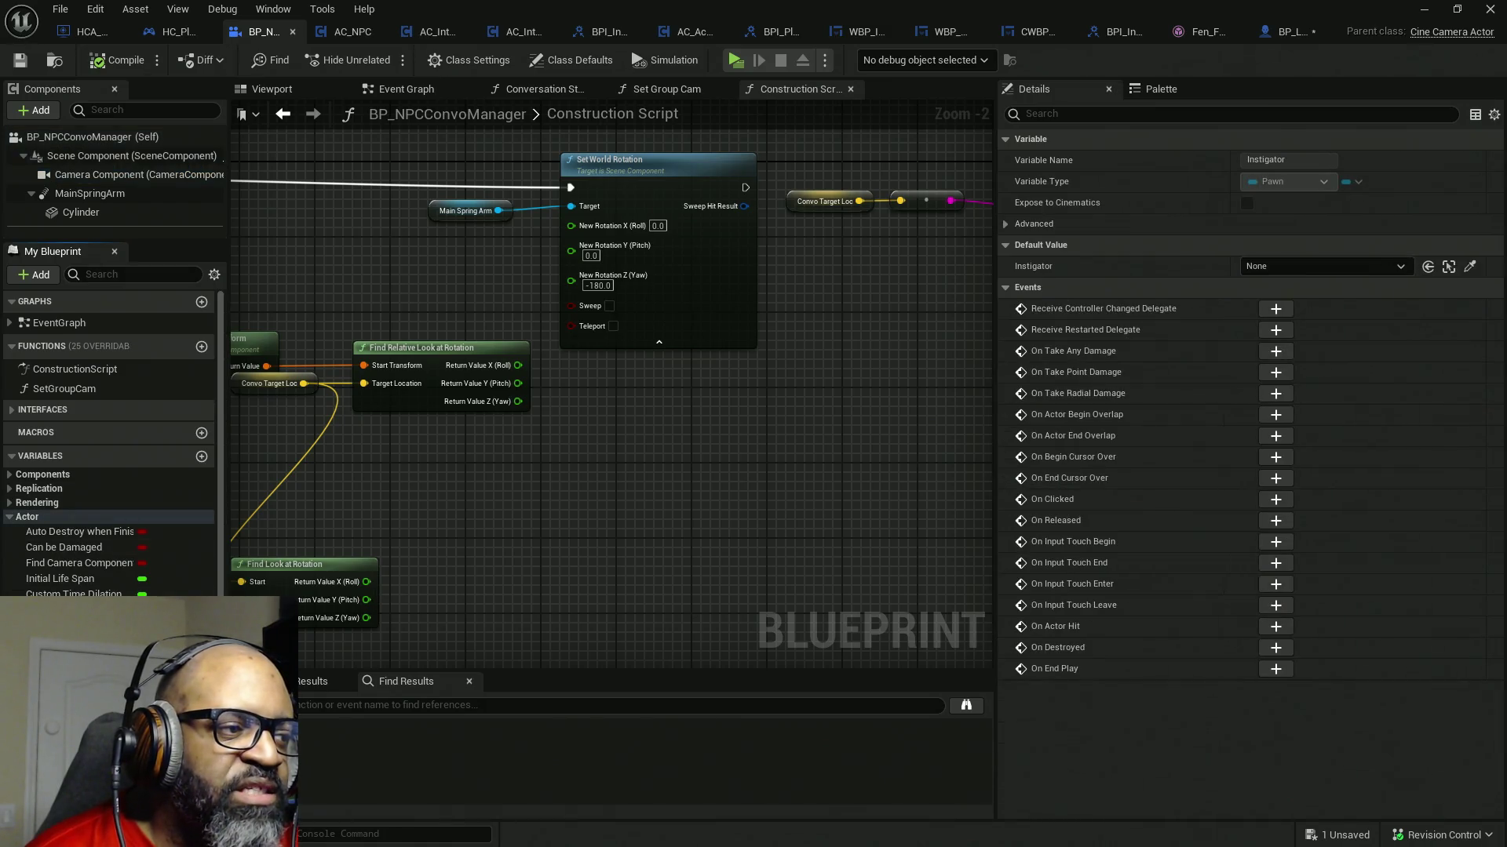
- Filter the members for 'owner', inspect Only Relevant to Owner, then return to HC_PlayerController
left_click(119, 274)
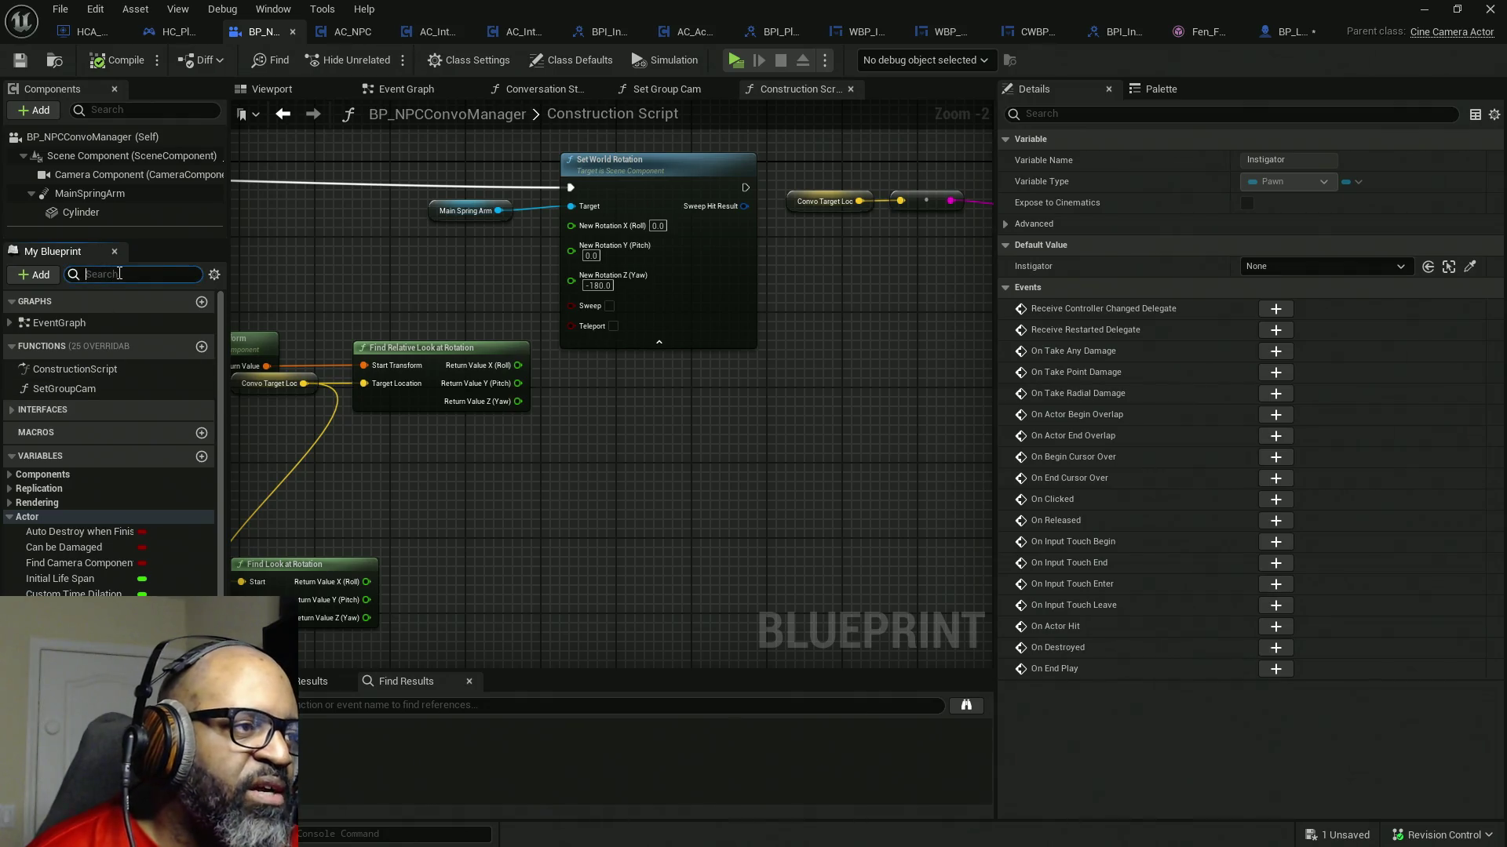
type("owner")
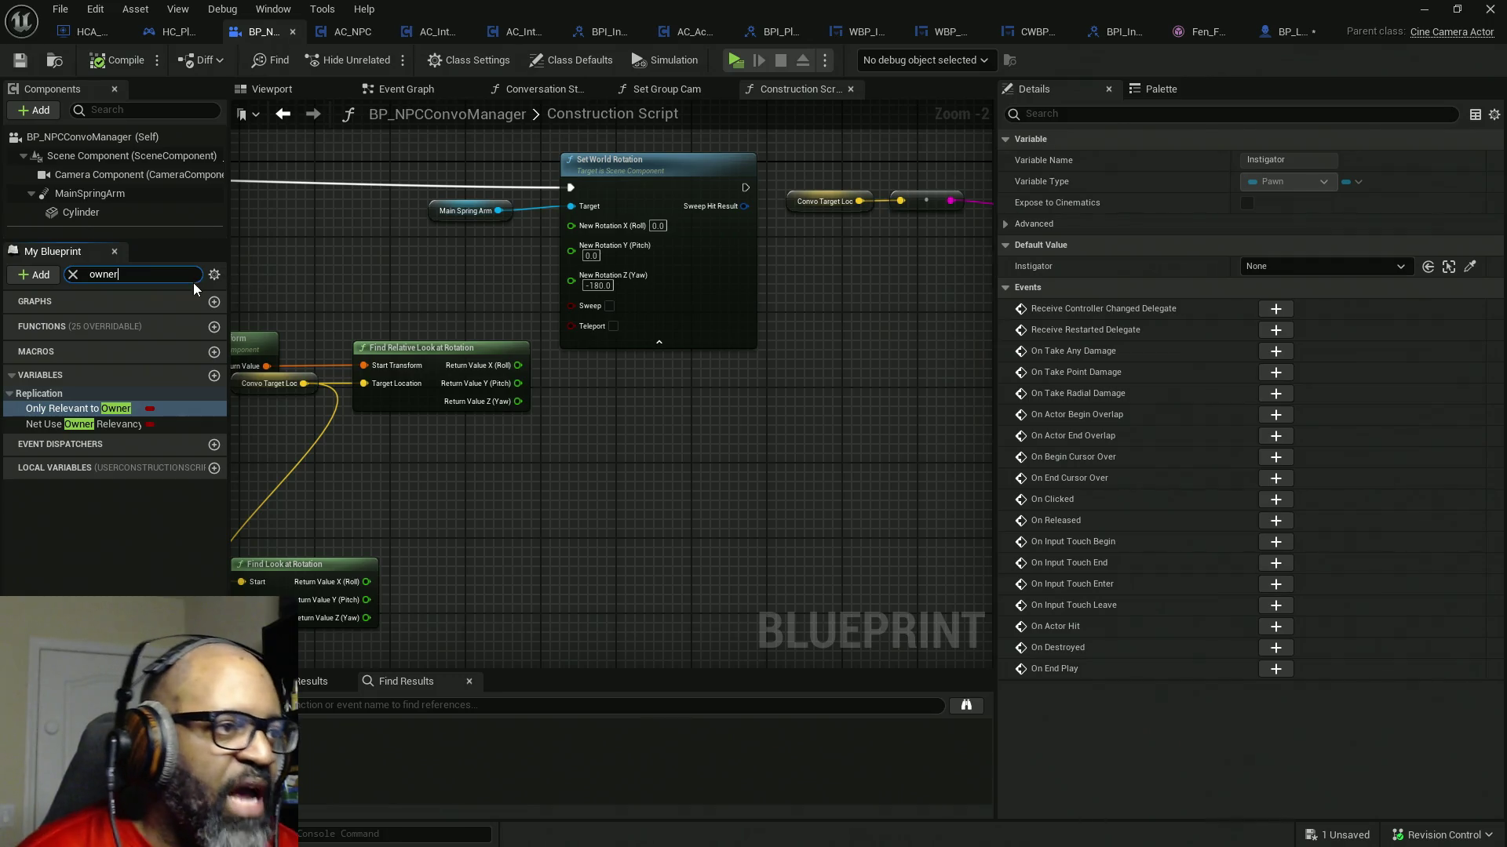
left_click(213, 274)
left_click(261, 263)
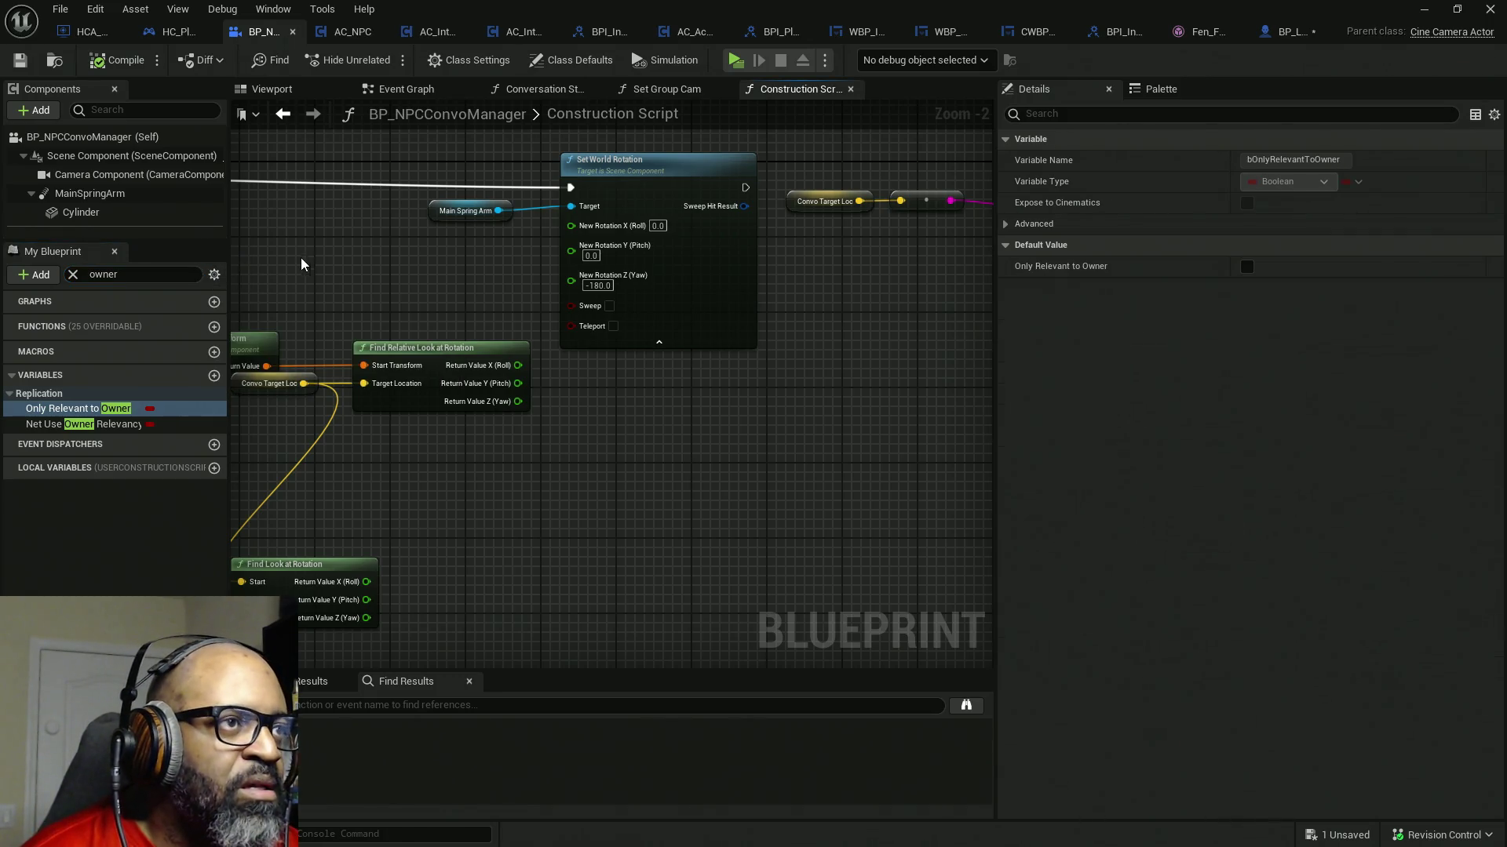
left_click(171, 31)
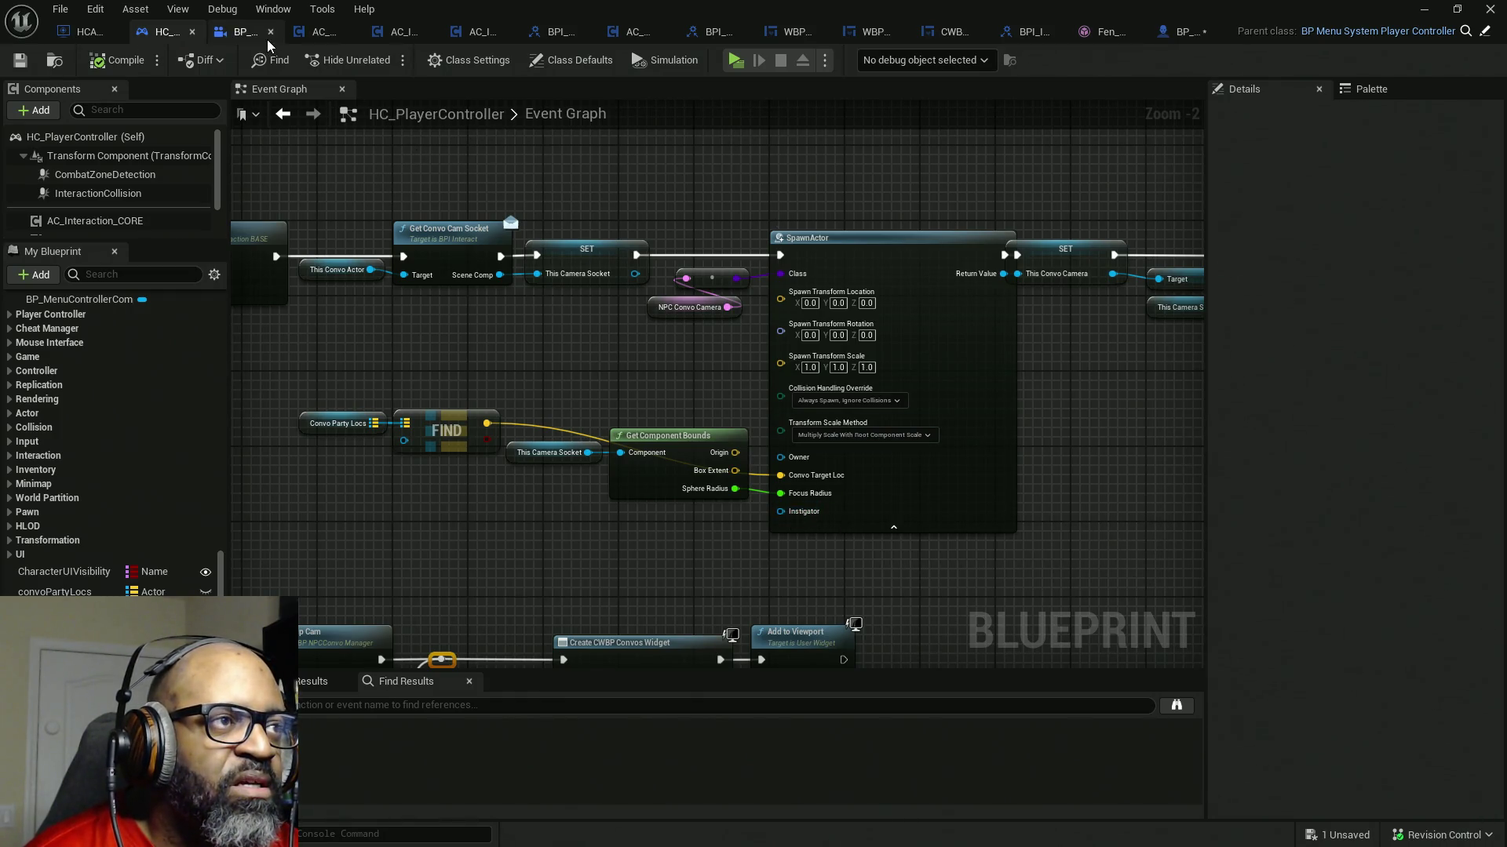
left_click(248, 30)
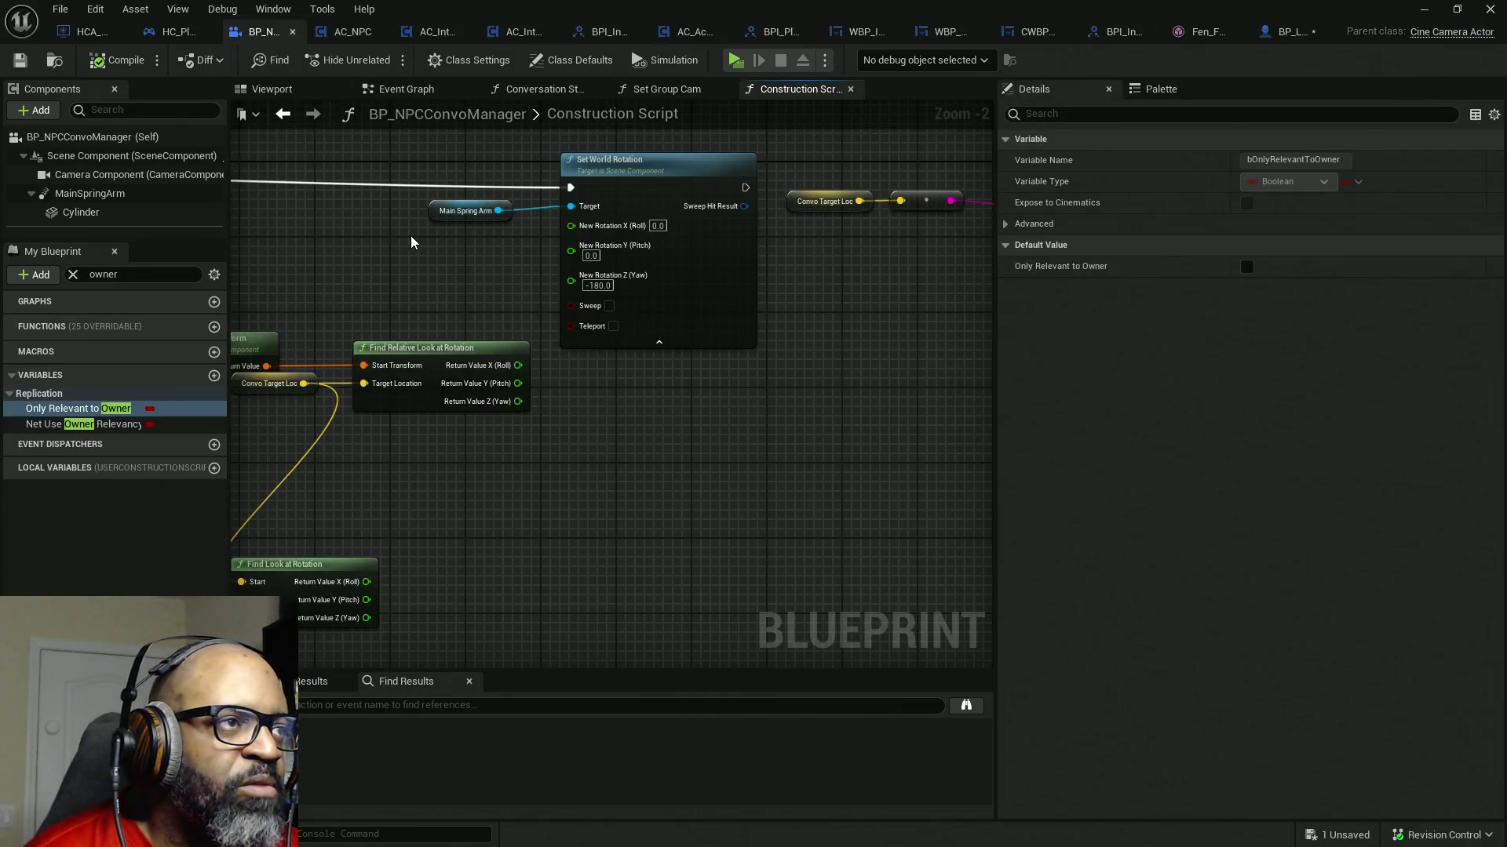
left_click(174, 32)
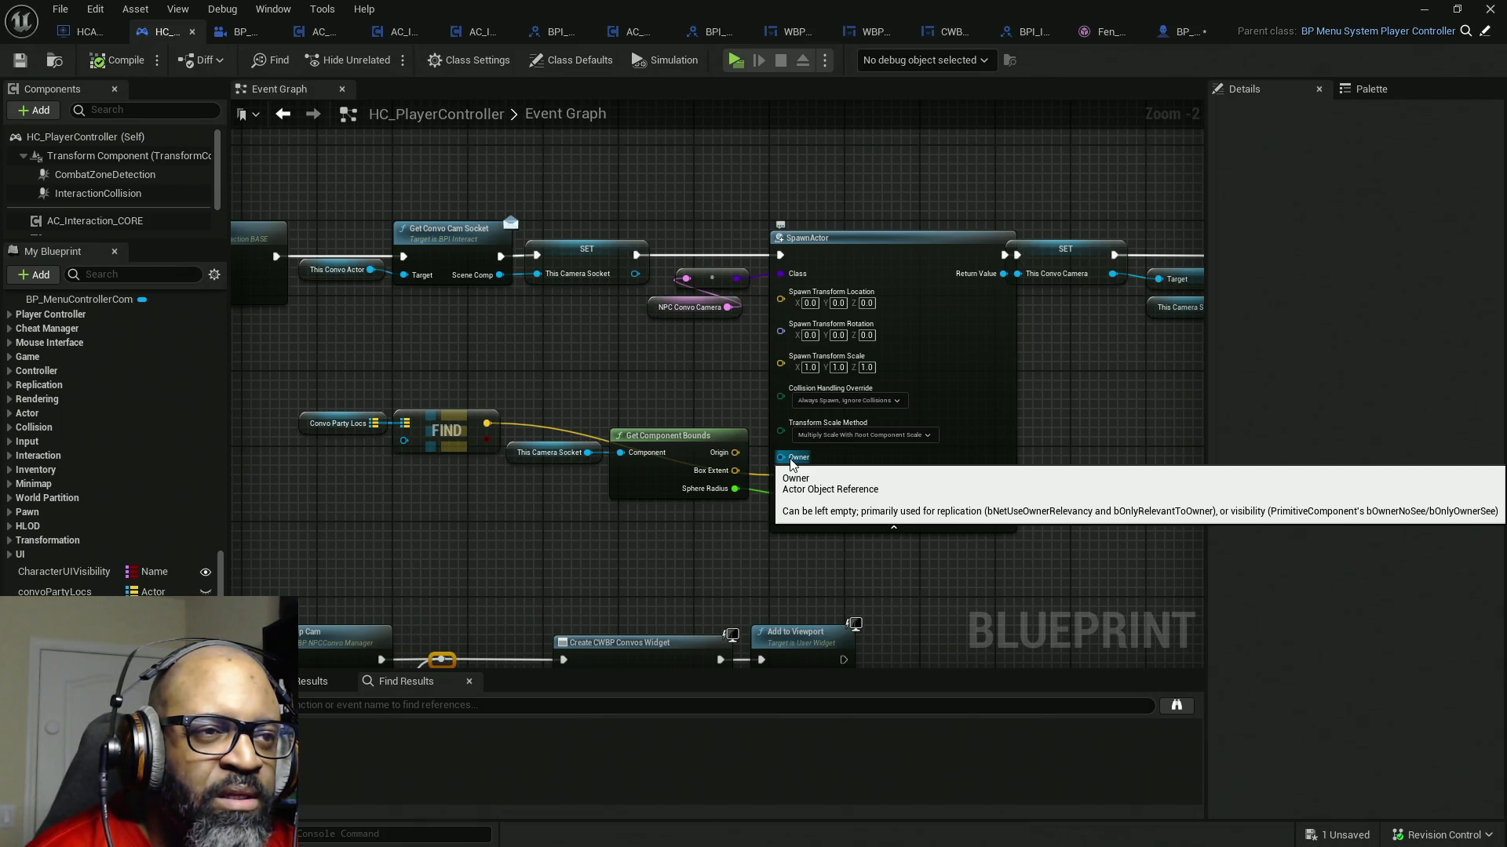
scroll(808, 431, "down", 4)
scroll(843, 336, "down", 2)
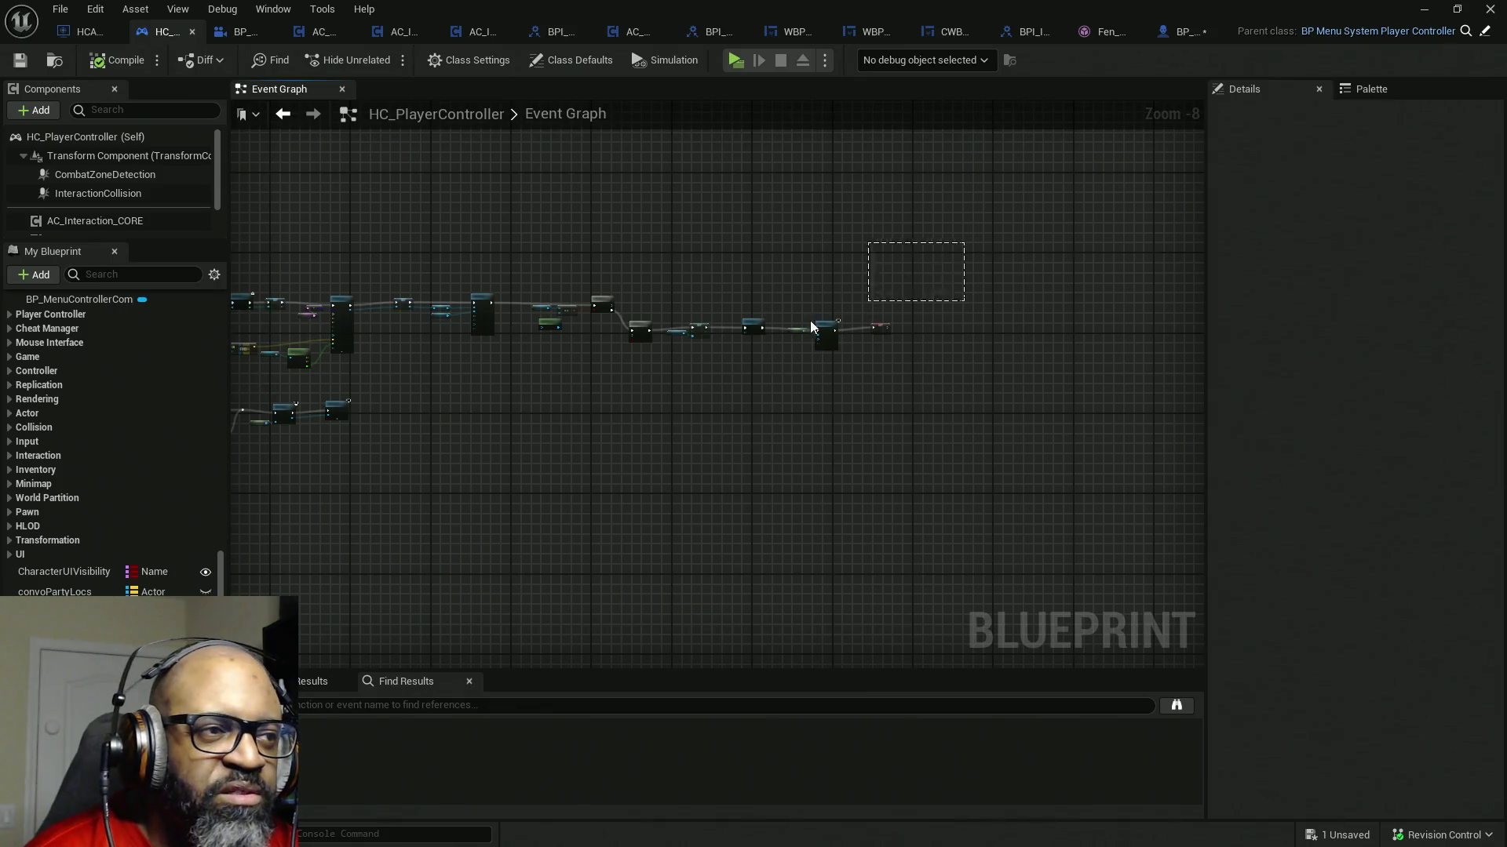
- Move the Convo Party Locs and FIND nodes lower to open space before SpawnActor
left_click_drag(838, 320, 303, 404)
scroll(572, 387, "up", 2)
scroll(541, 361, "up", 2)
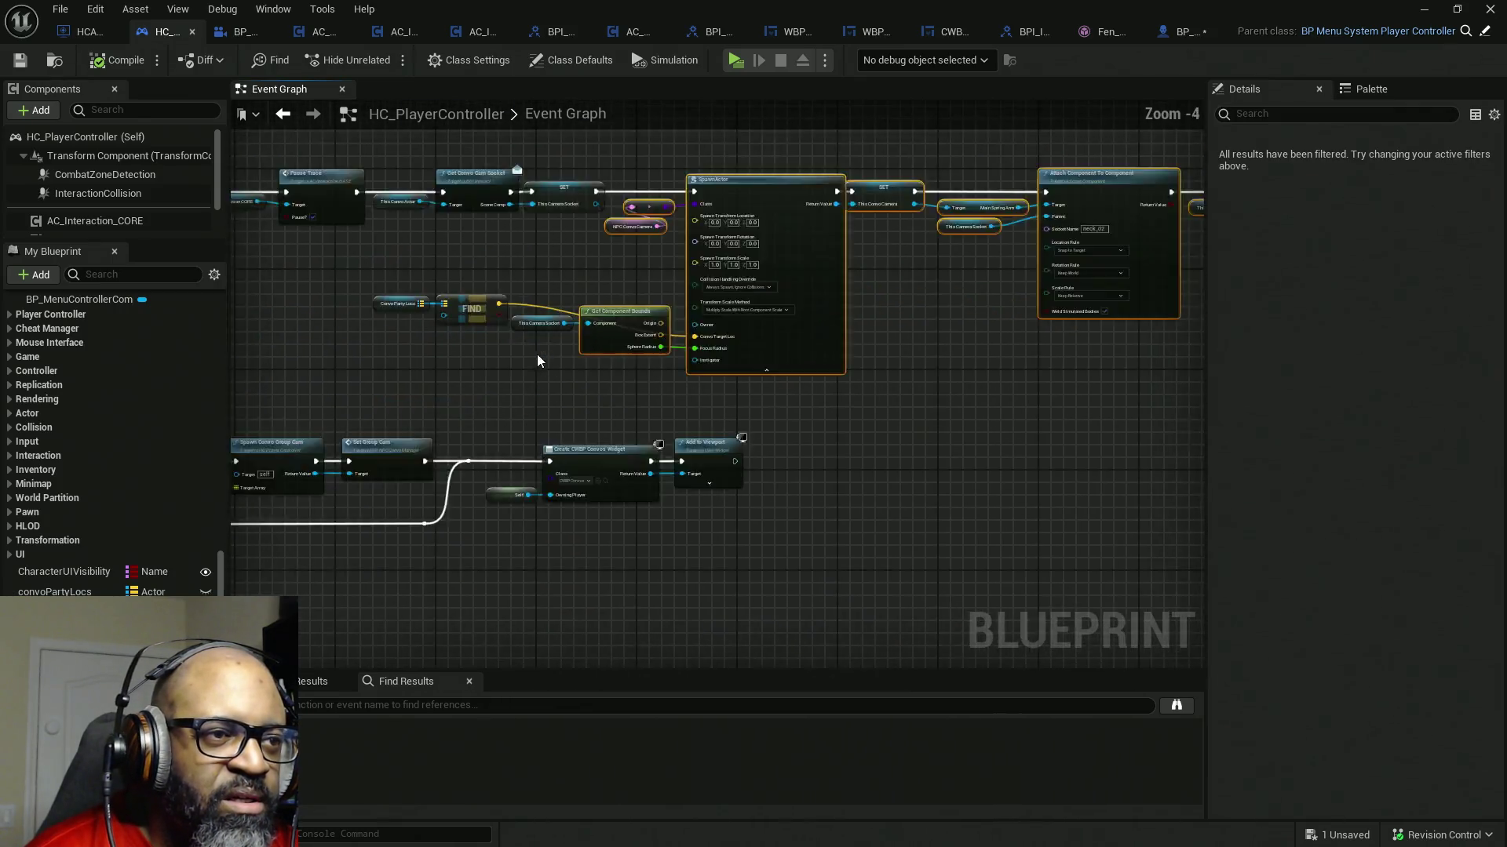
scroll(542, 361, "up", 2)
scroll(530, 353, "down", 1)
left_click_drag(656, 401, 951, 392)
left_click_drag(552, 413, 595, 433)
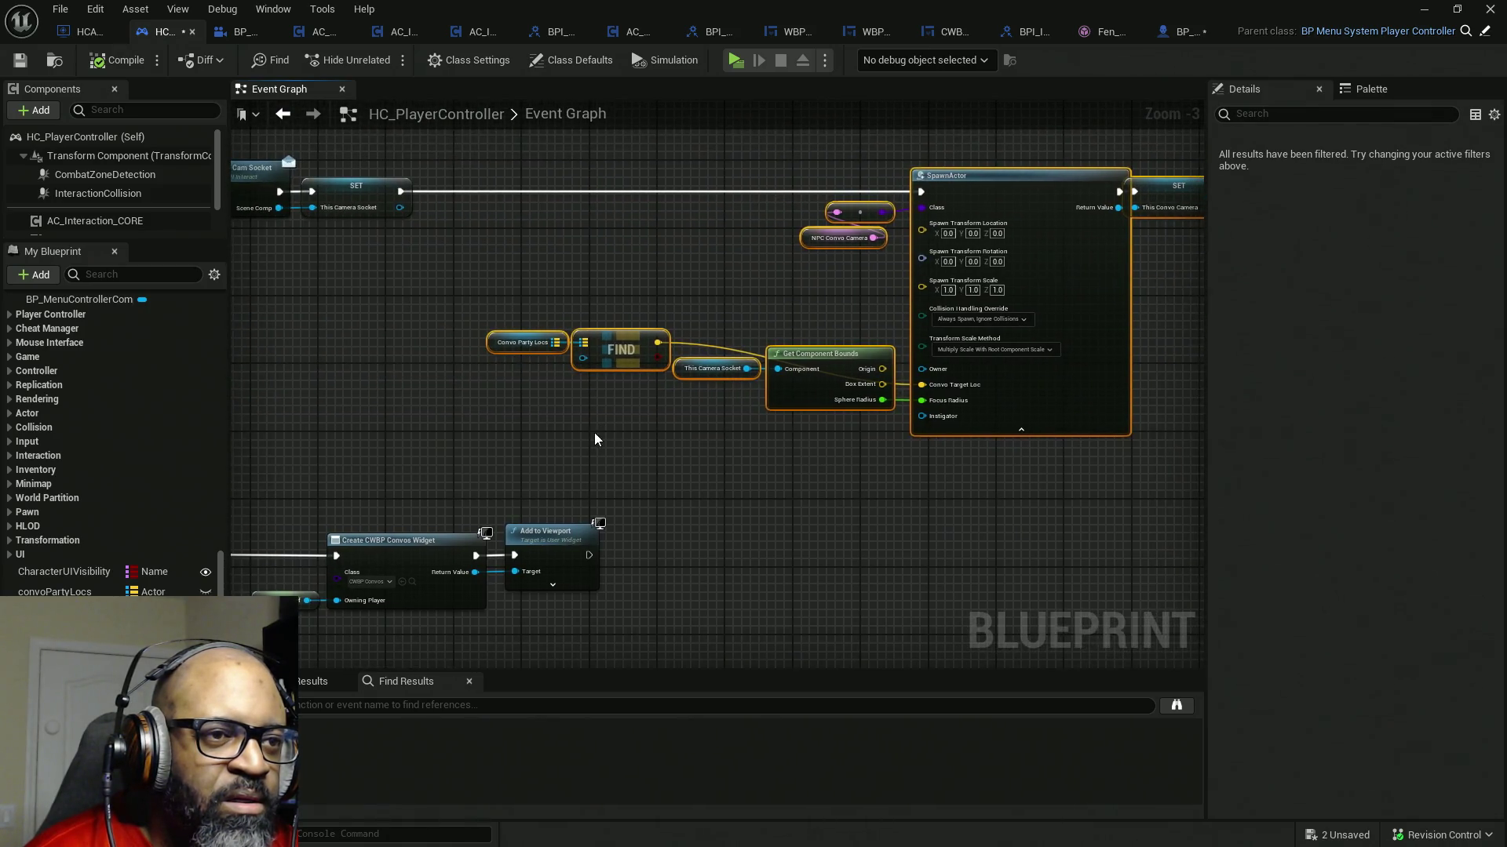
left_click(547, 373)
mouse_move(472, 302)
left_mouse_down()
mouse_move(622, 361)
mouse_move(620, 404)
left_mouse_up()
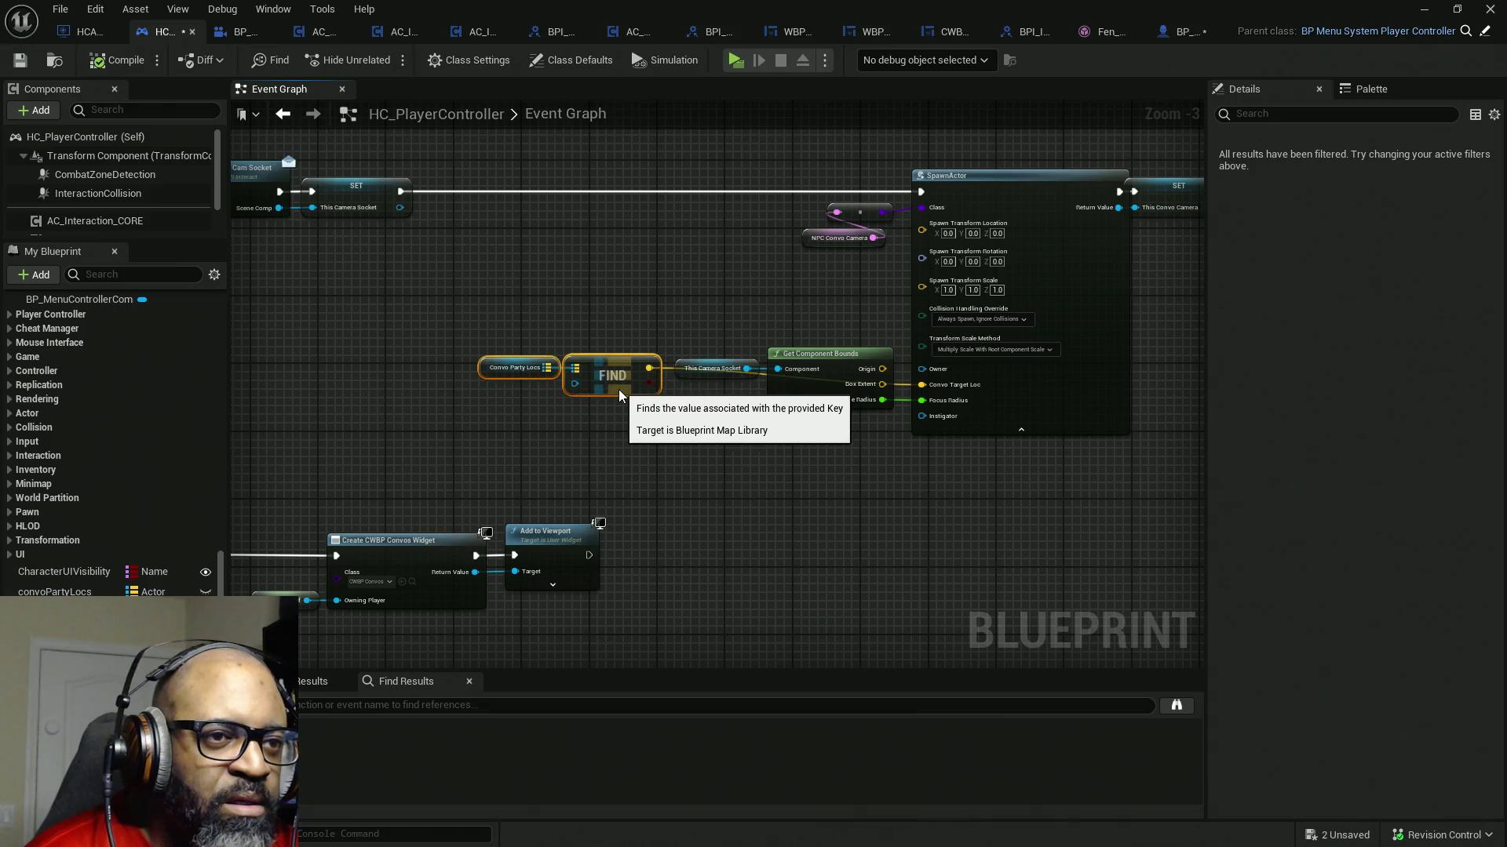
left_click_drag(518, 336, 681, 314)
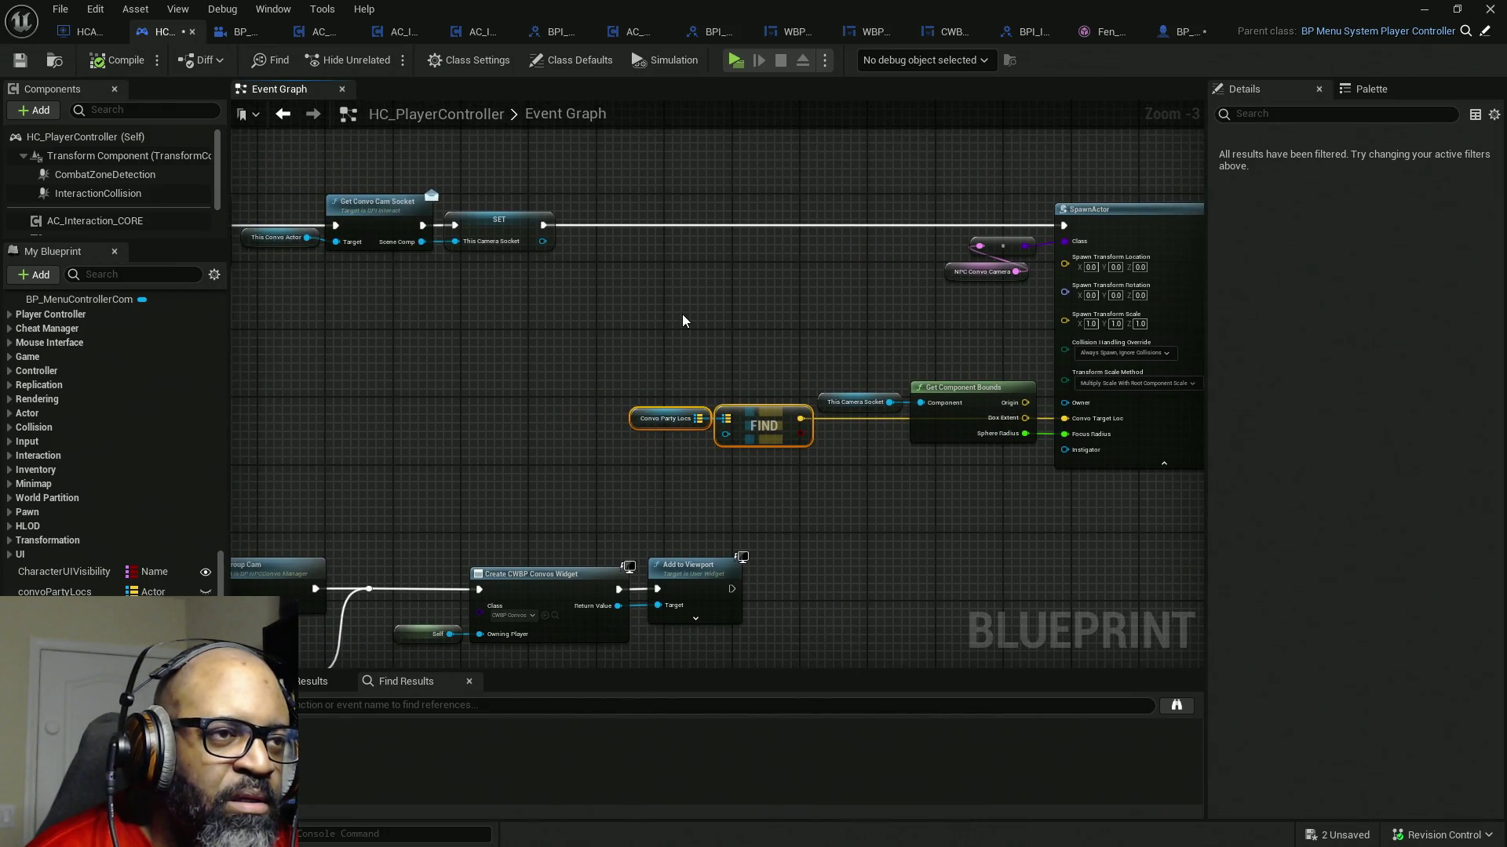
- Add a Cast To Pawn node fed by This Convo Actor, with the SET execution running into it
right_click(682, 314)
type("castto pawn")
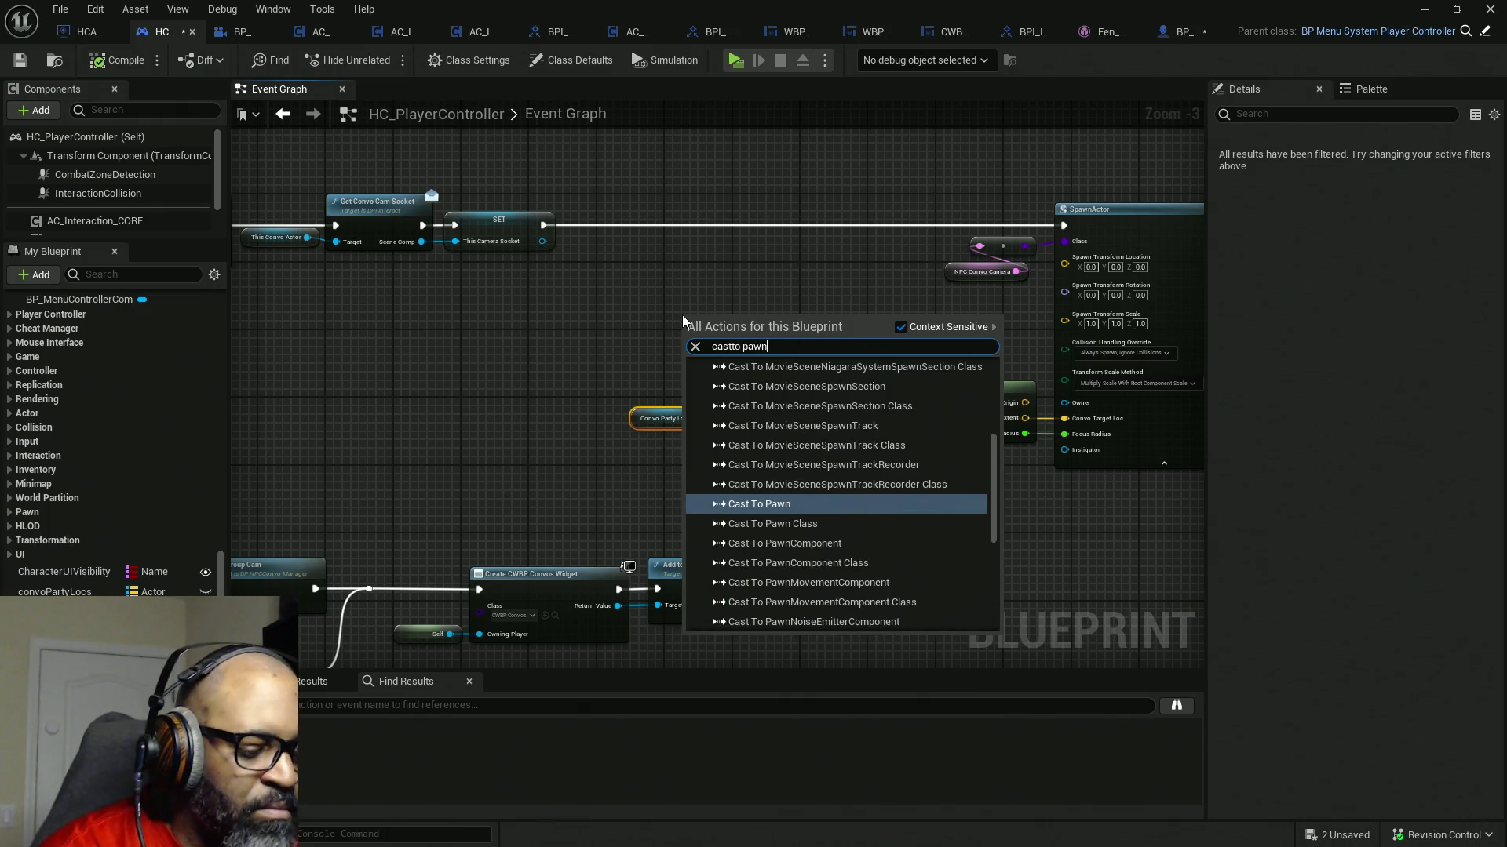
key("Return")
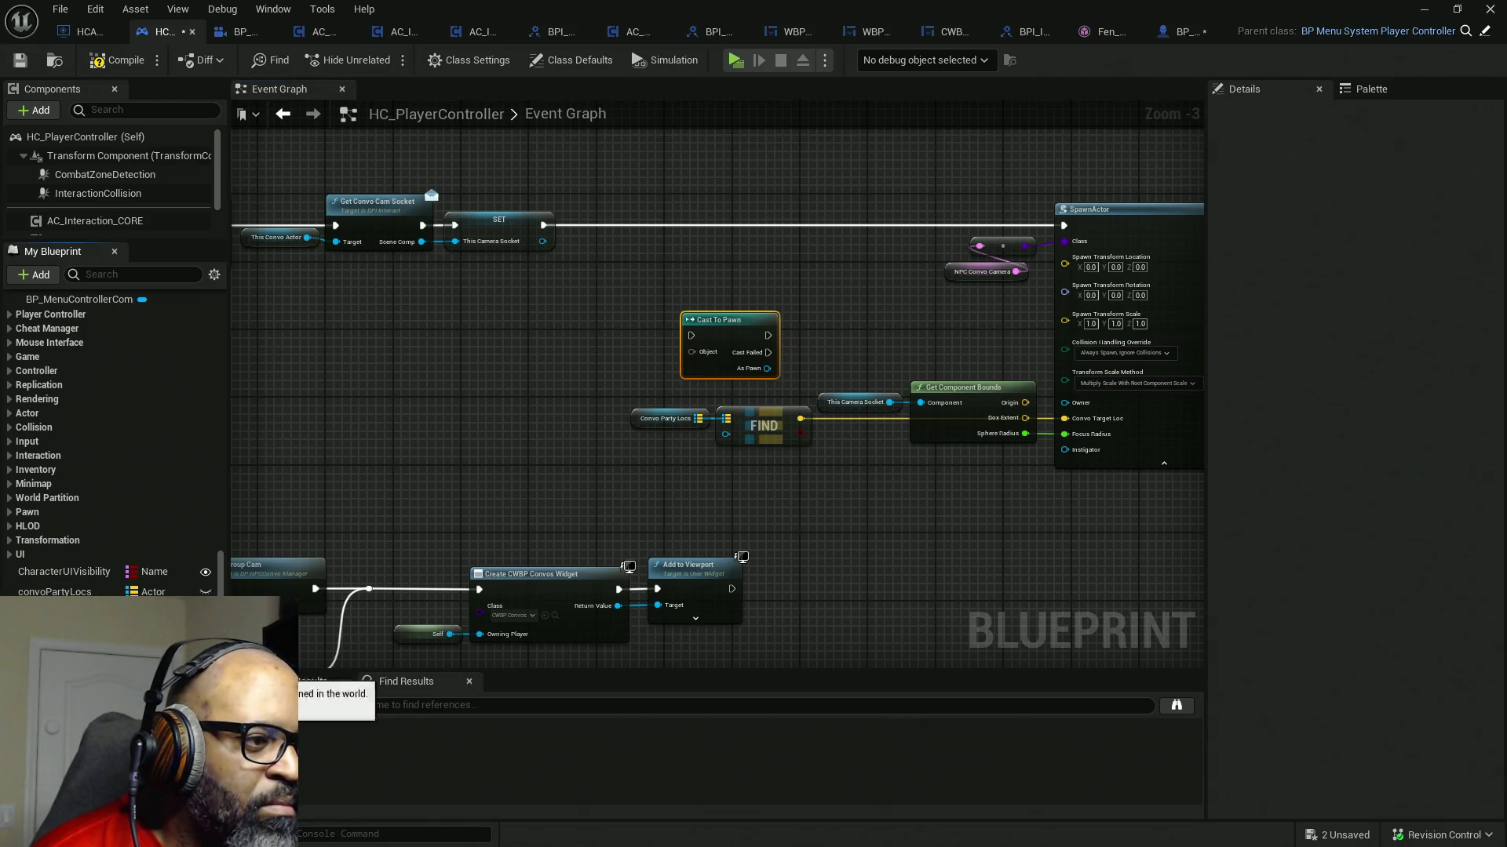
left_click_drag(70, 619, 540, 369)
left_click_drag(366, 423, 1020, 417)
scroll(1020, 417, "up", 2)
scroll(976, 389, "up", 2)
mouse_move(720, 345)
left_mouse_down()
mouse_move(841, 327)
mouse_move(793, 427)
mouse_move(574, 267)
left_mouse_up()
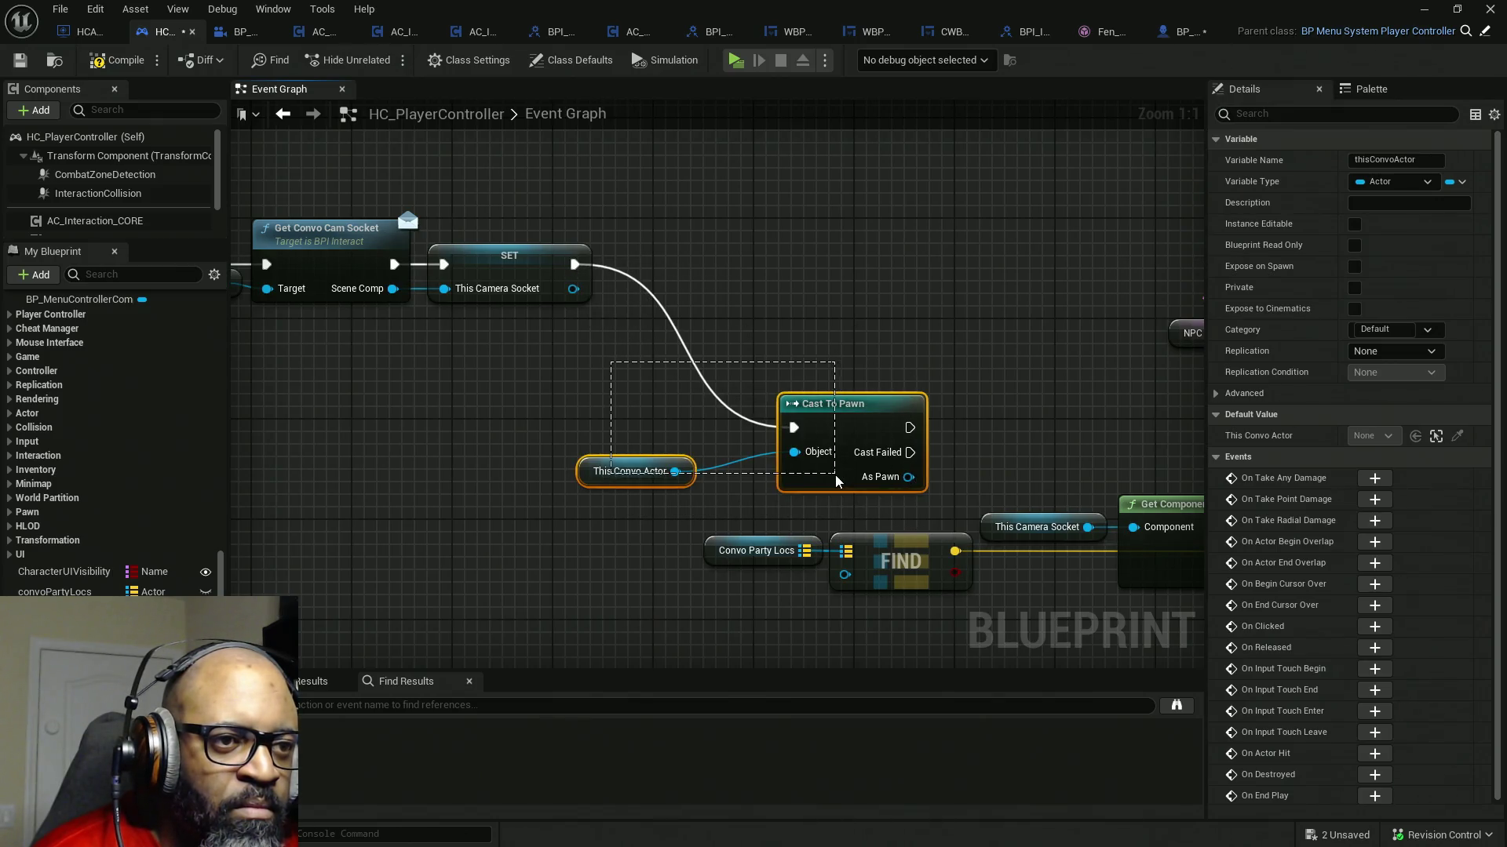
left_click_drag(811, 464, 810, 483)
- Tidy the getter and cast nodes, wire As Pawn to SpawnActor's Instigator and the cast's exec to SpawnActor
left_click(609, 428)
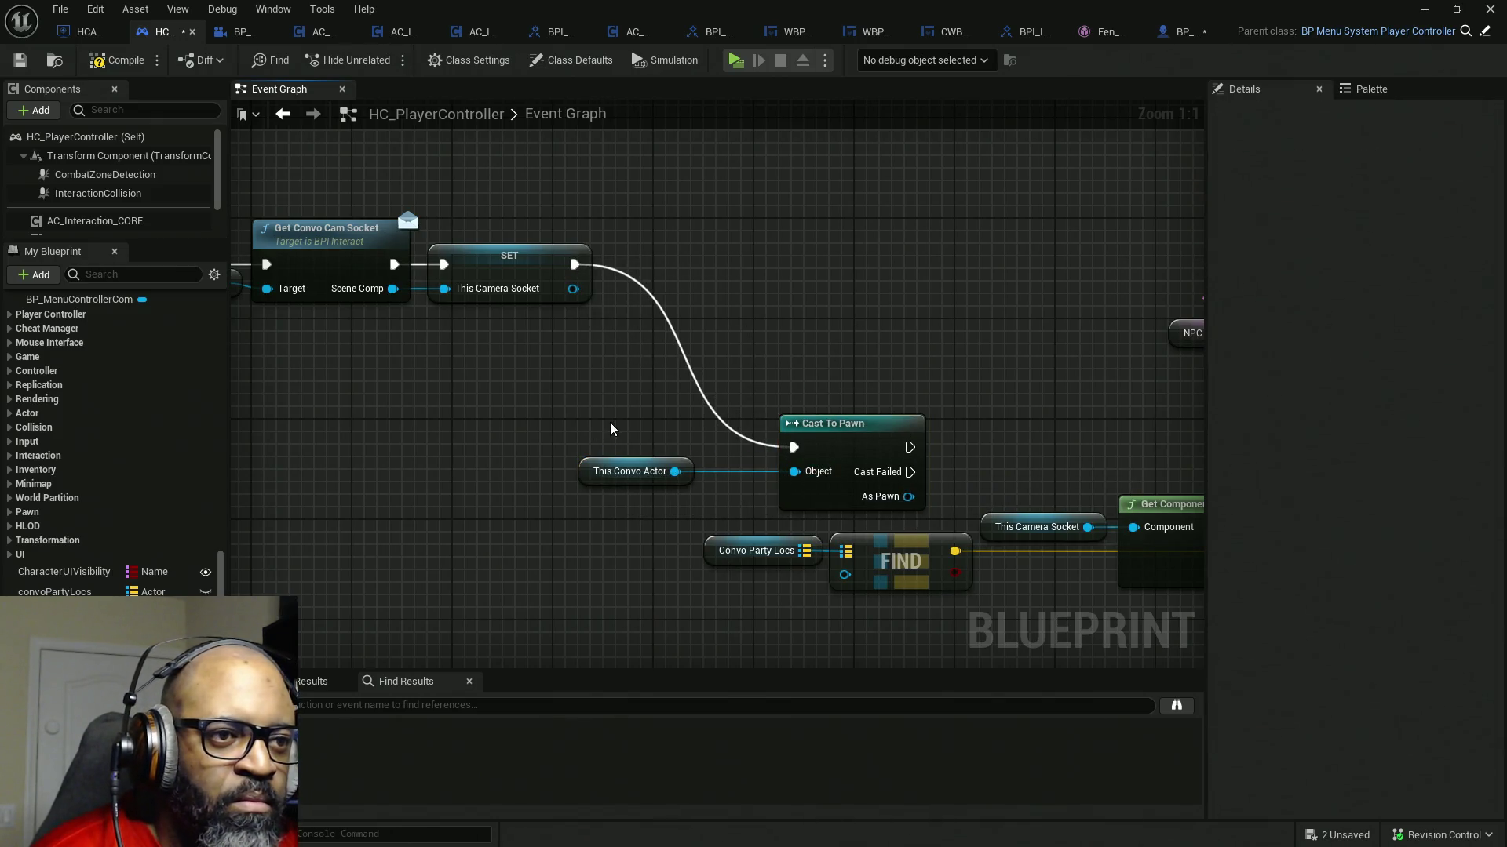
left_click_drag(647, 472, 709, 471)
left_click_drag(598, 411, 812, 500)
left_click_drag(789, 449, 751, 264)
left_click_drag(1115, 460, 663, 419)
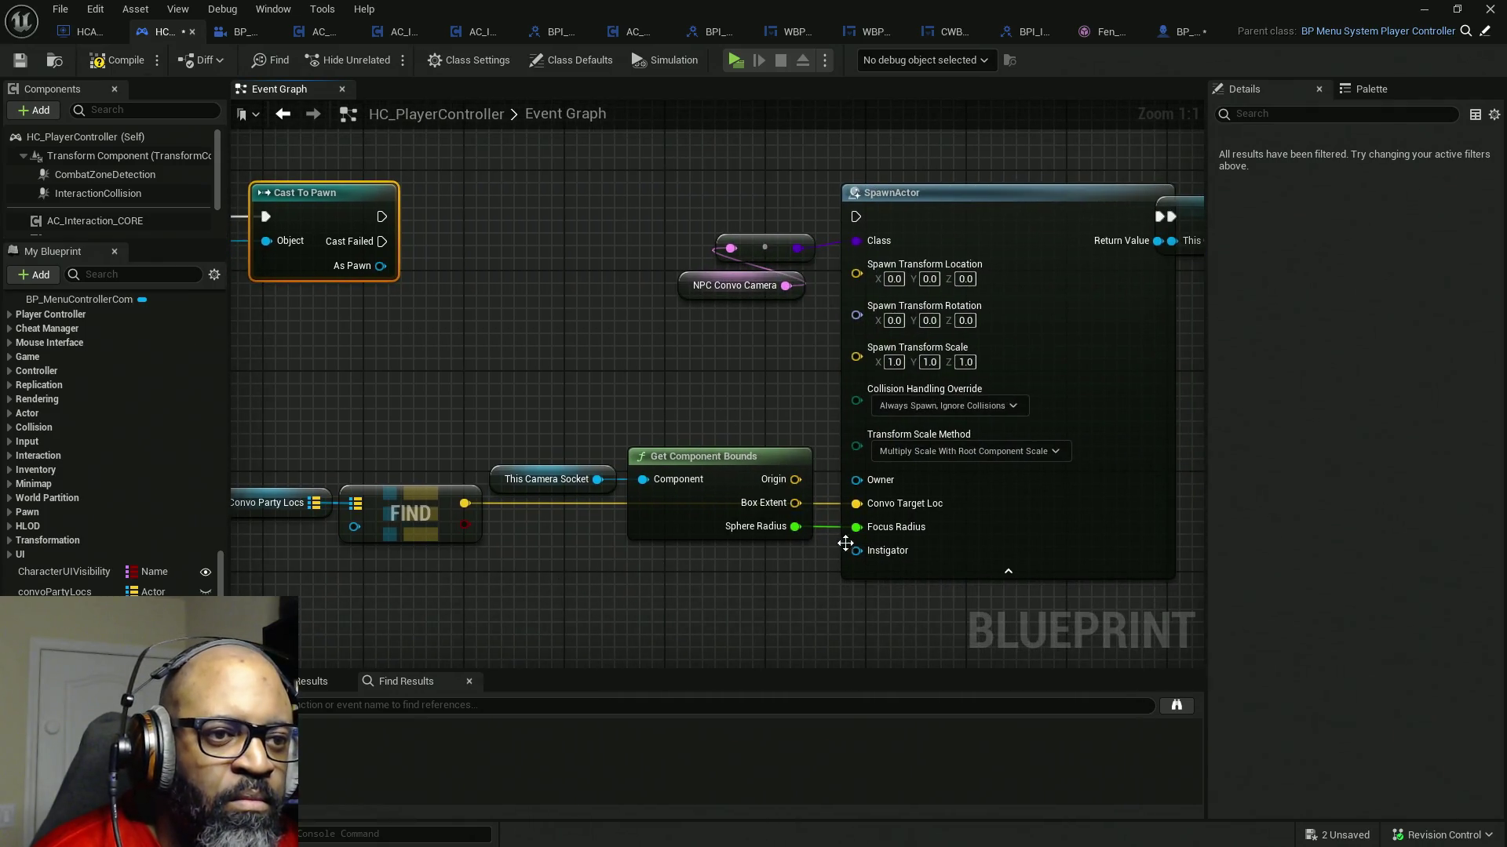
mouse_move(855, 550)
left_mouse_down()
mouse_move(467, 270)
mouse_move(379, 266)
left_mouse_up()
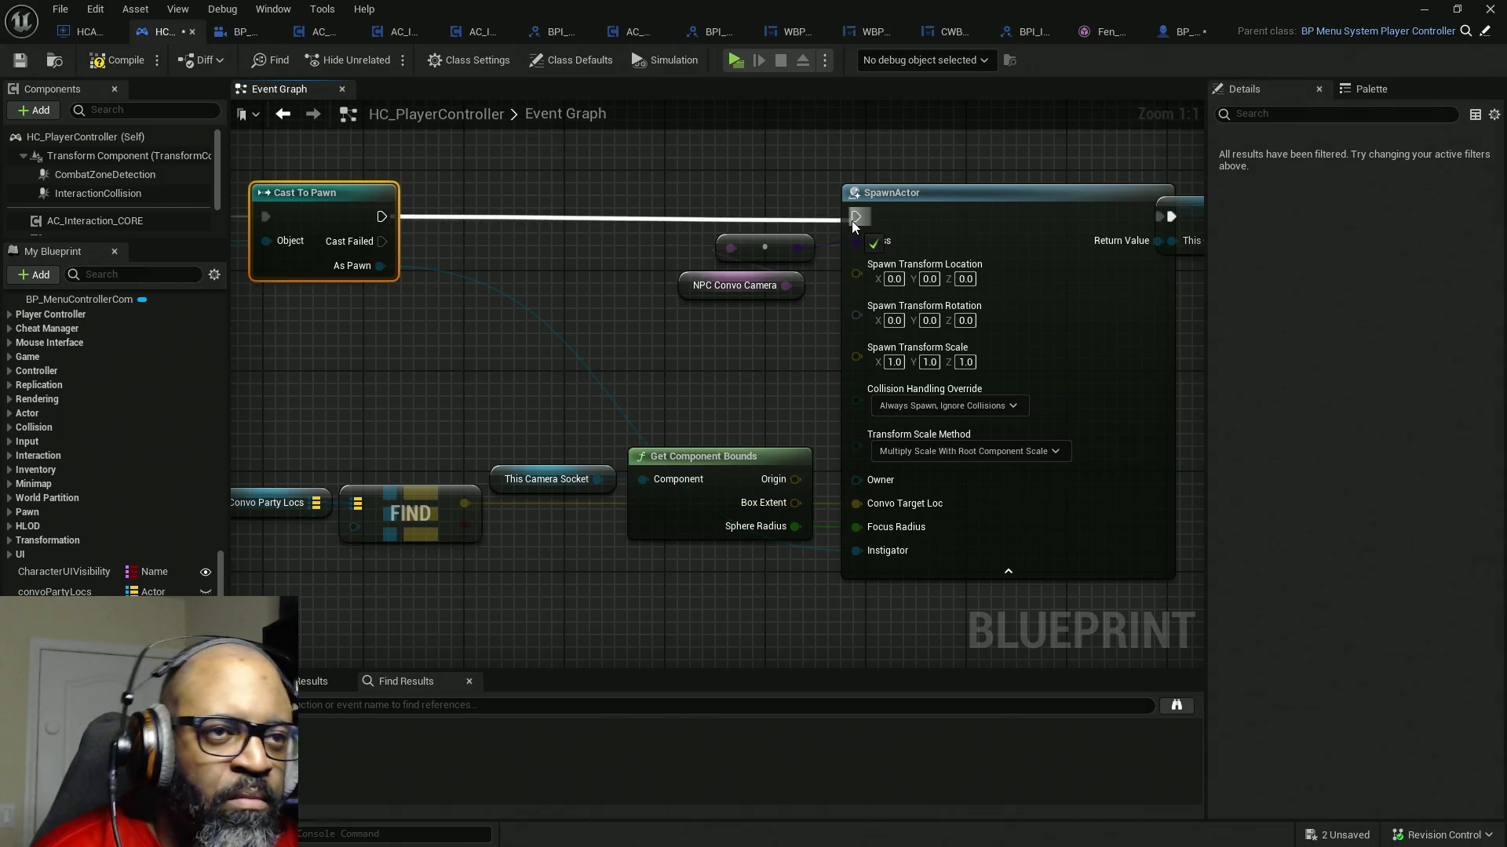
left_click_drag(827, 216, 854, 216)
- Compile HC_PlayerController, save all assets and switch to BP_NPCConvoManager
left_click(112, 62)
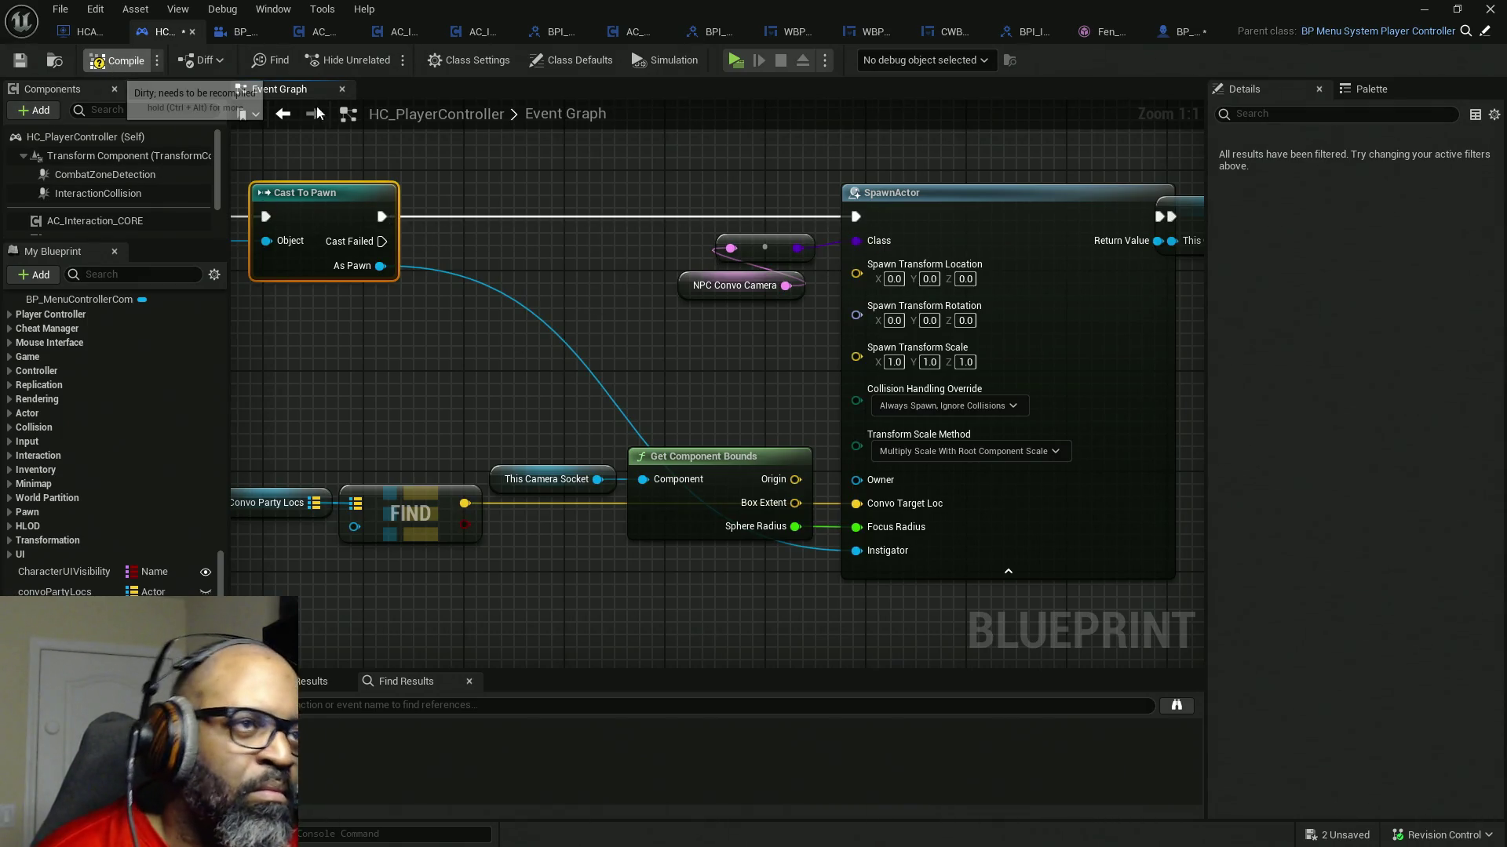
key("ctrl+shift+s")
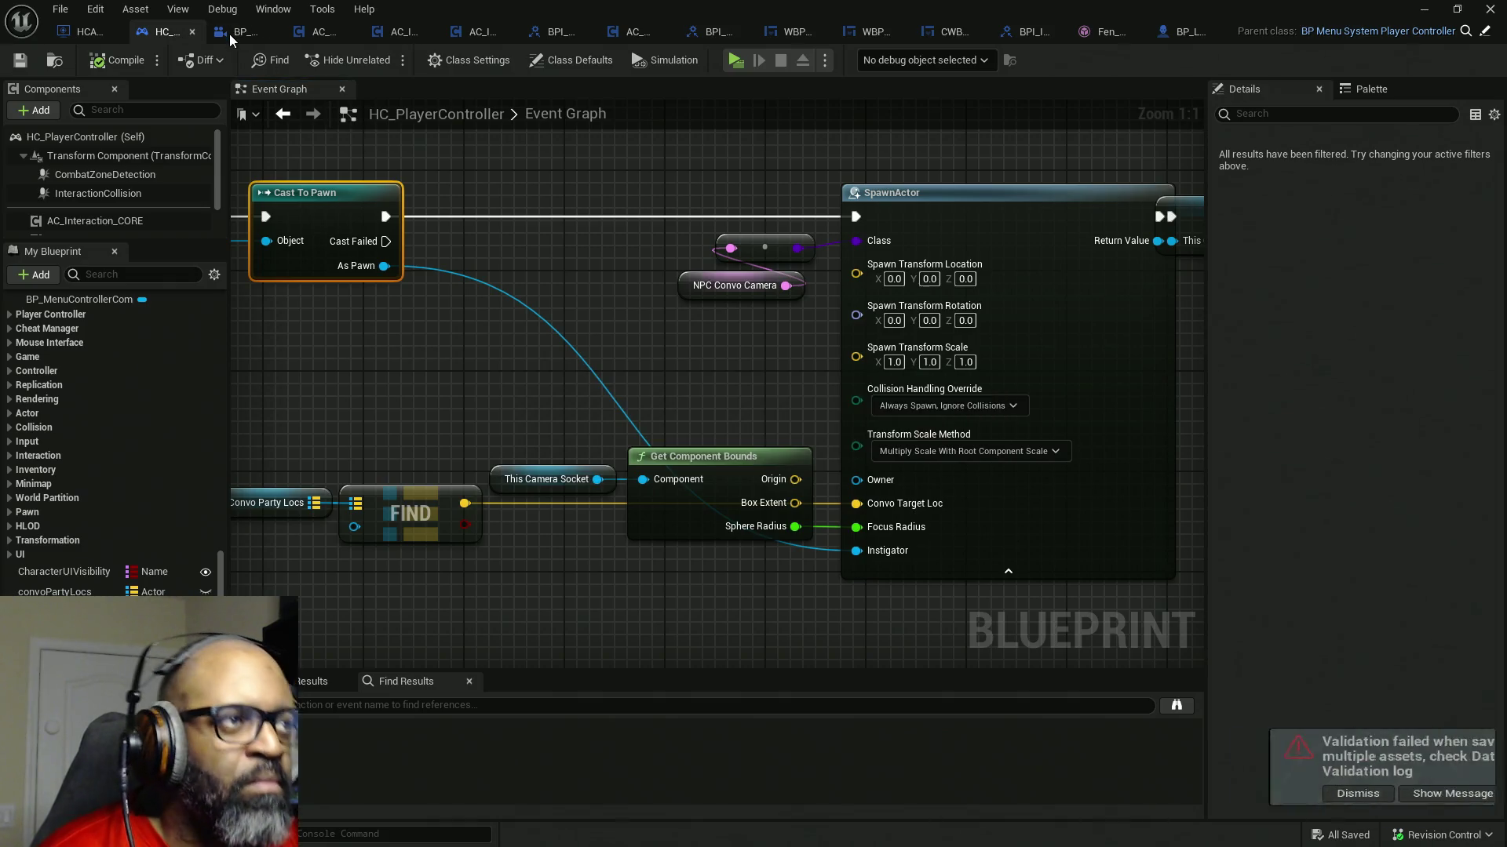
left_click(249, 30)
- Delete the Convo Target Loc and conversion nodes feeding Print String in the Construction Script
mouse_move(503, 233)
left_mouse_down()
mouse_move(485, 263)
mouse_move(692, 295)
mouse_move(510, 270)
mouse_move(276, 290)
left_mouse_up()
scroll(510, 269, "down", 1)
scroll(766, 319, "down", 2)
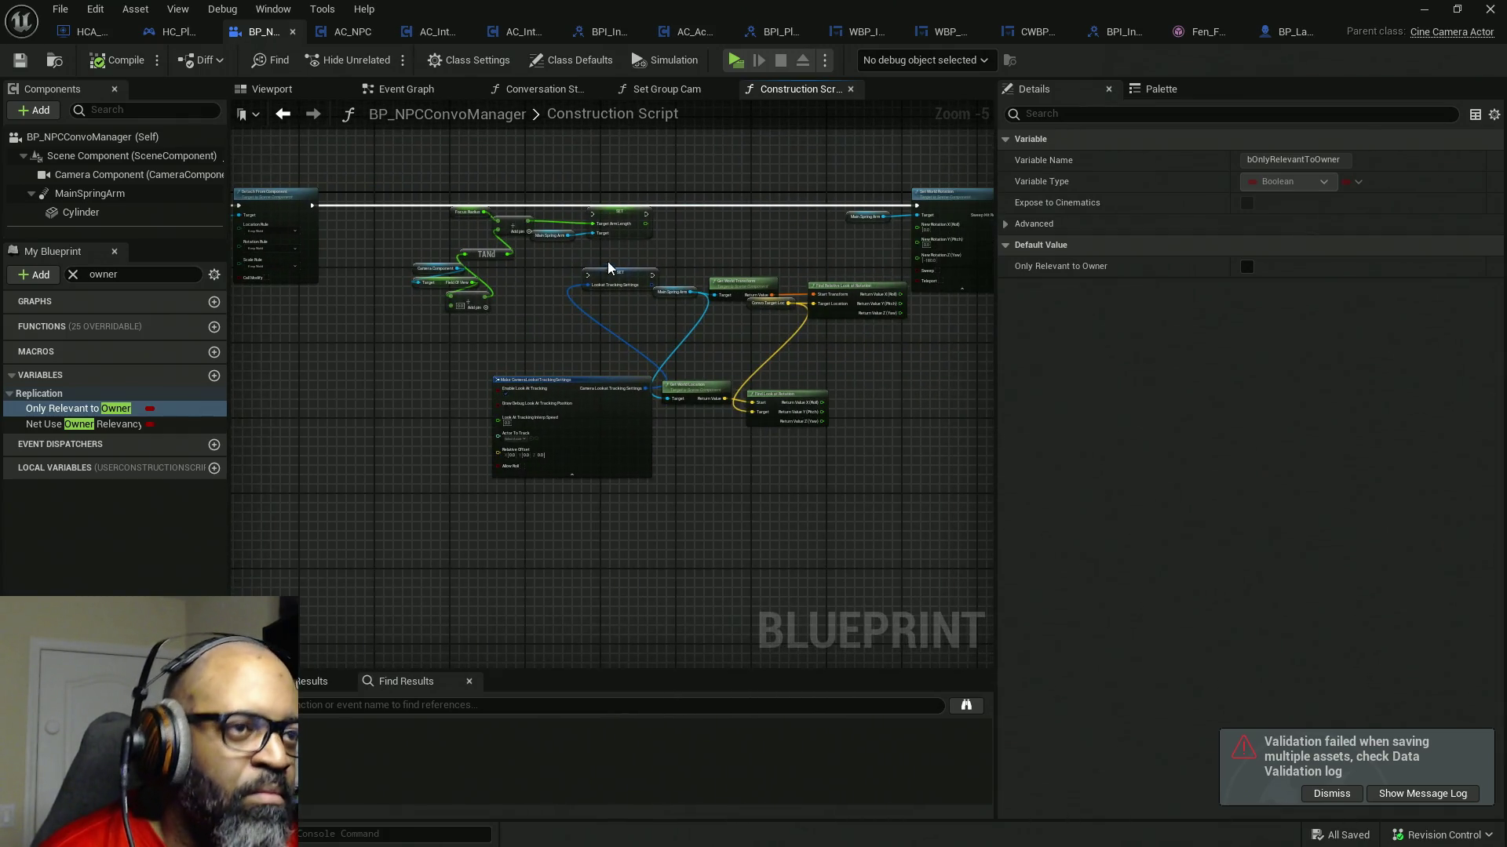
left_click_drag(398, 179, 646, 245)
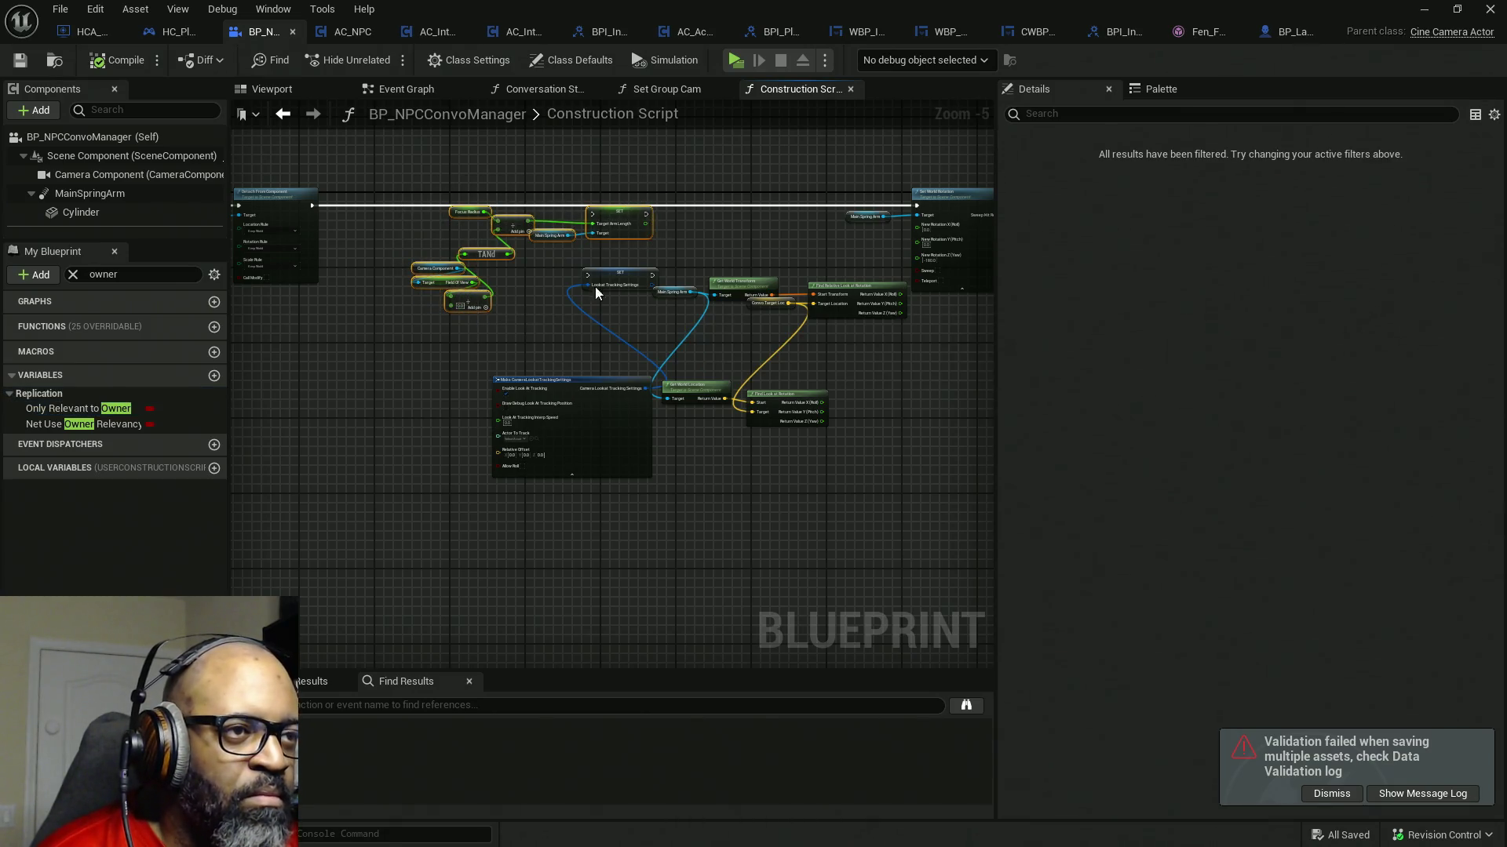
left_click_drag(813, 311, 513, 314)
scroll(518, 306, "up", 2)
scroll(500, 195, "up", 2)
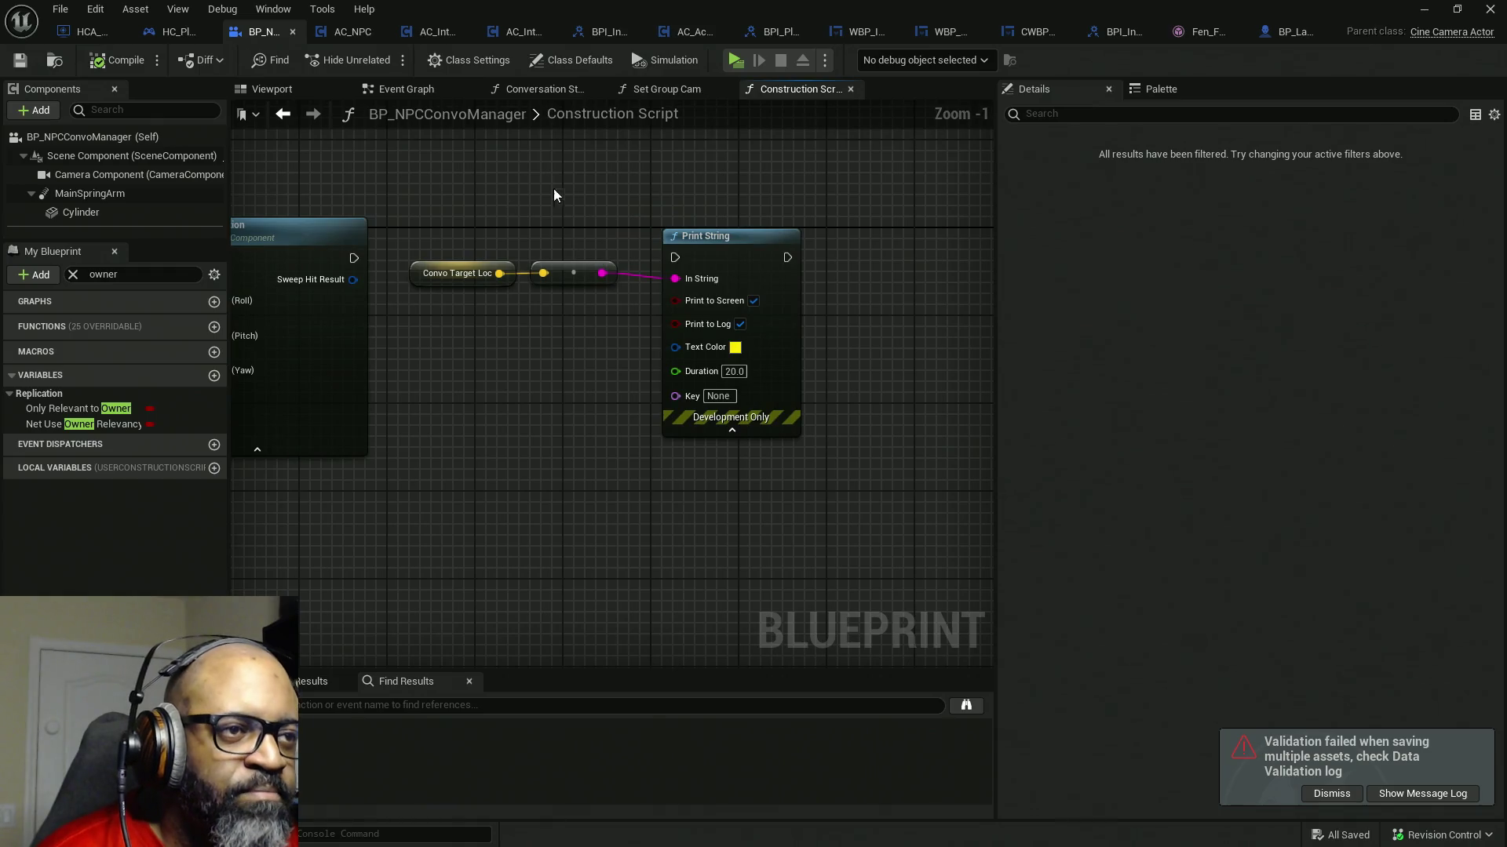
left_click_drag(467, 200, 586, 334)
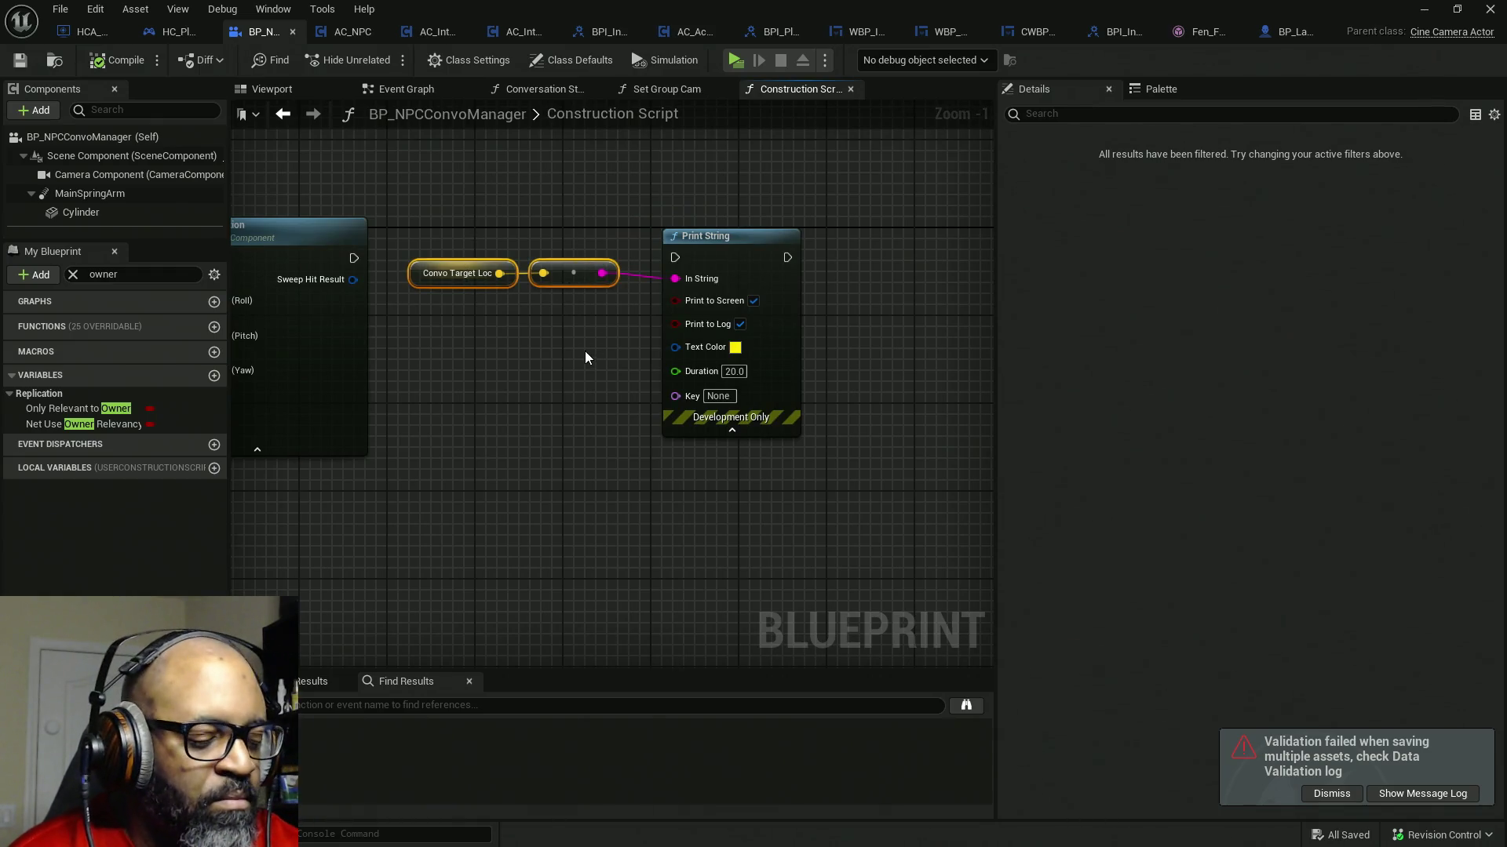
key("Delete")
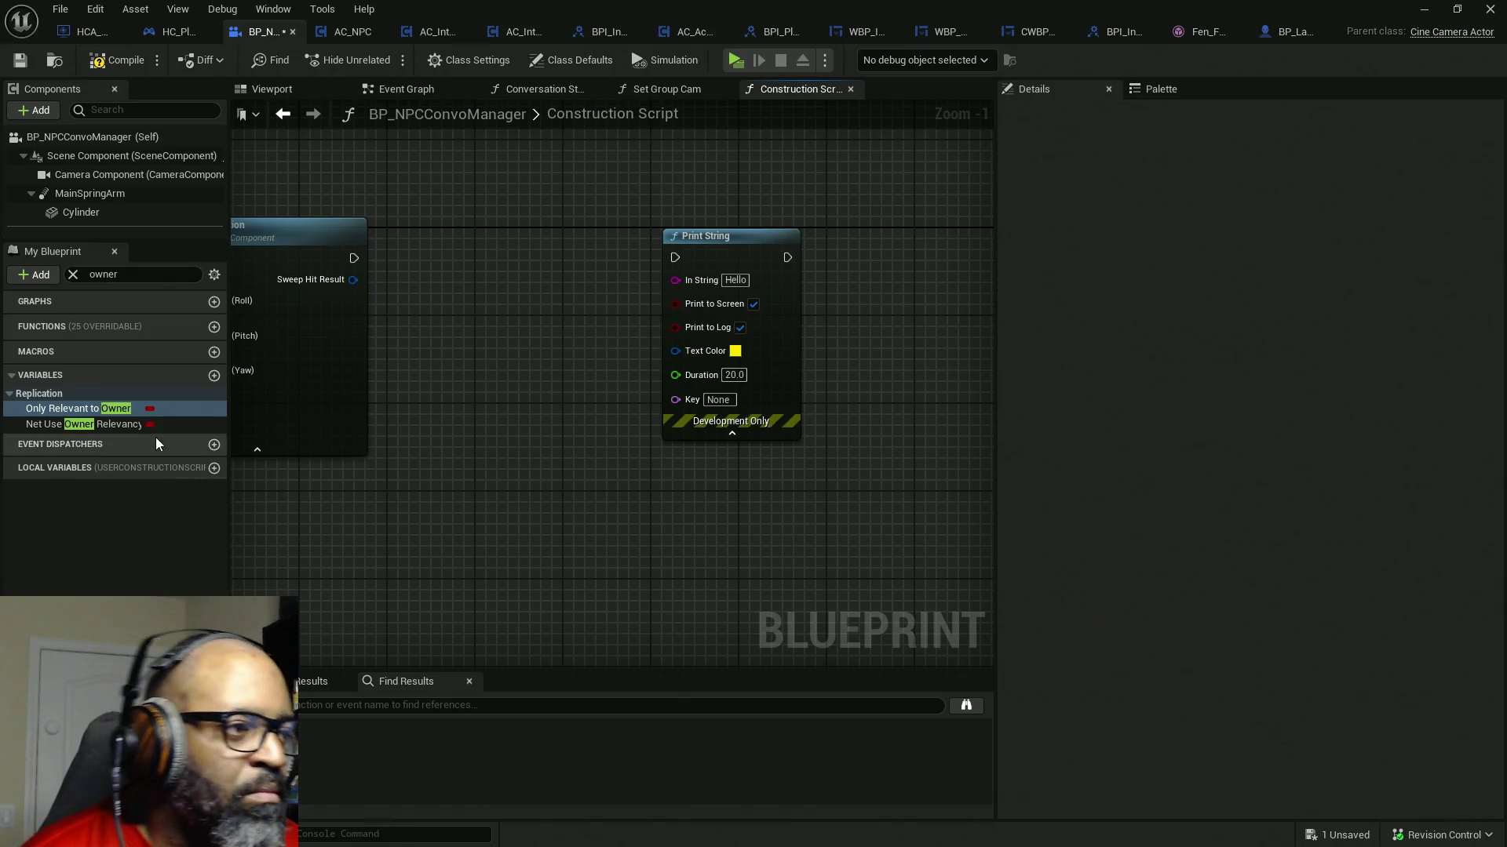
- Add an Instigator getter from the Actor variables to the graph and launch a standalone play test
left_click(73, 275)
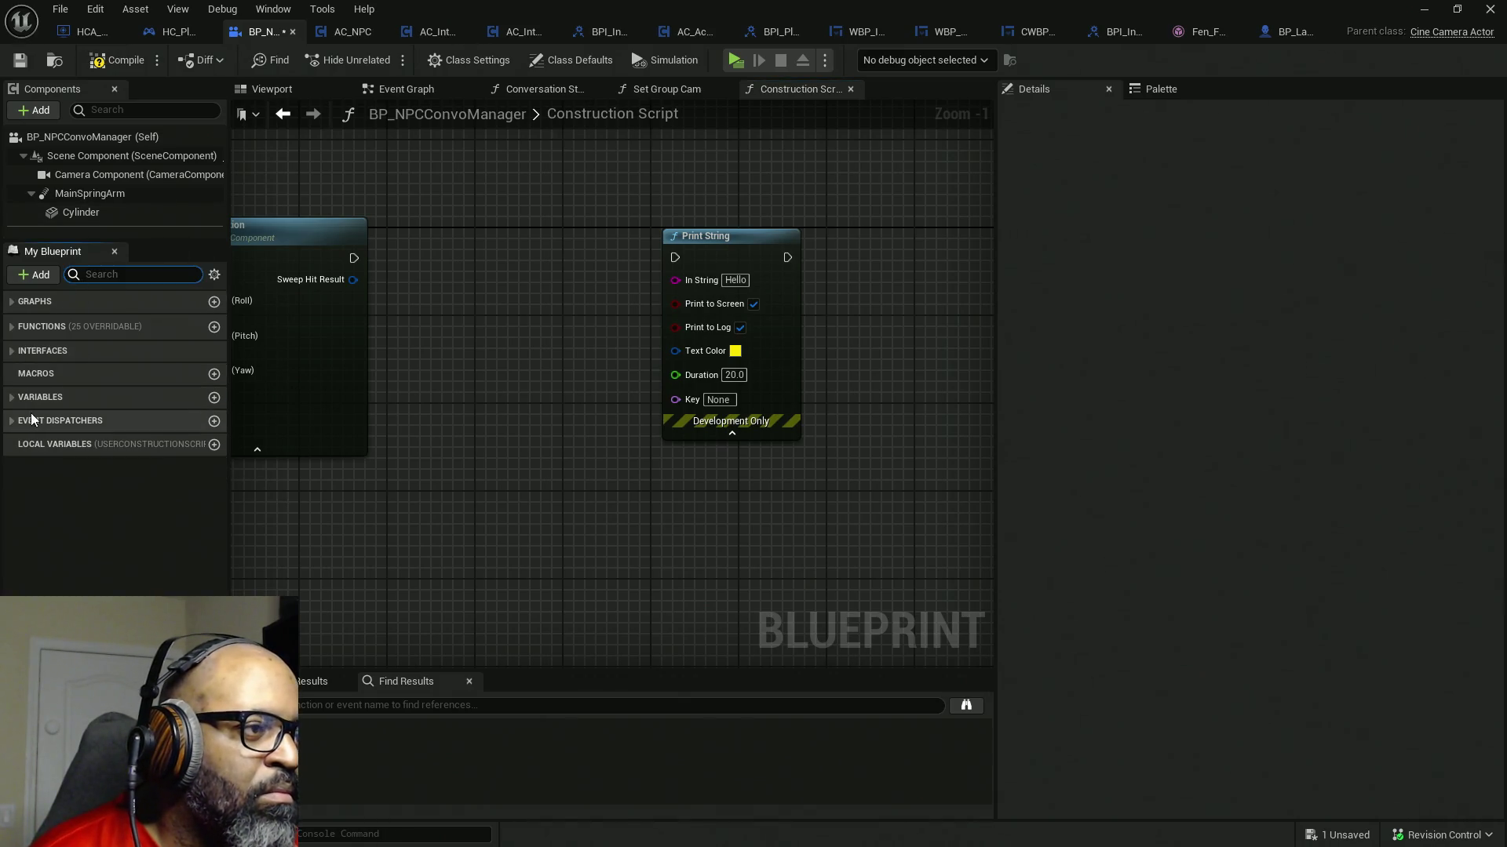
left_click(12, 397)
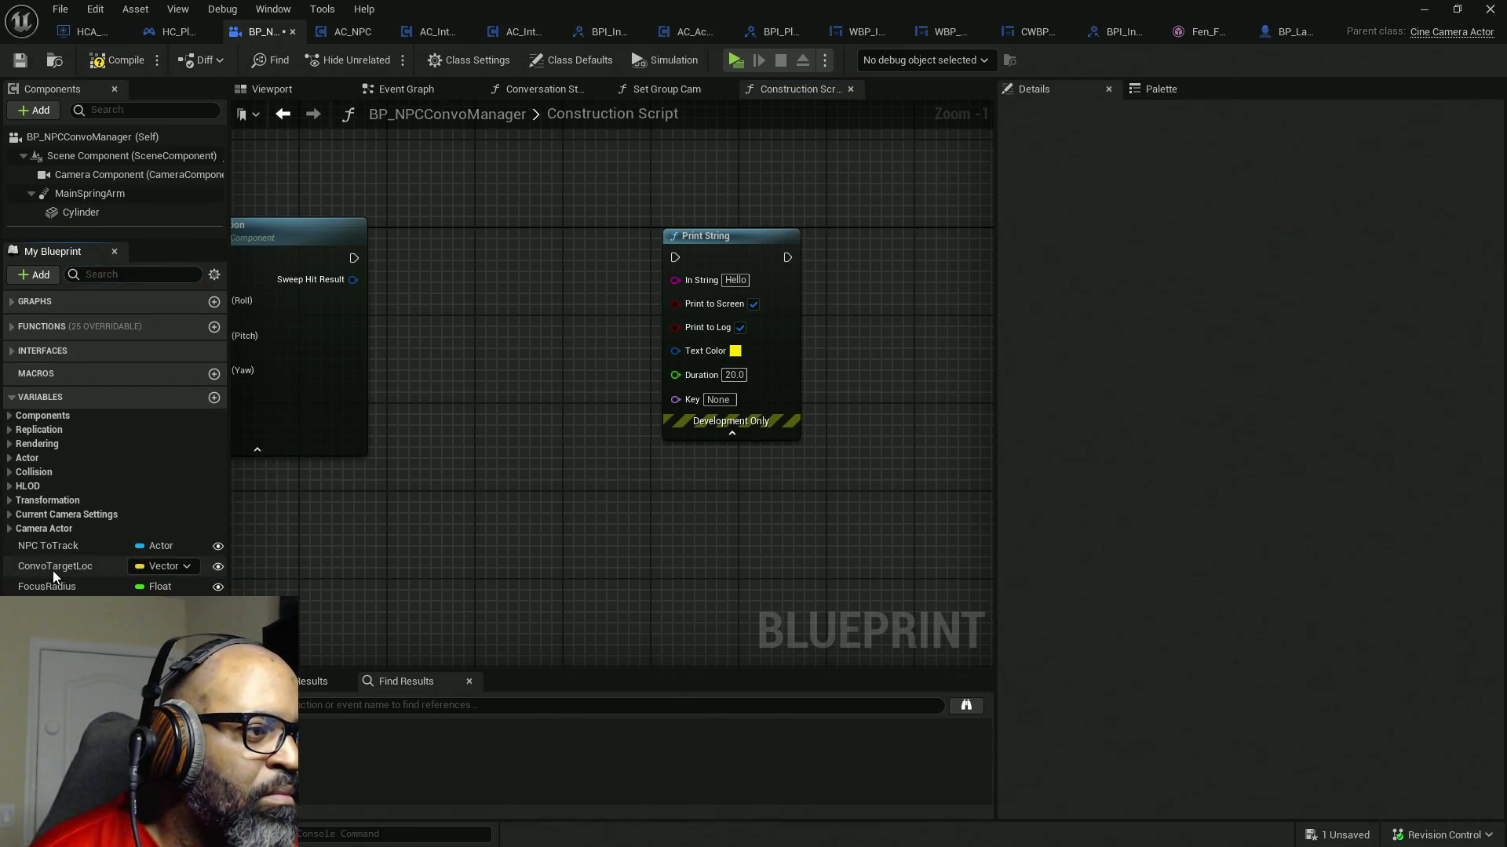
left_click(26, 458)
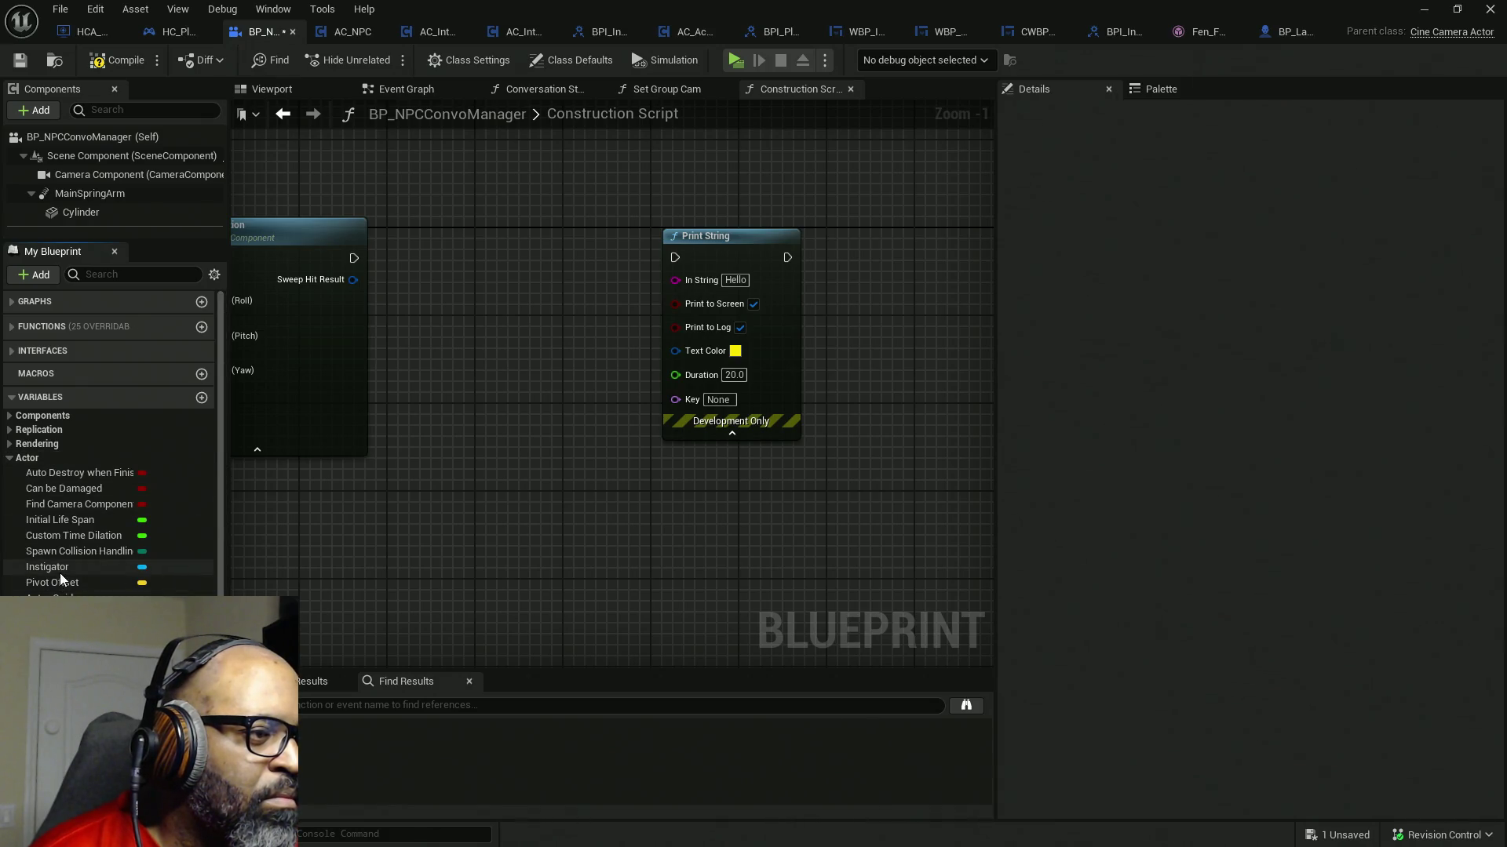
mouse_move(47, 566)
left_mouse_down()
mouse_move(490, 330)
mouse_move(675, 279)
mouse_move(324, 251)
mouse_move(353, 257)
left_mouse_up()
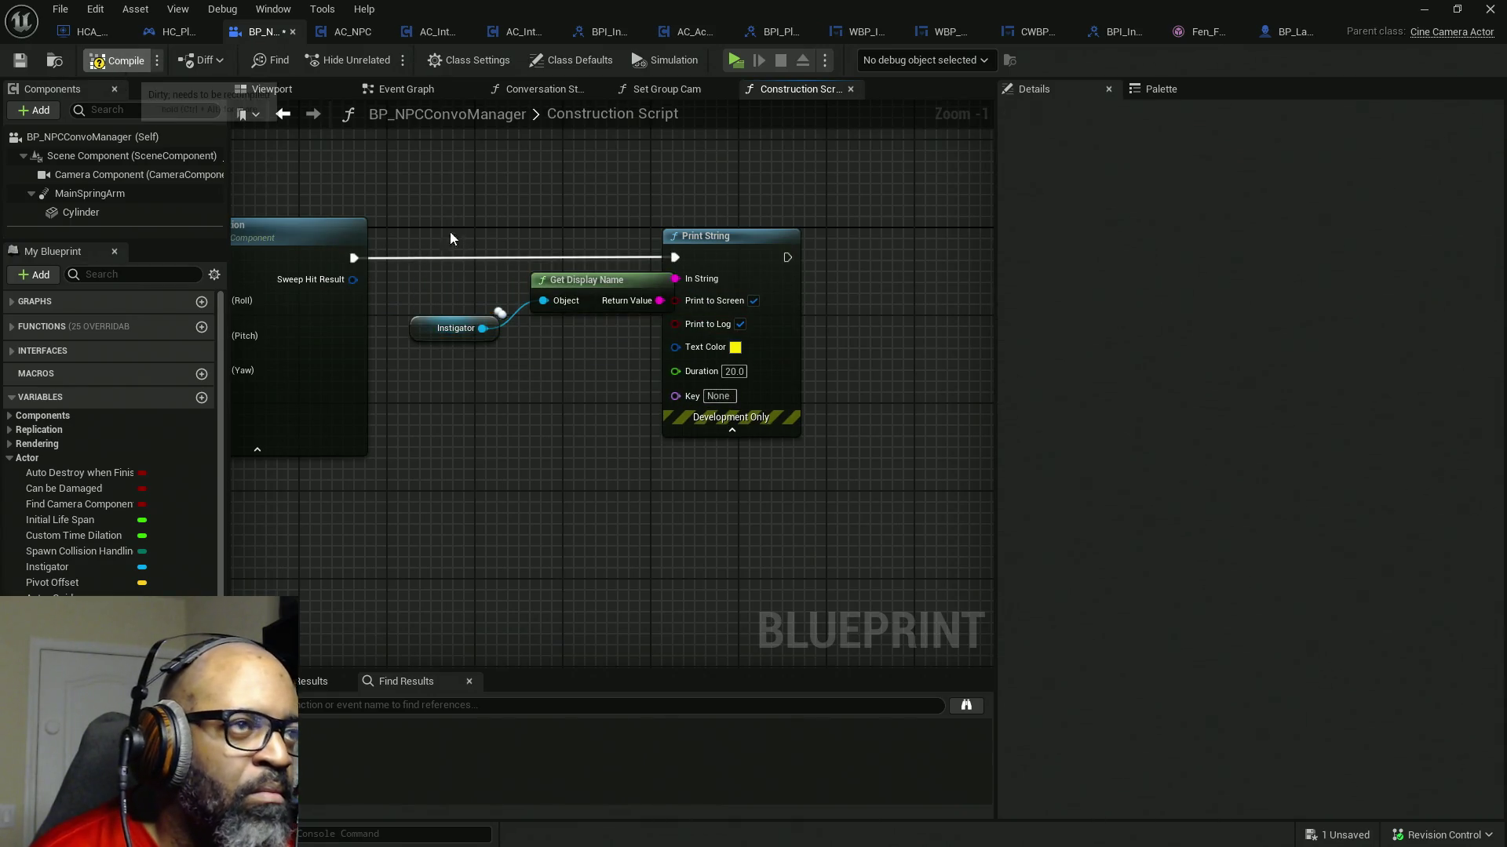
left_click(734, 59)
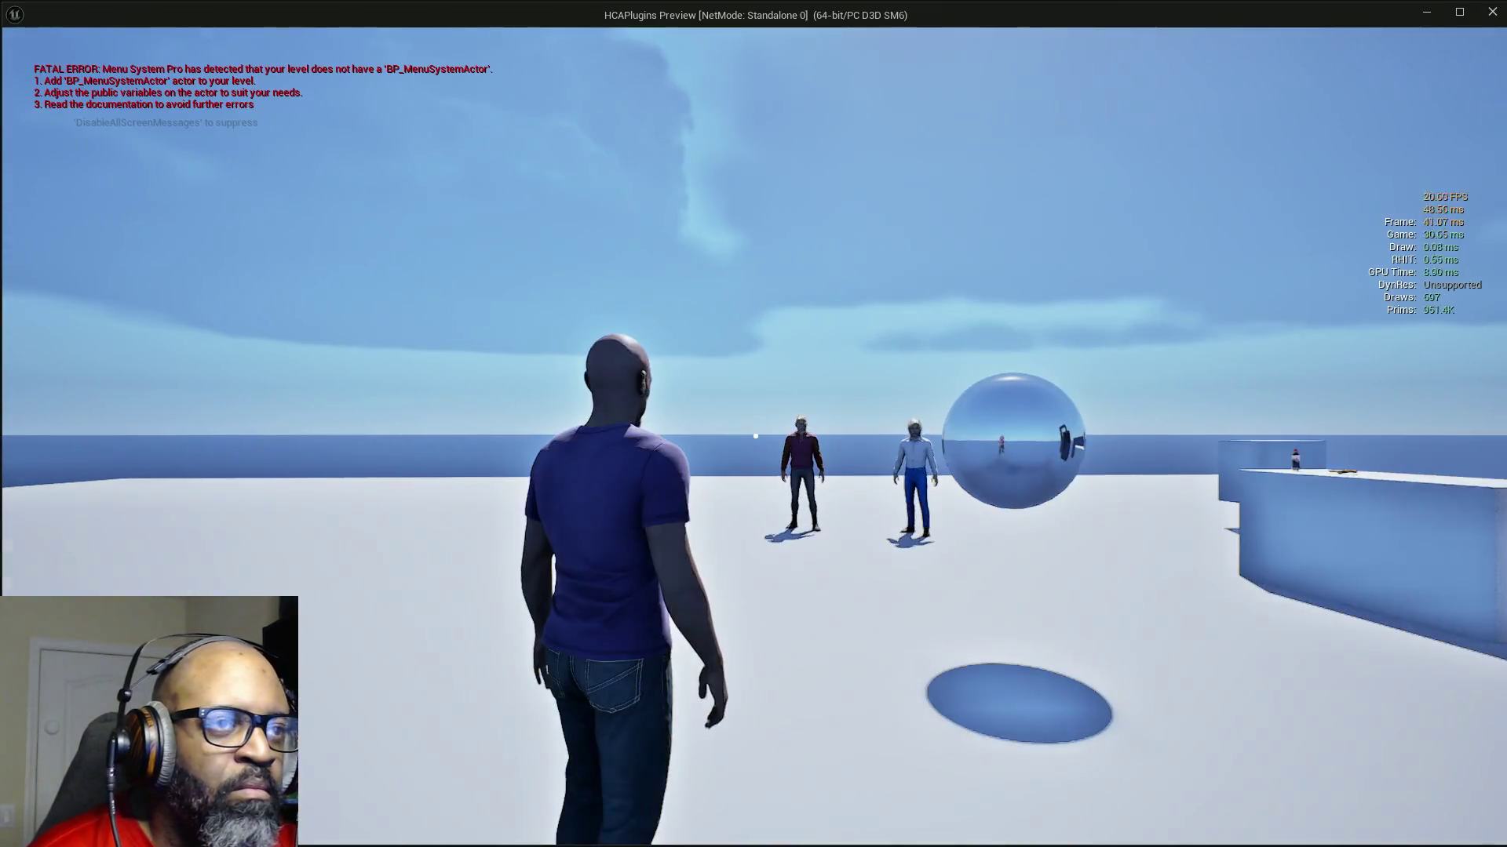
- Walk to Fen, start a conversation to check the printed names, then close the preview and reposition the Instigator node
key("w")
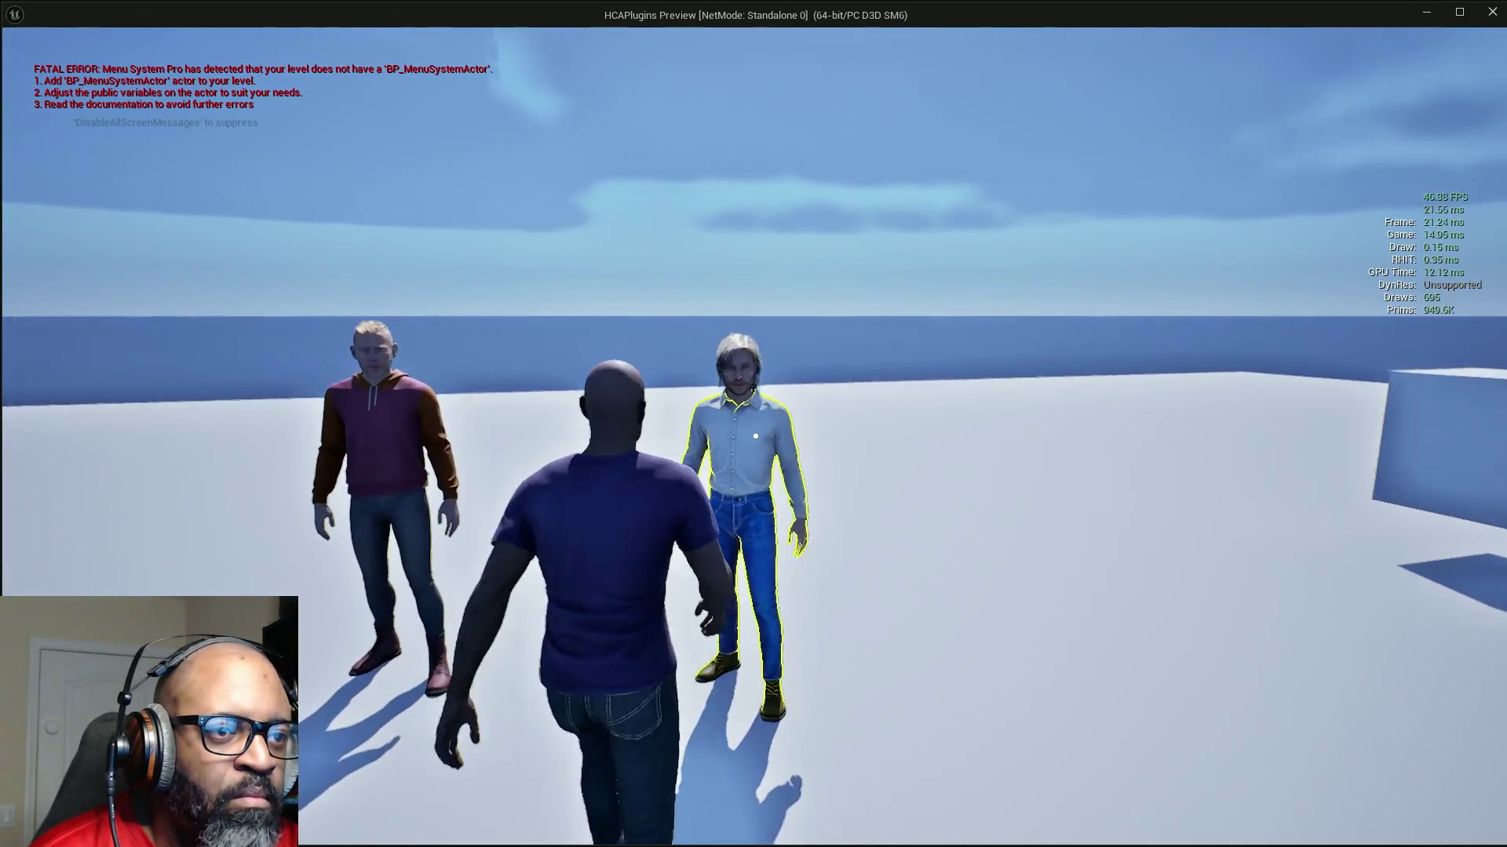
key("e")
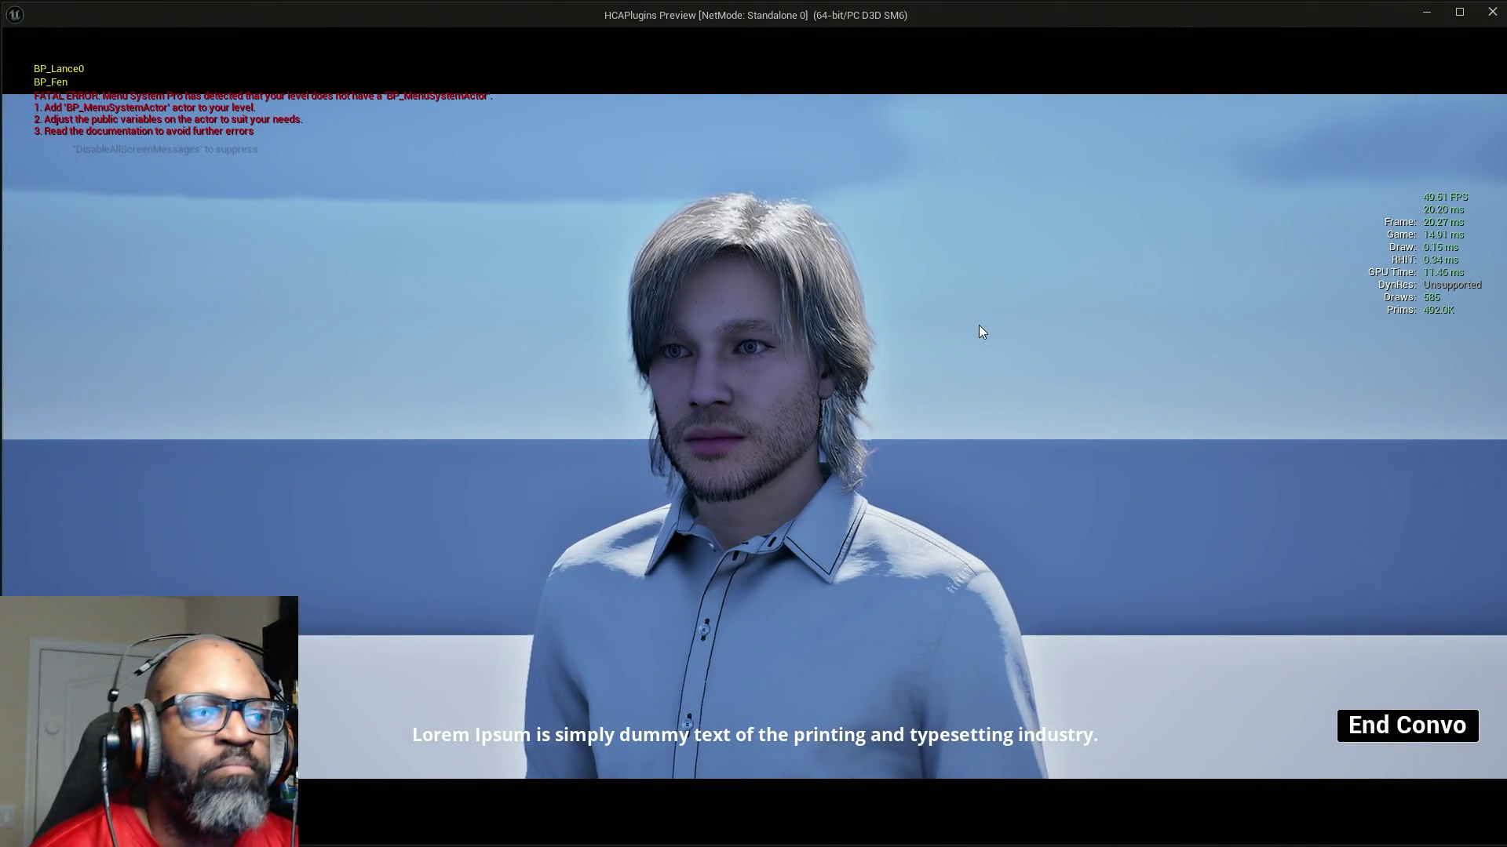
key("Escape")
mouse_move(436, 339)
left_mouse_down()
mouse_move(417, 310)
mouse_move(418, 324)
left_mouse_up()
left_click(565, 281)
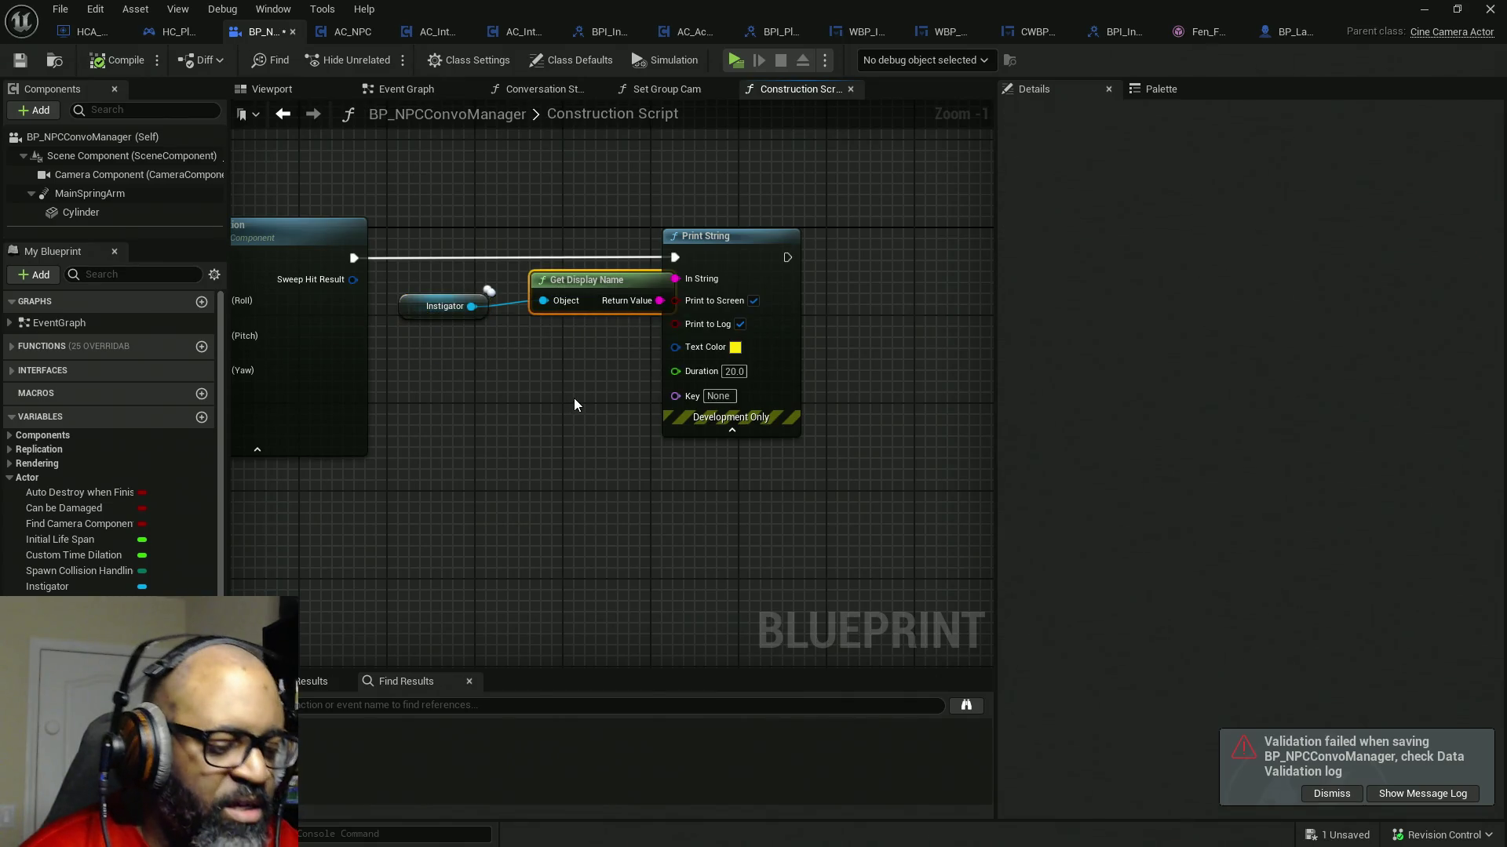
- Delete the Get Display Name node and move the Instigator getter beside the rotation nodes
key("Delete")
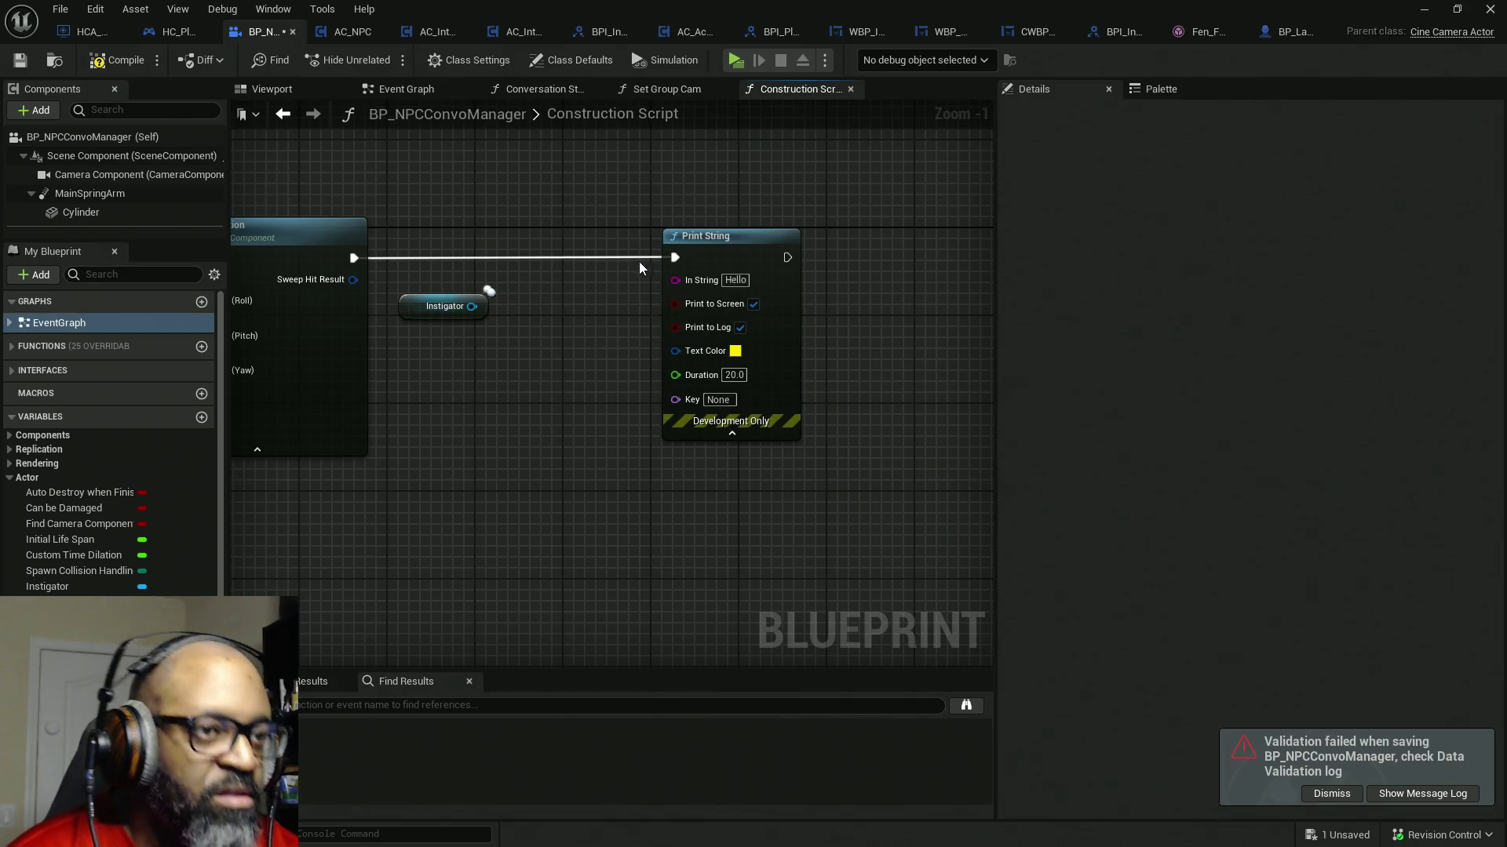
left_click(447, 307)
left_click_drag(432, 391, 667, 336)
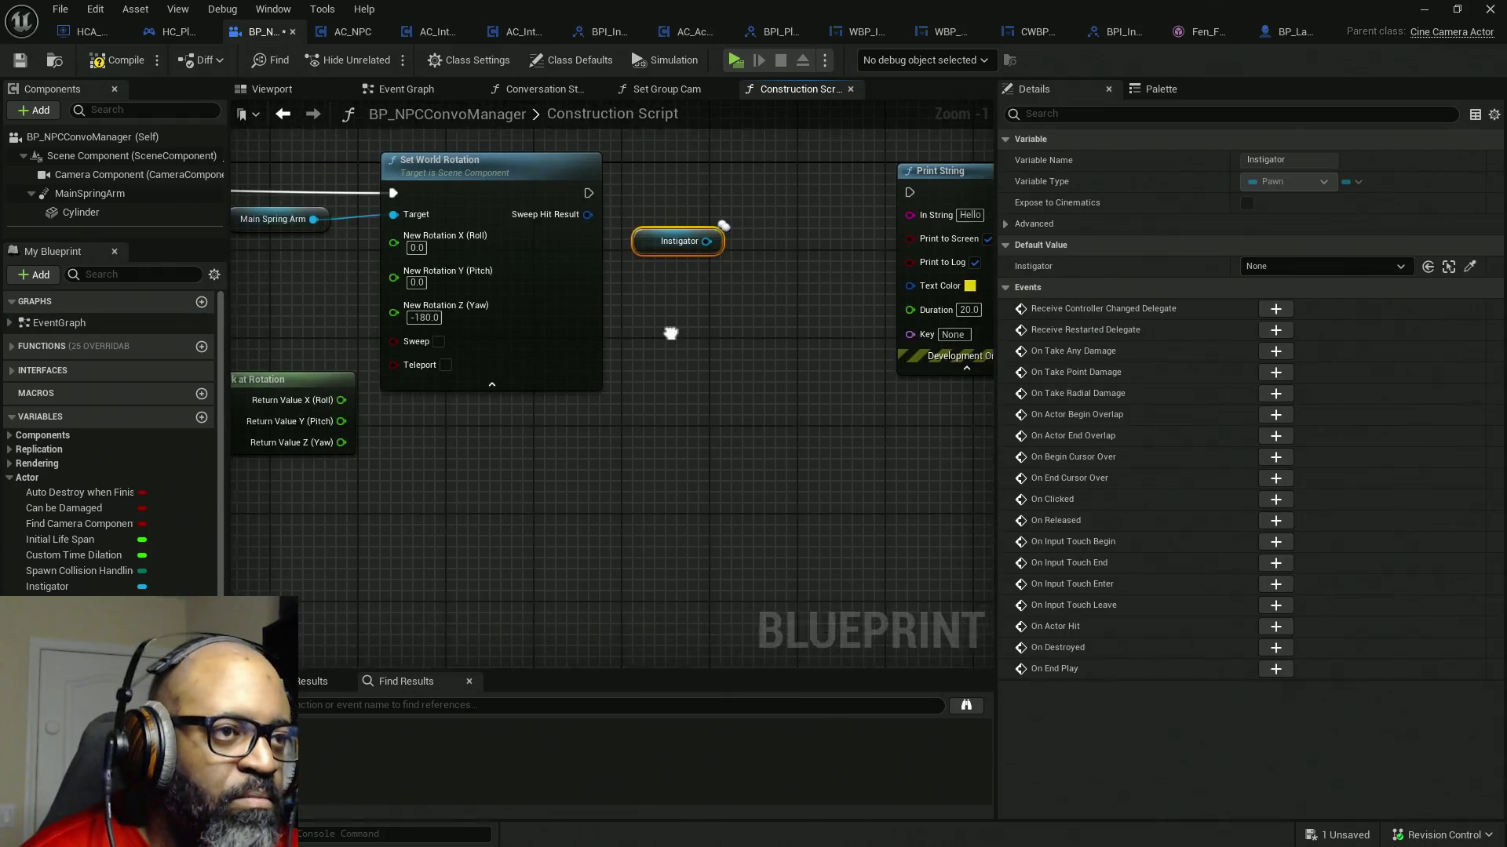
left_click_drag(676, 242, 430, 511)
scroll(723, 444, "down", 2)
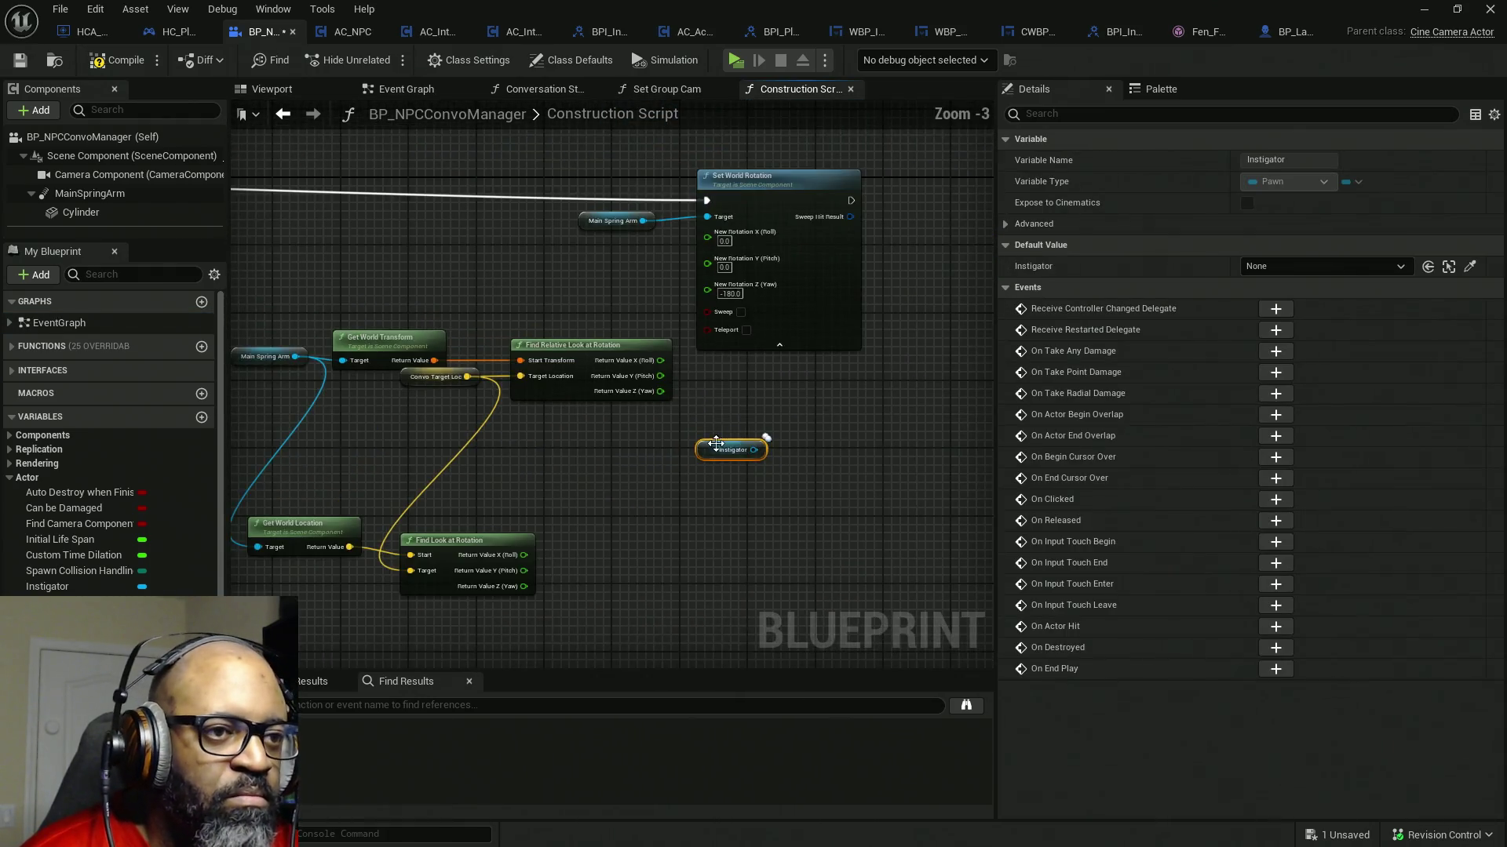
mouse_move(723, 443)
left_mouse_down()
mouse_move(561, 403)
mouse_move(272, 430)
mouse_move(439, 421)
left_mouse_up()
mouse_move(299, 424)
left_mouse_down()
mouse_move(868, 264)
mouse_move(763, 186)
left_mouse_up()
- Place the lookat-tracking SET node above its Make settings node and select the transform and look-at rotation nodes
mouse_move(811, 481)
left_mouse_down()
mouse_move(577, 224)
mouse_move(586, 319)
mouse_move(743, 353)
left_mouse_up()
left_click_drag(568, 188, 536, 341)
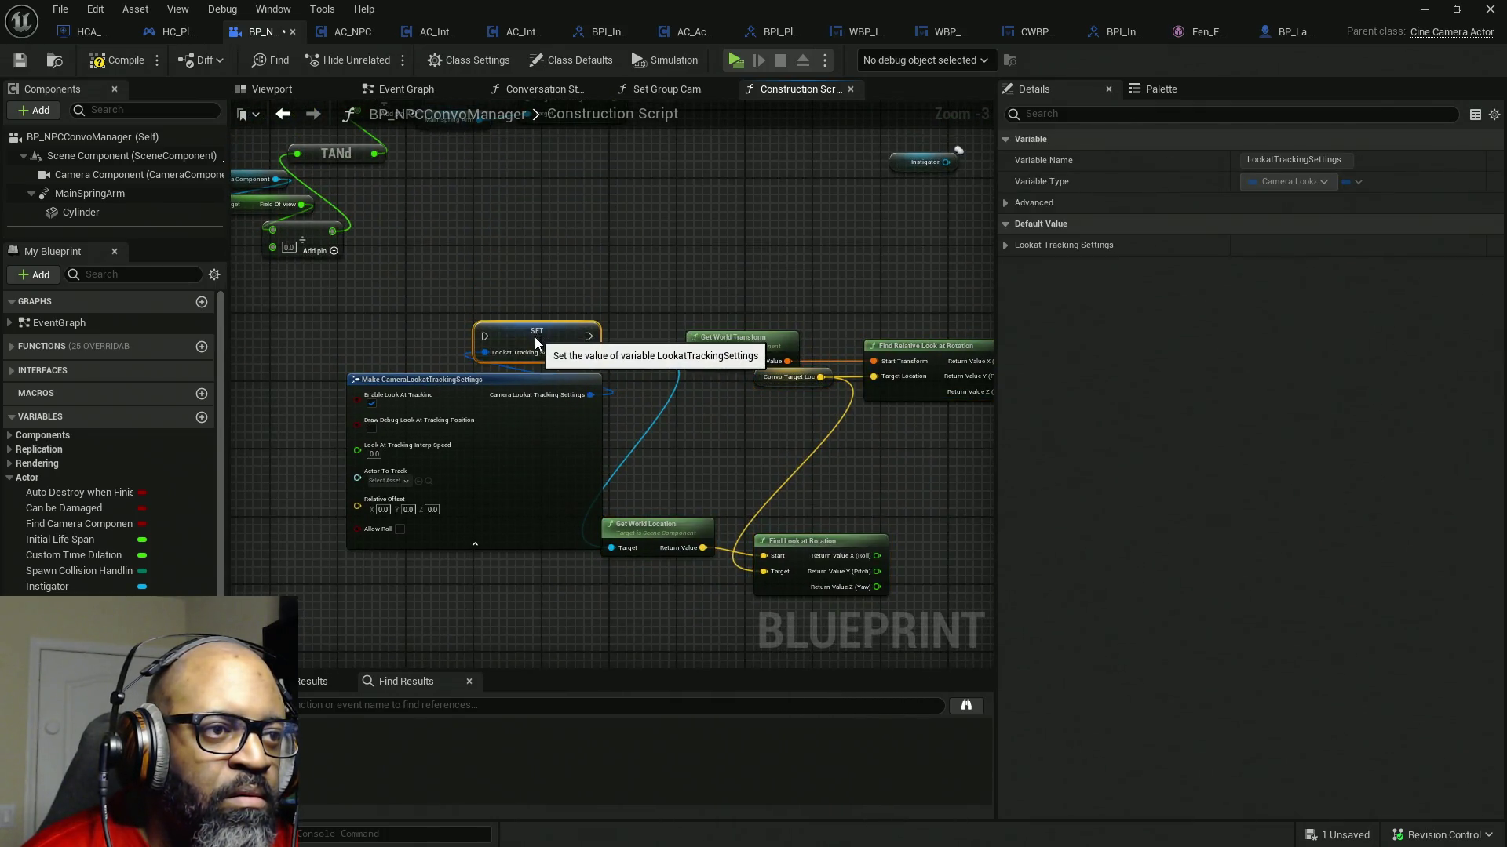
left_click(539, 455, "ctrl")
left_click_drag(537, 455, 455, 405)
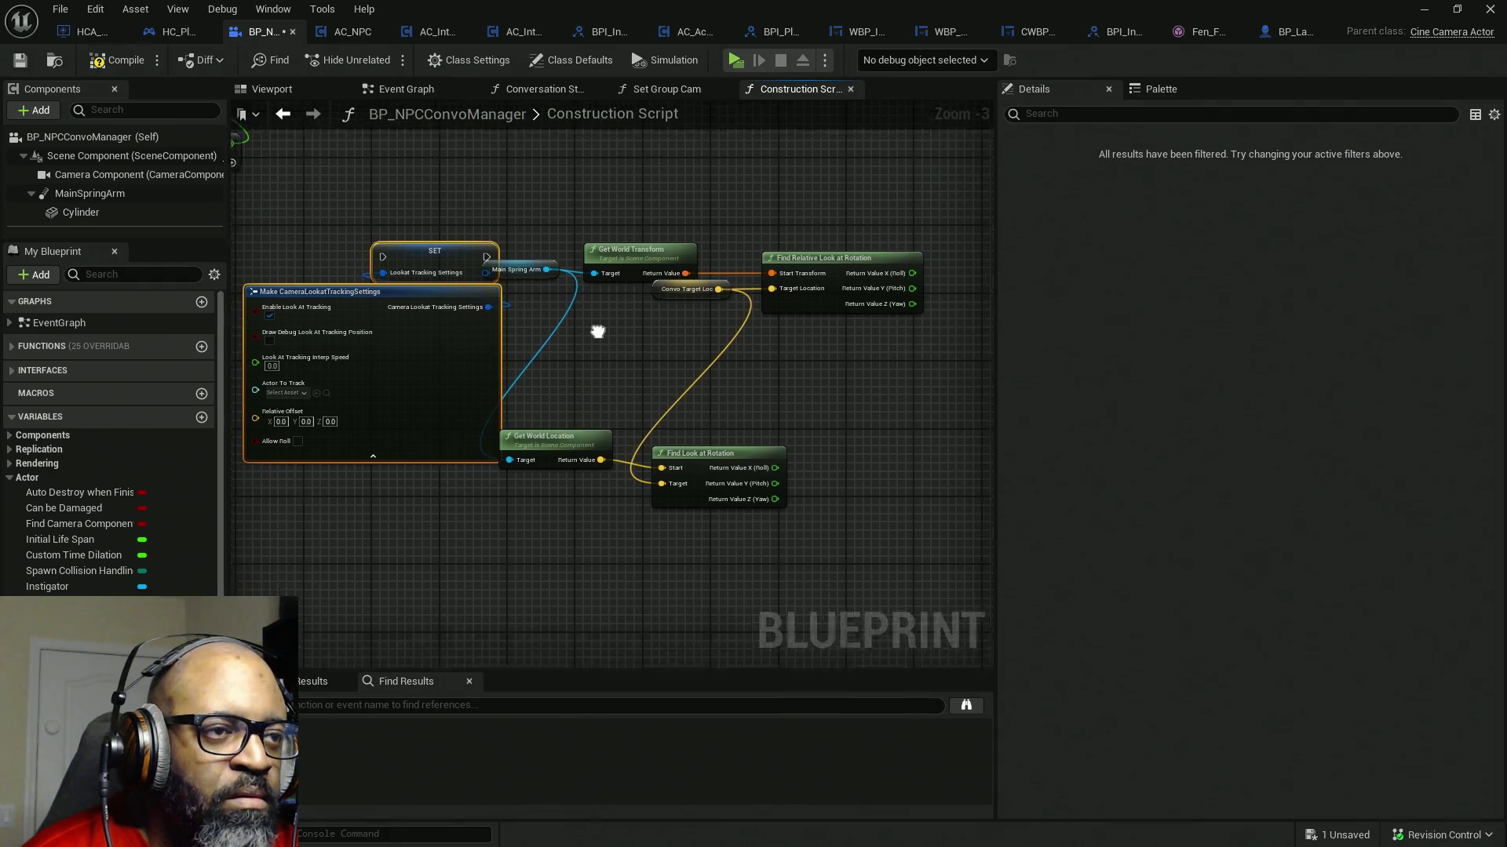
mouse_move(815, 171)
left_mouse_down()
mouse_move(459, 457)
mouse_move(364, 448)
mouse_move(565, 554)
mouse_move(606, 481)
left_mouse_up()
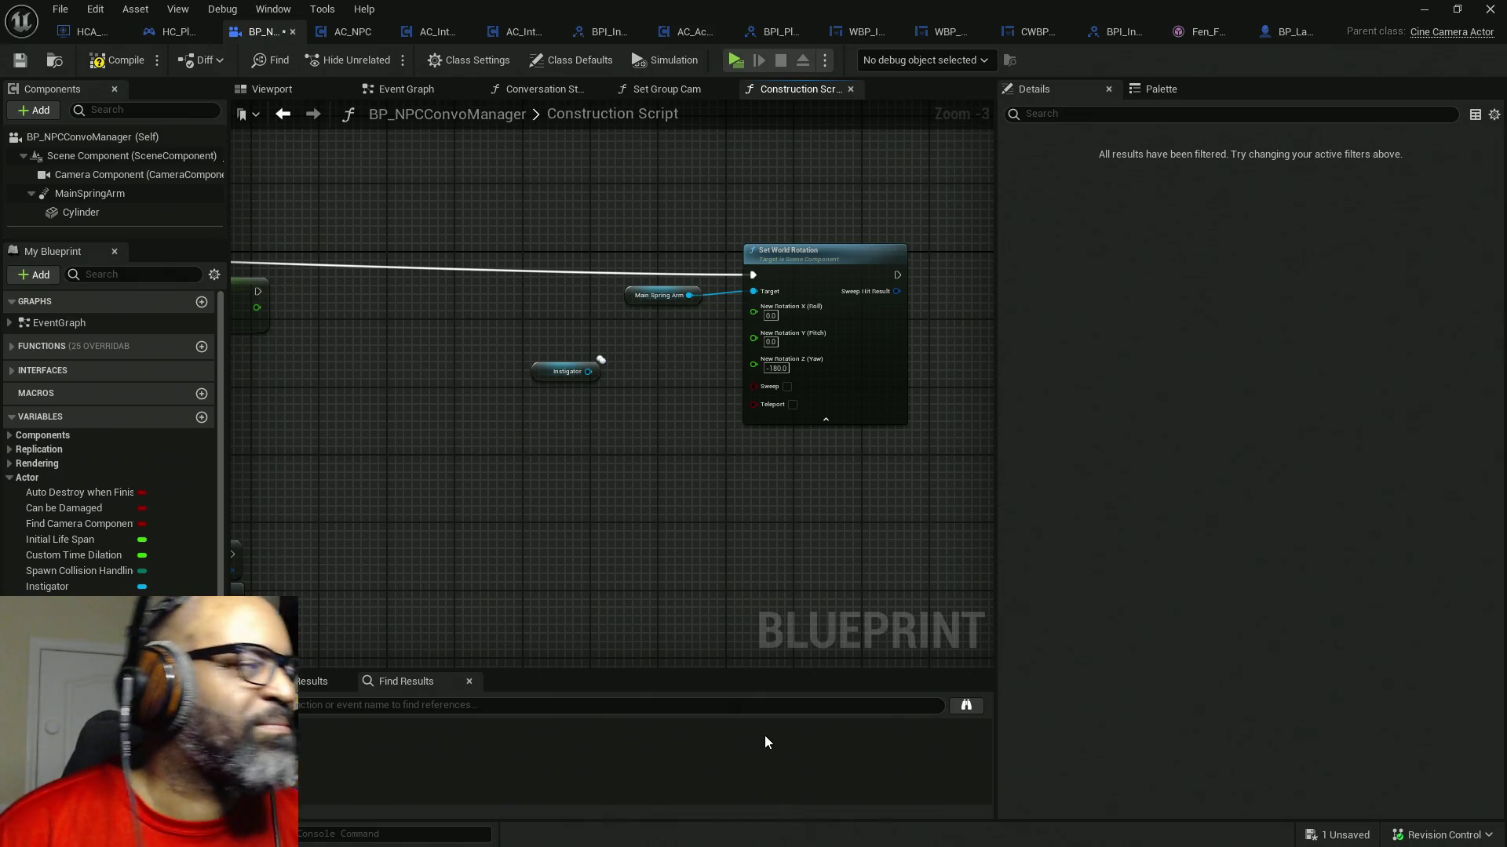
- Move the Instigator node left, compile the convo manager and switch to BP_Lance
left_click_drag(363, 431, 510, 429)
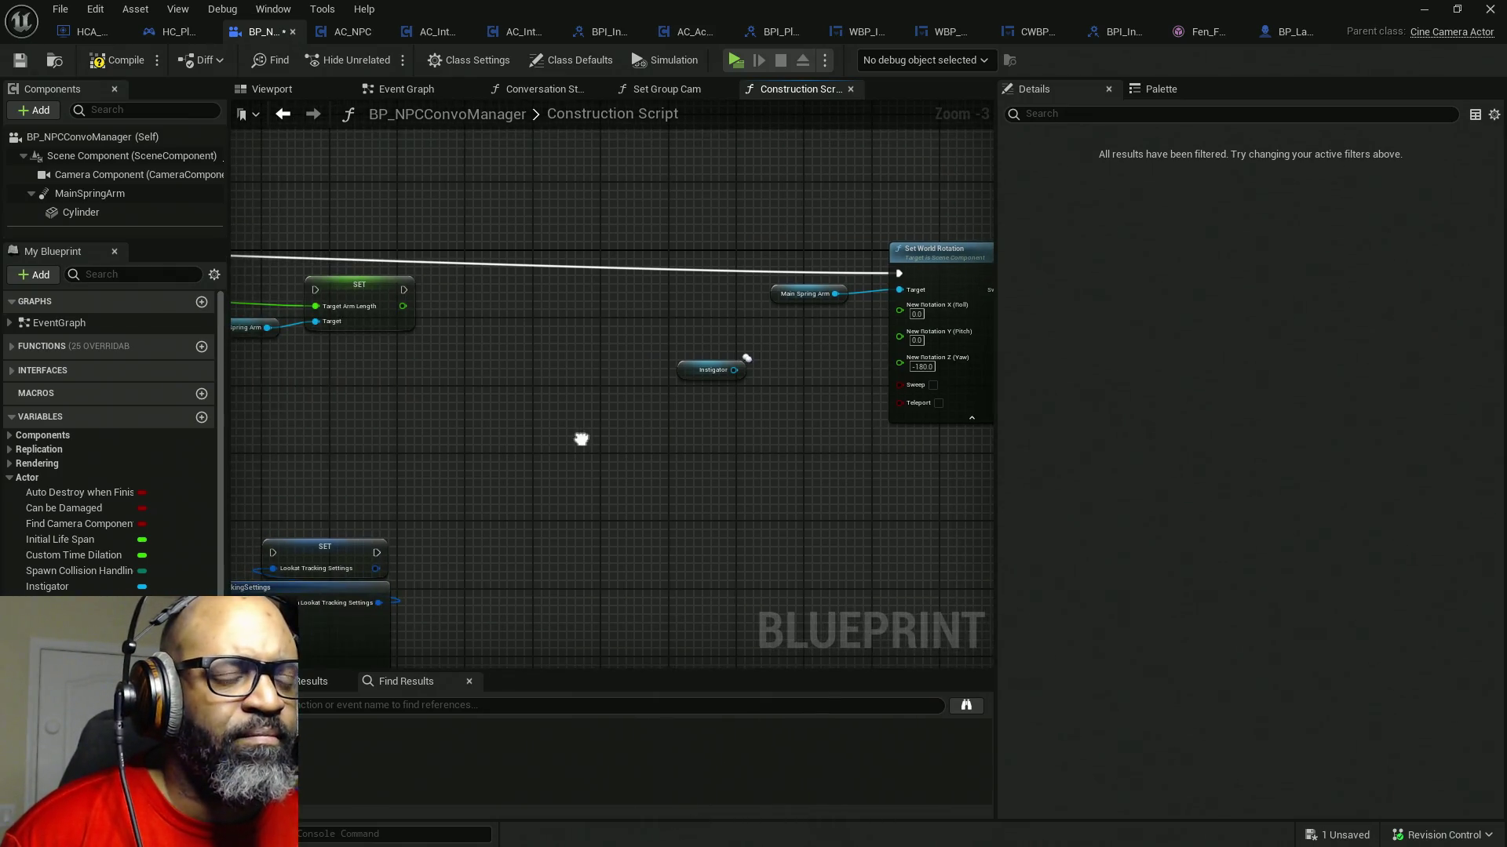
left_click_drag(701, 375, 518, 343)
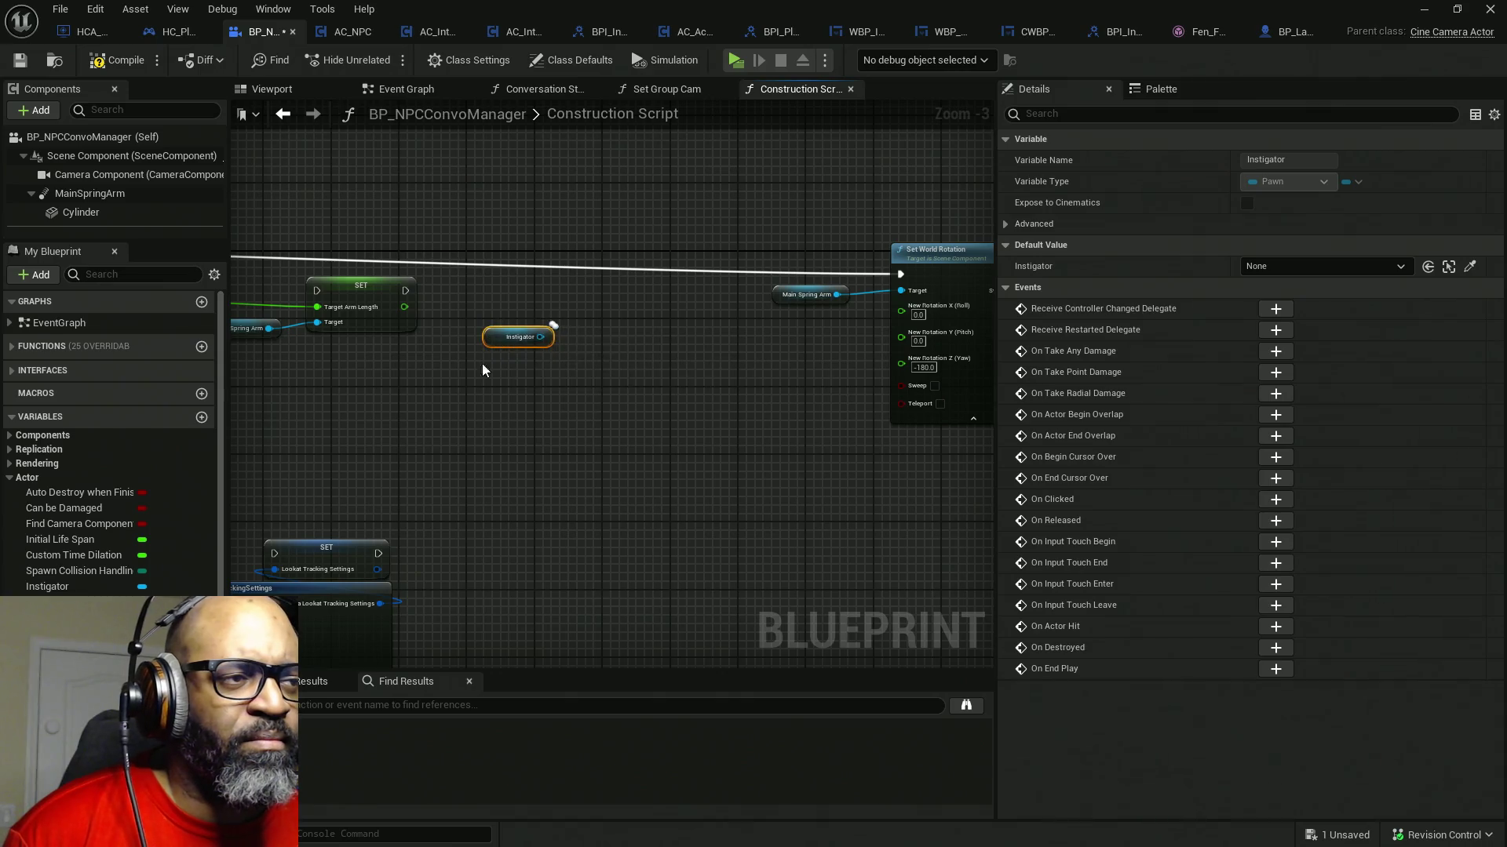
left_click(119, 58)
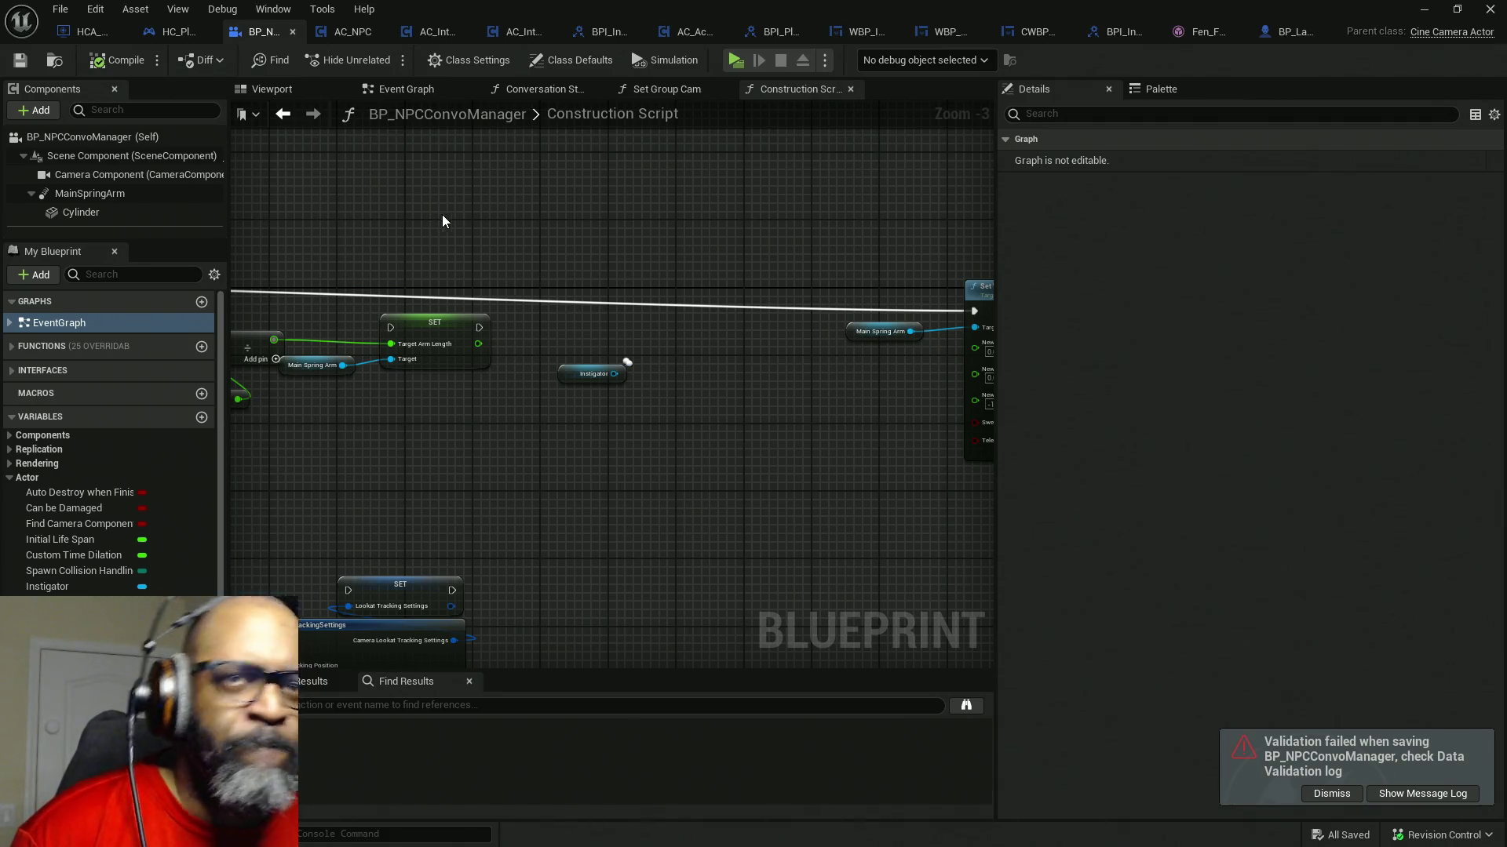
left_click(1283, 32)
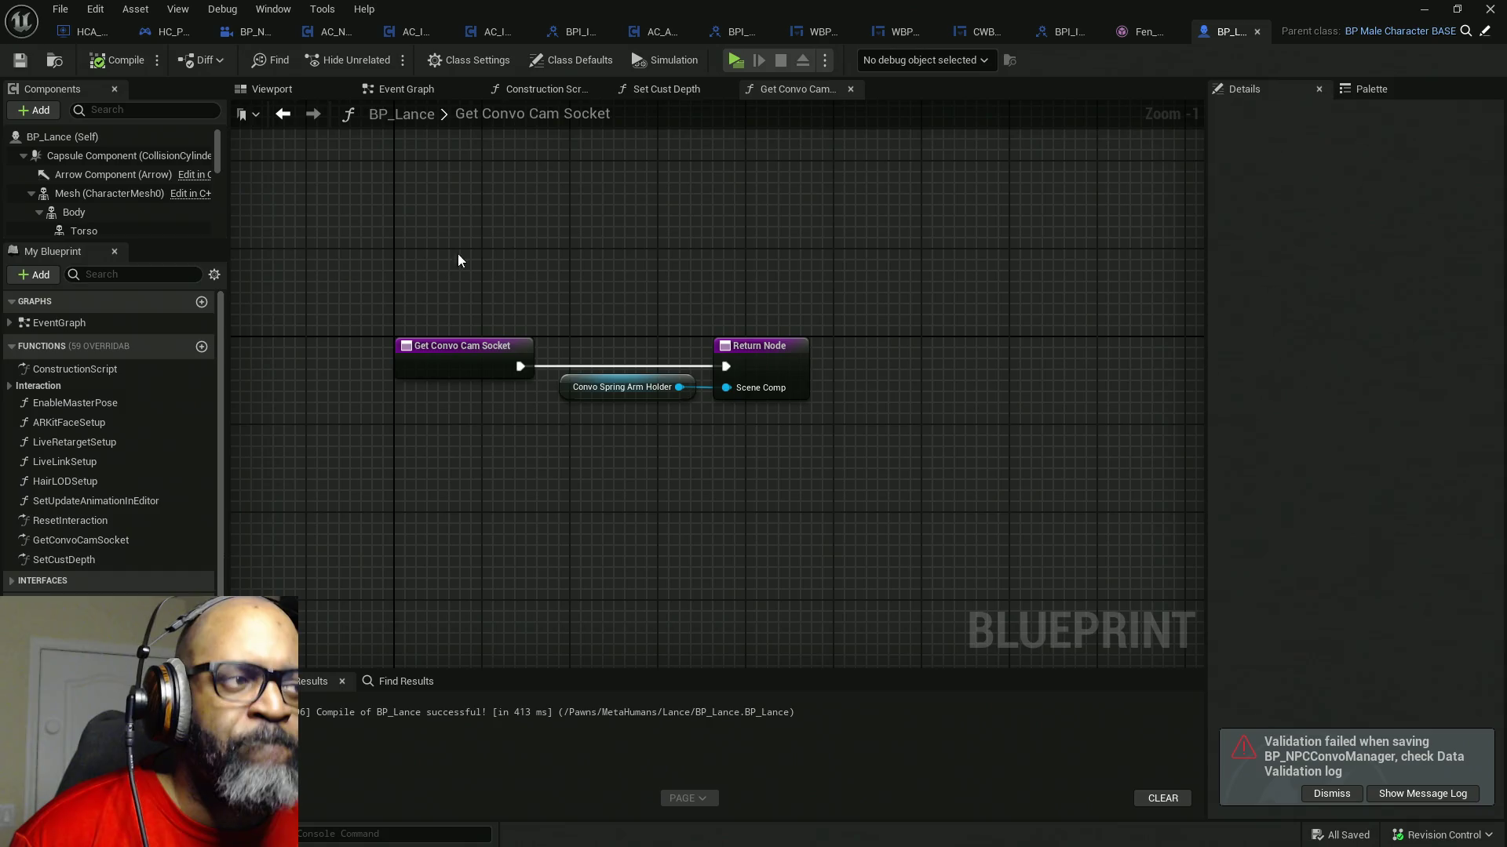
- Expand the Interfaces list and switch to the BPI_Interact interface asset
left_click(18, 582)
scroll(71, 494, "down", 2)
scroll(91, 509, "down", 1)
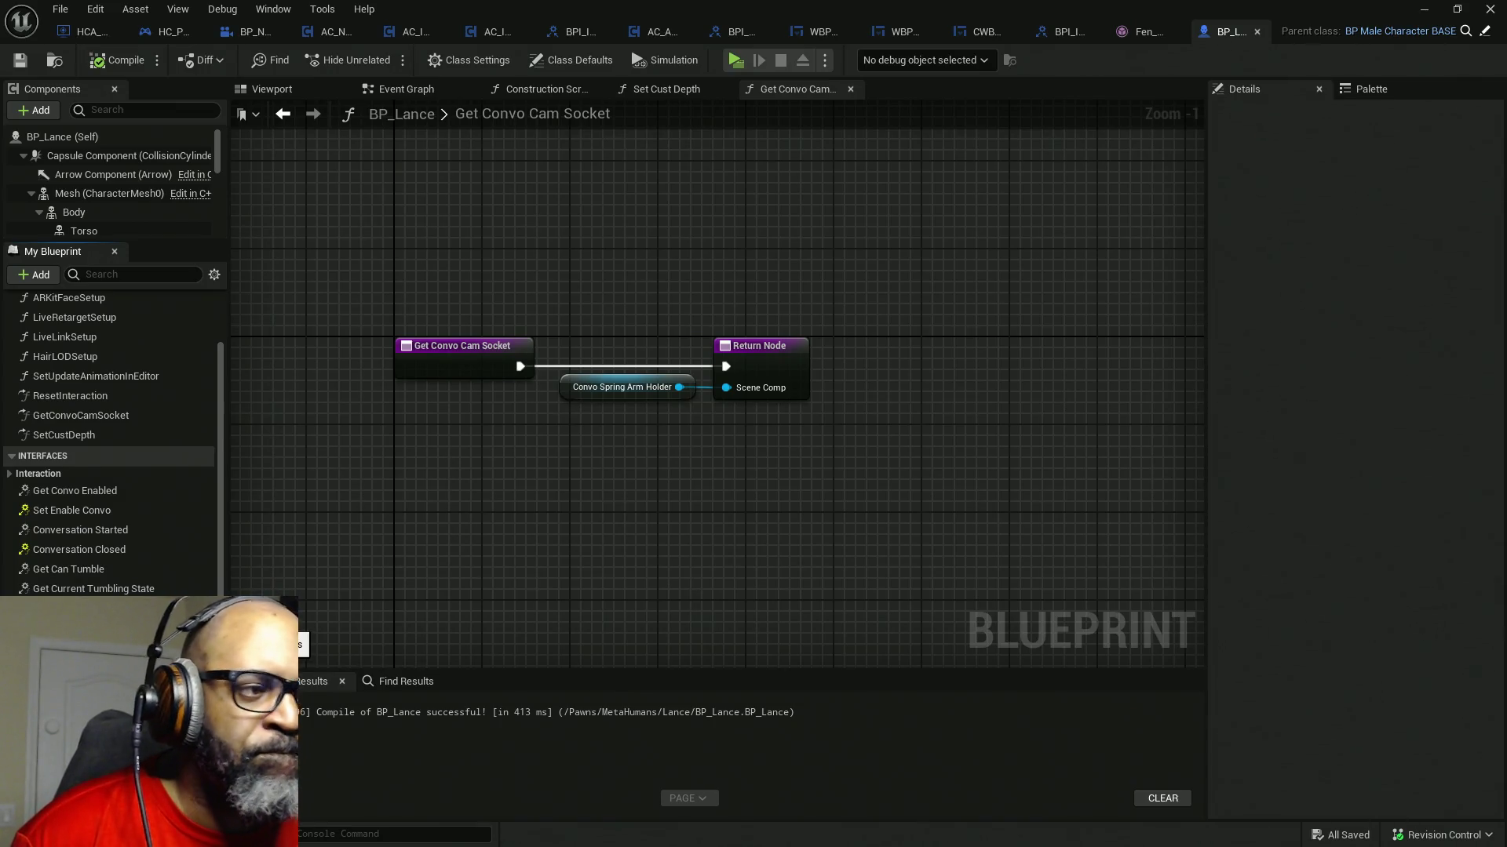
left_click(1047, 33)
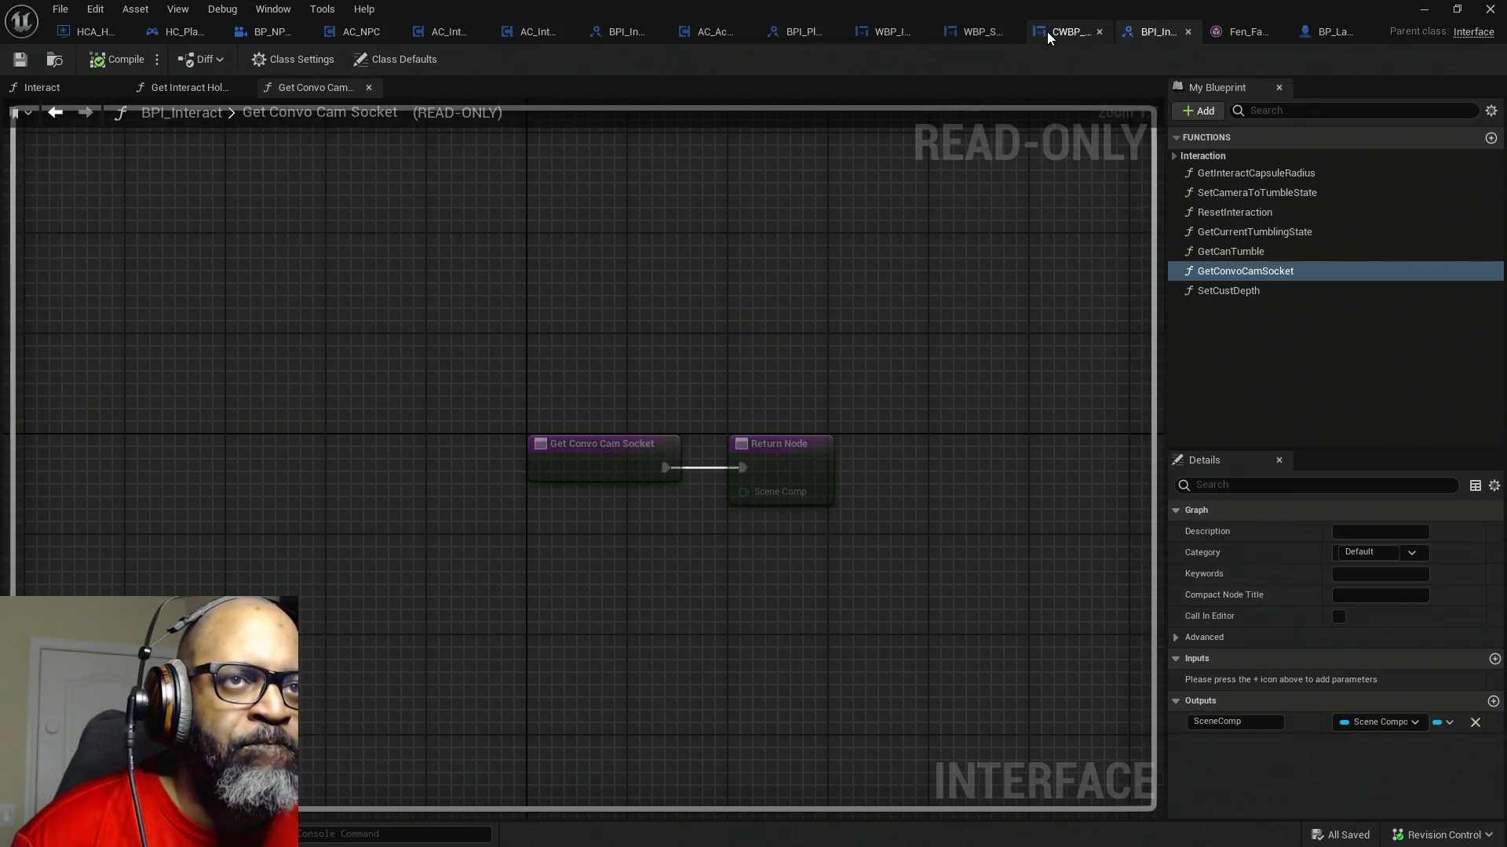
- Add a new interface function named GetCamTargetRotation and compile BPI_Interact
left_click(1209, 111)
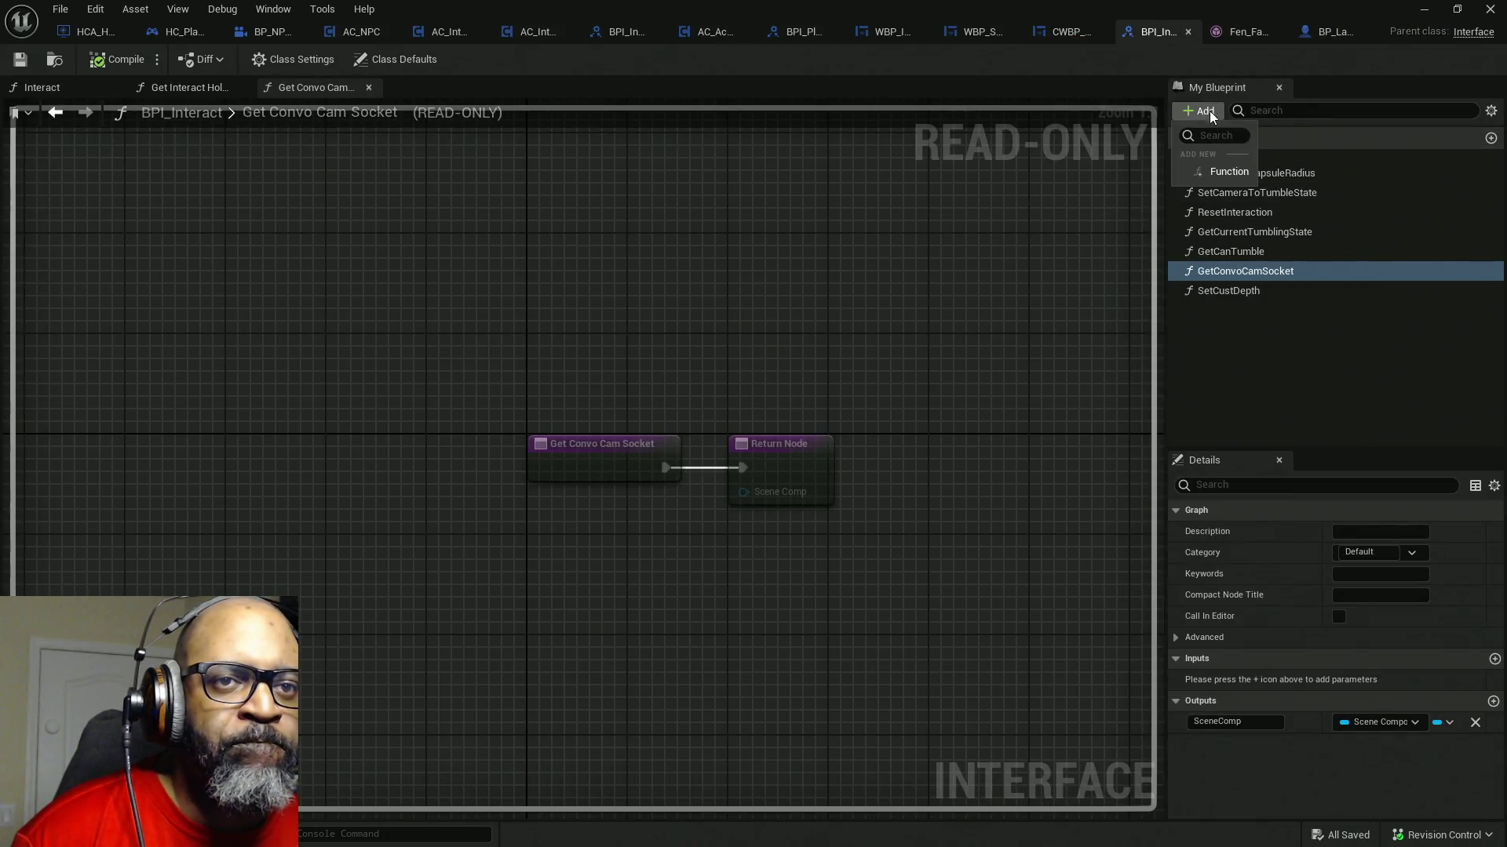
left_click(1250, 168)
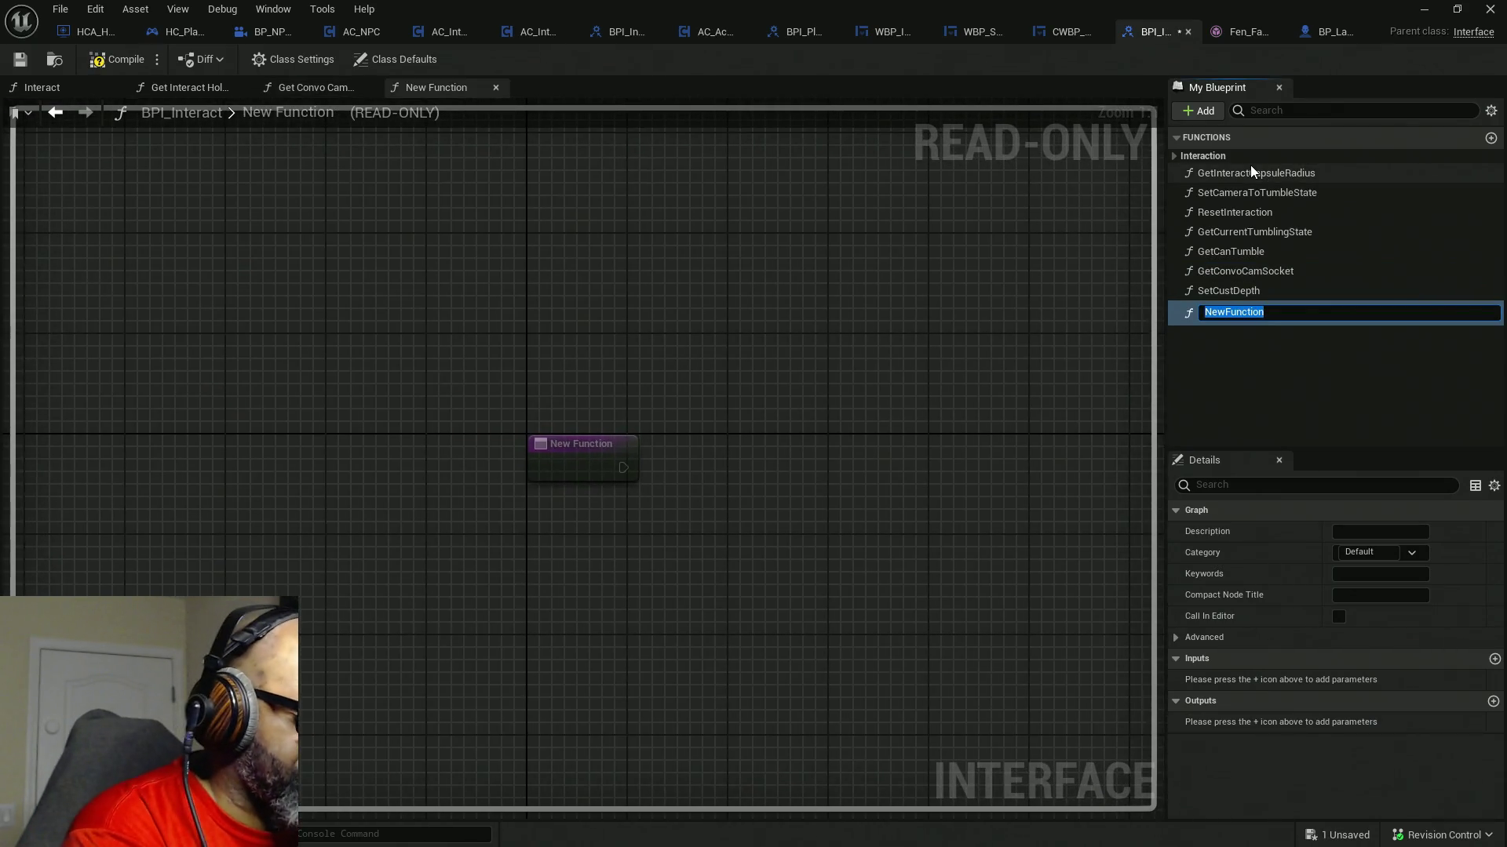
type("Ge")
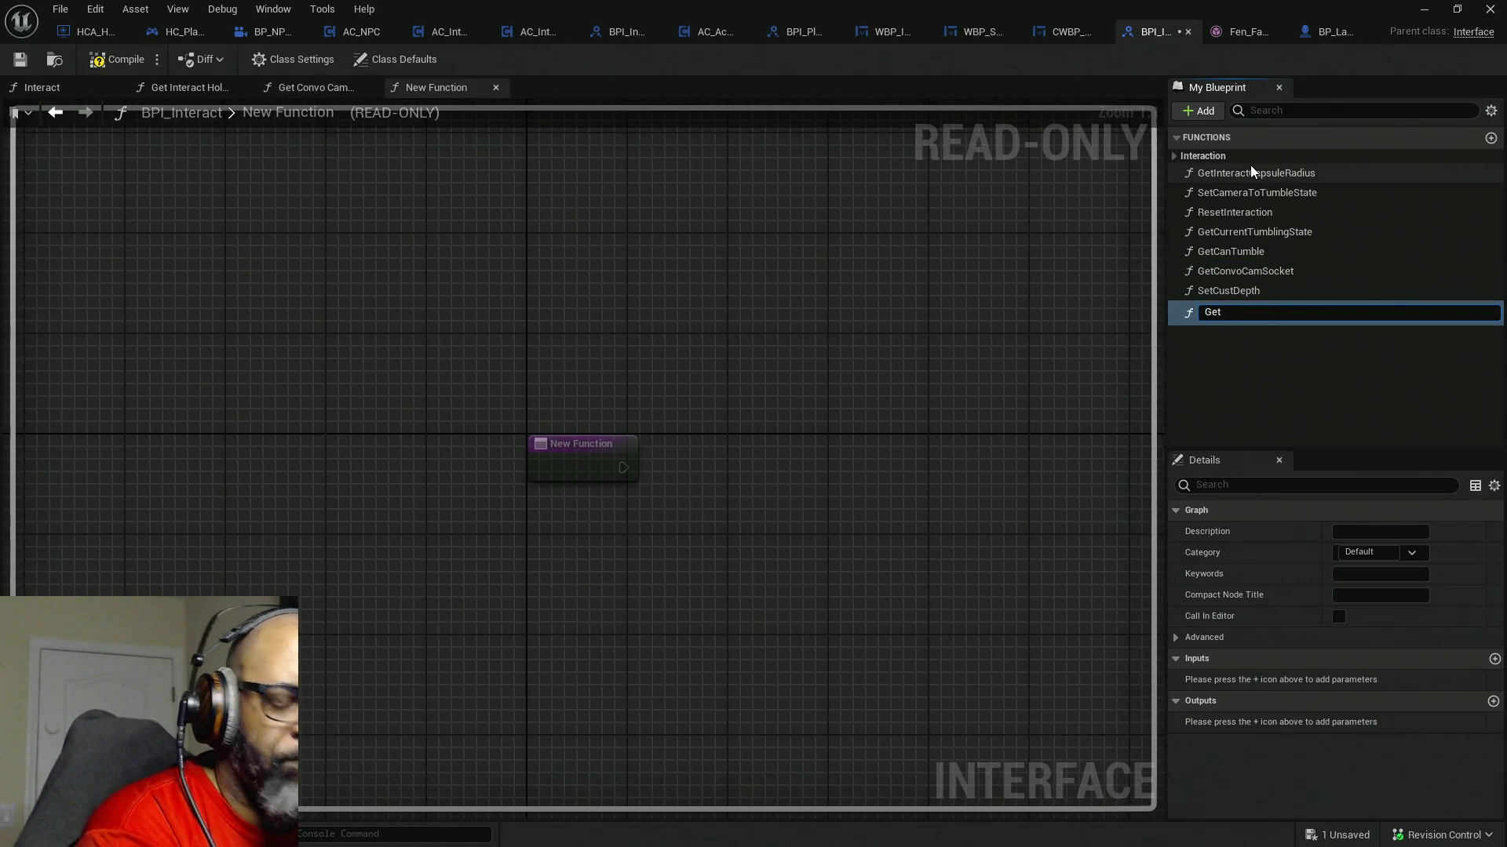
type("t")
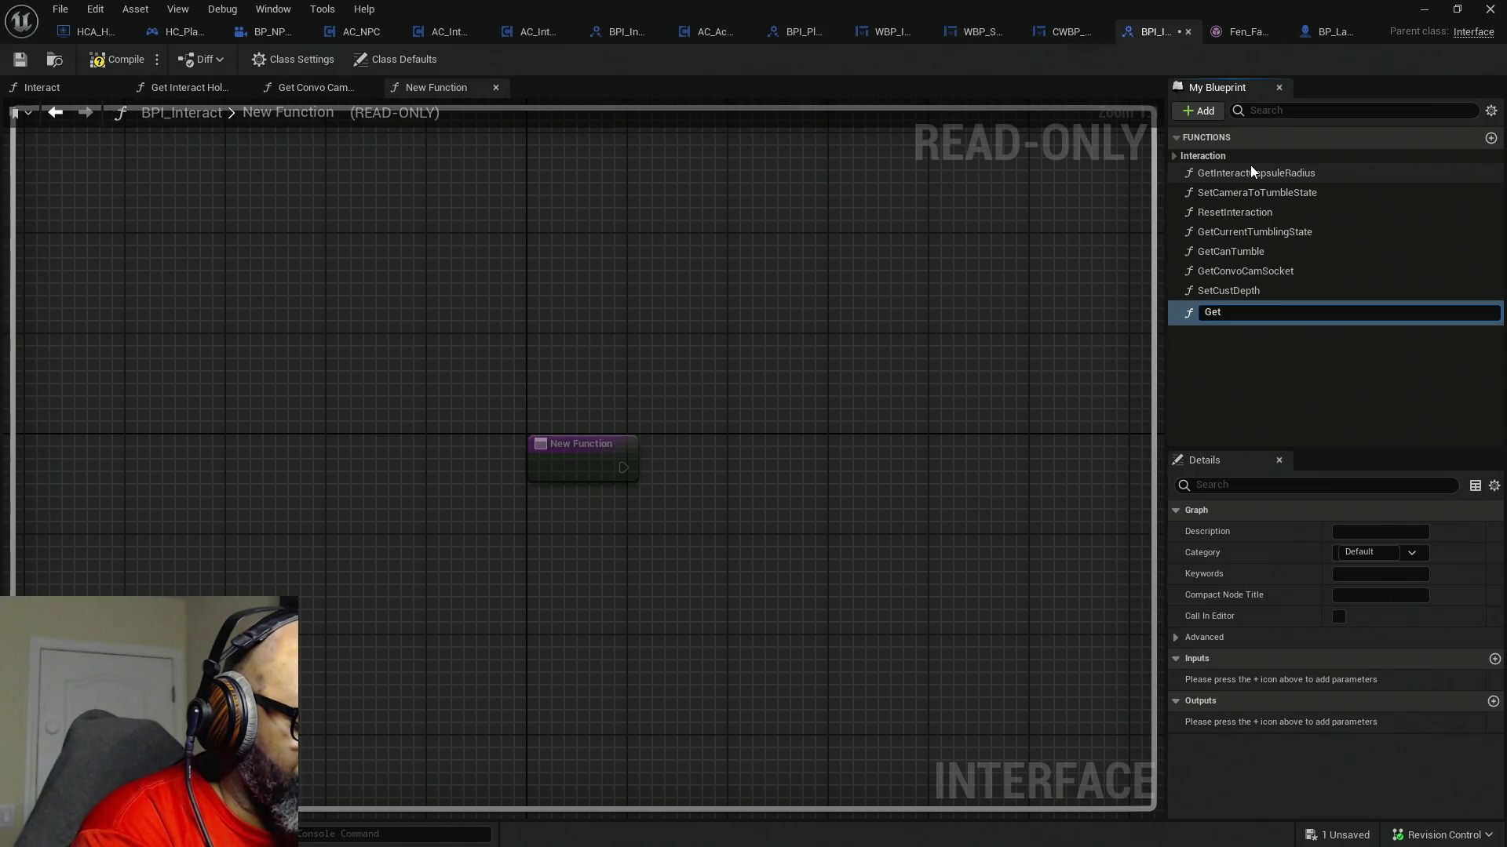
type("CamTargetR")
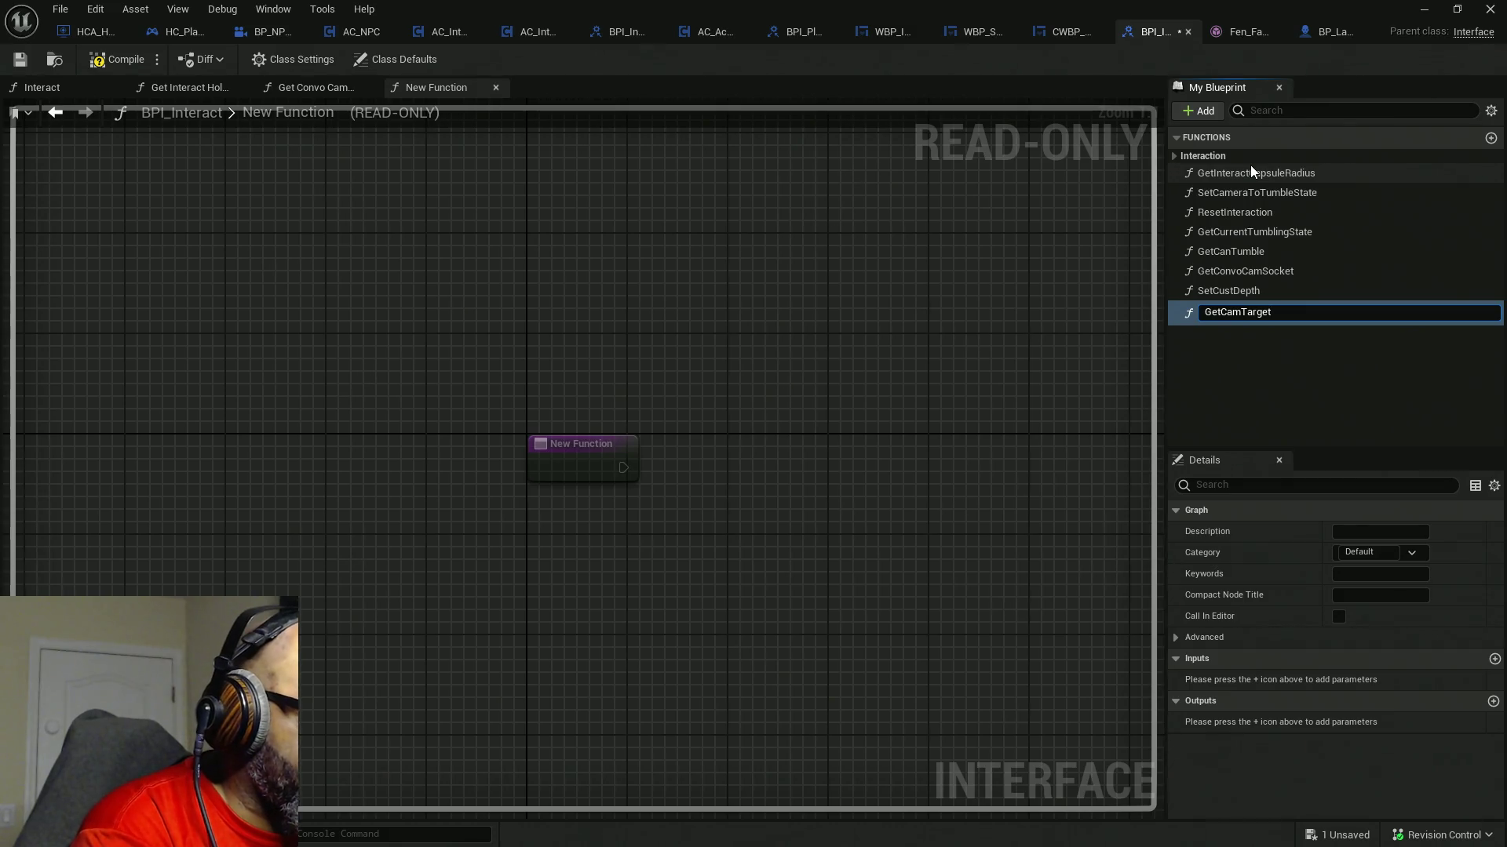
type("ot")
key("BackSpace")
type("a")
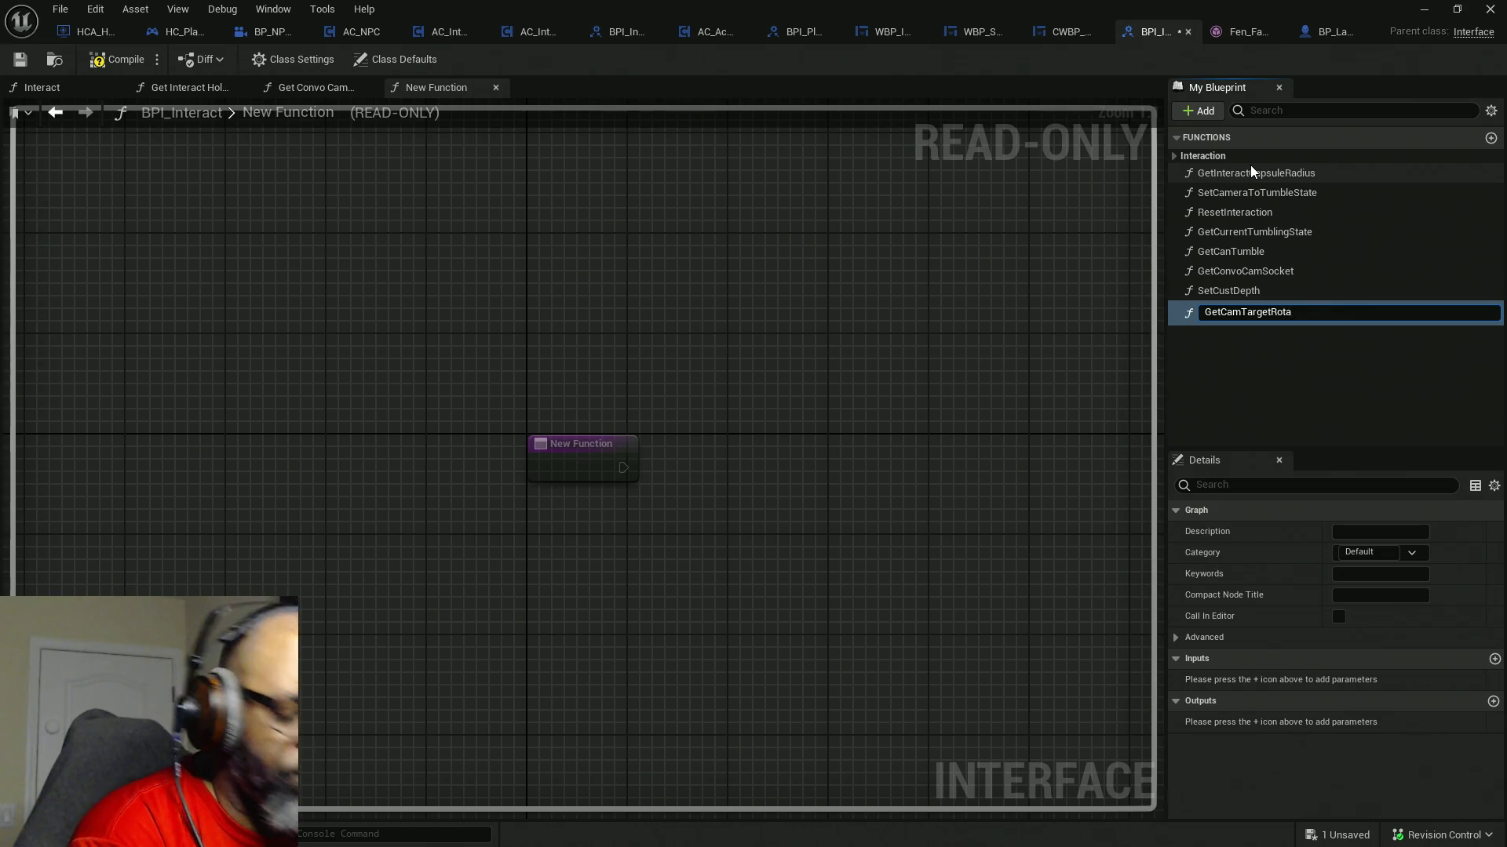
type("tion")
key("Return")
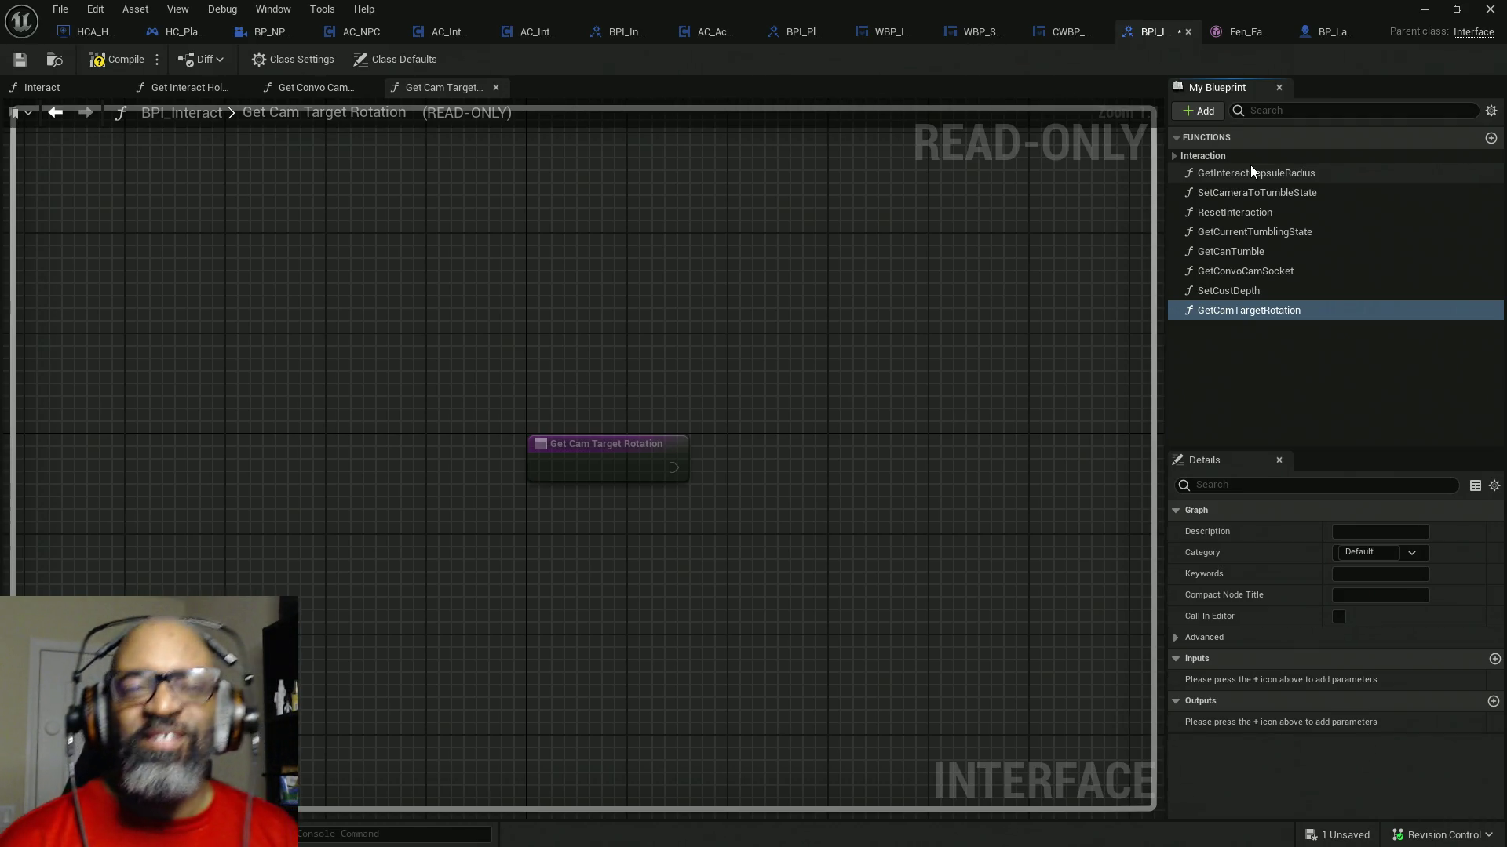
left_click(122, 59)
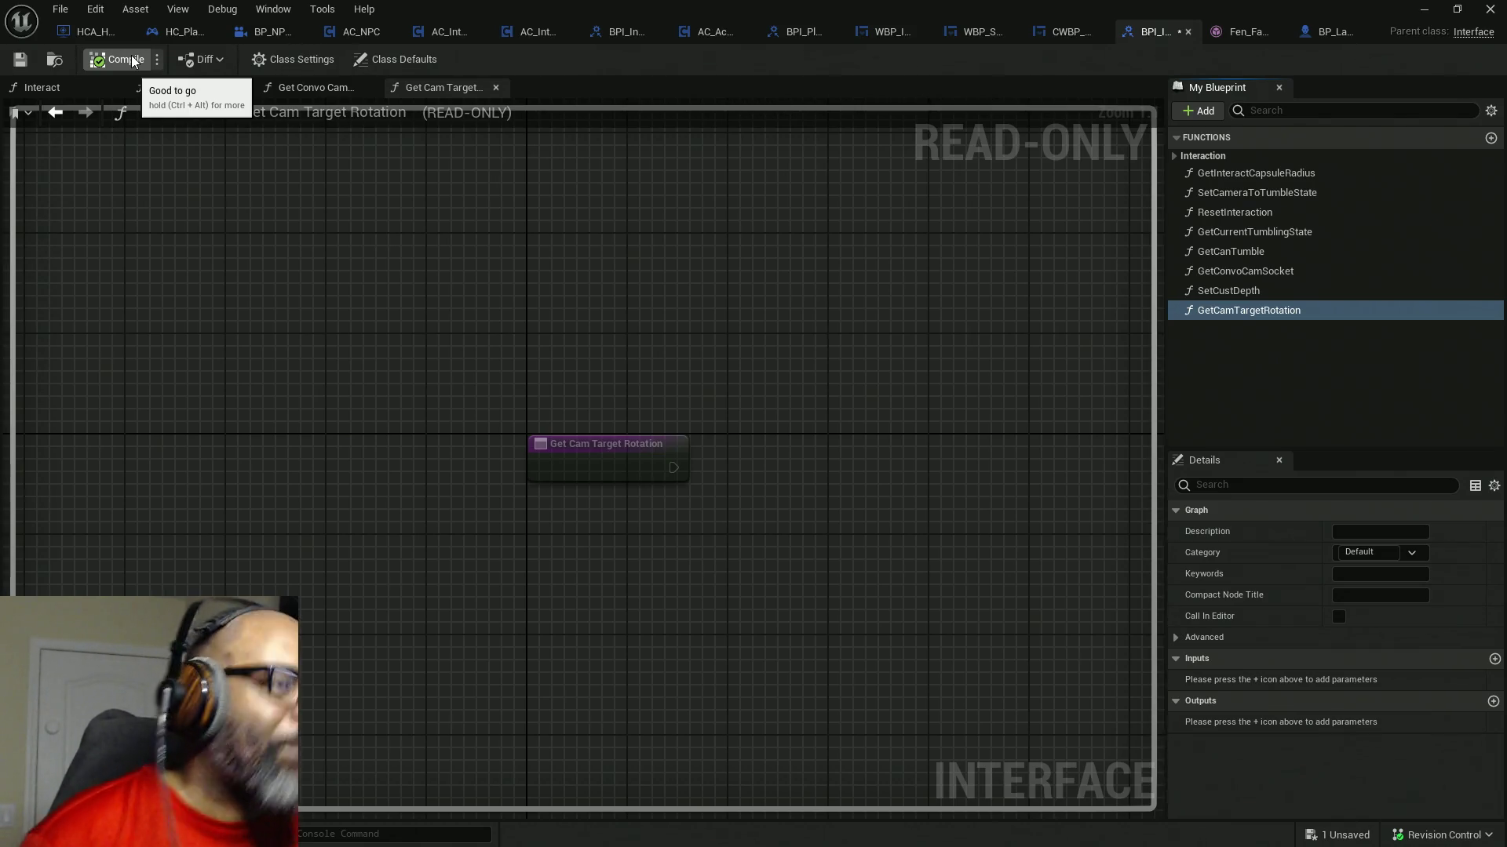
mouse_move(702, 502)
left_mouse_down()
mouse_move(403, 329)
mouse_move(317, 335)
left_mouse_up()
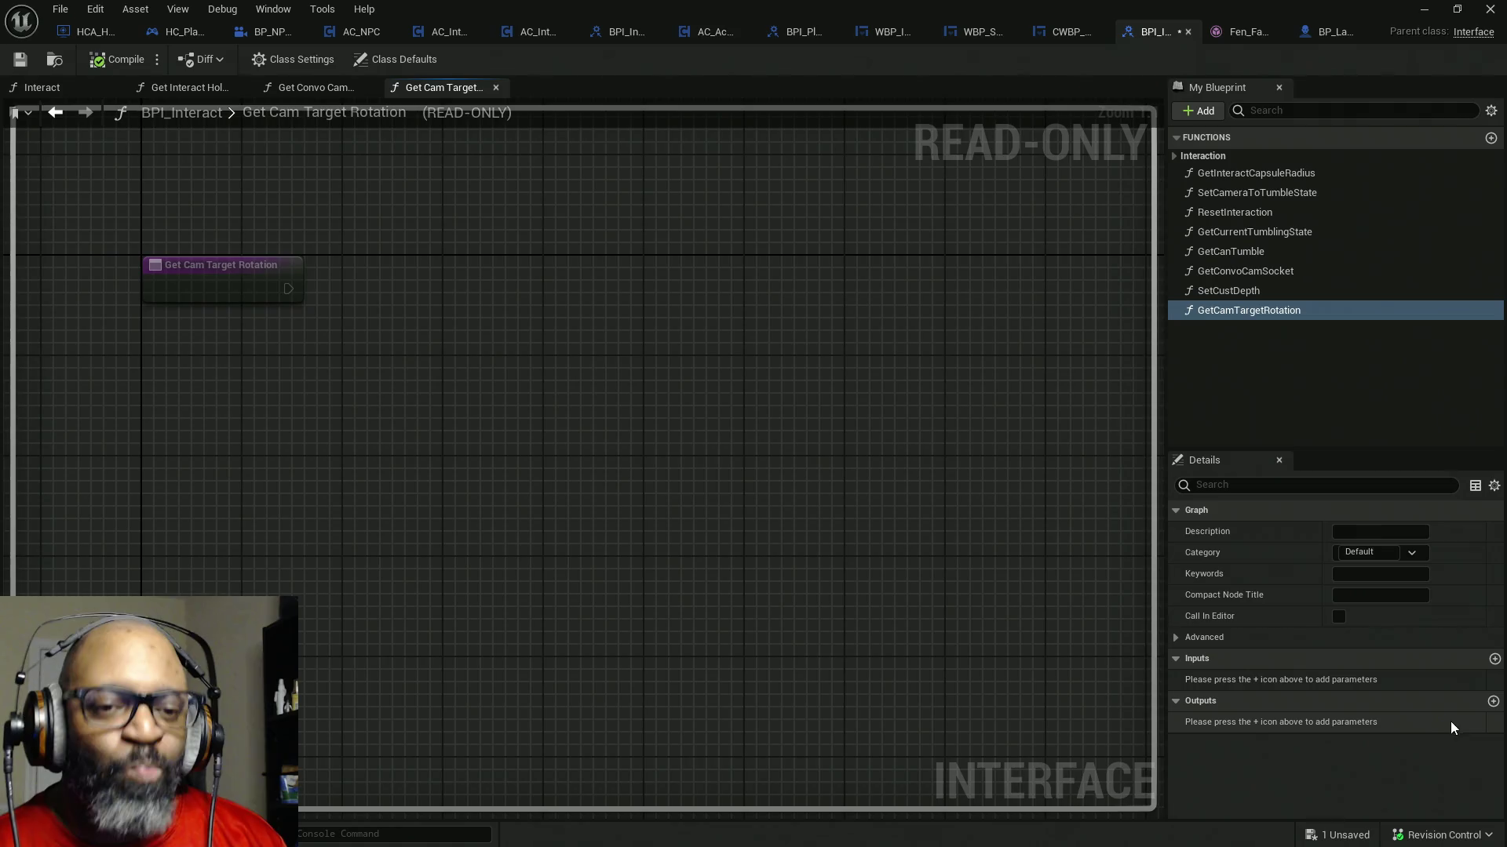
left_click(1493, 700)
- Rename the new Boolean output of GetCamTargetRotation to 'return'
left_click(1272, 722)
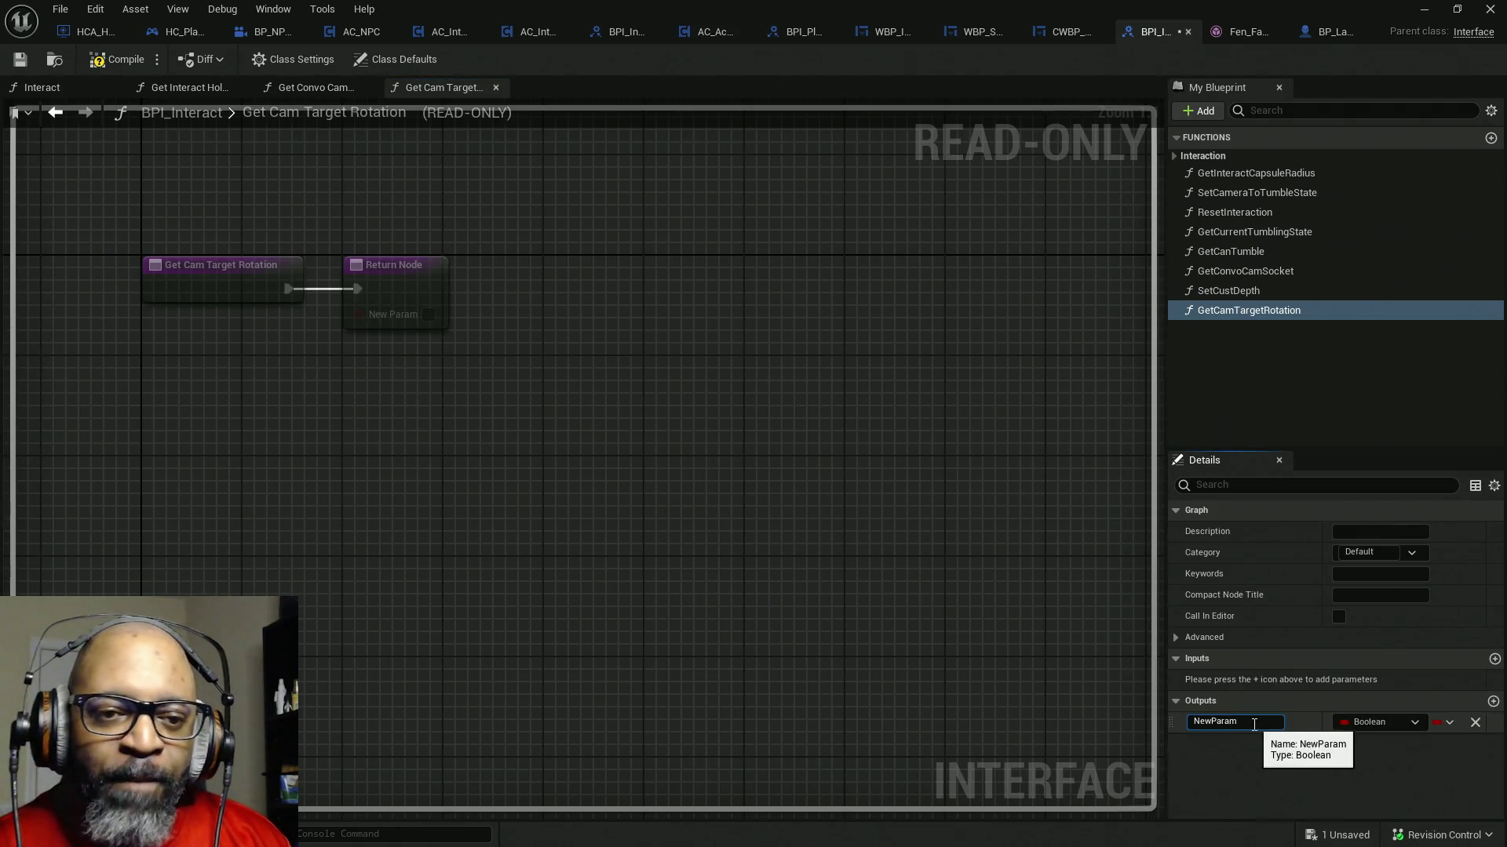
type("bR")
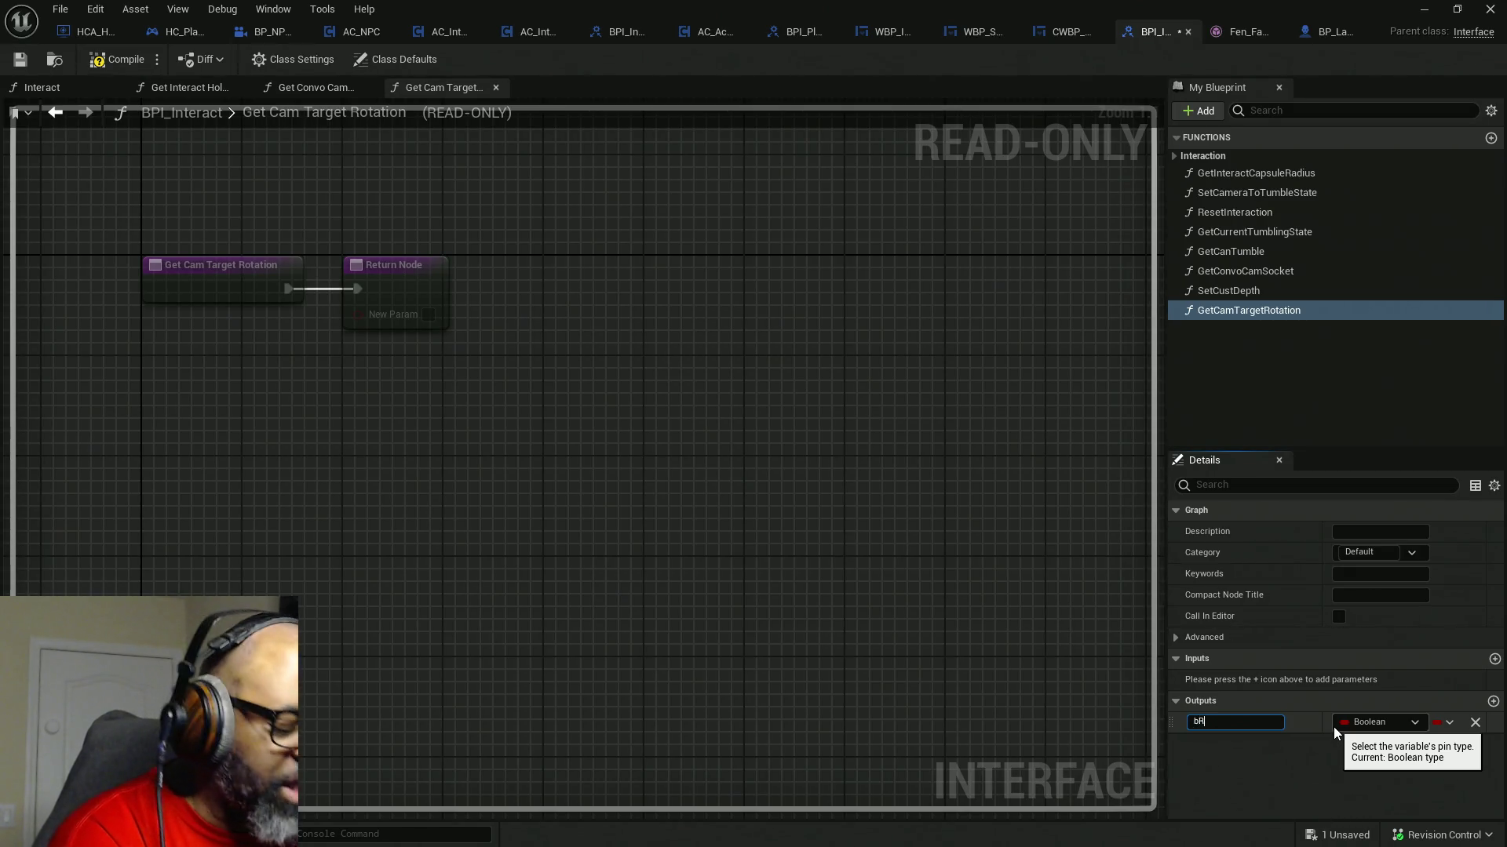
type("eturn")
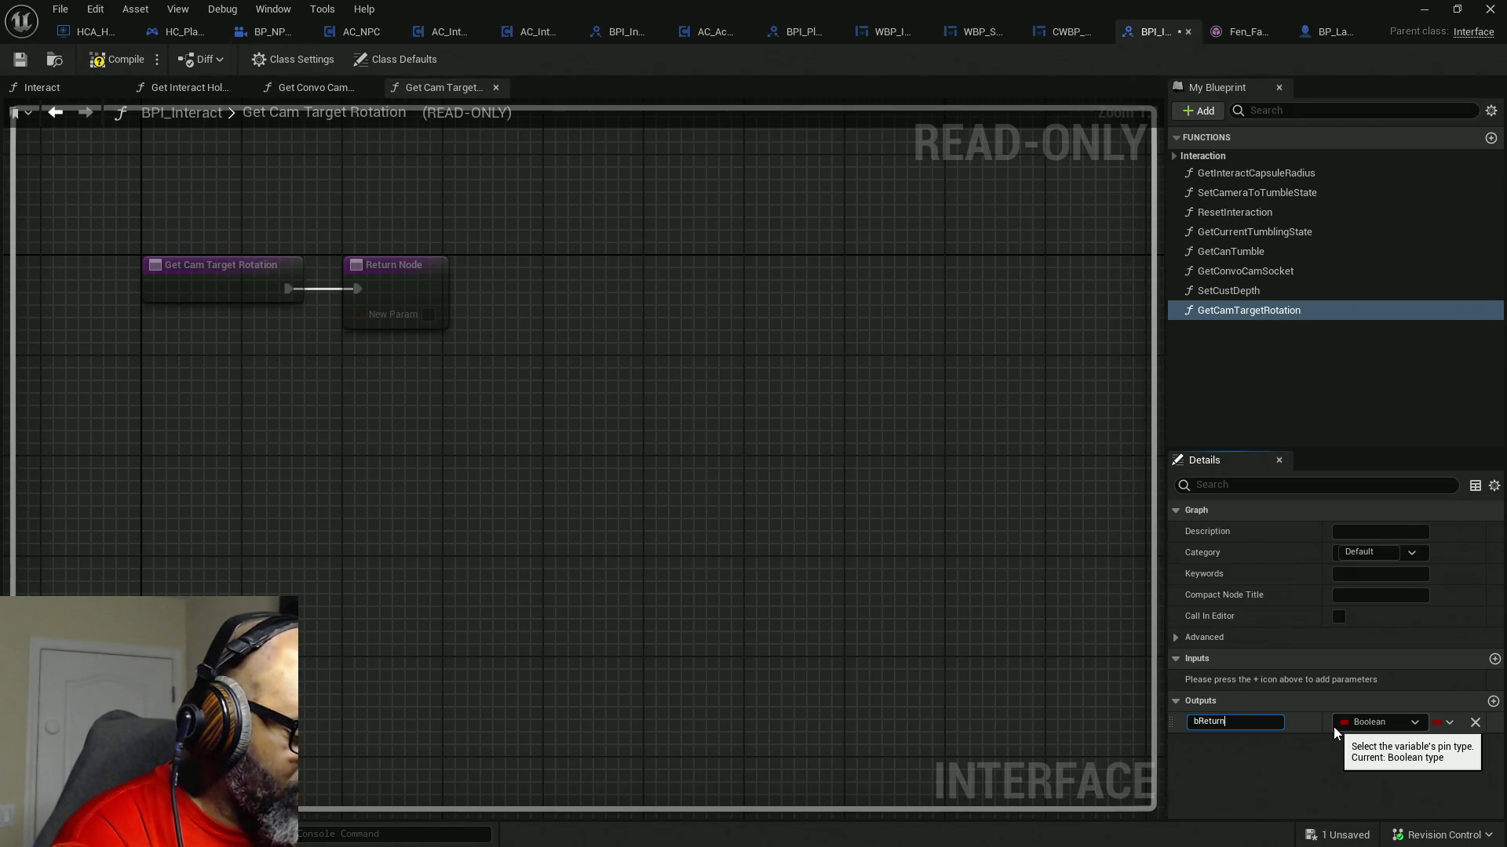
key("BackSpace")
key("BackSpace")
key("BackSpace")
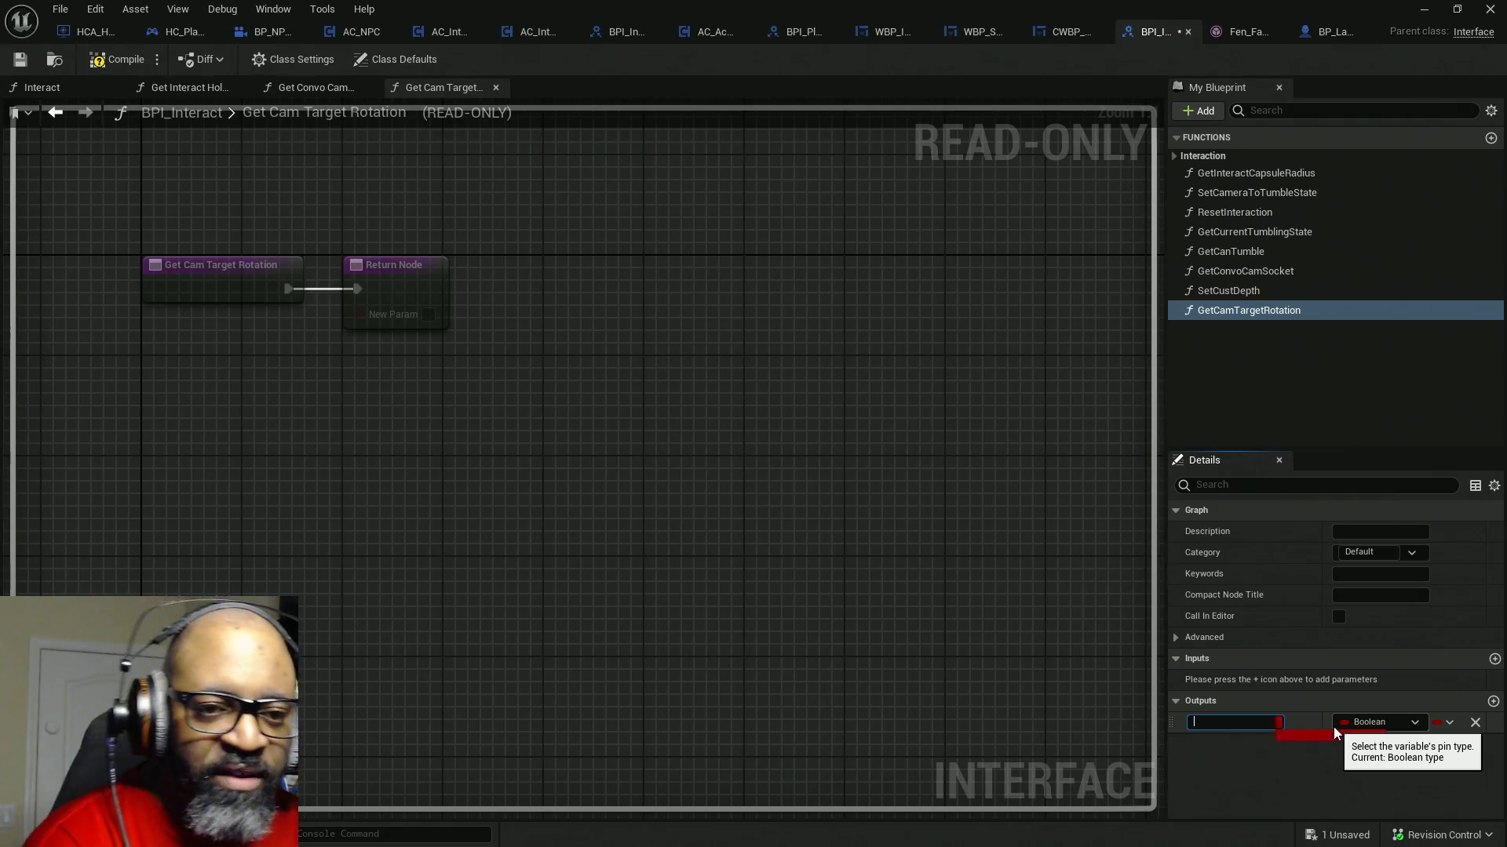
key("ctrl+a")
type("return")
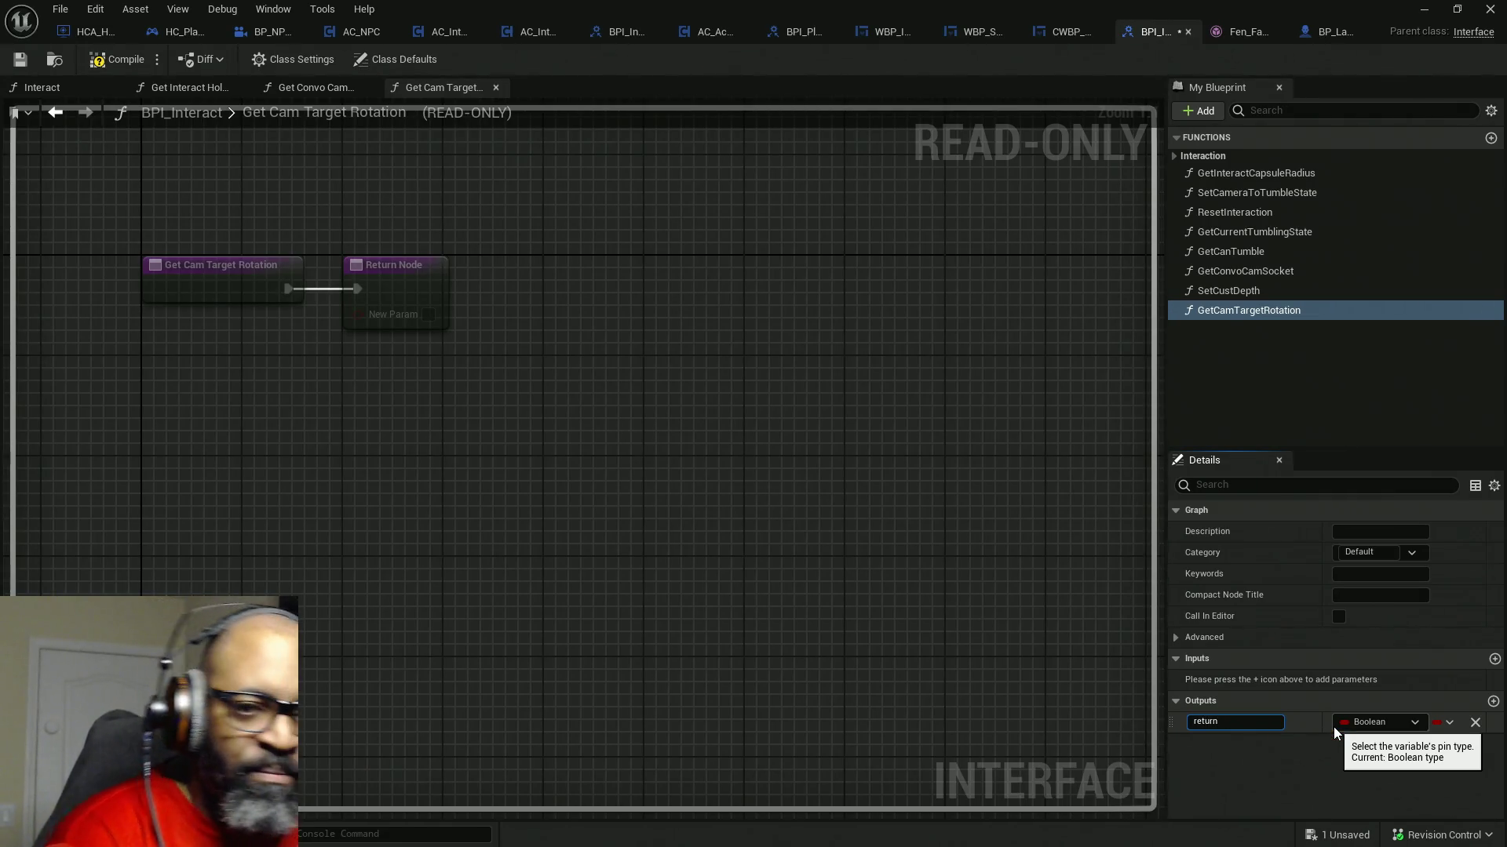
key("Return")
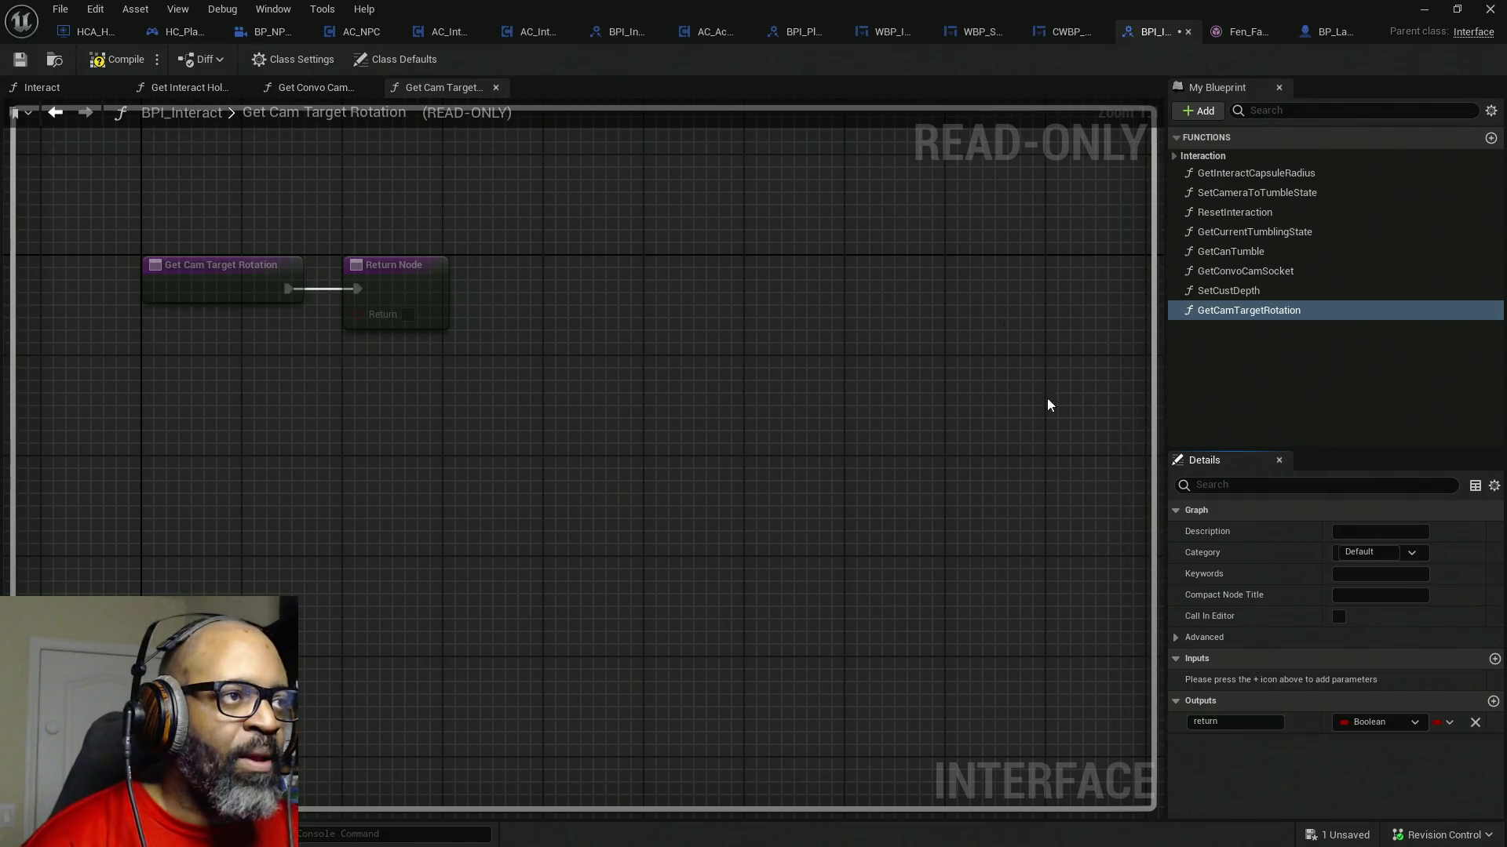
- Compile, save all assets, and add a new Boolean input to the function
left_click(118, 58)
key("ctrl+shift+s")
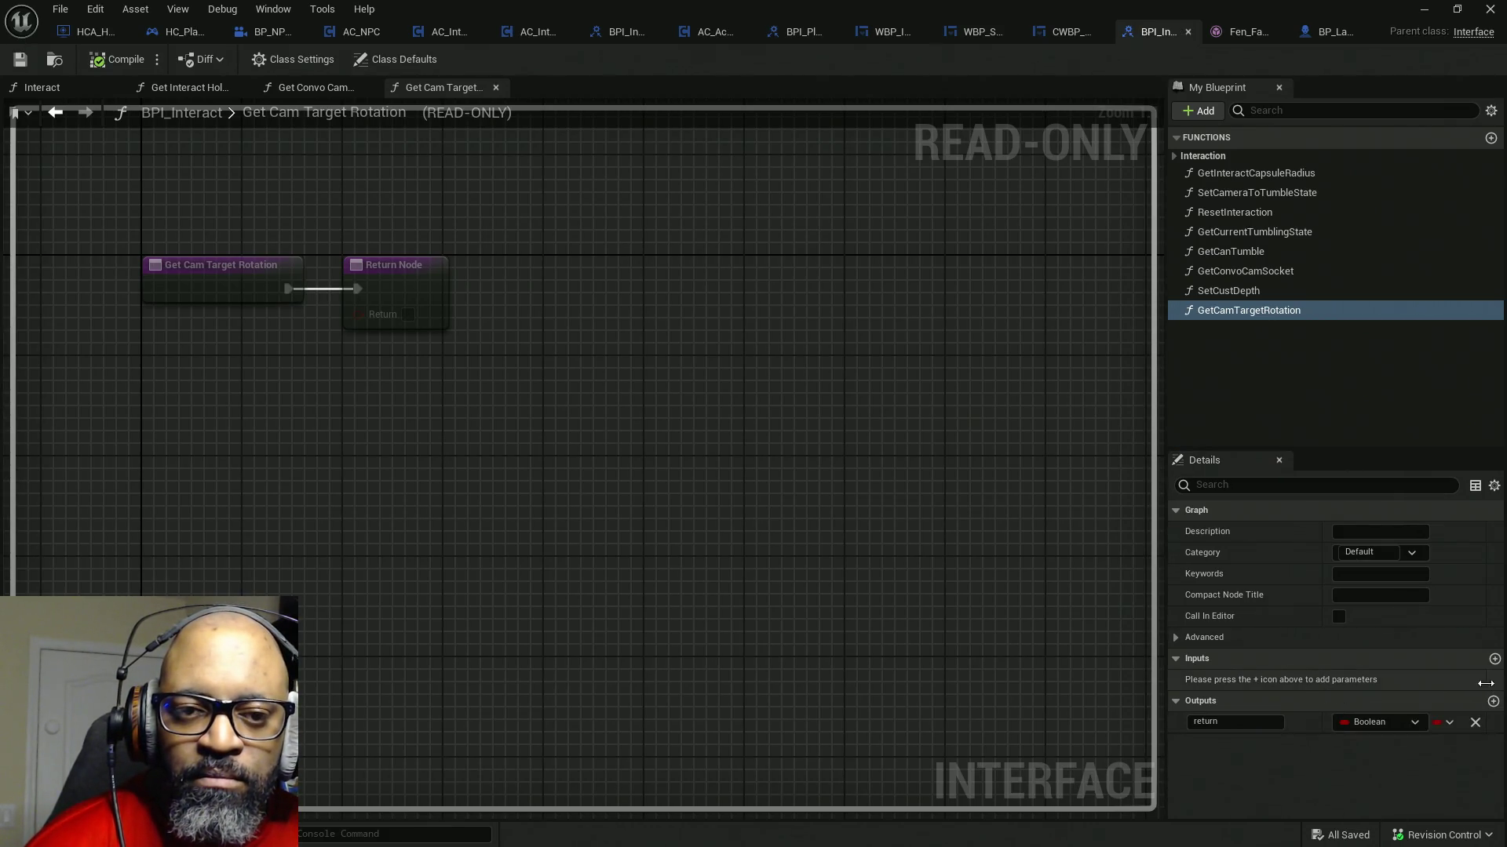
left_click(1494, 660)
- Name the new input bInverse? and remove an accidentally added extra input
left_click(1277, 681)
type("bInverse")
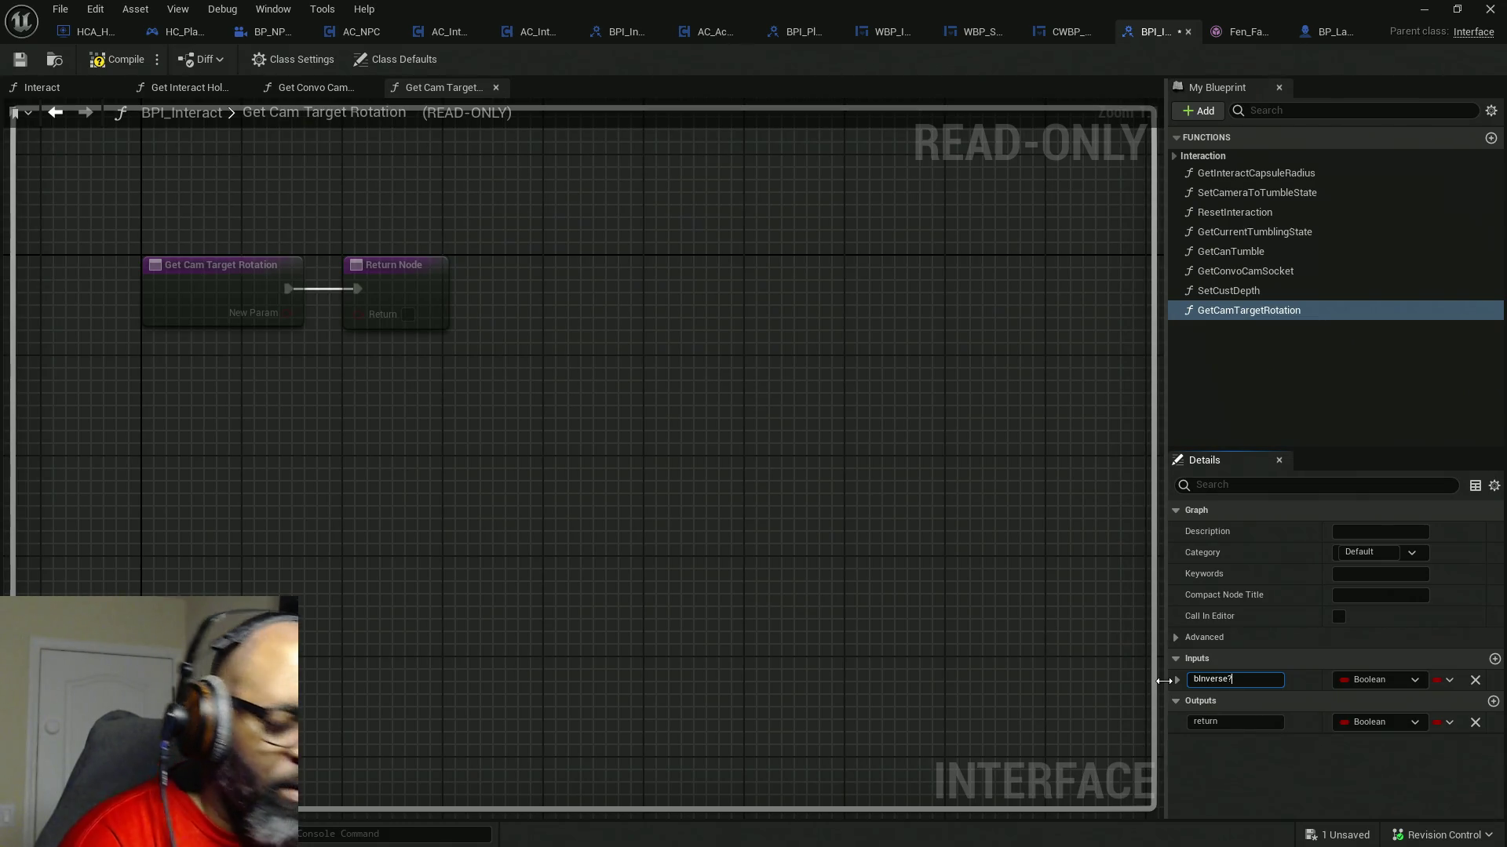
type("?")
key("Return")
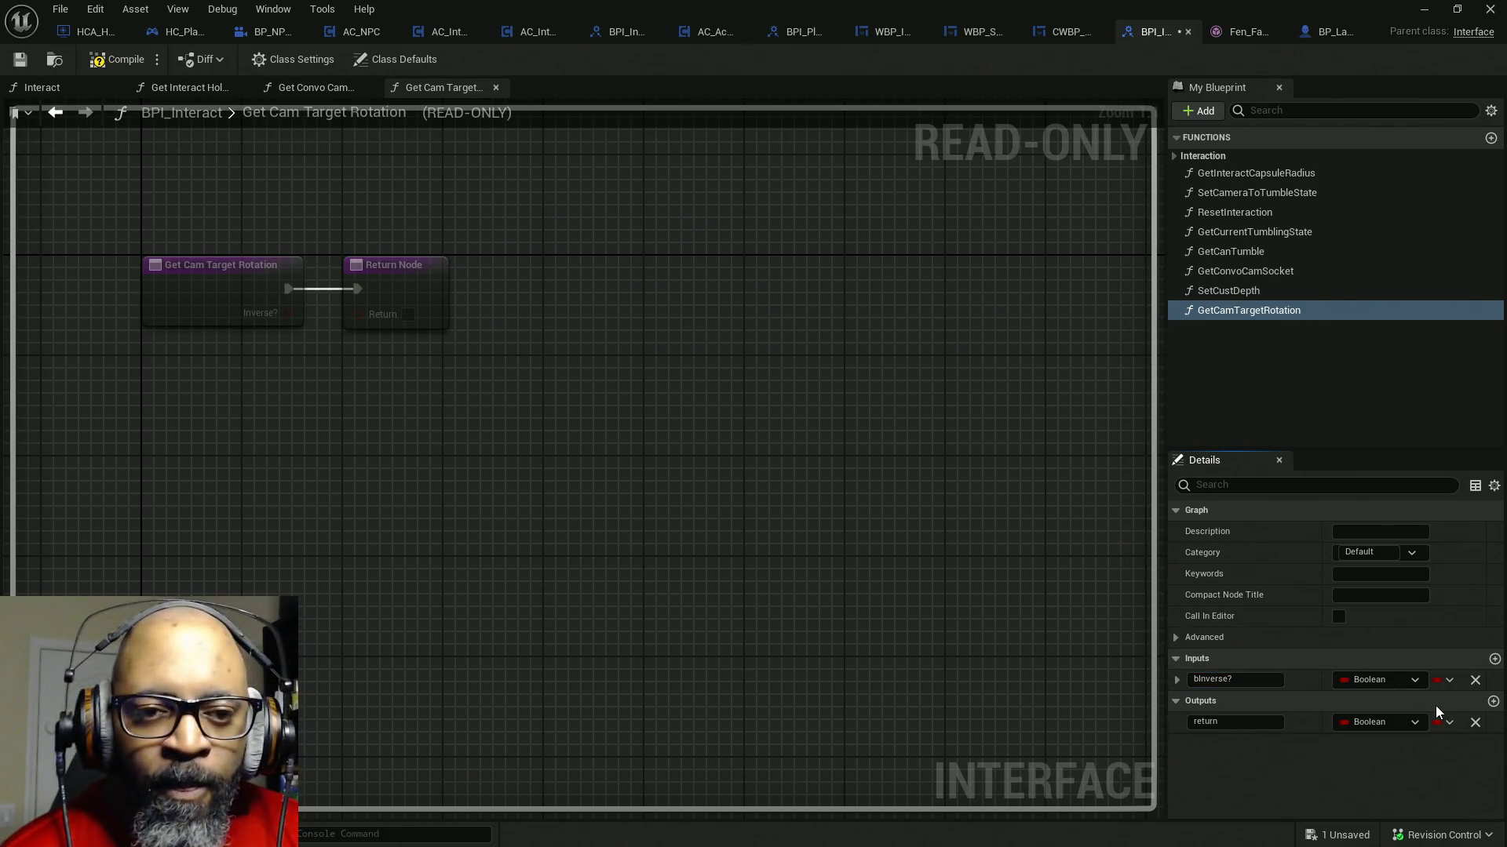
left_click(1494, 658)
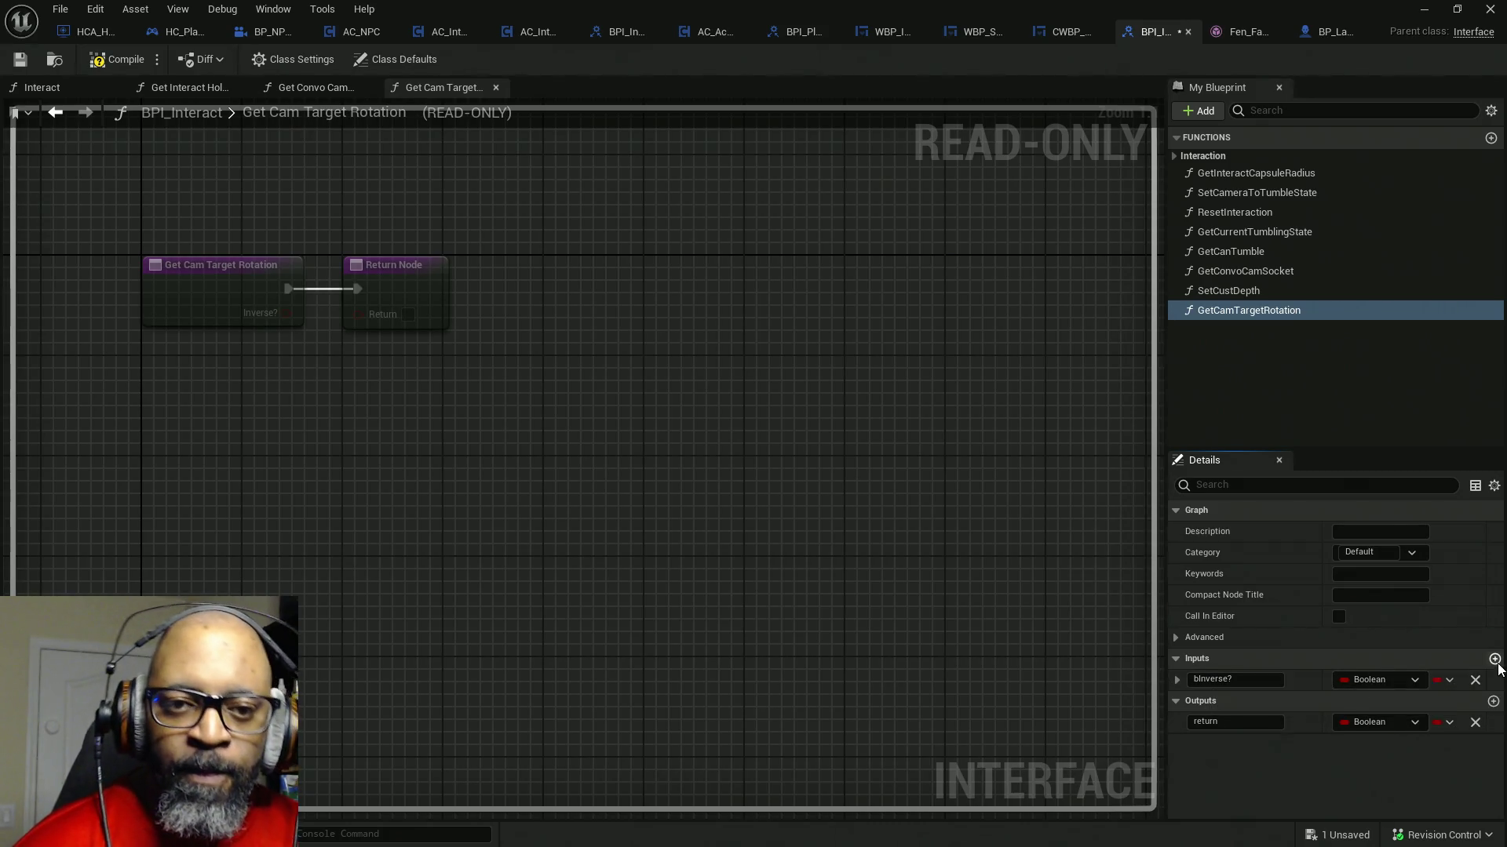
left_click(1375, 701)
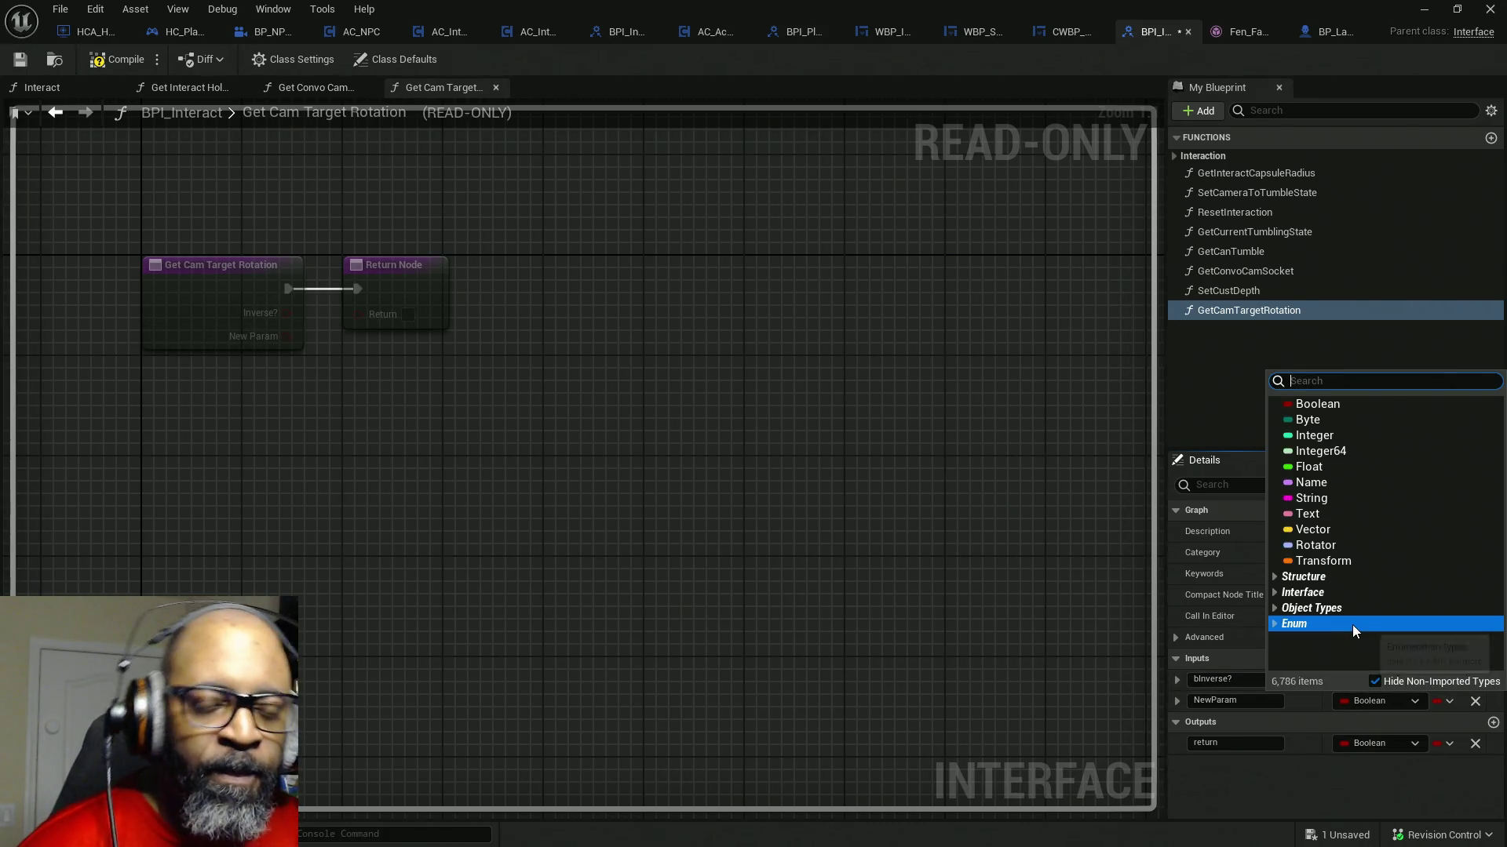
left_click(1321, 767)
left_click(1475, 701)
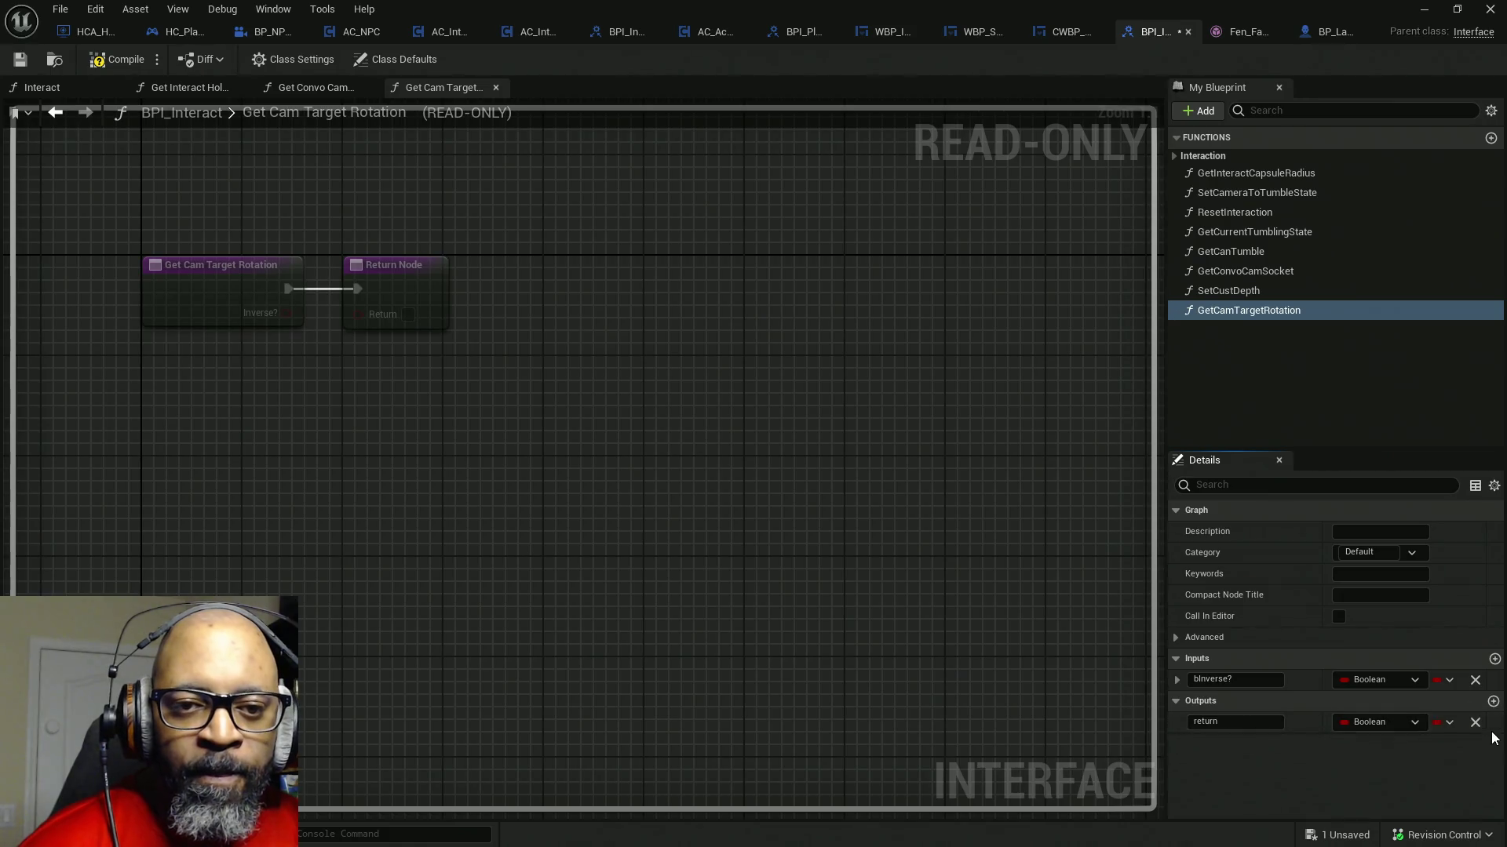
- Add a Transform-type output named Transform to GetCamTargetRotation
left_click(1493, 702)
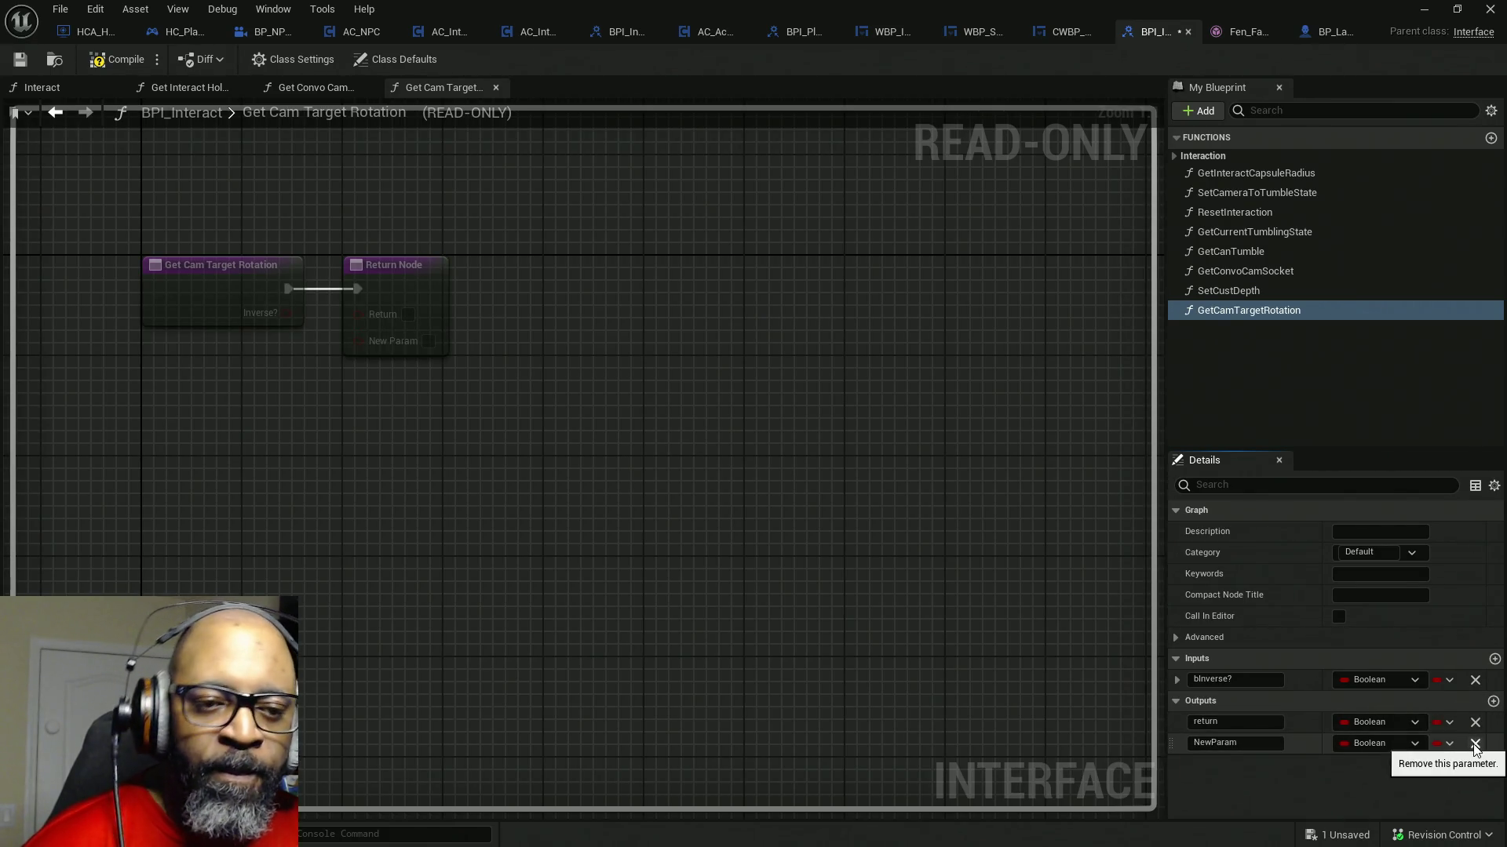
left_click(1409, 743)
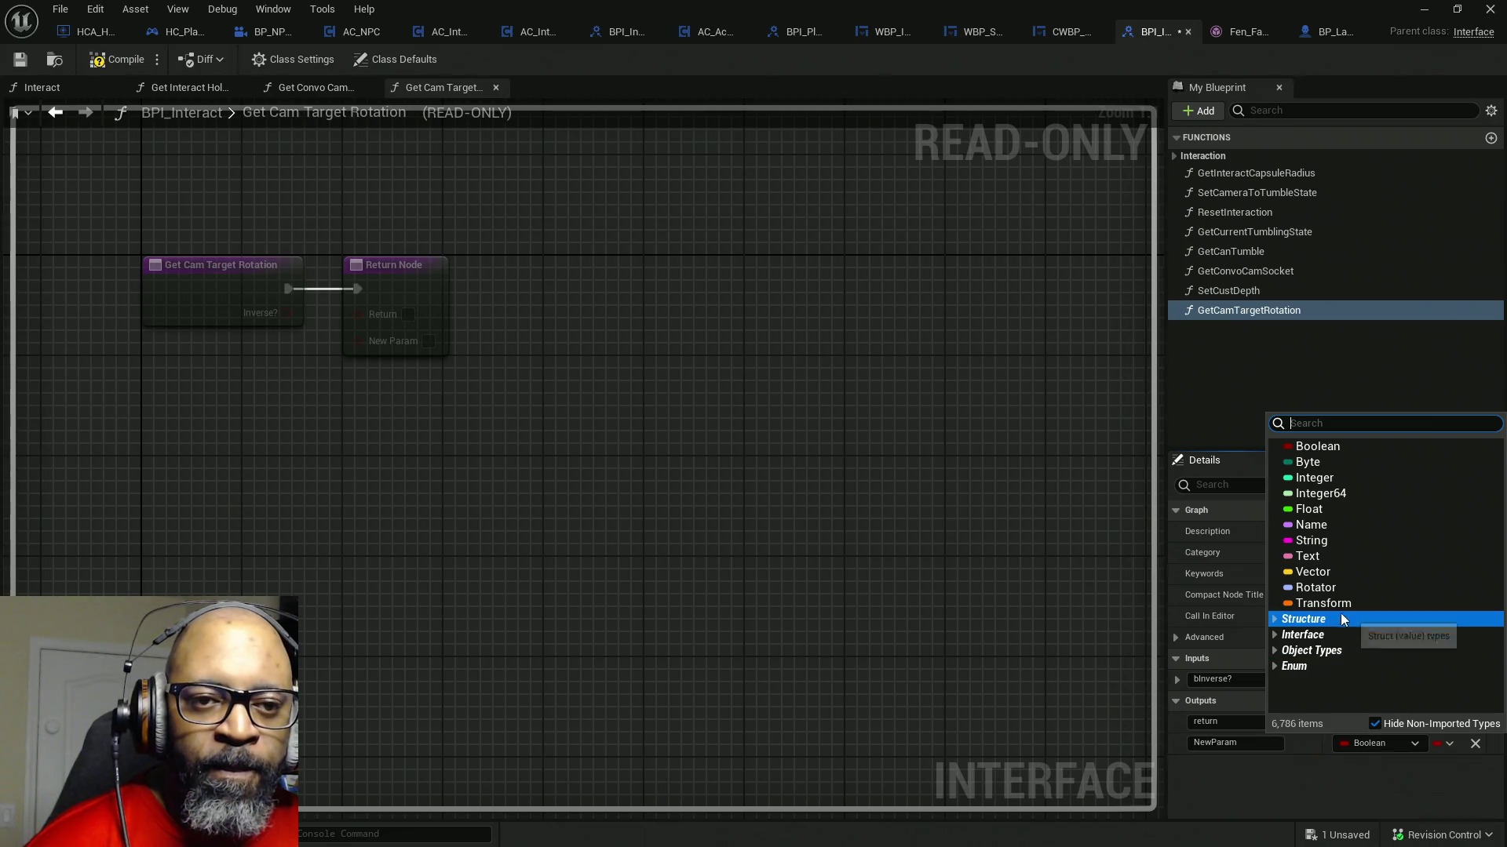
key("Escape")
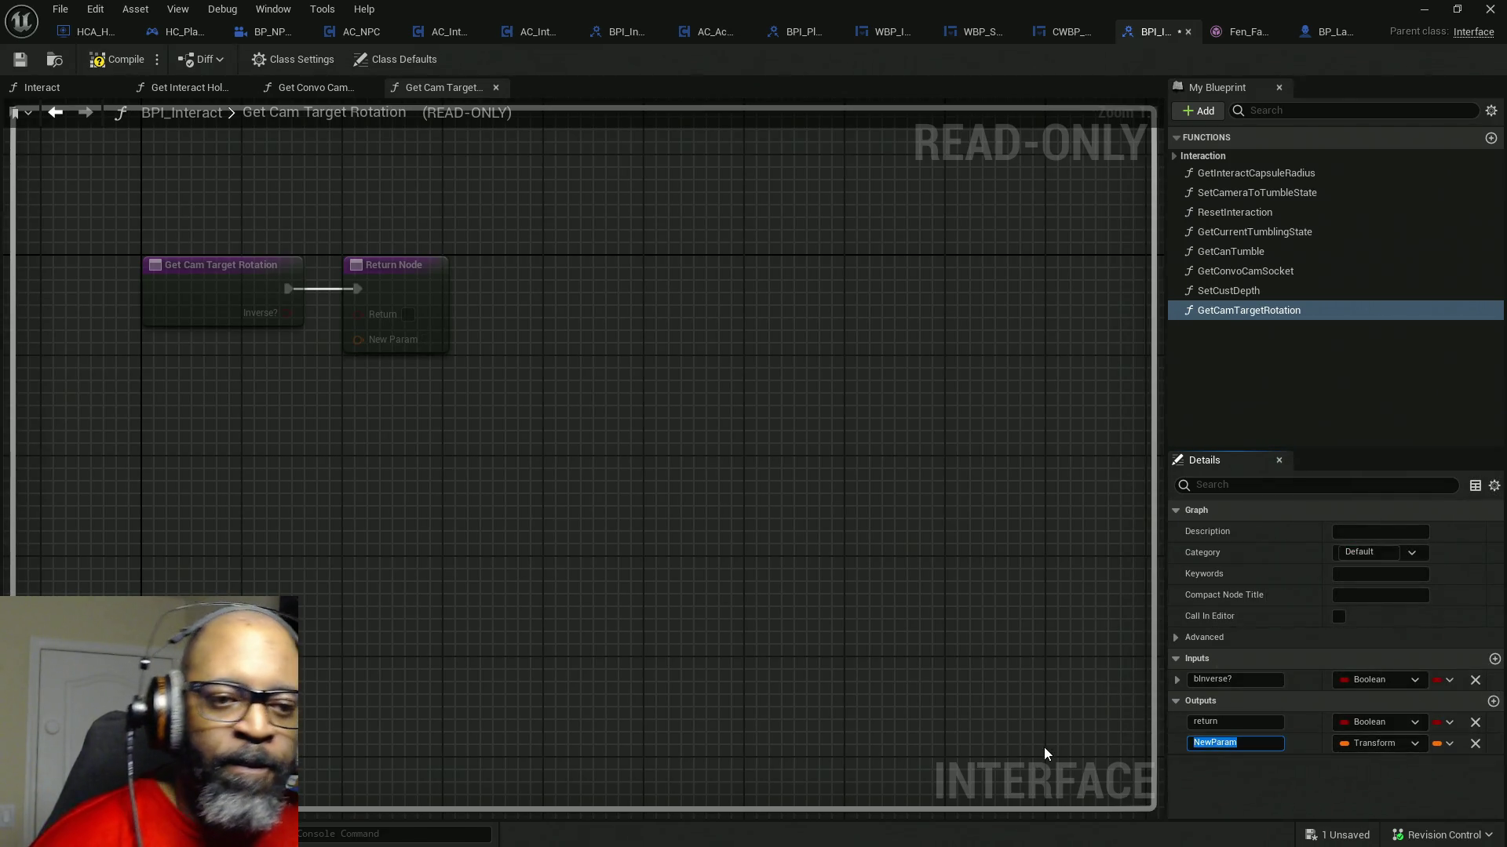
key("BackSpace")
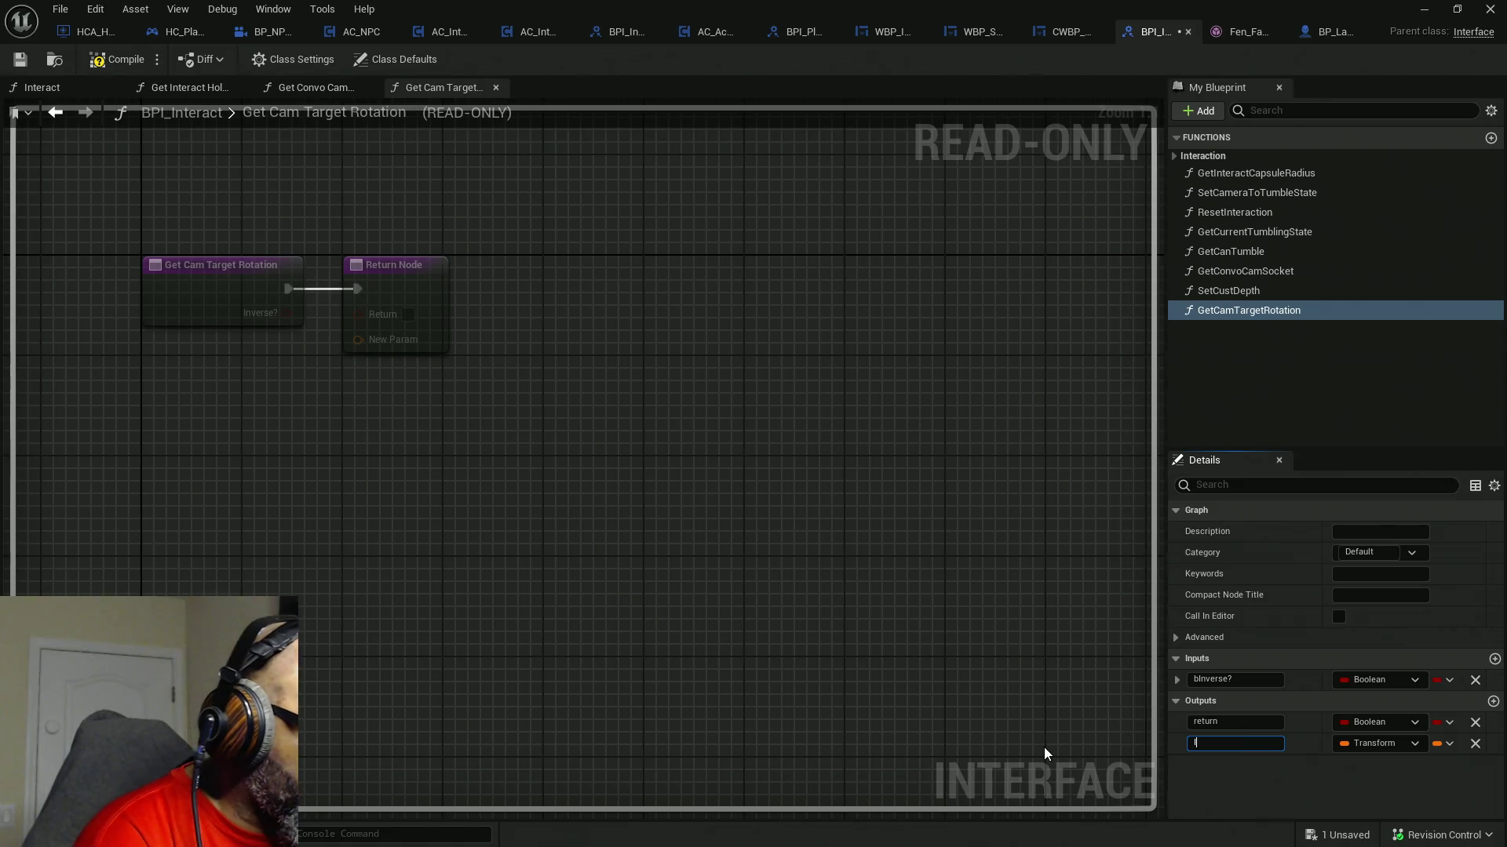
type("T")
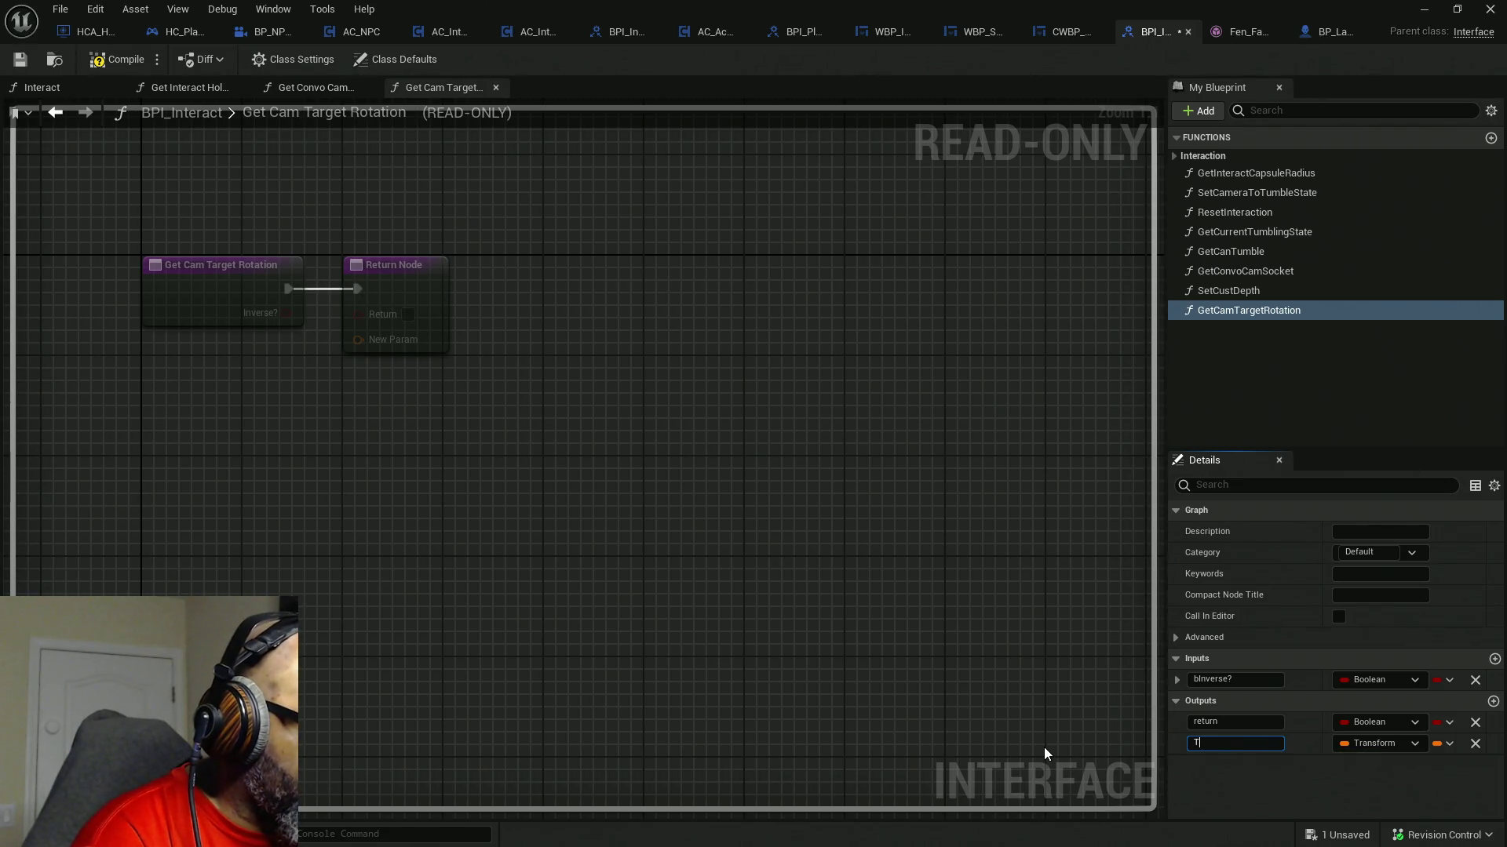
type("ransfor")
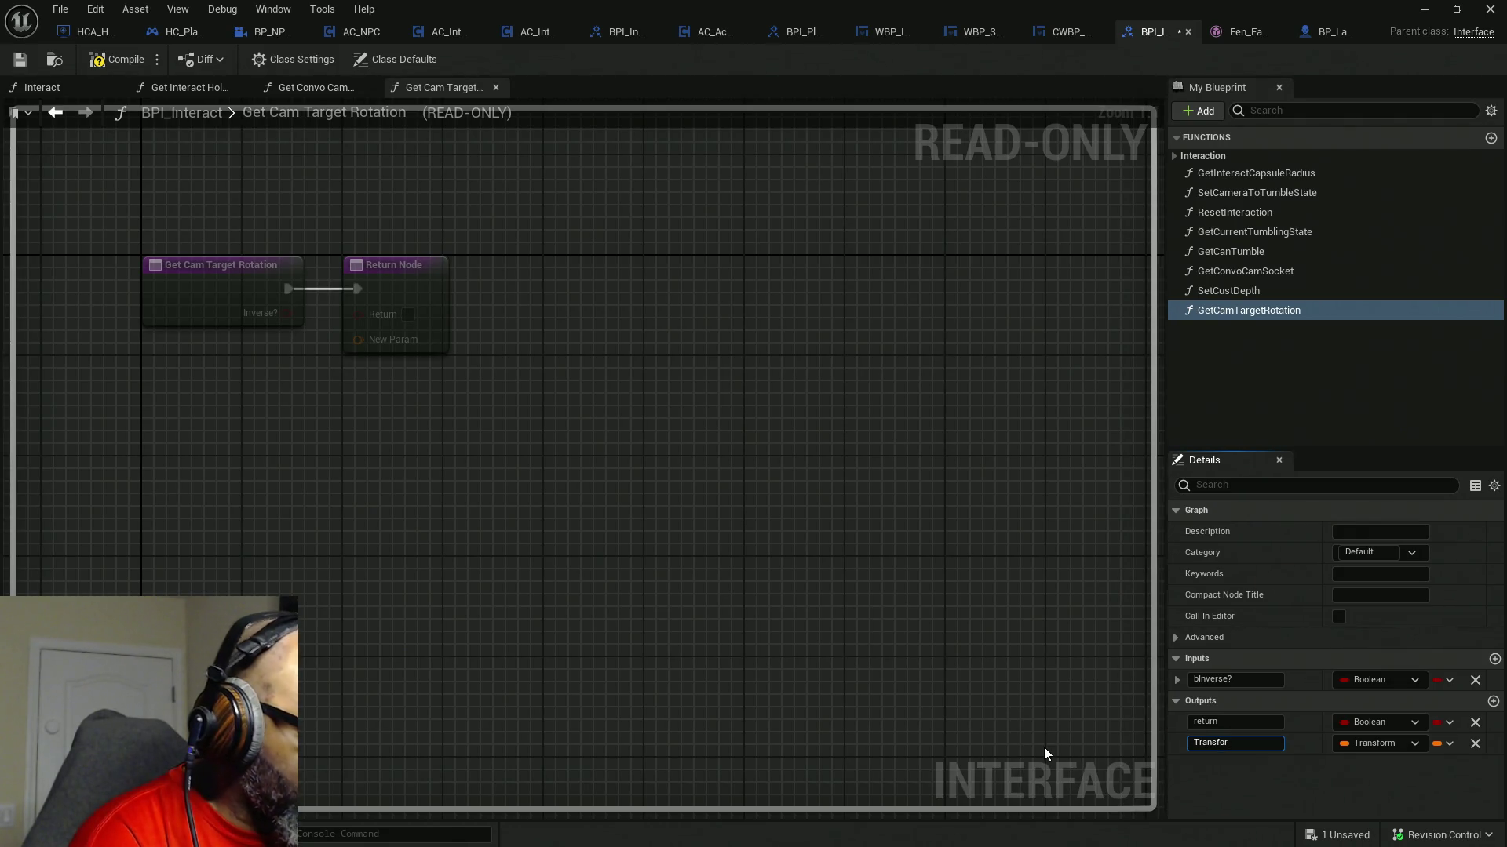
type("m")
key("Return")
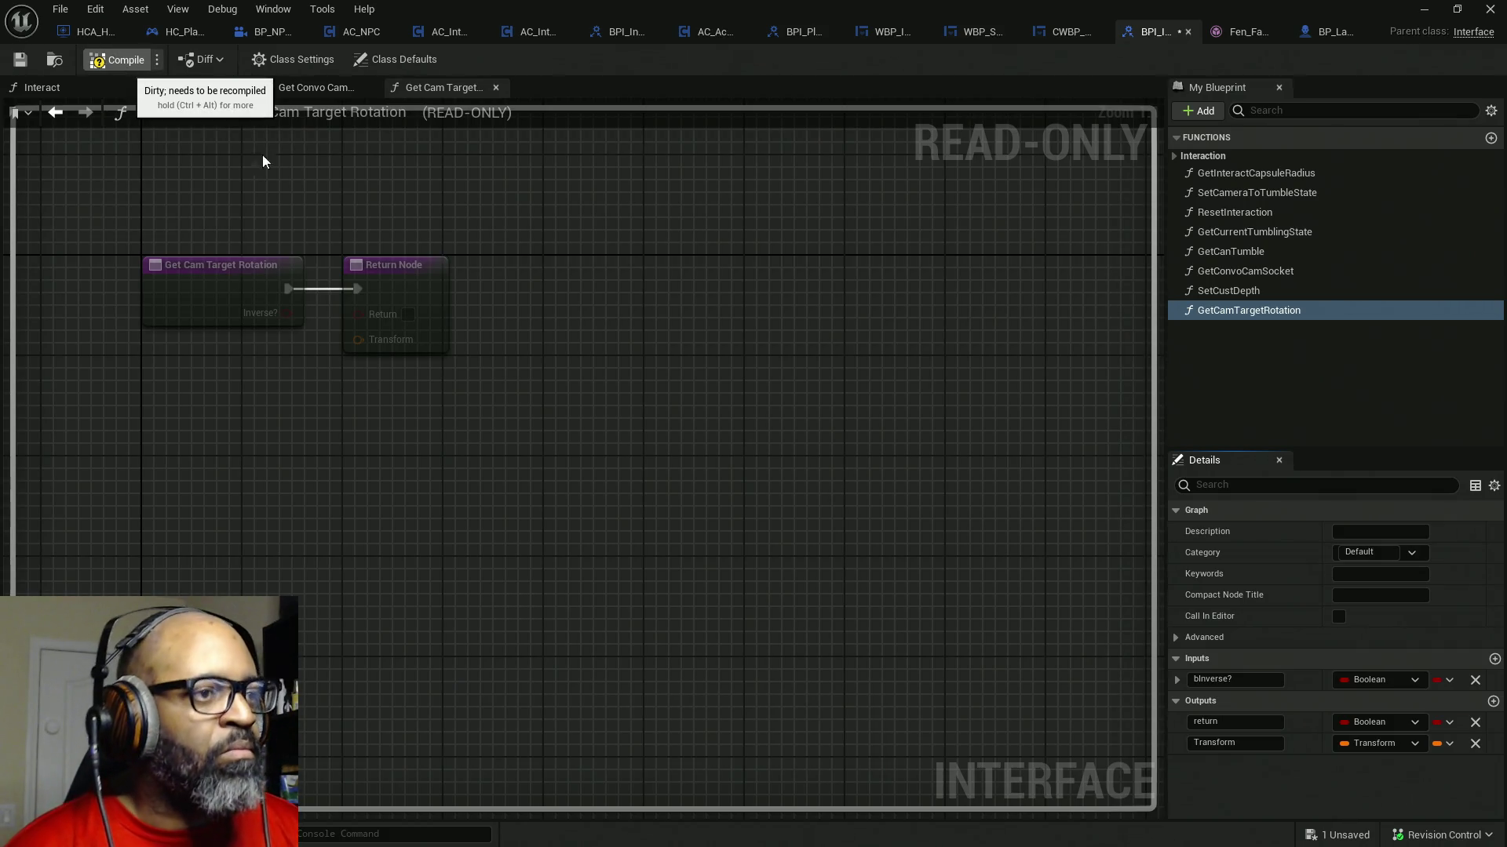
- Save the BPI_Interact interface and switch to the BP_Fen blueprint
key("ctrl+s")
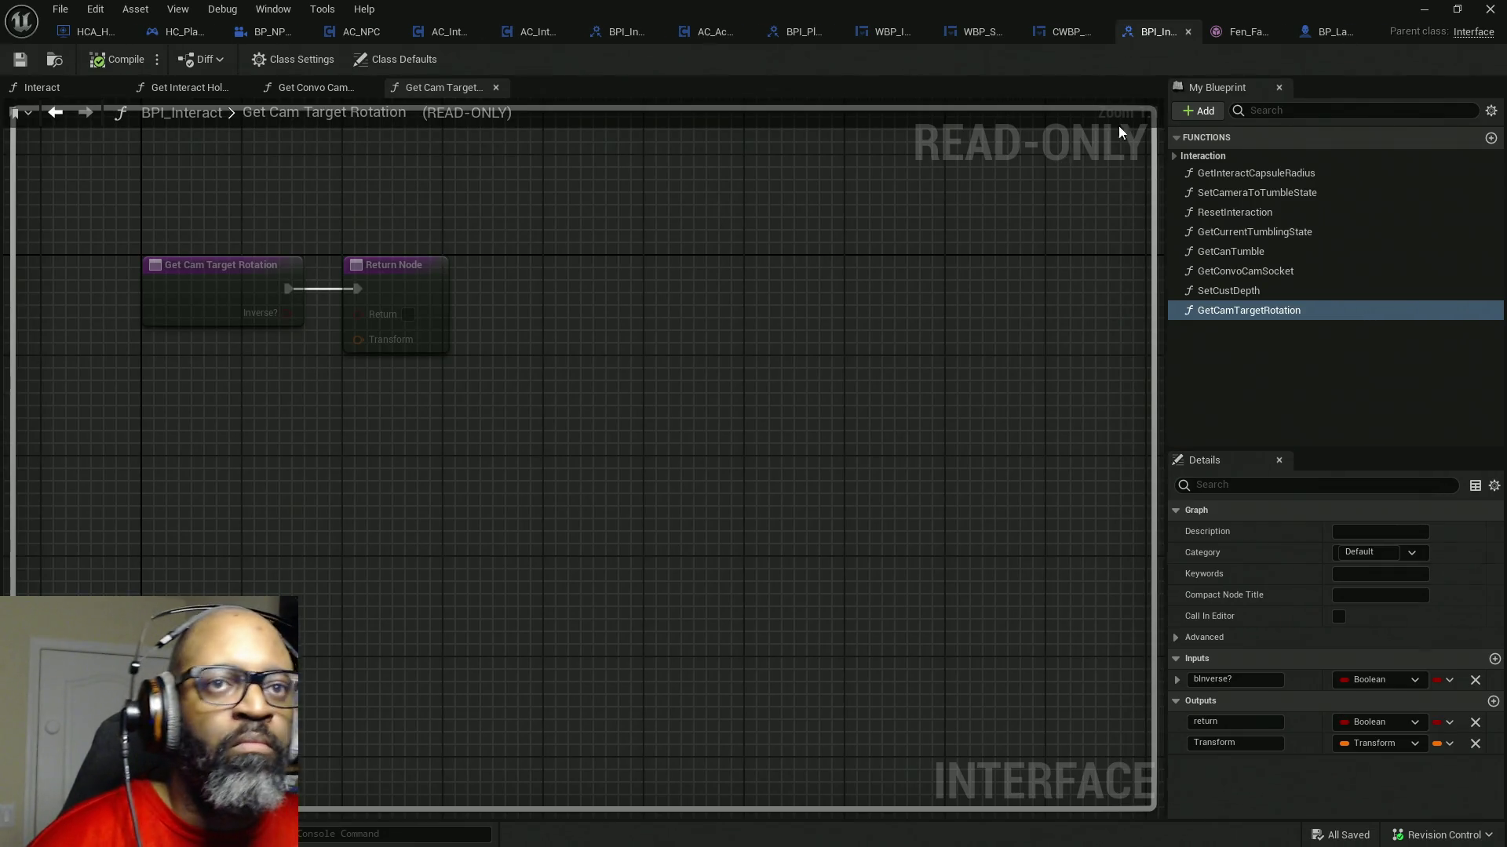
left_click(1224, 31)
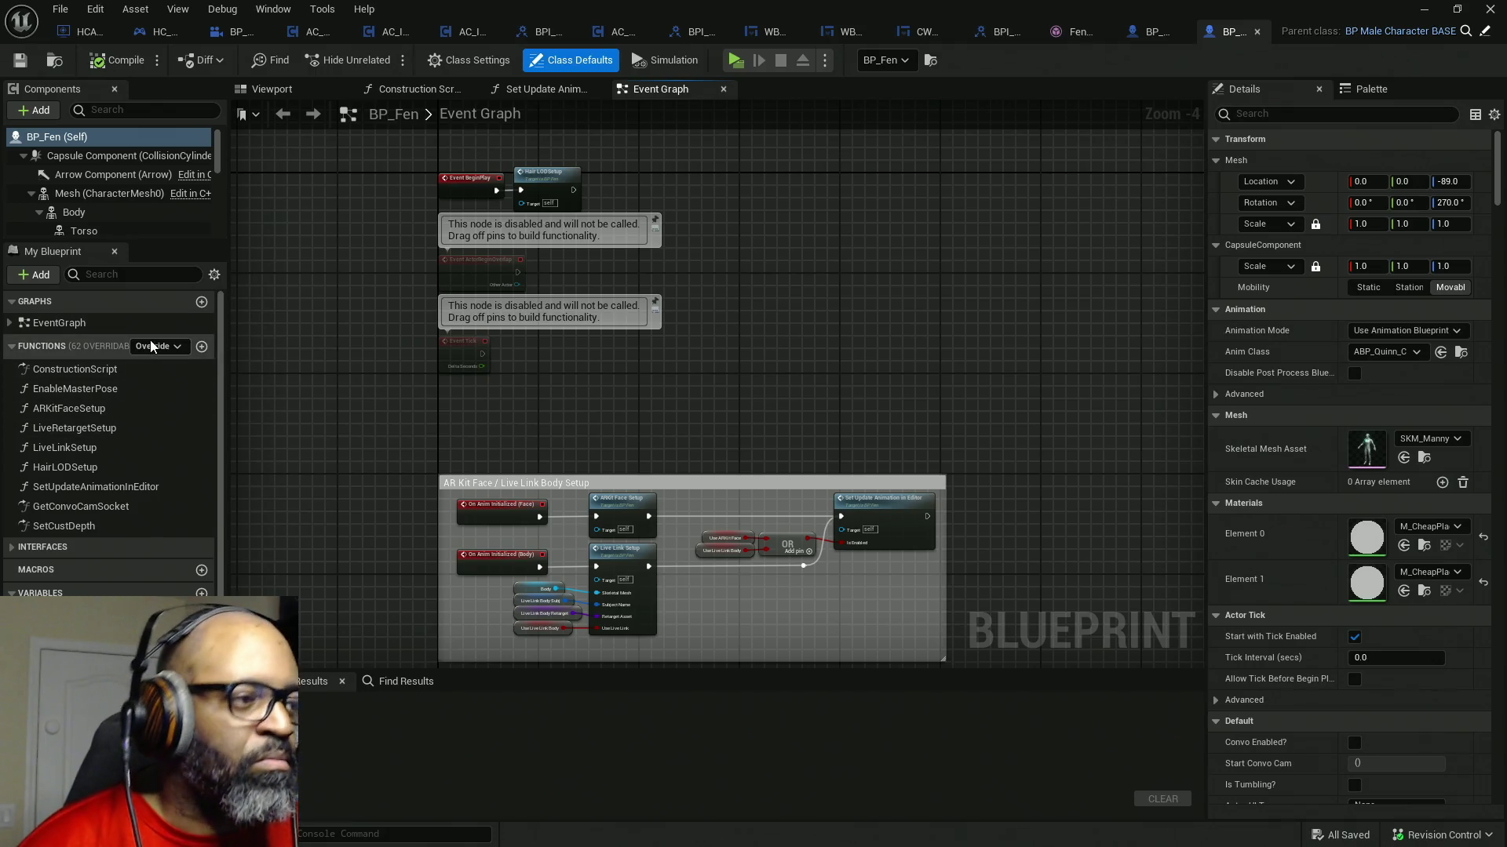
- Open BP_Fen's Get Cam Target Rotation implementation graph from the Interfaces list
left_click(12, 548)
left_click(16, 350)
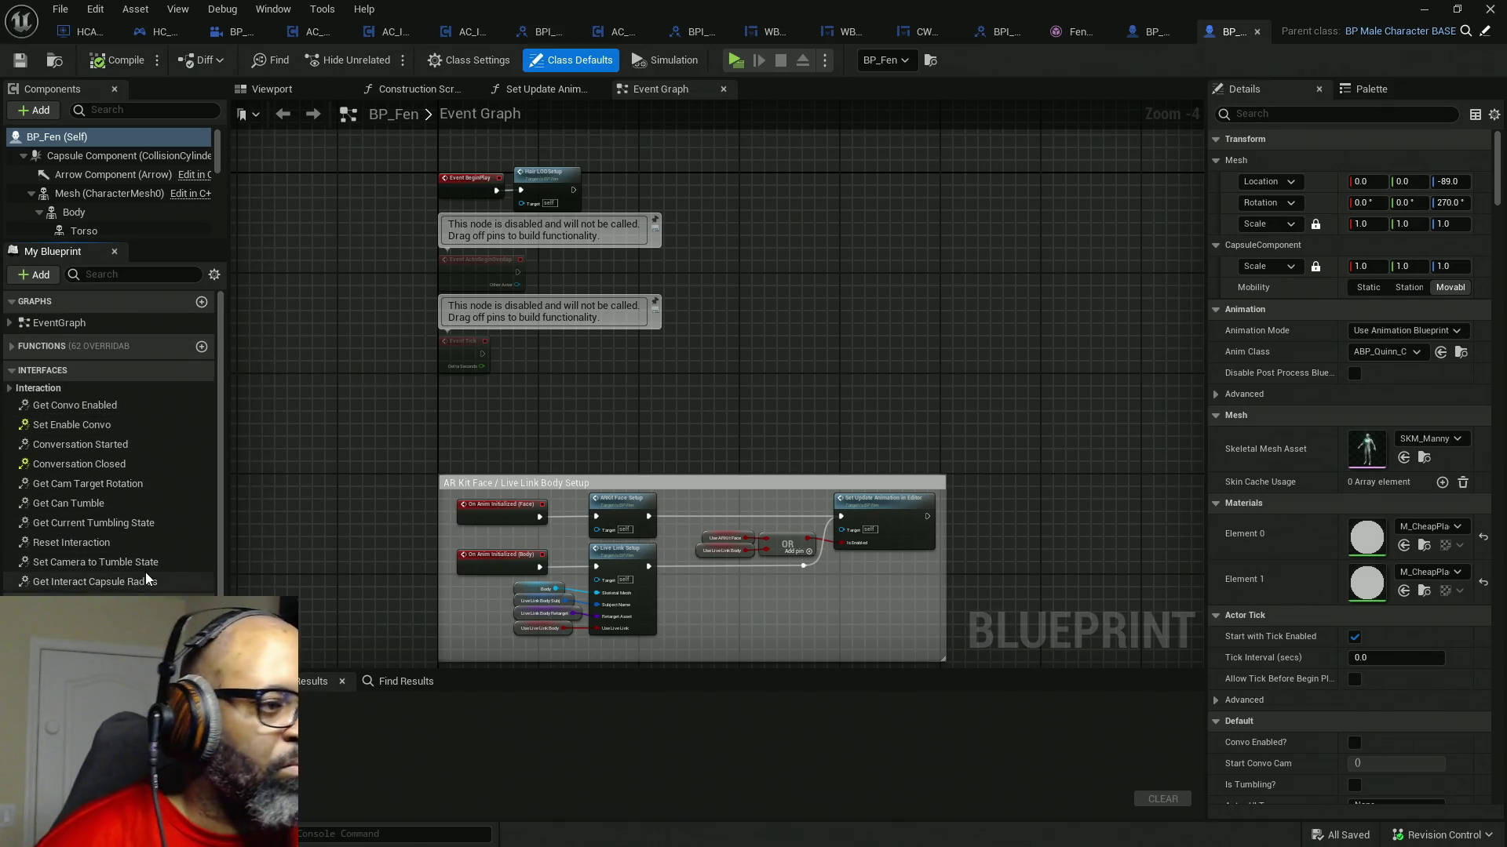
left_click(111, 486)
double_click(110, 486)
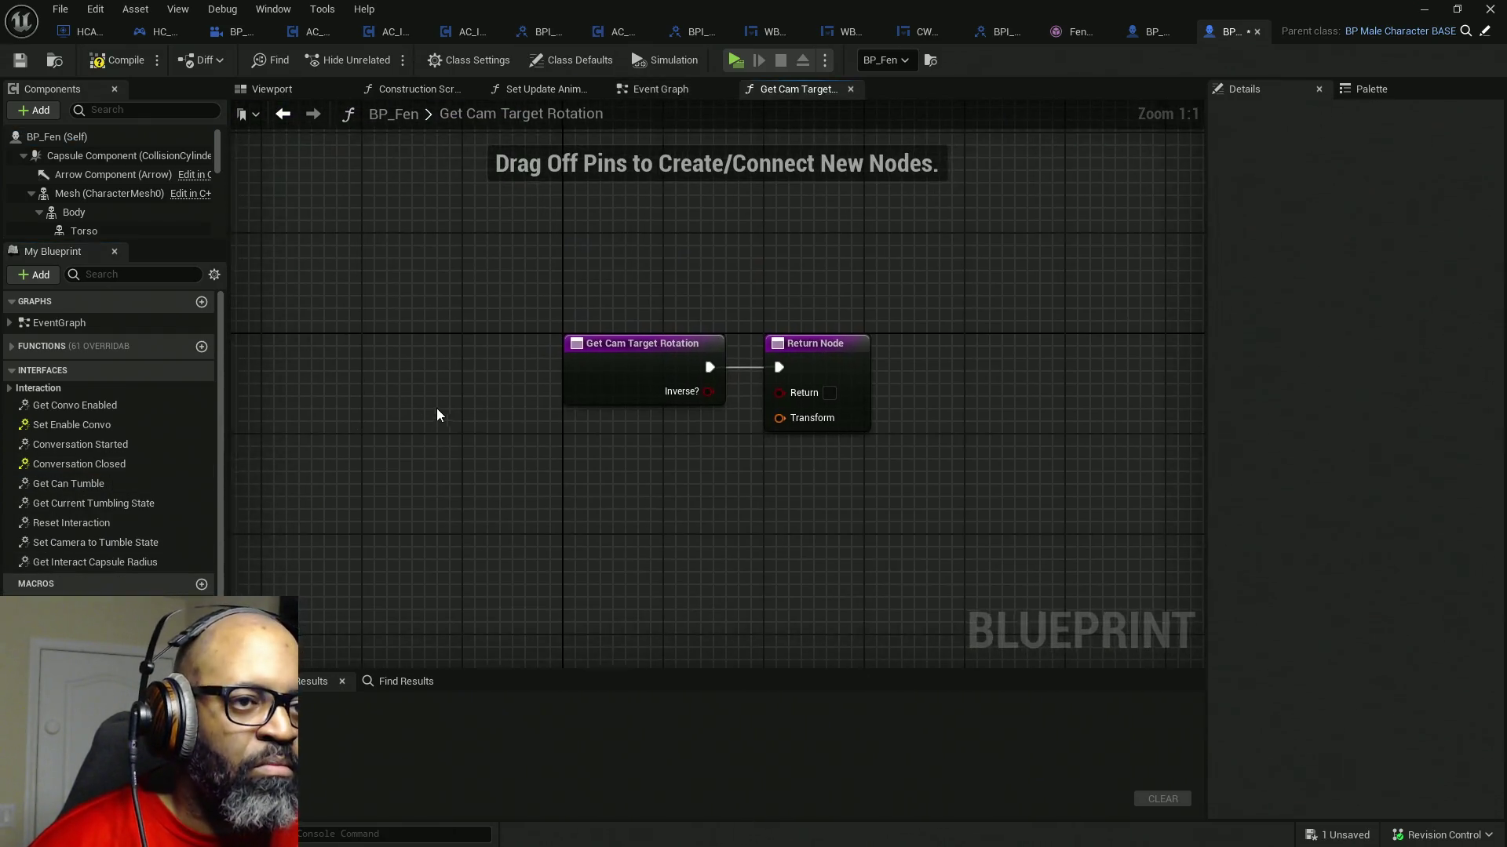
- Add a Branch node after the entry with Inverse? wired into its Condition
left_click_drag(497, 337, 923, 337)
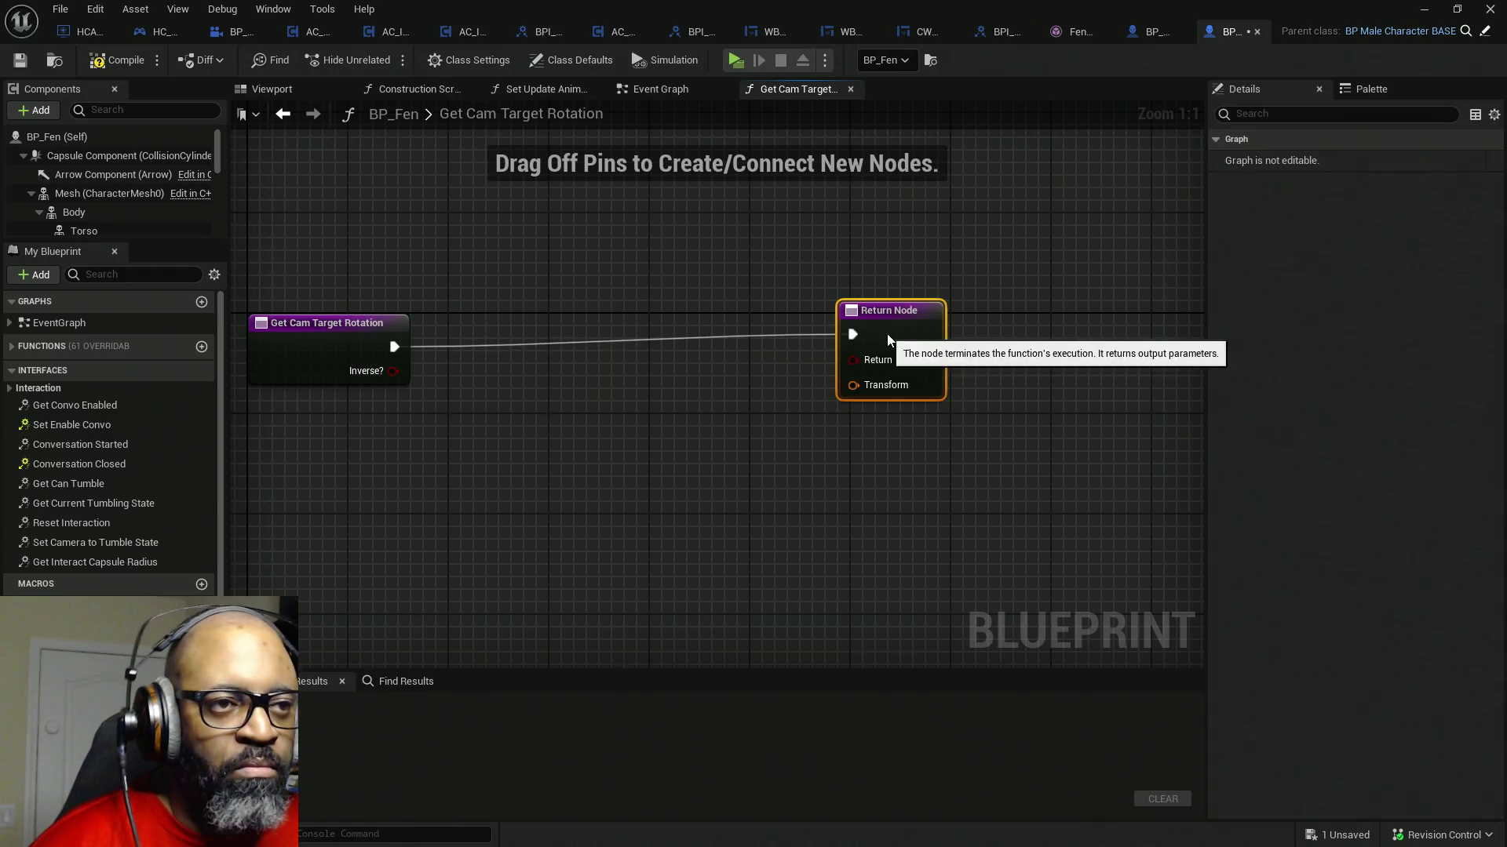
left_click(478, 390)
mouse_move(394, 372)
left_mouse_down()
mouse_move(478, 432)
mouse_move(395, 347)
left_mouse_up()
left_click_drag(543, 408, 502, 346)
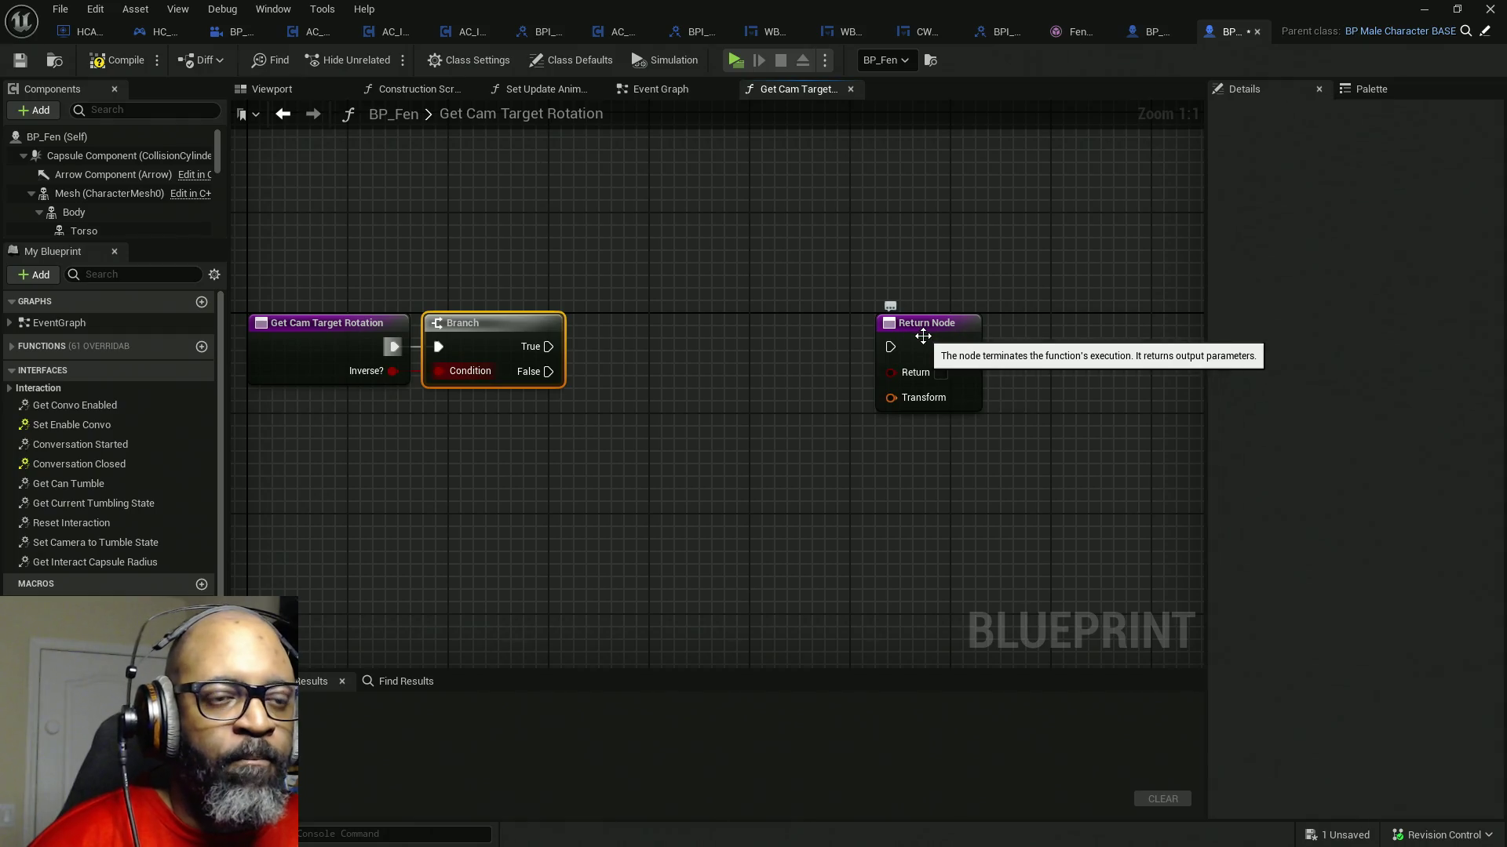
- Duplicate the Return Node, place one above and one below, and set the upper to return true
left_click_drag(918, 338, 992, 225)
key("ctrl+c")
key("ctrl+v")
left_click_drag(976, 344, 990, 429)
mouse_move(1001, 411)
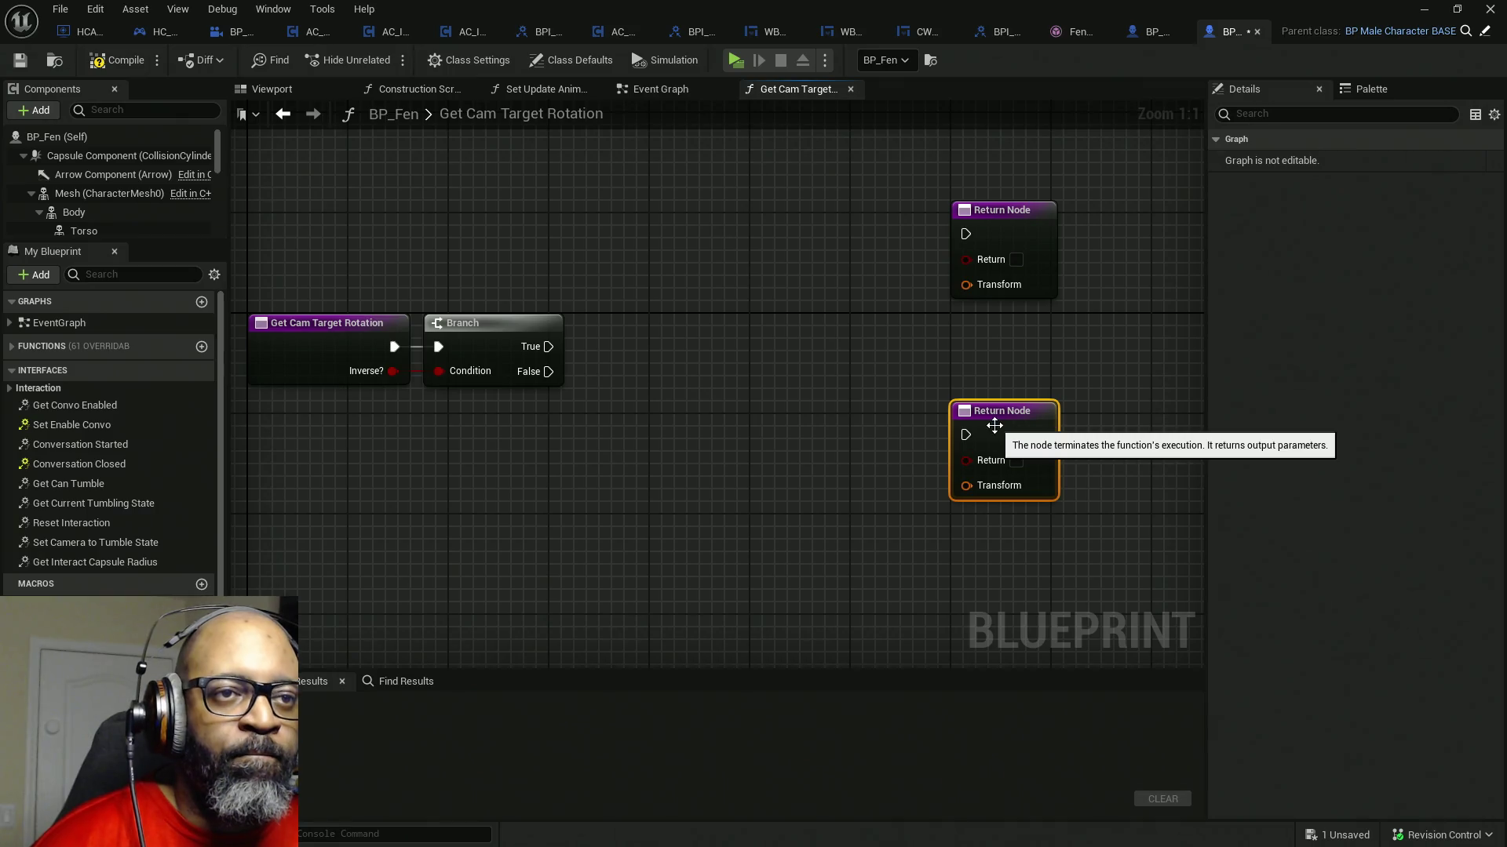
left_click(1017, 260)
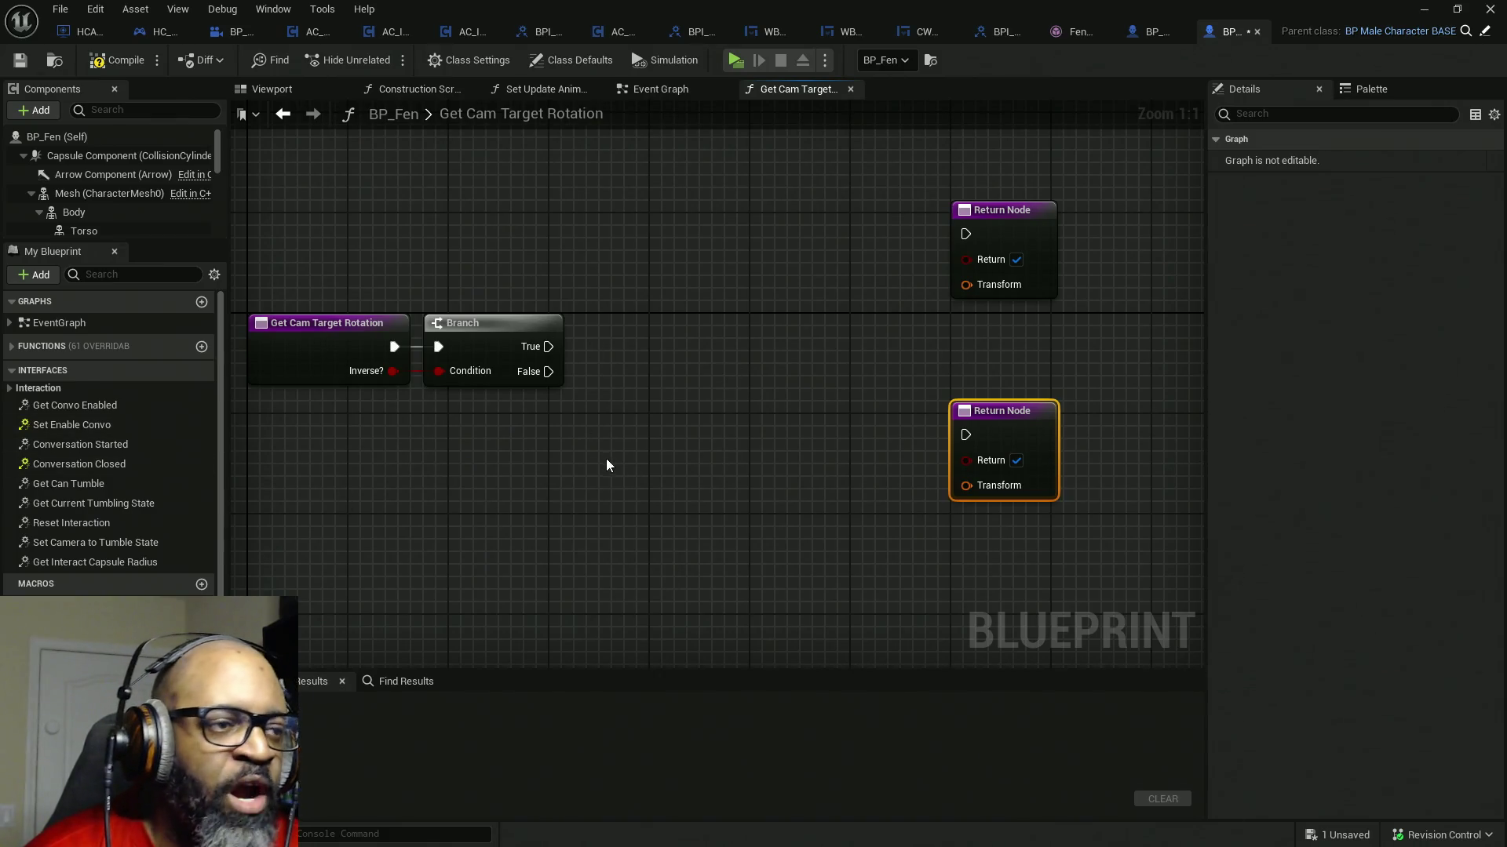
scroll(128, 206, "down", 2)
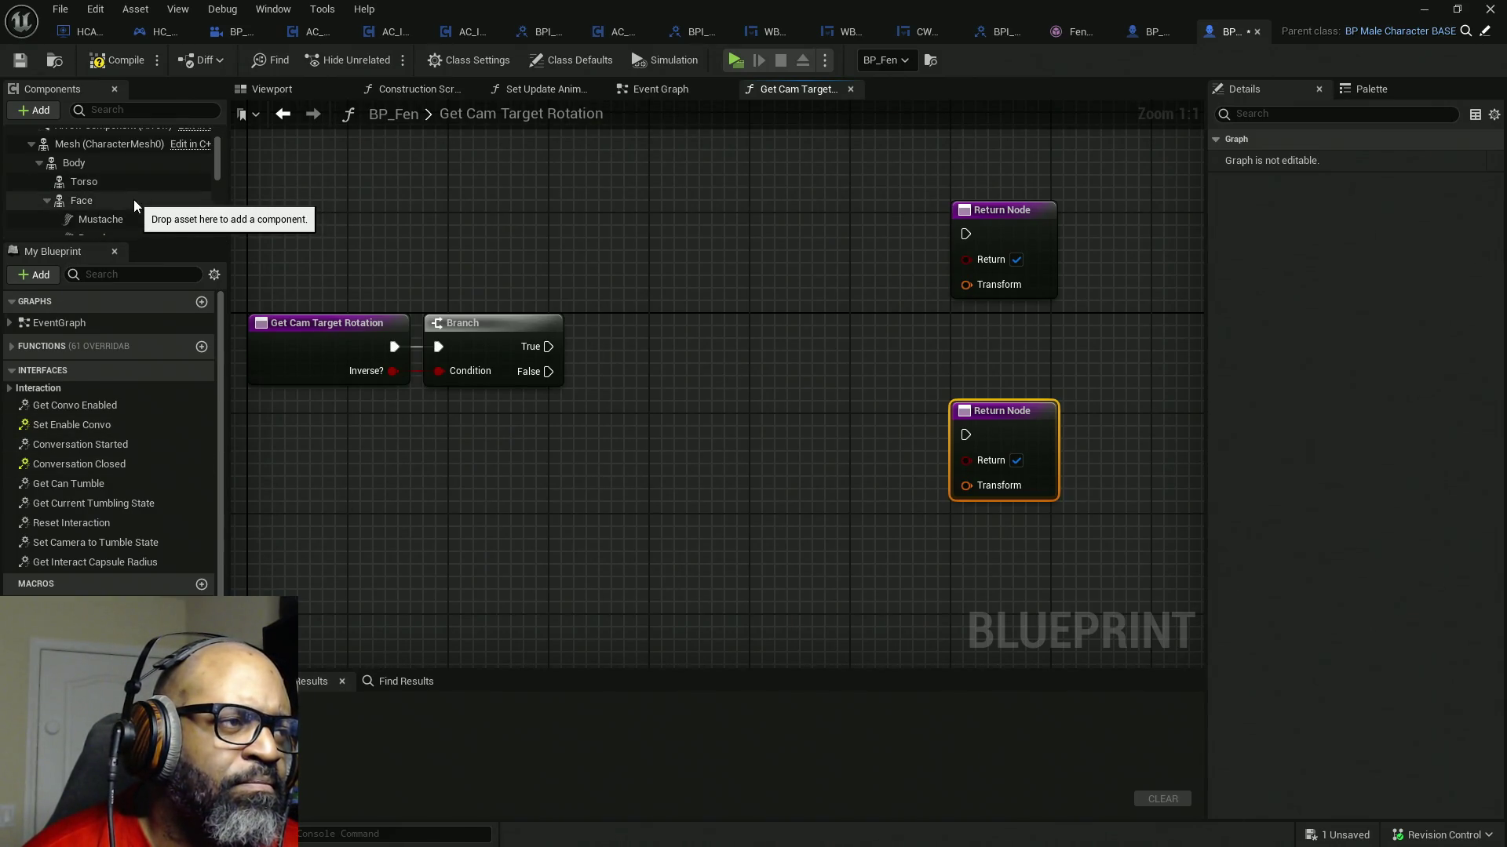
- Drag the Face component into the graph as a getter reference
left_click(119, 198)
mouse_move(191, 204)
left_mouse_down()
mouse_move(495, 454)
mouse_move(641, 454)
left_mouse_up()
key("Escape")
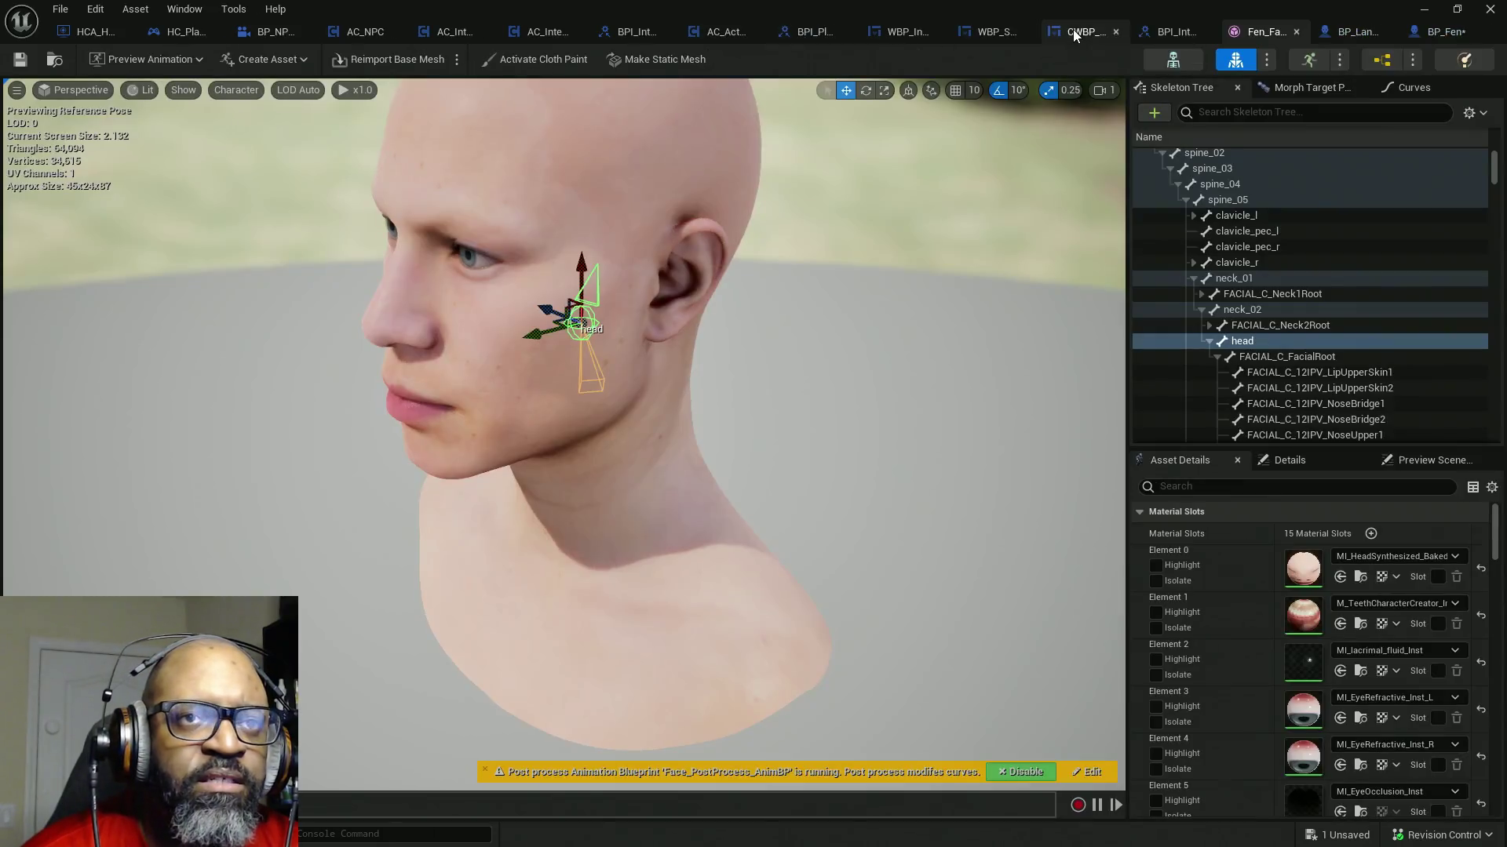
- Glance at the Fen_Face mesh, then drag off the Face pin to list Get actions
left_click(1073, 30)
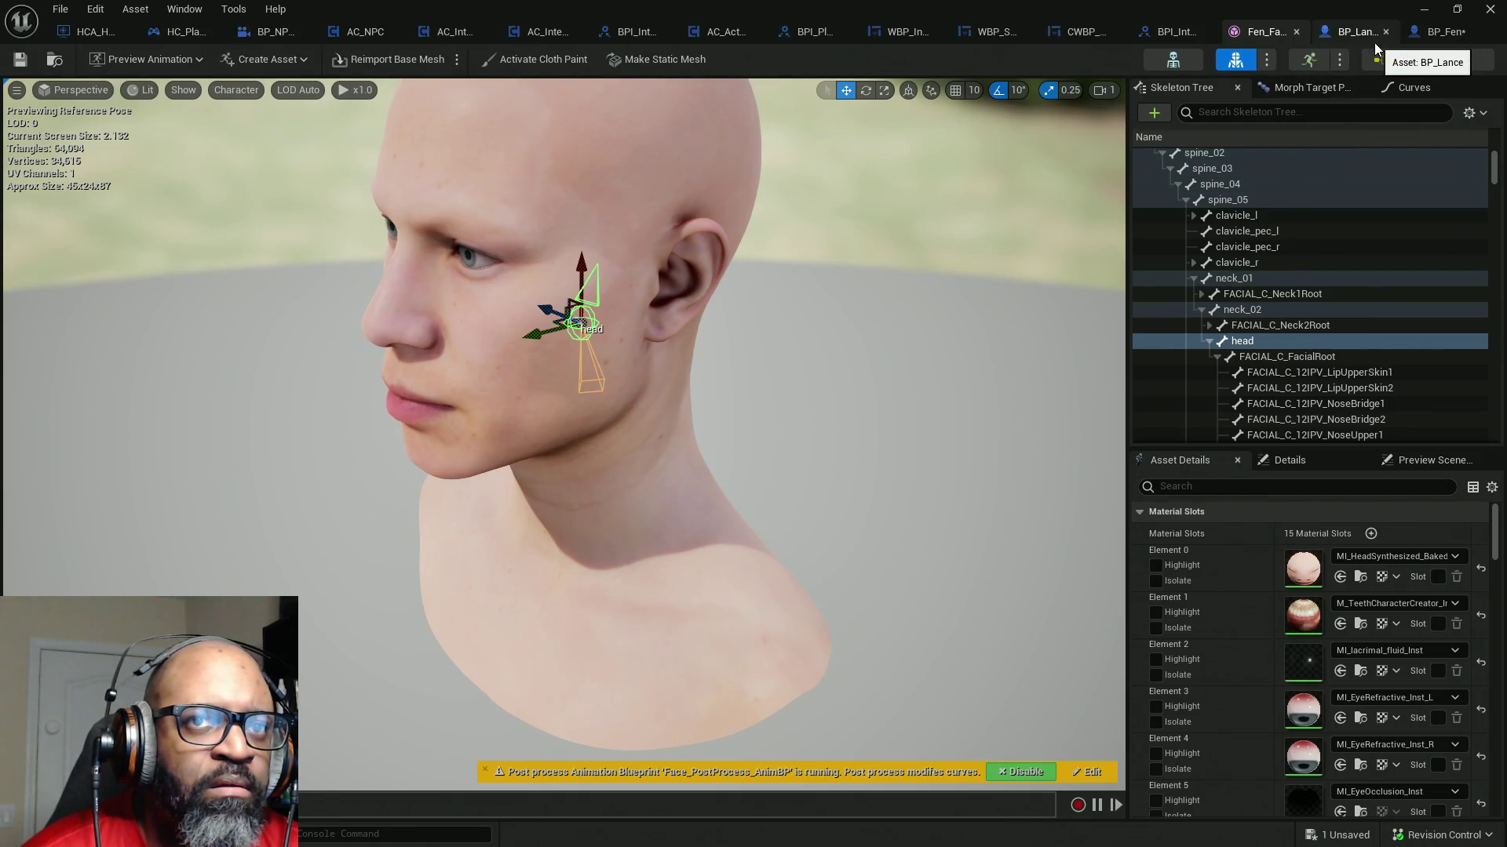
left_click(1438, 32)
left_click_drag(532, 454, 604, 422)
type("get")
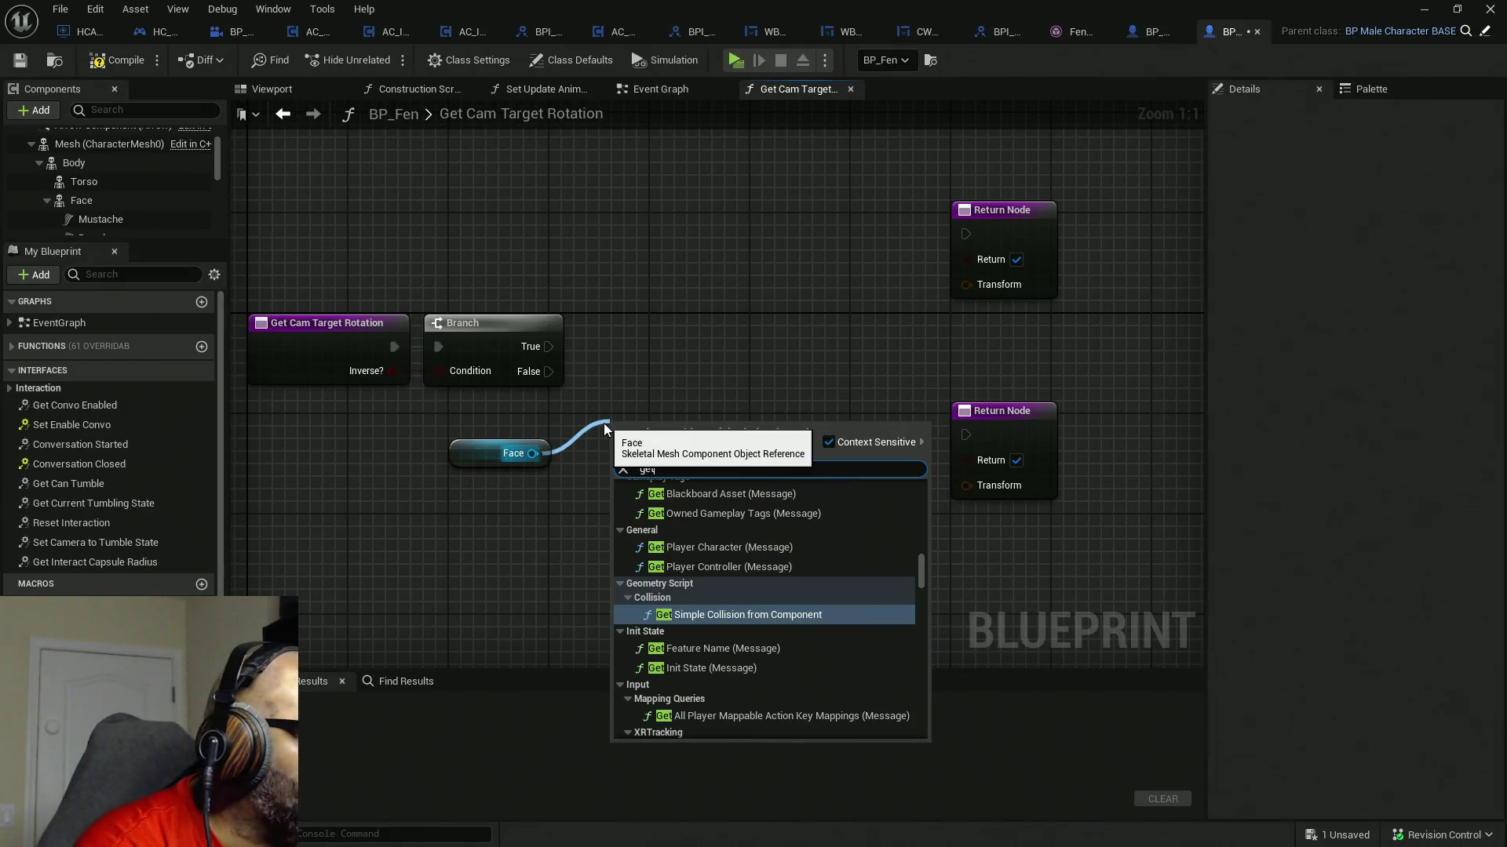